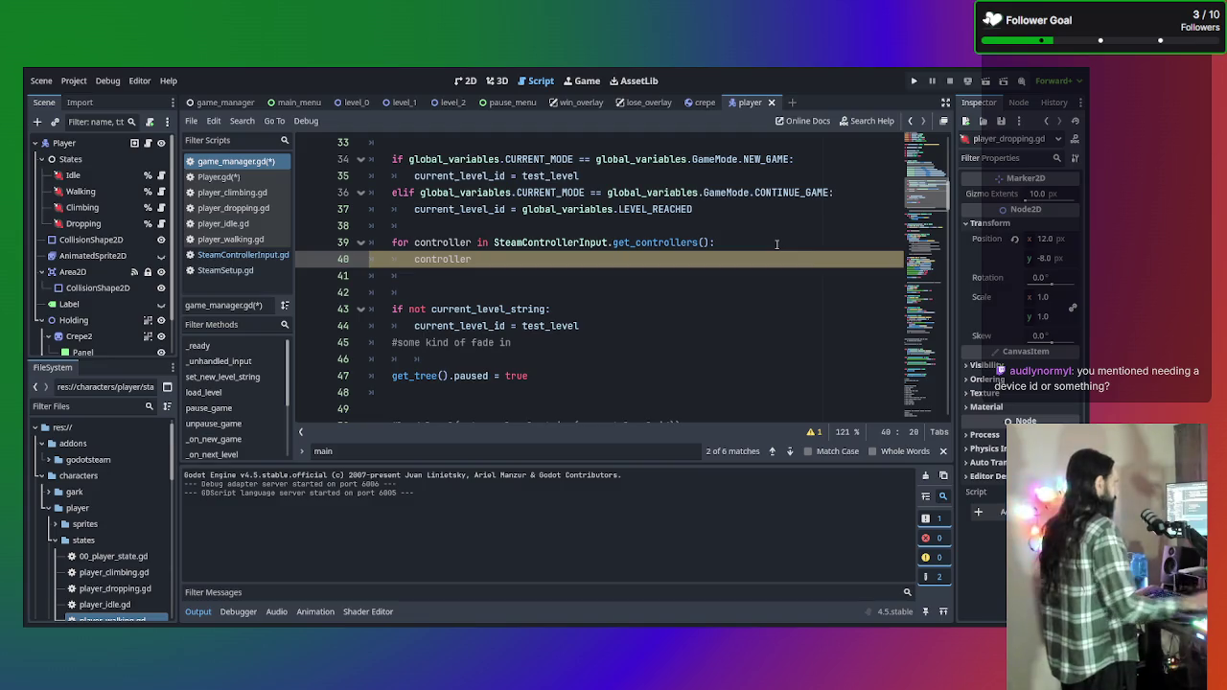
Go from SteamSetup.gd to SteamControllerInput.gd and scroll down to its get_handles function.
click(223, 273)
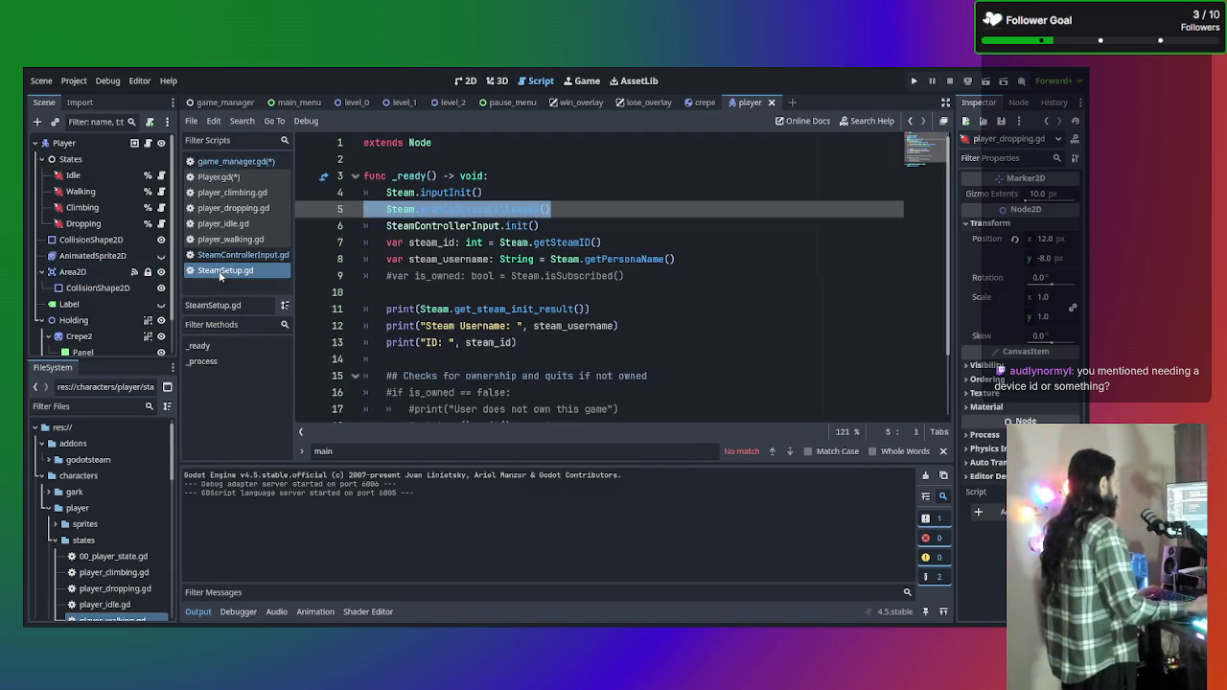
scroll(368, 259, down, 2)
click(269, 255)
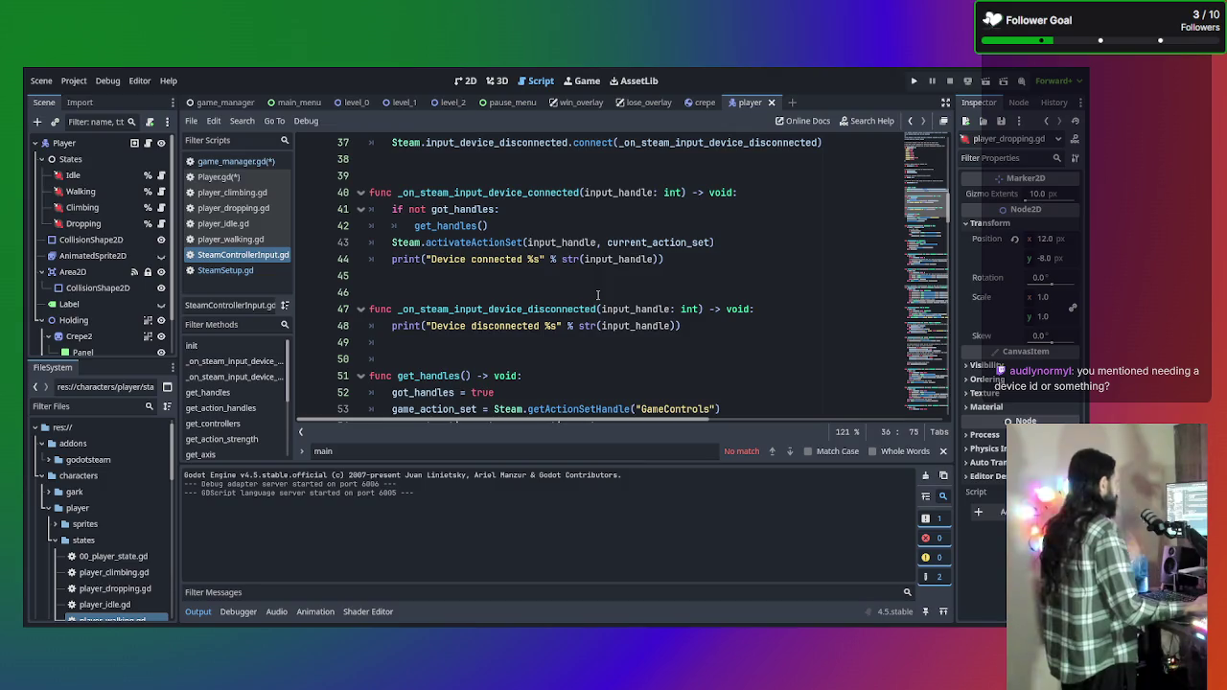
scroll(597, 294, down, 8)
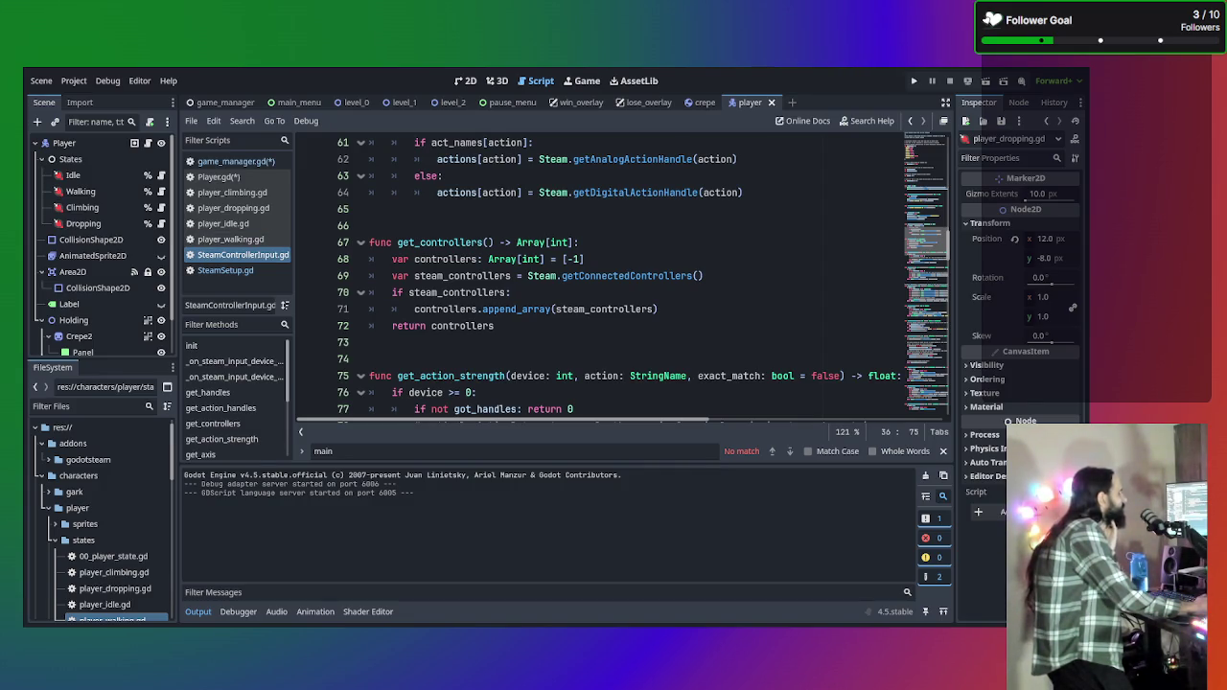
click(236, 161)
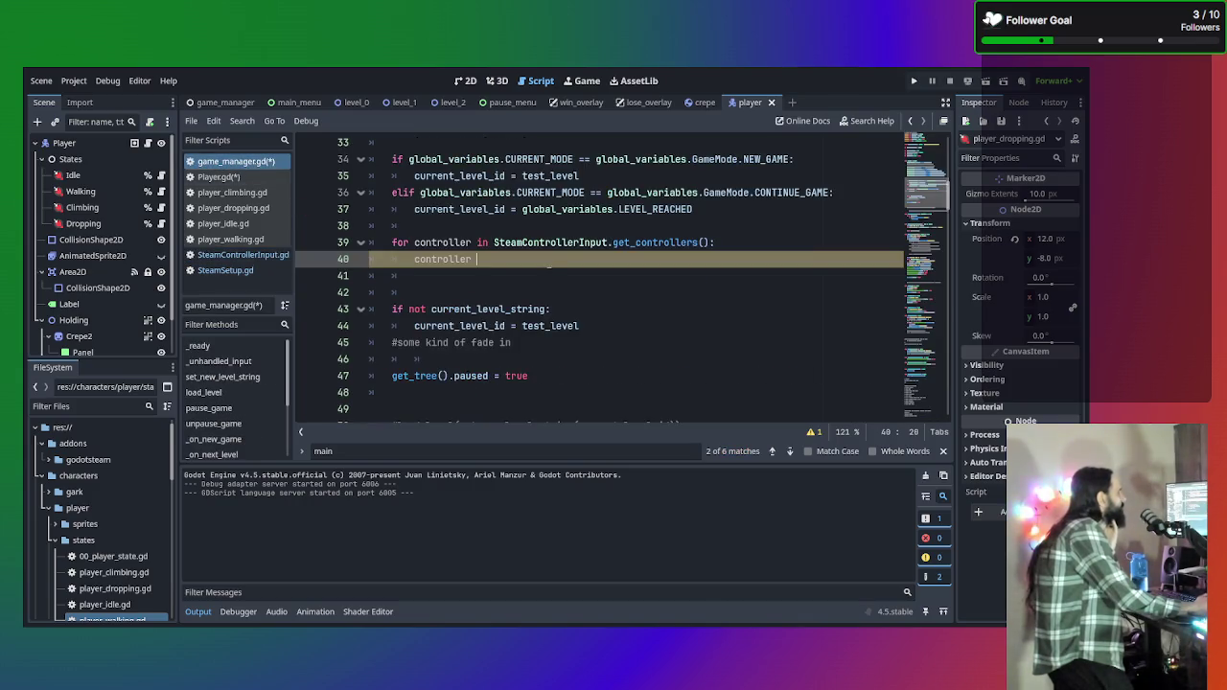
Add 'if SteamControllerInput.get_controllers().size() > 1:' on a new line above the controller loop.
click(524, 225)
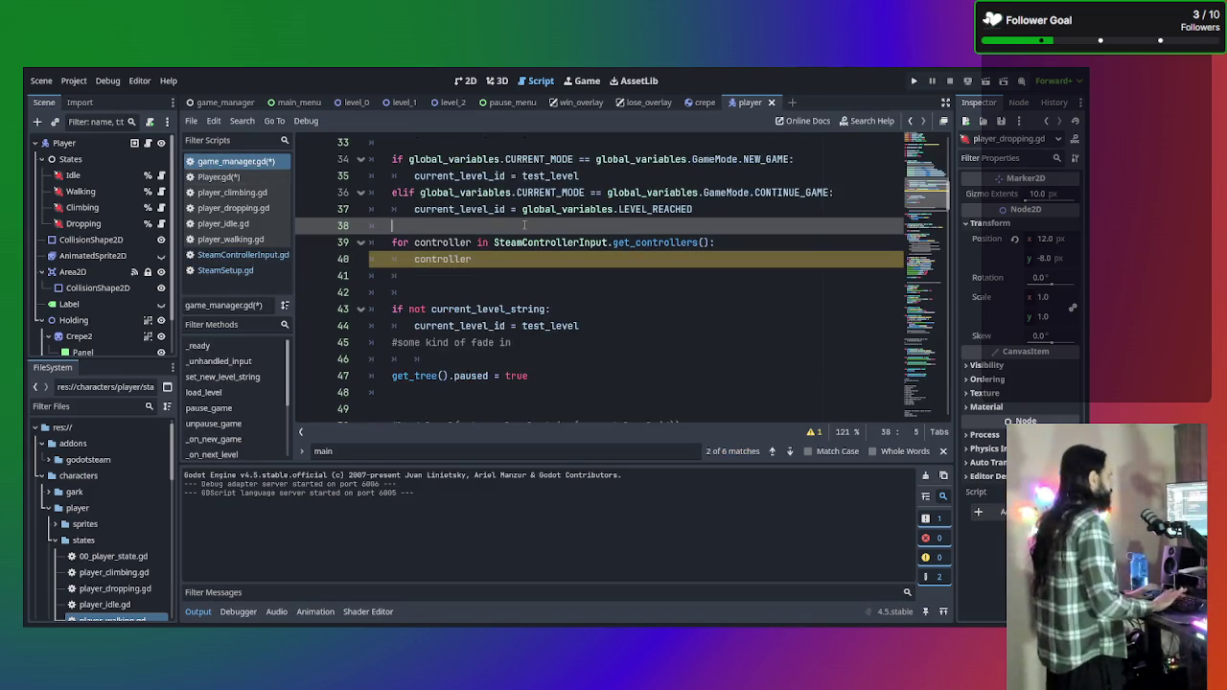
key(Return)
text(if)
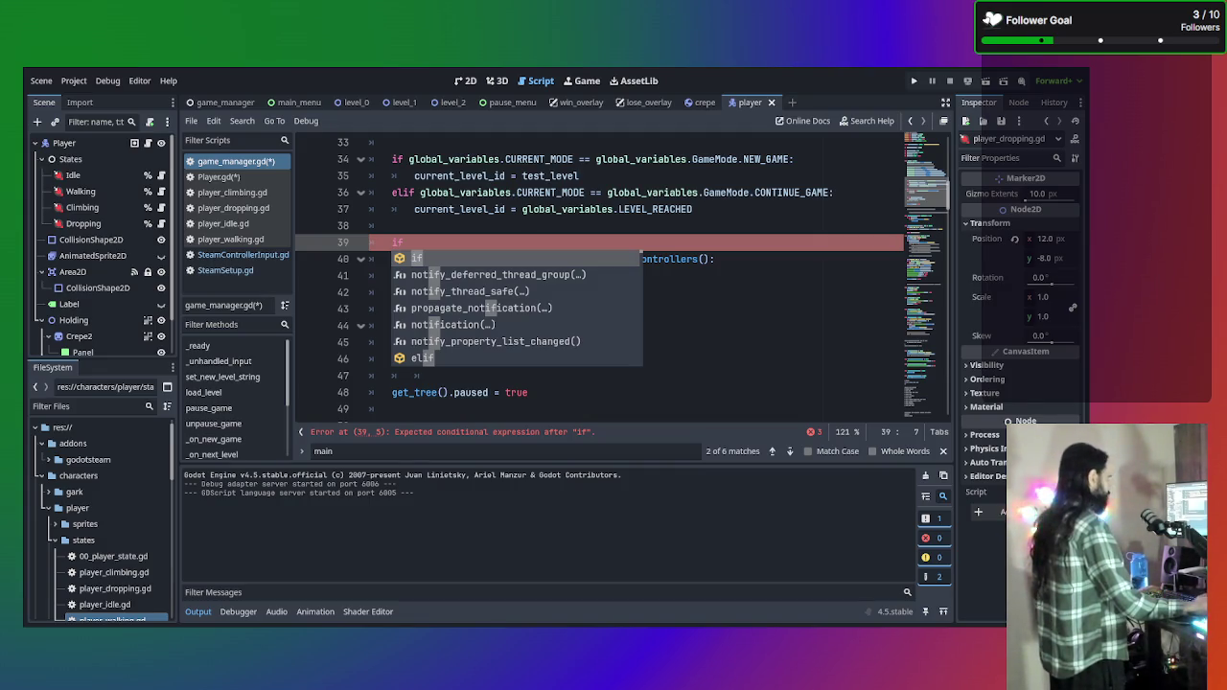
key(Escape)
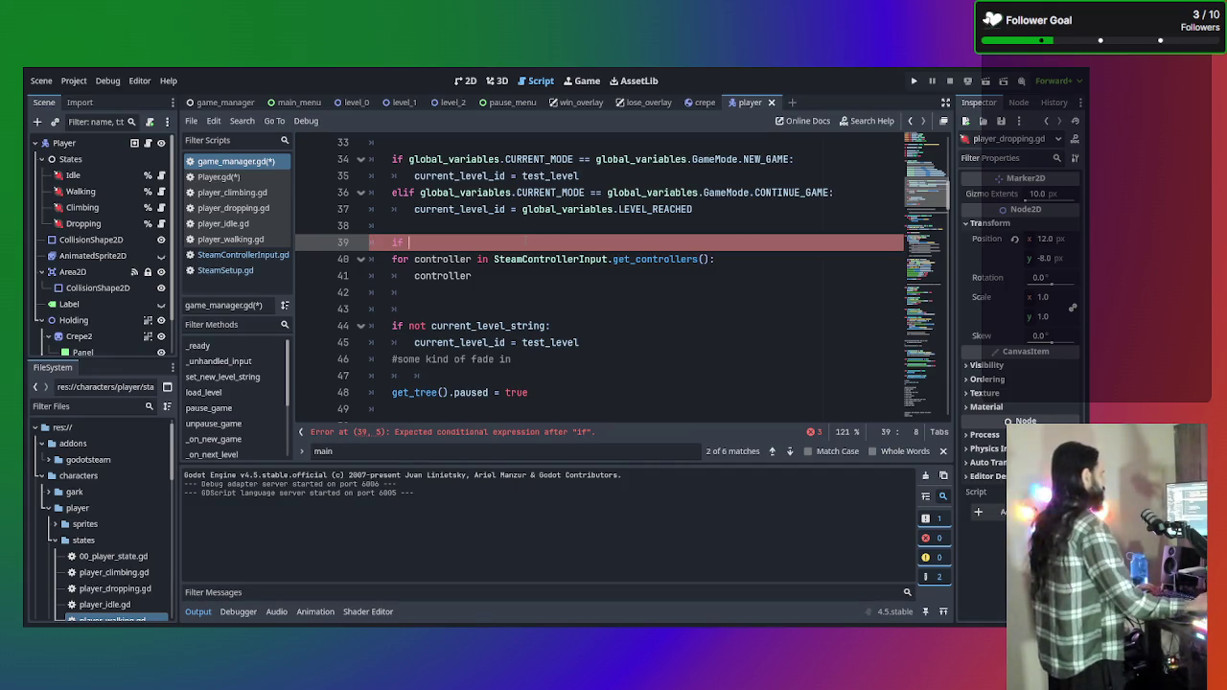
mouse_move(493, 259)
mouse_down()
mouse_move(739, 264)
mouse_move(710, 251)
mouse_up()
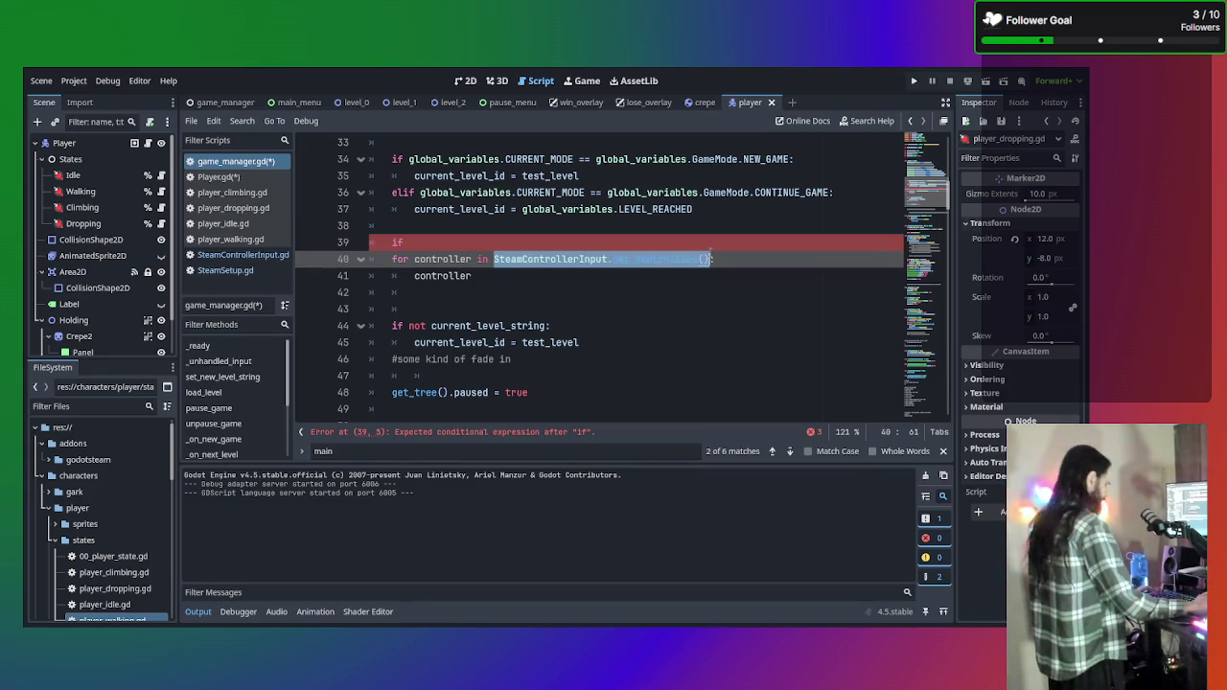
key(ctrl+c)
key(Up)
key(ctrl+v)
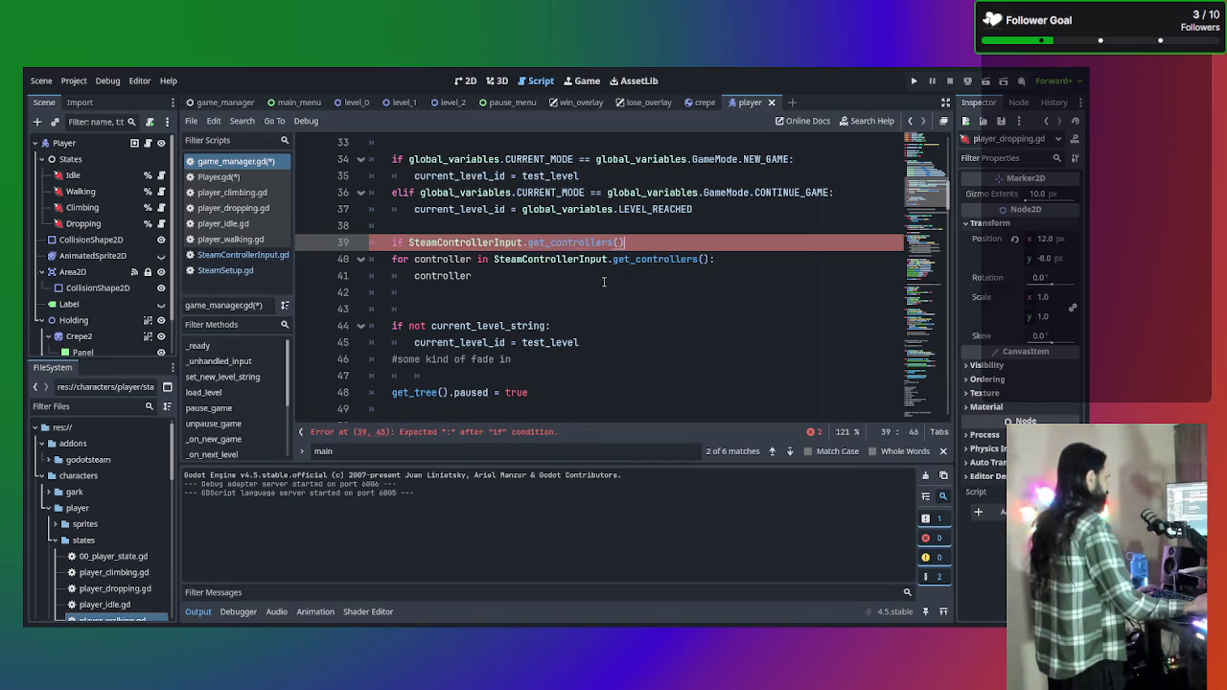
text(.size() )
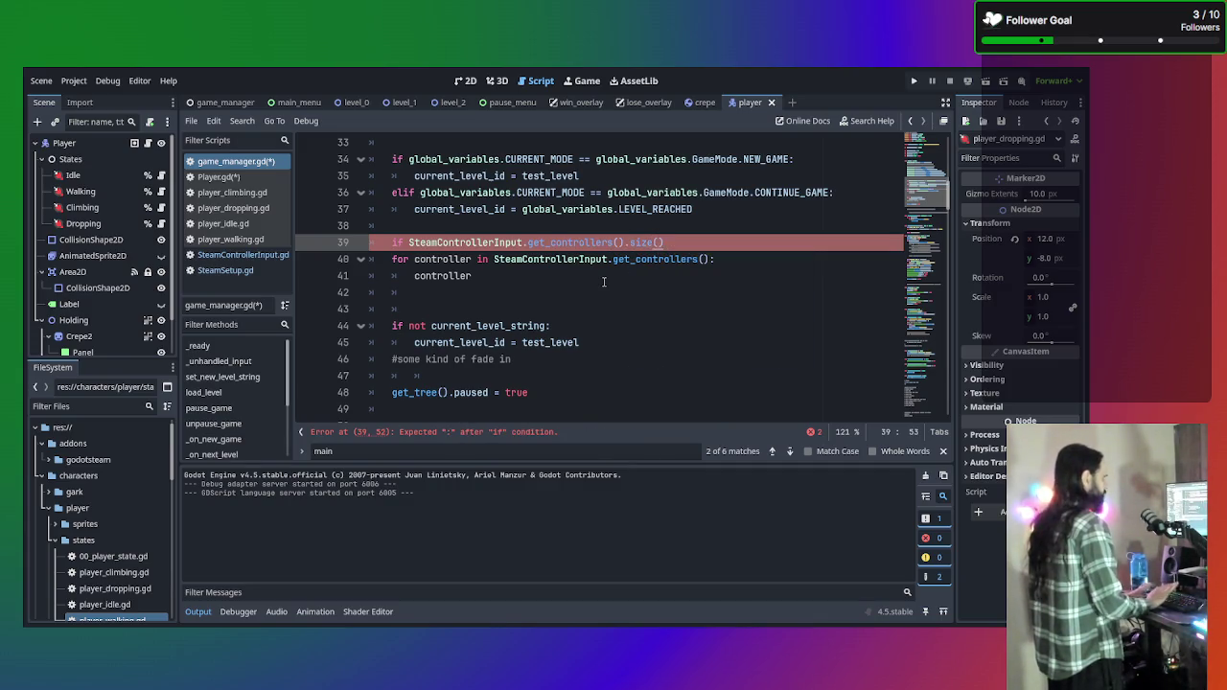
text(> )
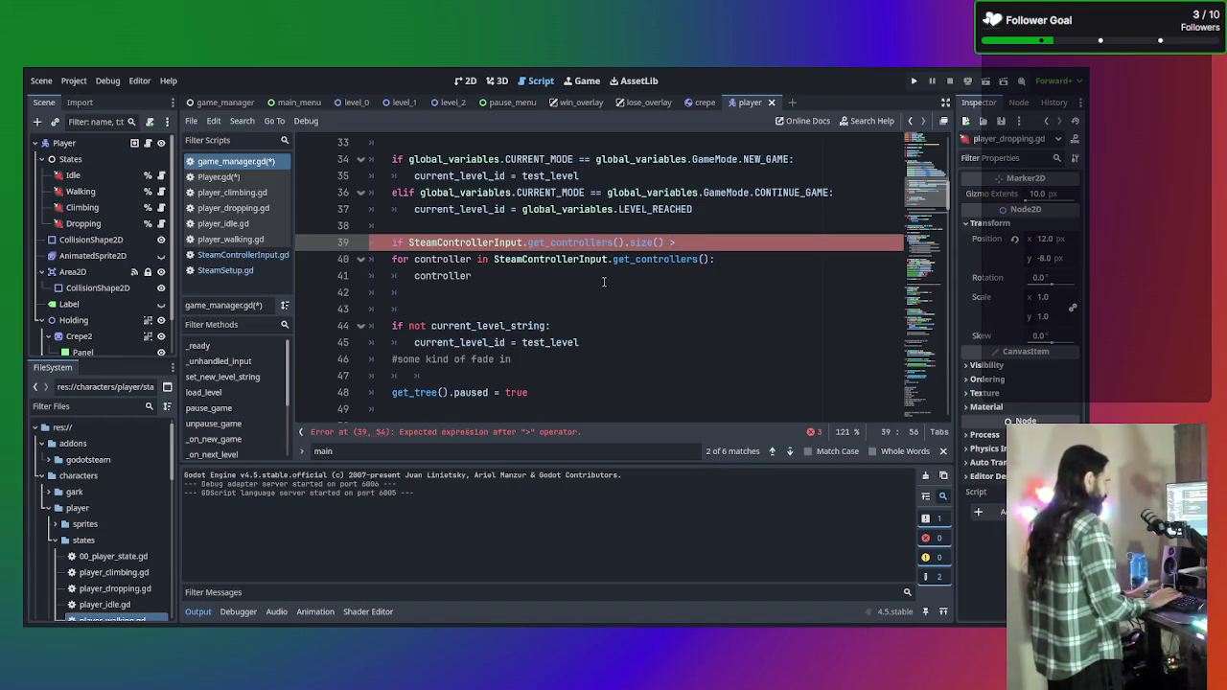
text(1:)
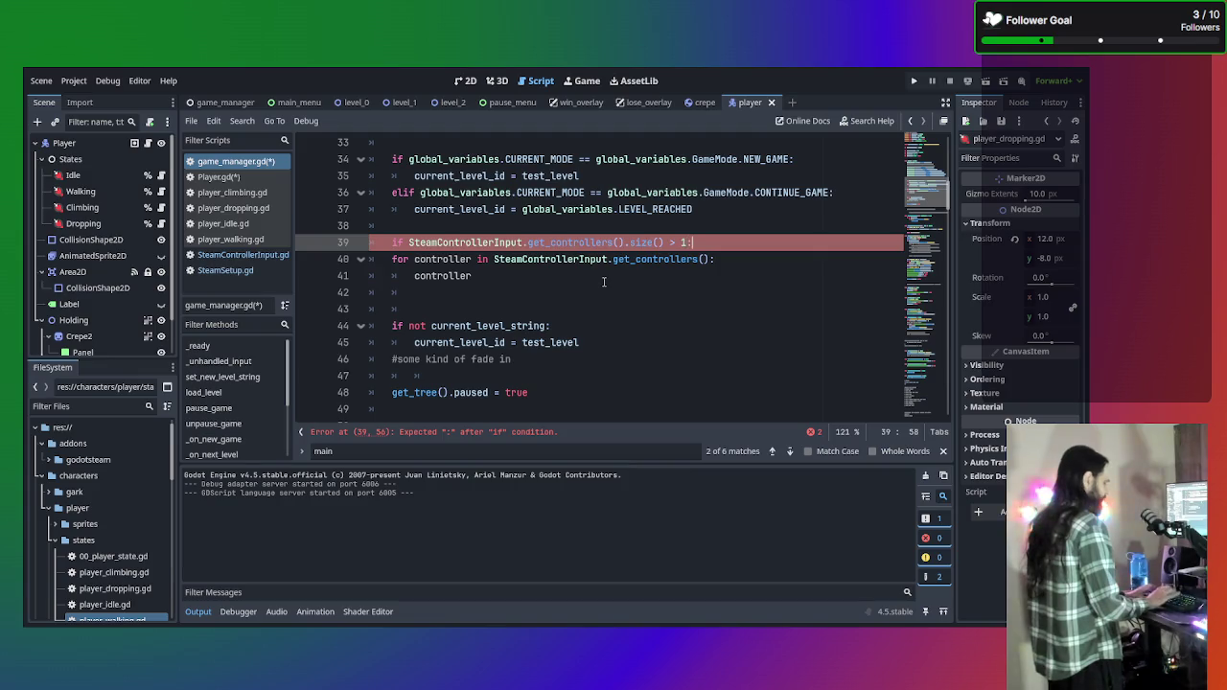
Indent the for loop and its body one level under the new if.
mouse_move(387, 252)
mouse_down()
mouse_move(585, 259)
mouse_move(494, 276)
mouse_up()
key(Tab)
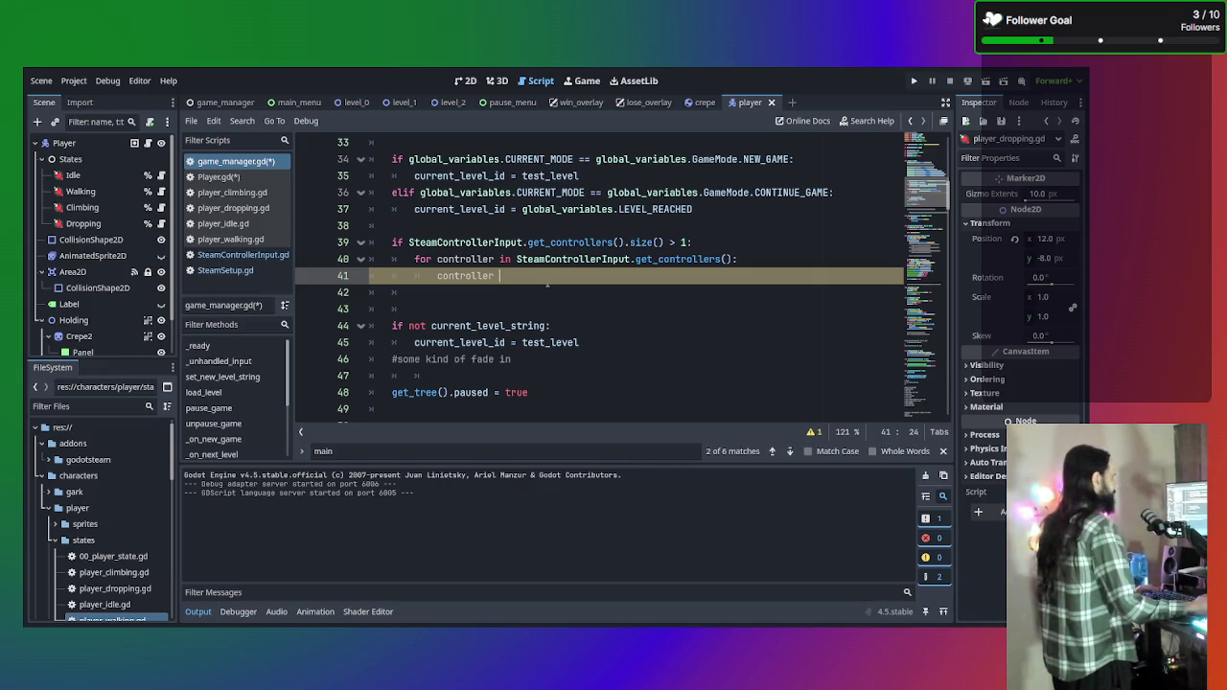
scroll(551, 277, up, 10)
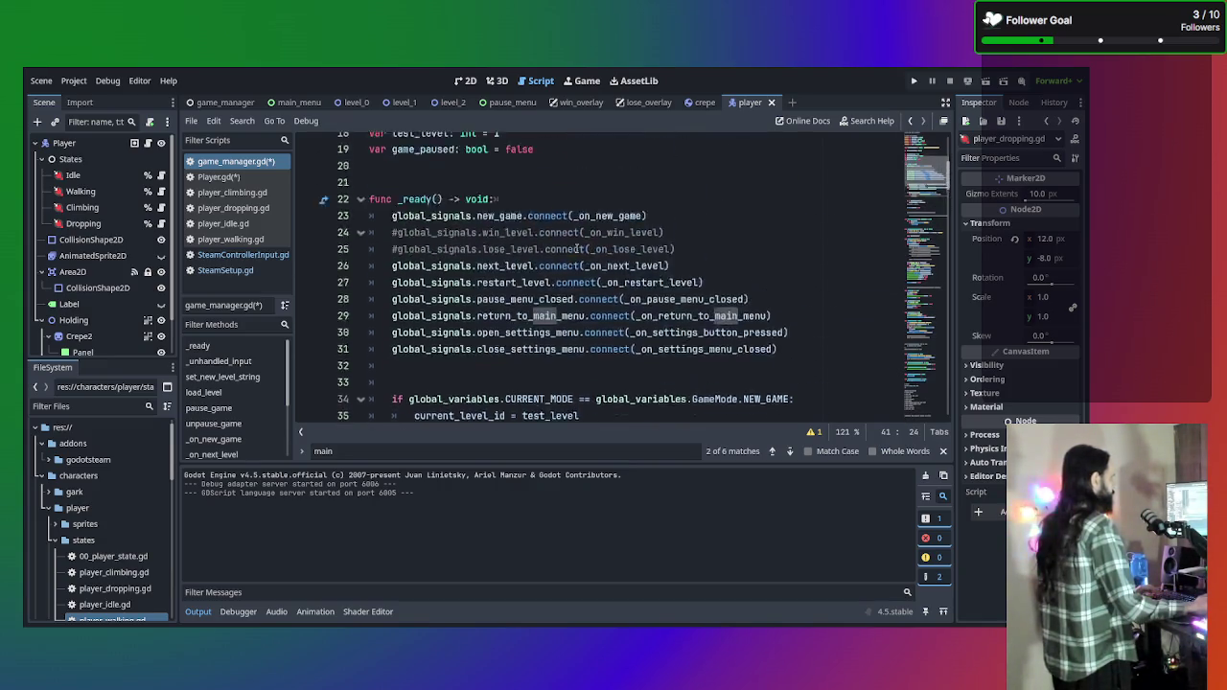
Add 'var multiplayer_available : bool = false' on line 20, after the game_paused declaration.
scroll(556, 278, down, 1)
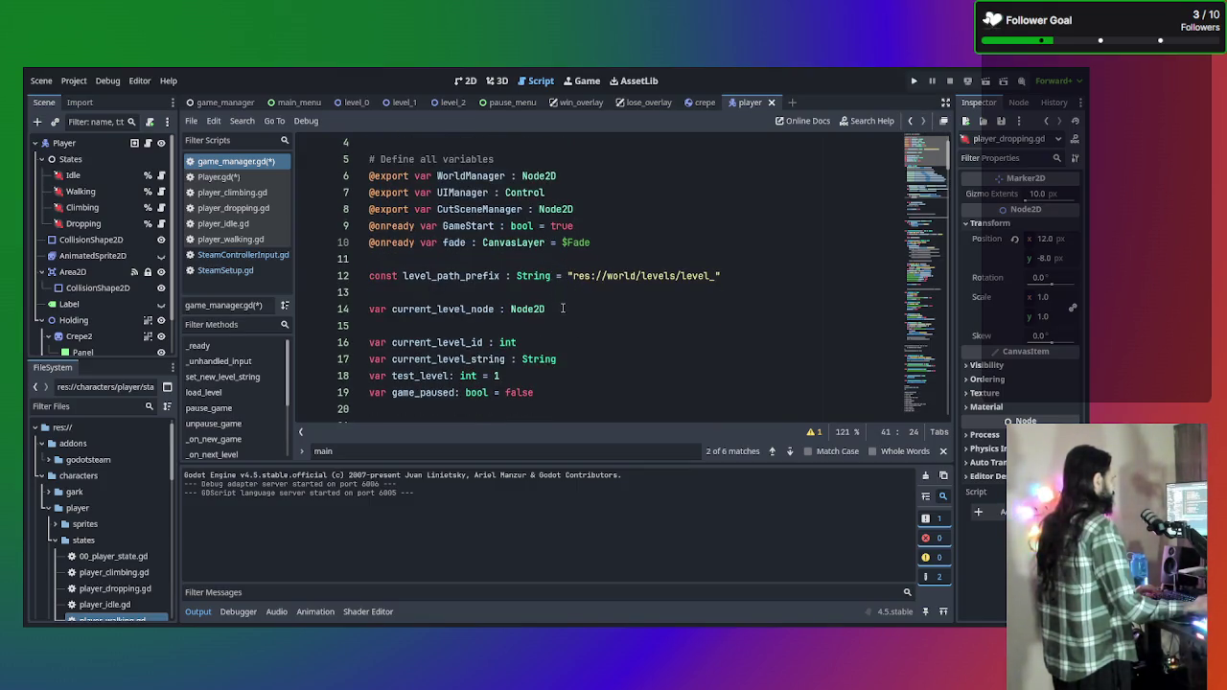
scroll(564, 306, up, 1)
scroll(567, 278, down, 2)
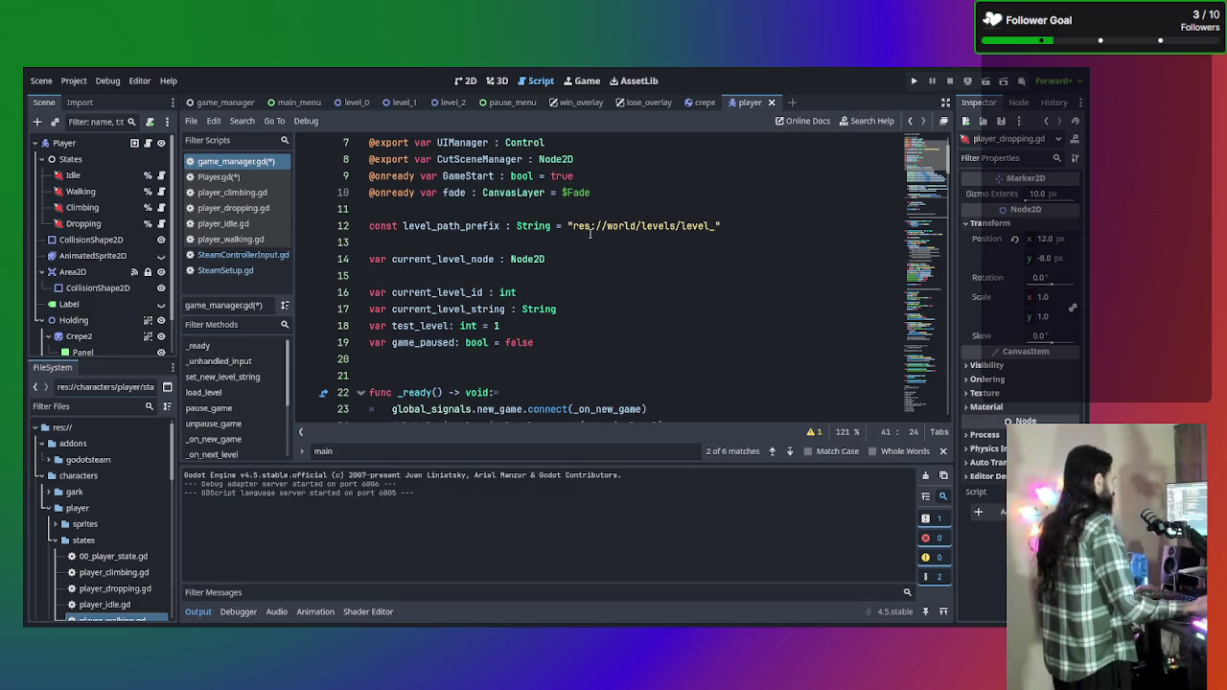
scroll(567, 248, up, 1)
click(566, 392)
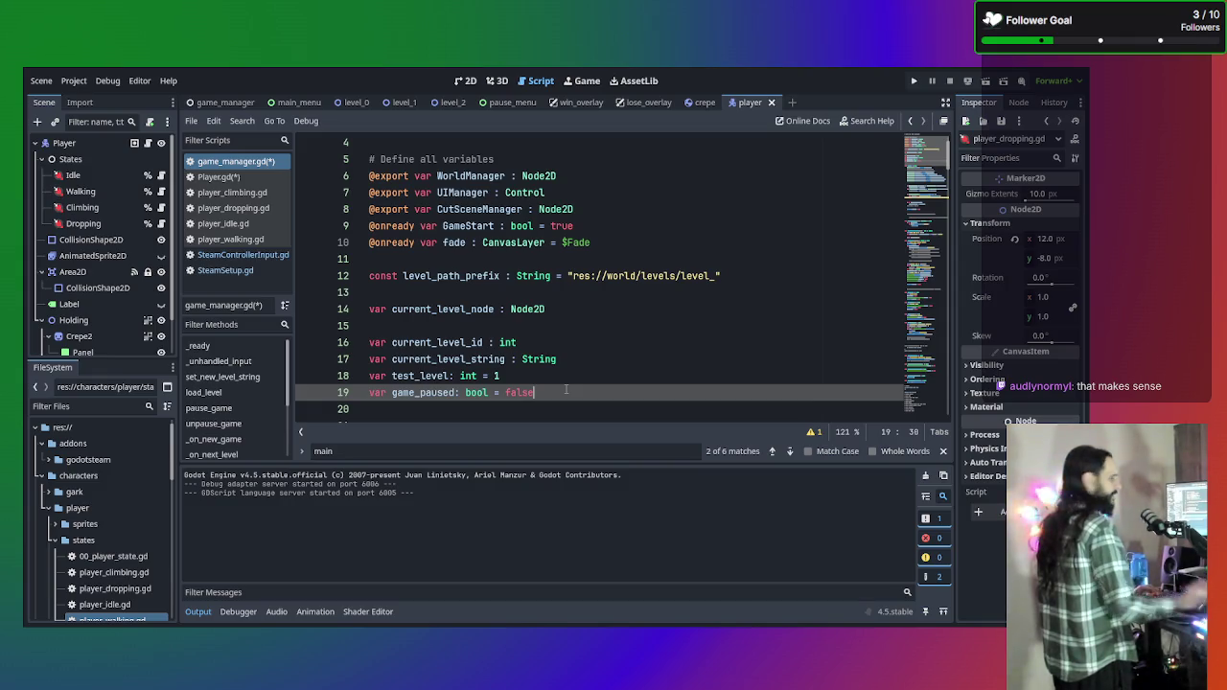
key(Return)
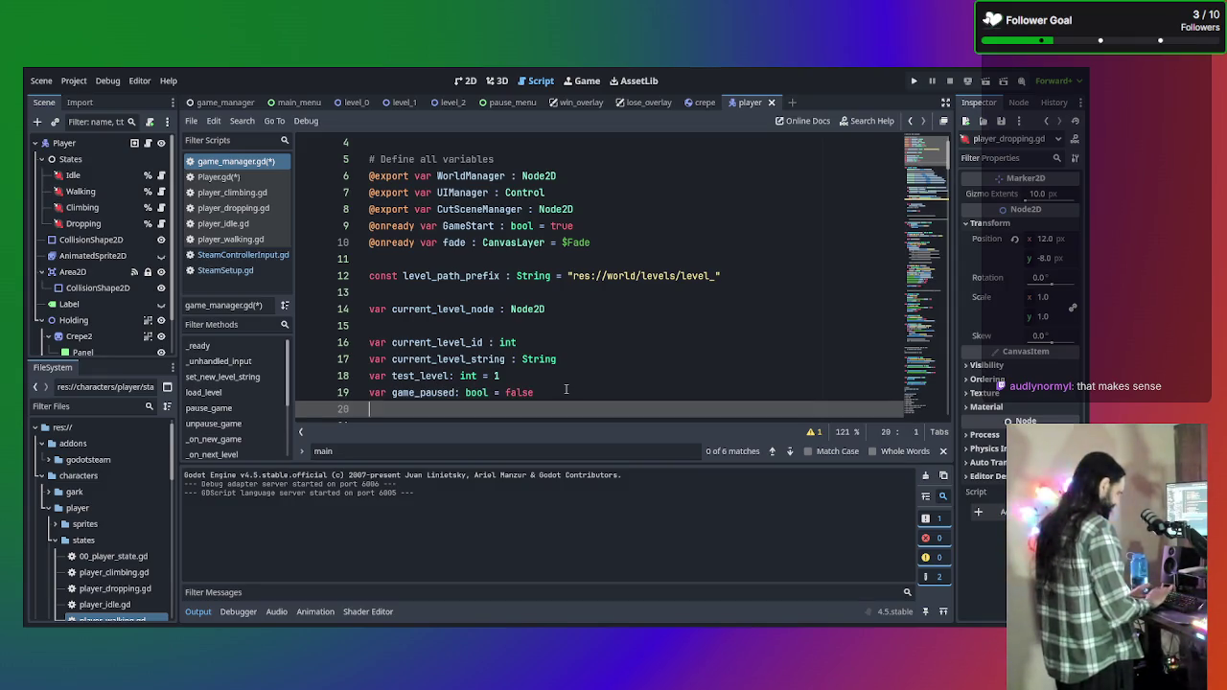
text(var 2)
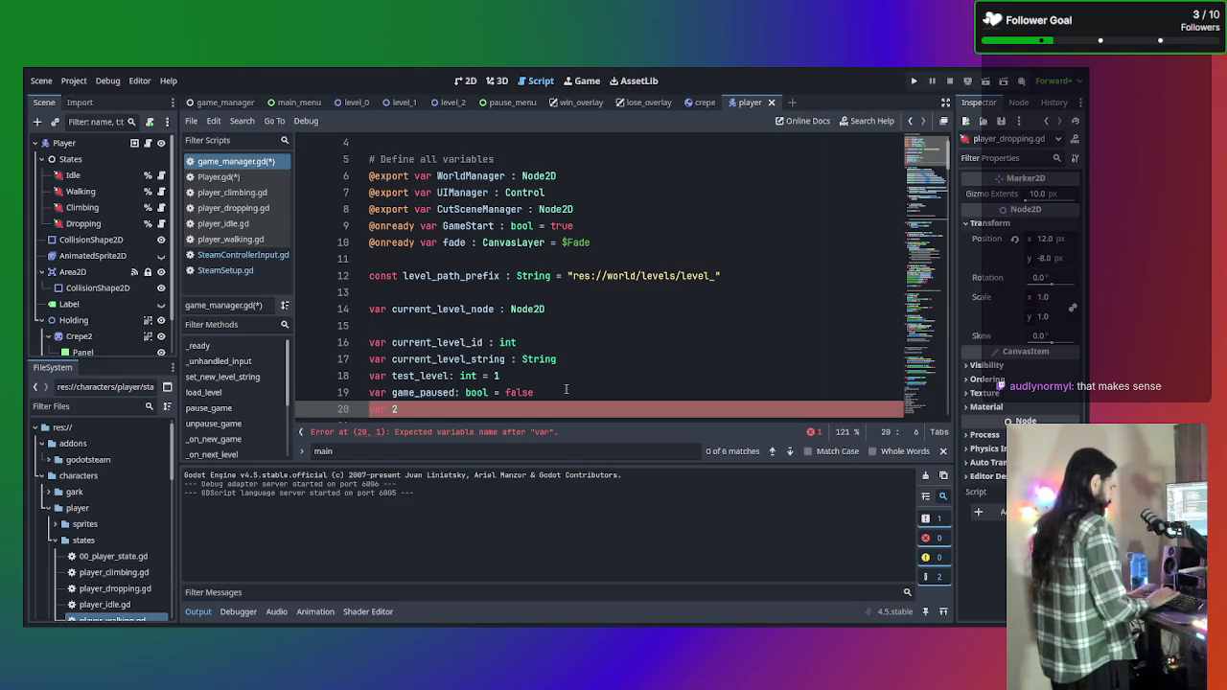
key(BackSpace)
key(BackSpace)
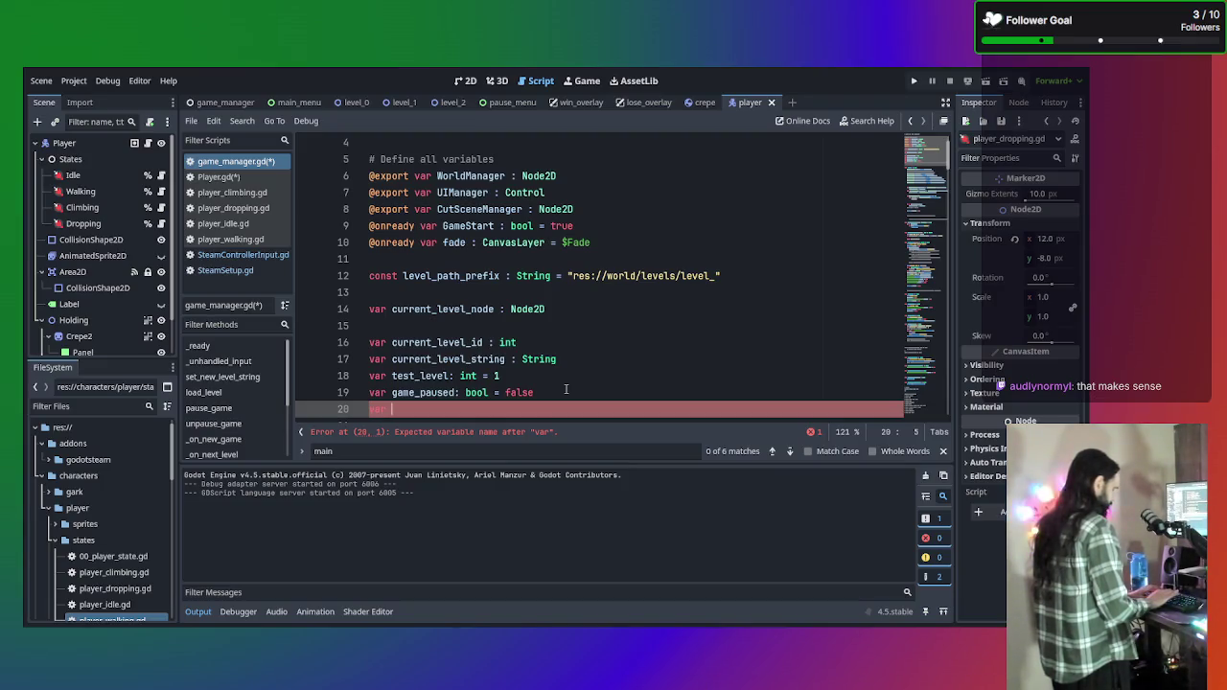
text(multipla)
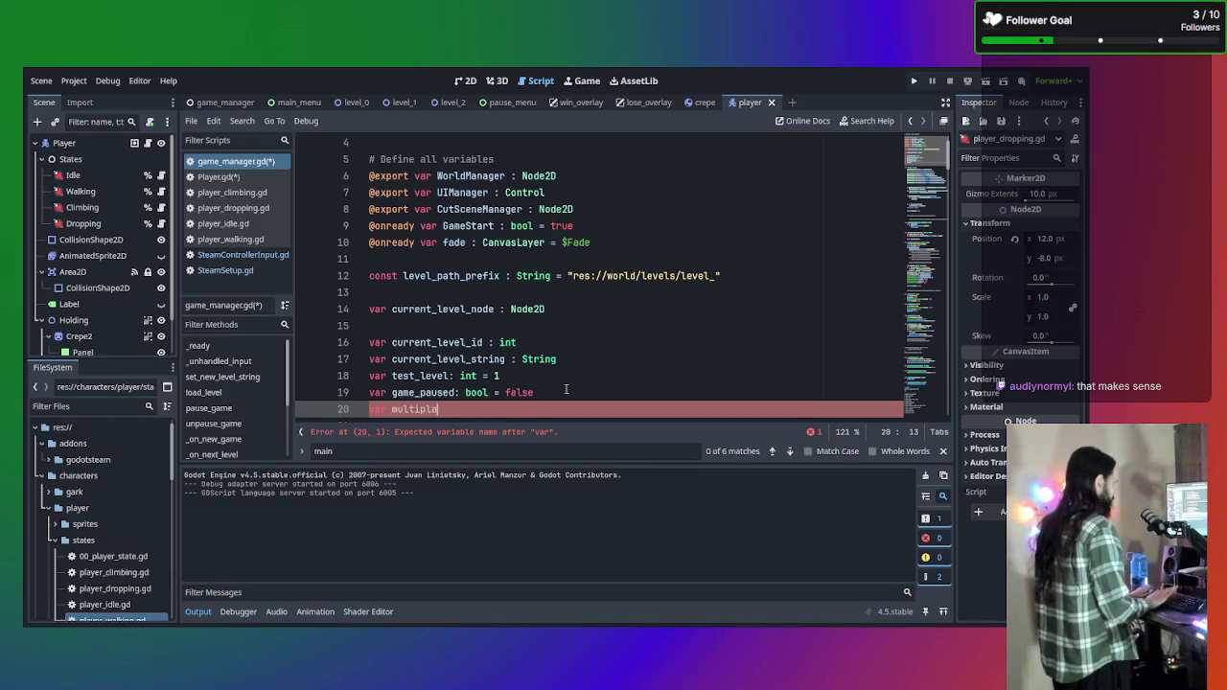
text(yer_)
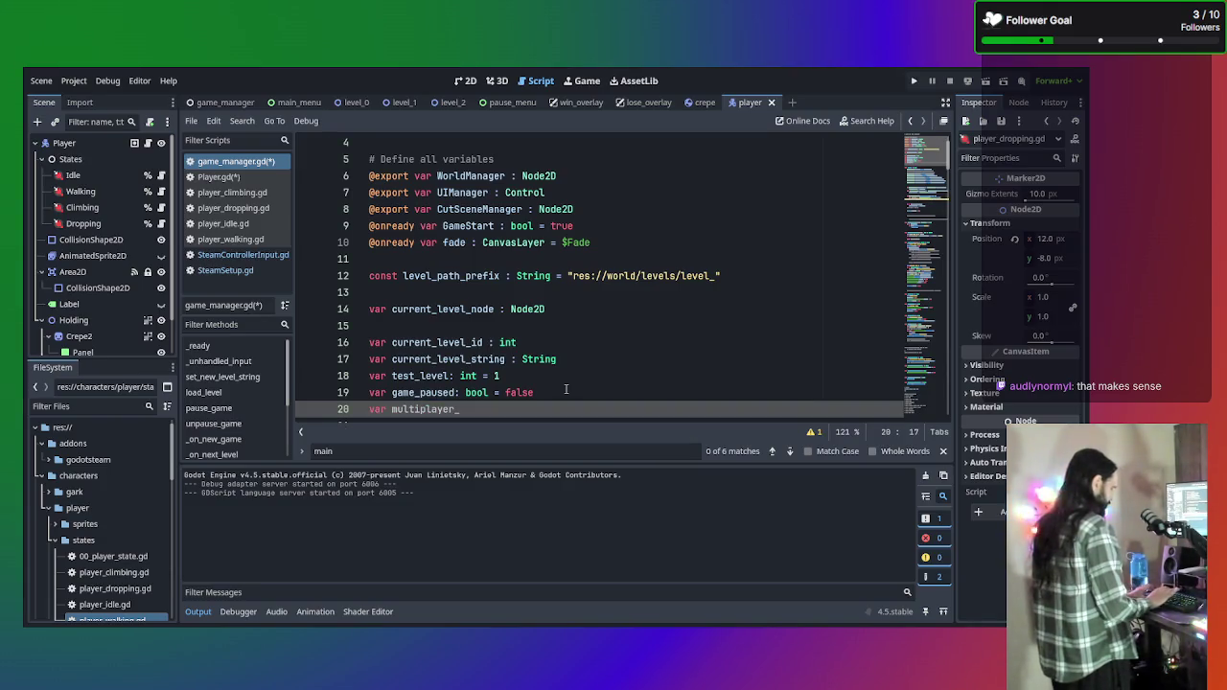
text(a)
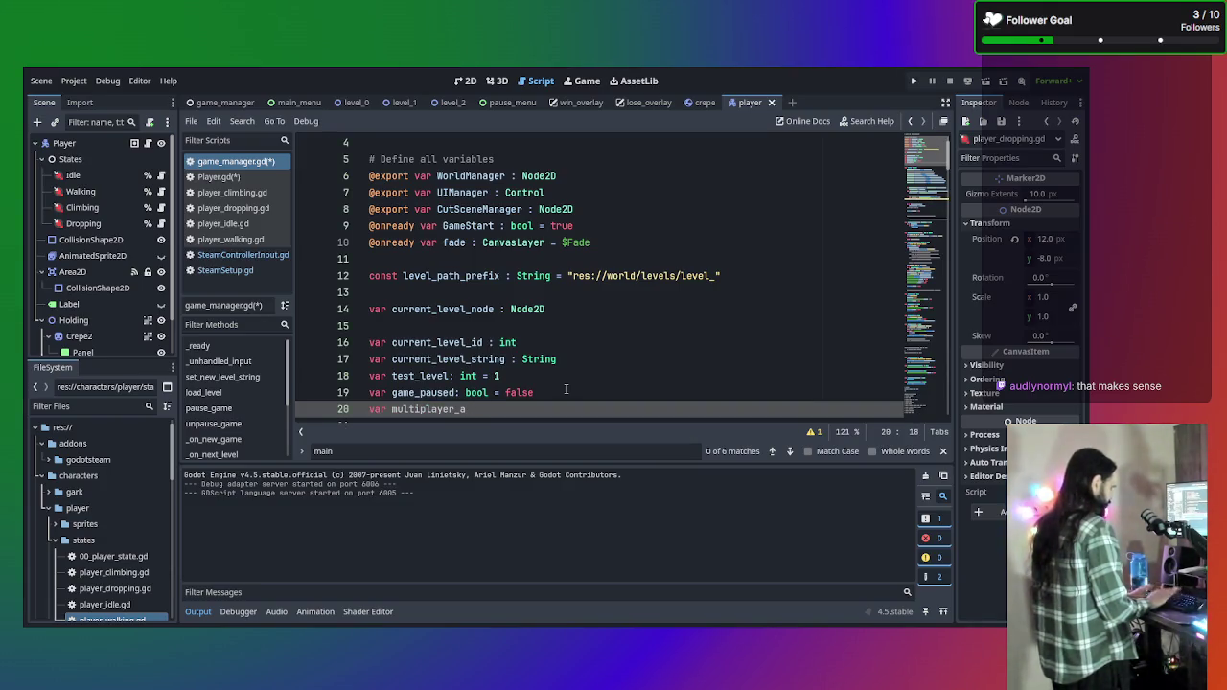
text(vailable)
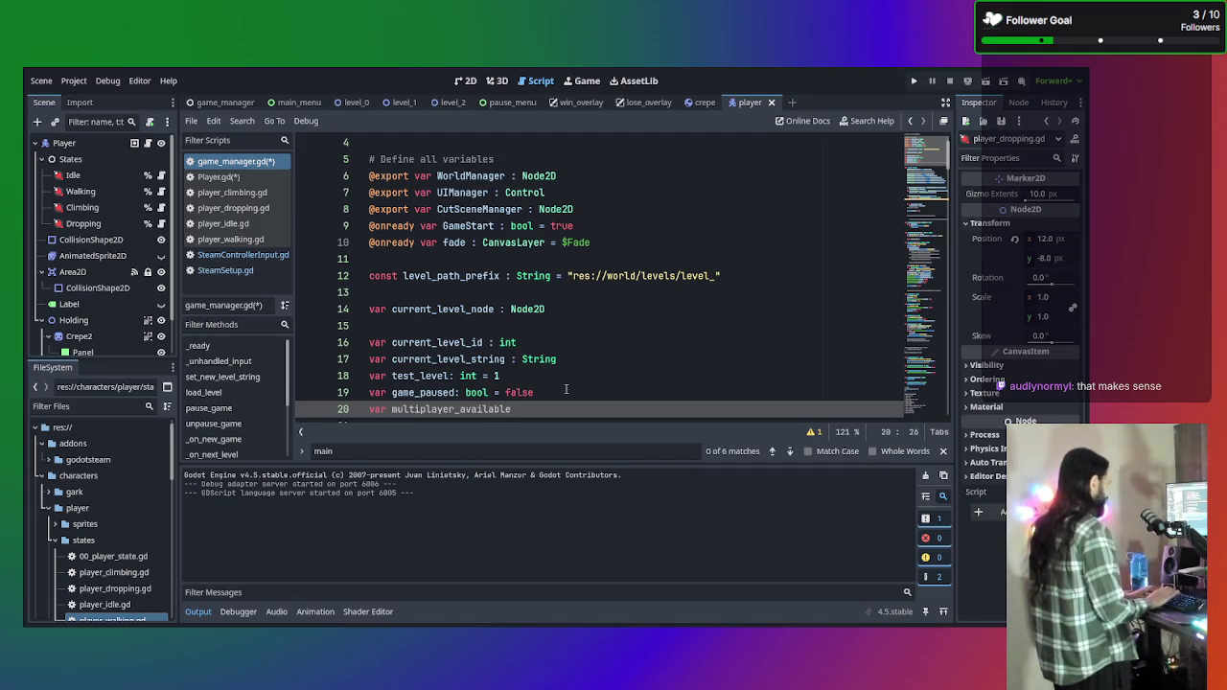
text( : bool)
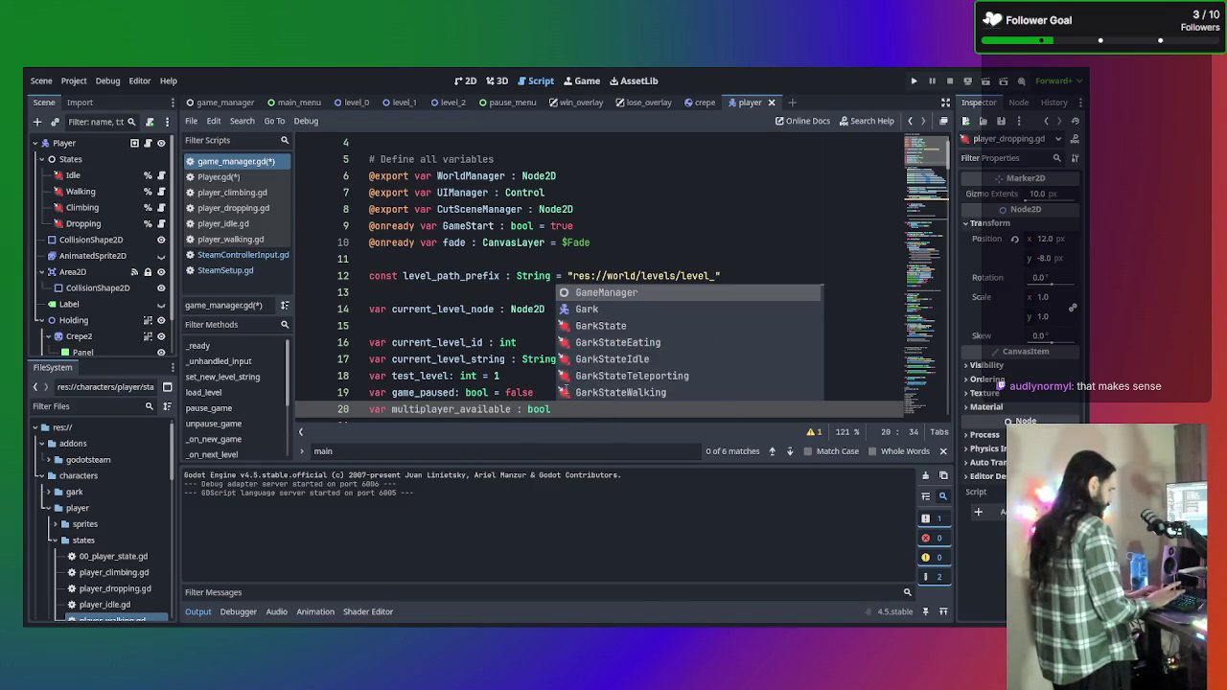
text( = false)
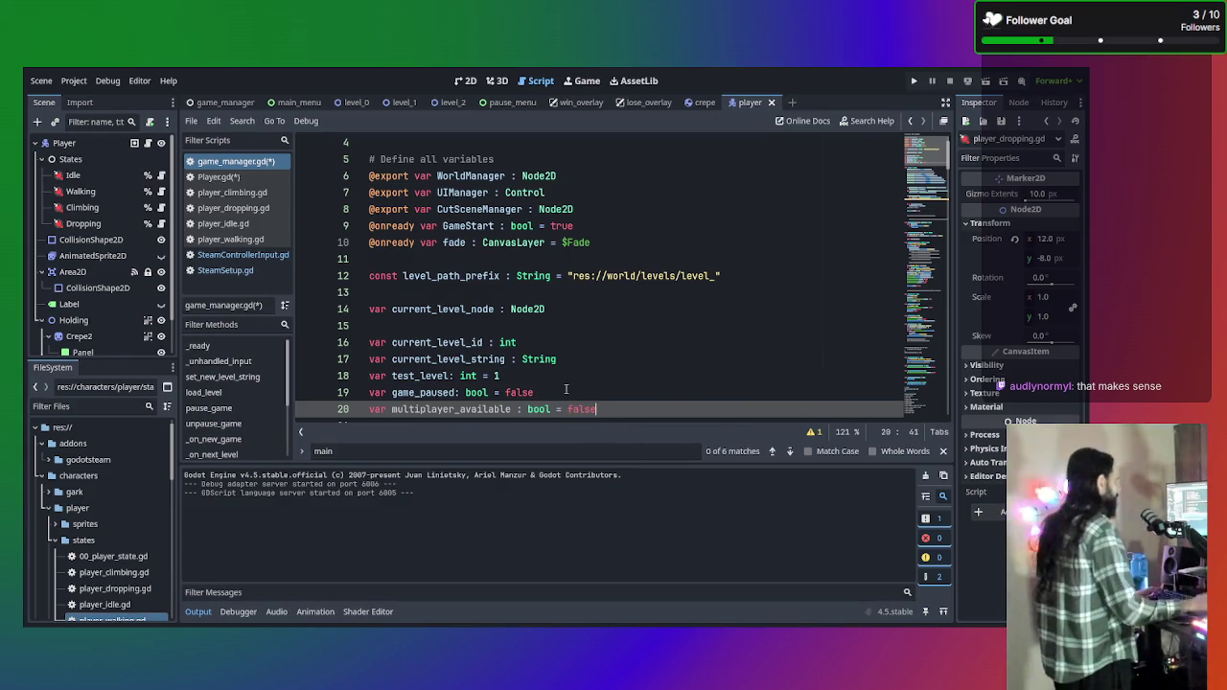
scroll(566, 388, down, 4)
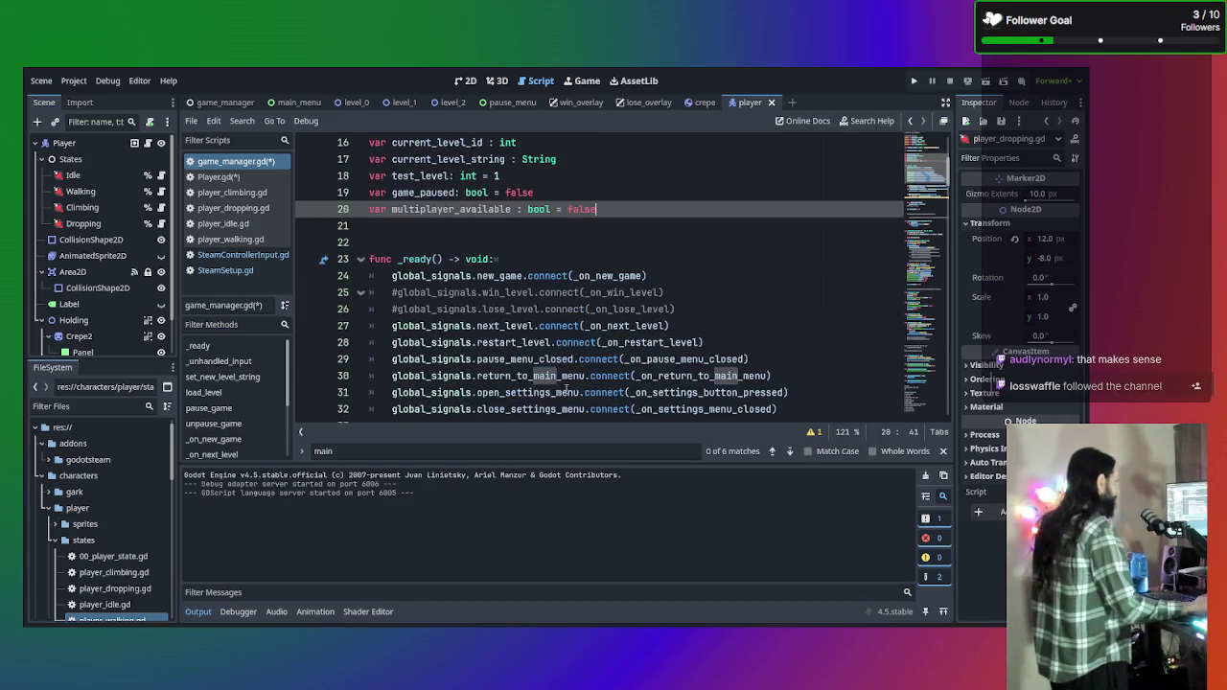
scroll(566, 390, down, 4)
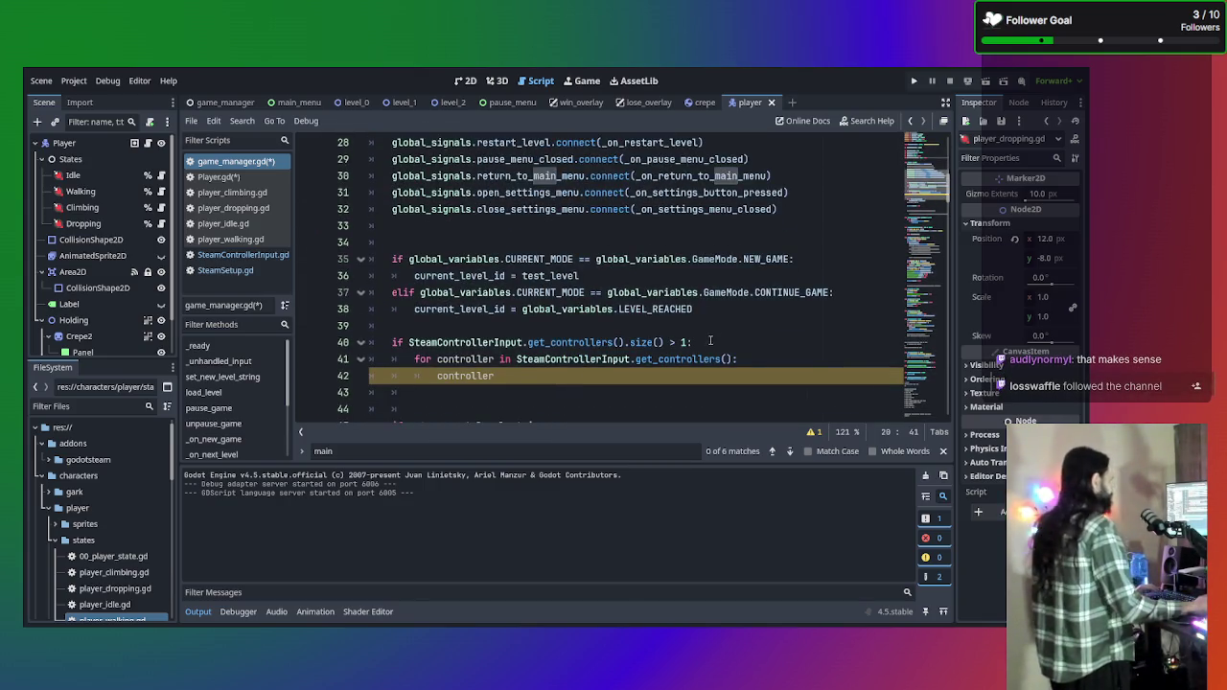
Add 'multiplayer_available = true' on line 41, inside the size() > 1 check.
click(711, 341)
key(Return)
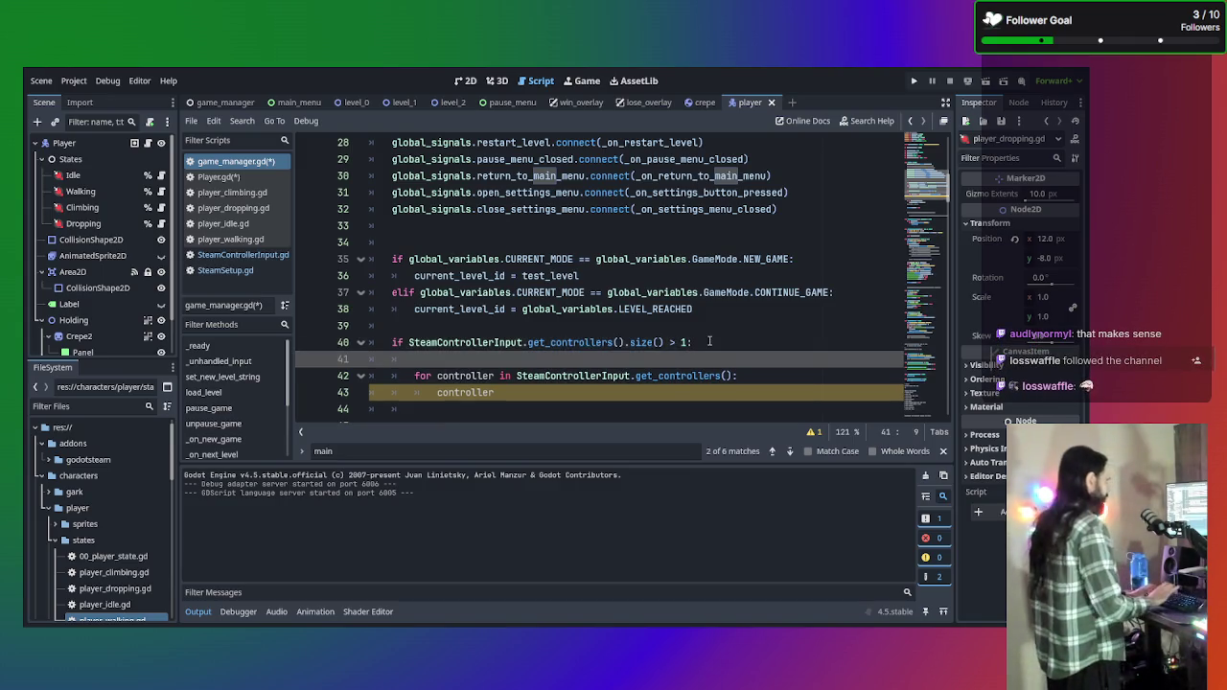
text(multip)
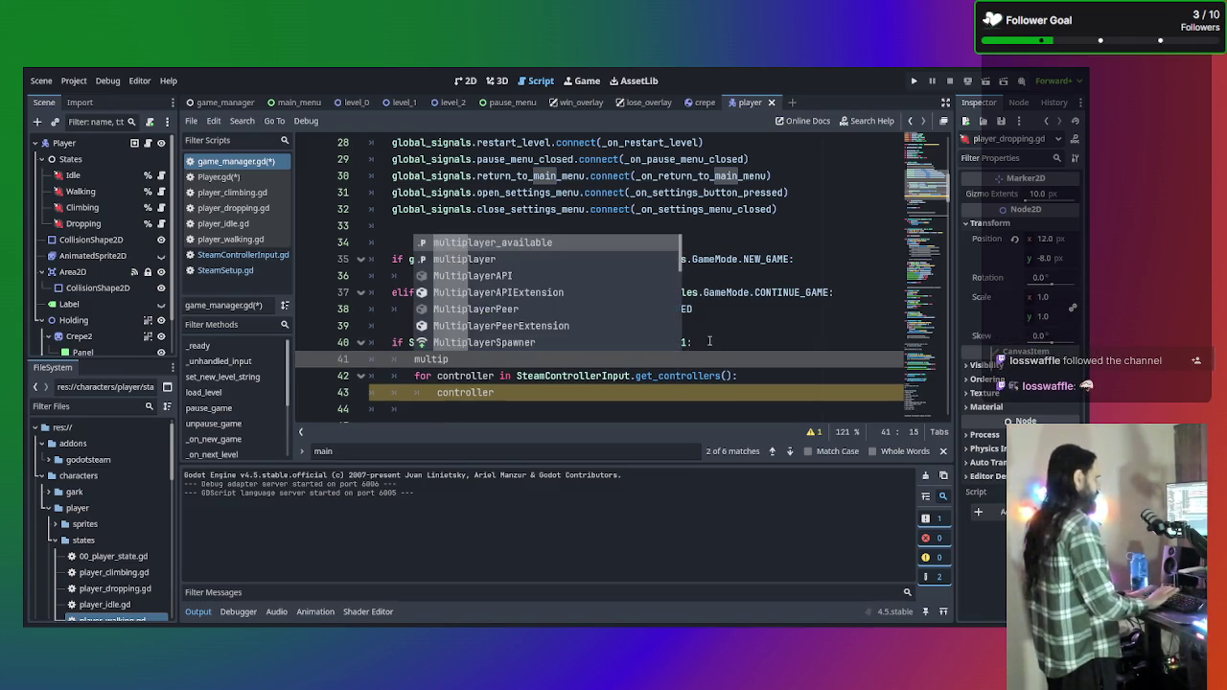
key(Return)
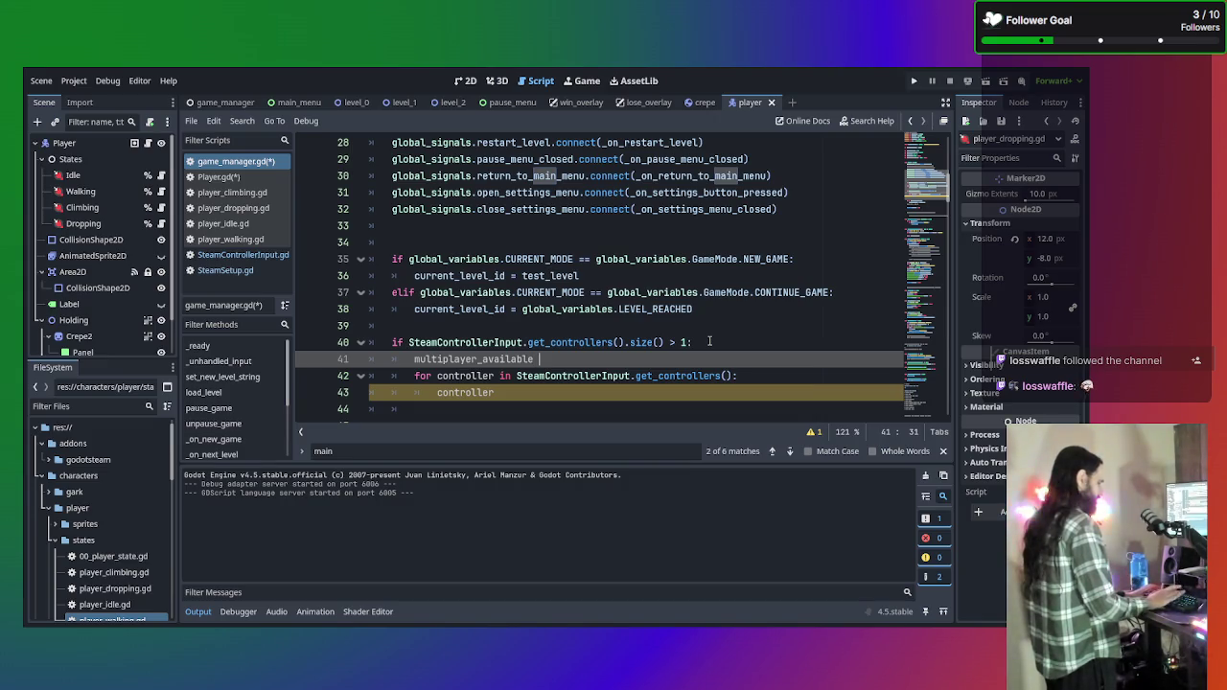
text(= true)
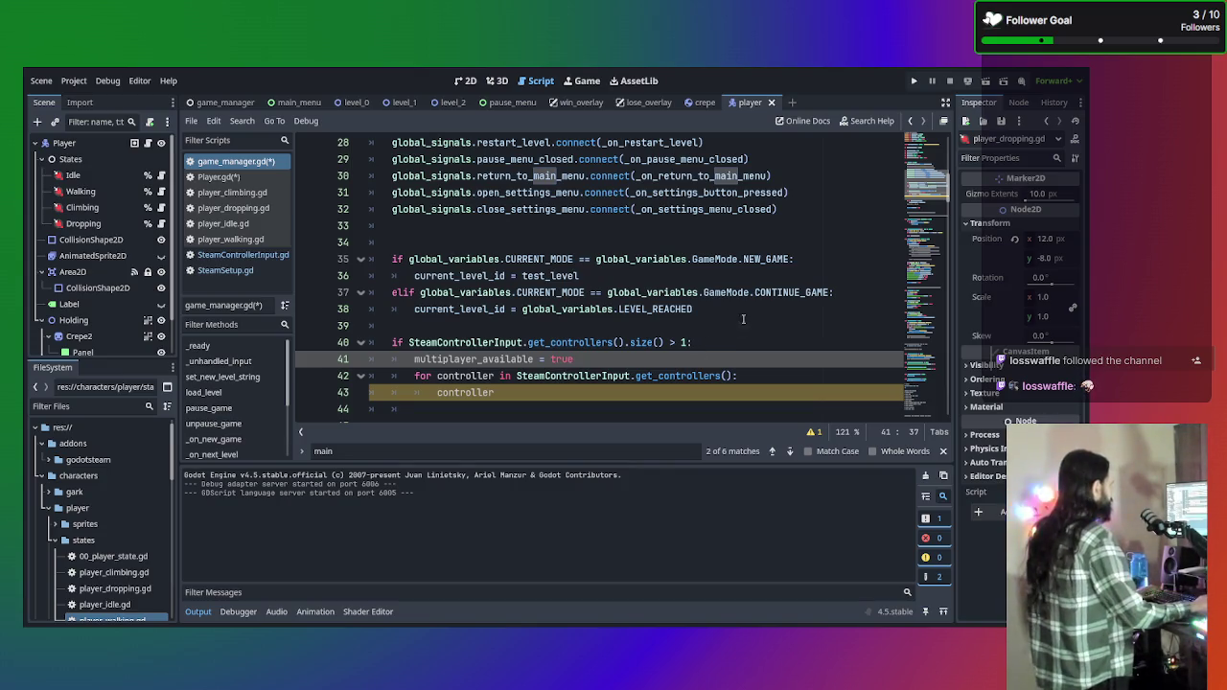
scroll(699, 329, down, 1)
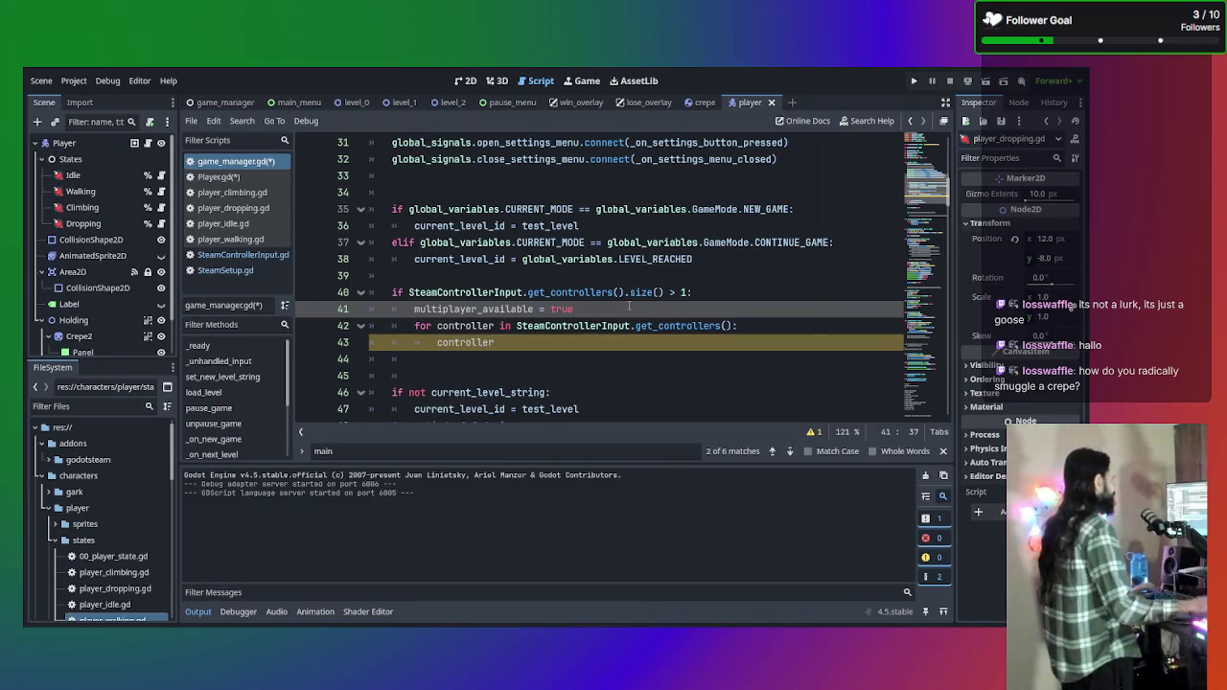
click(468, 84)
Switch through the level_0 scene to level_1, zooming the 2D canvas on its night street.
scroll(460, 259, down, 4)
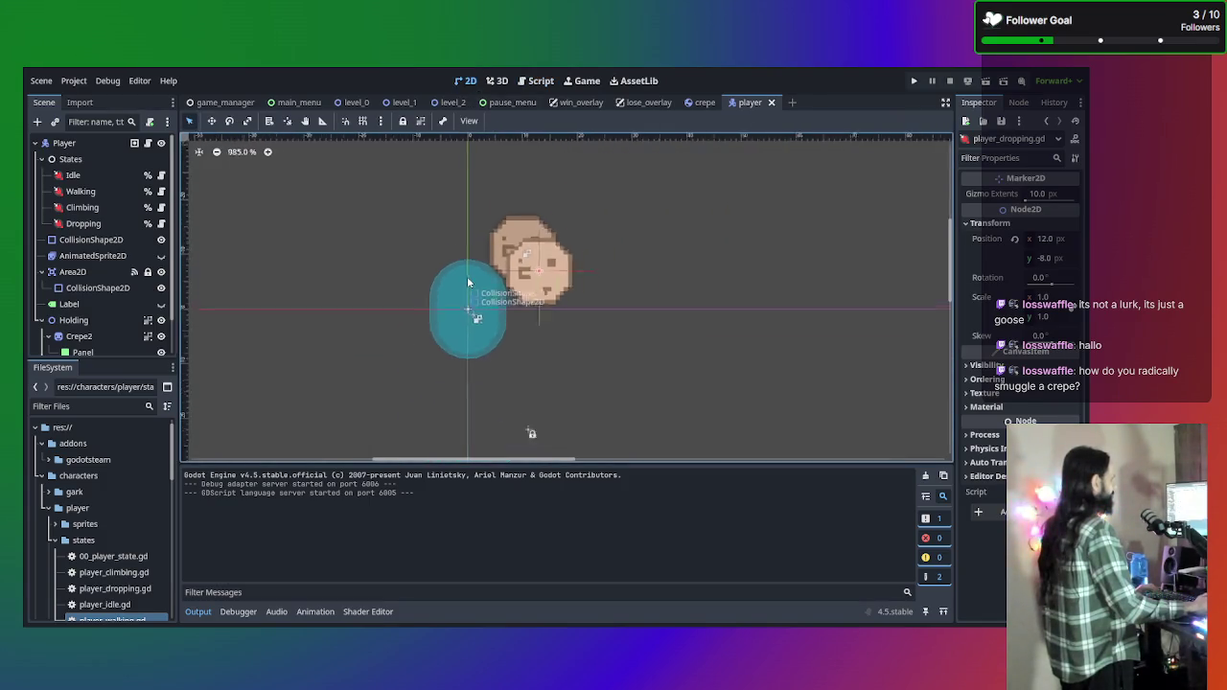
scroll(404, 188, up, 2)
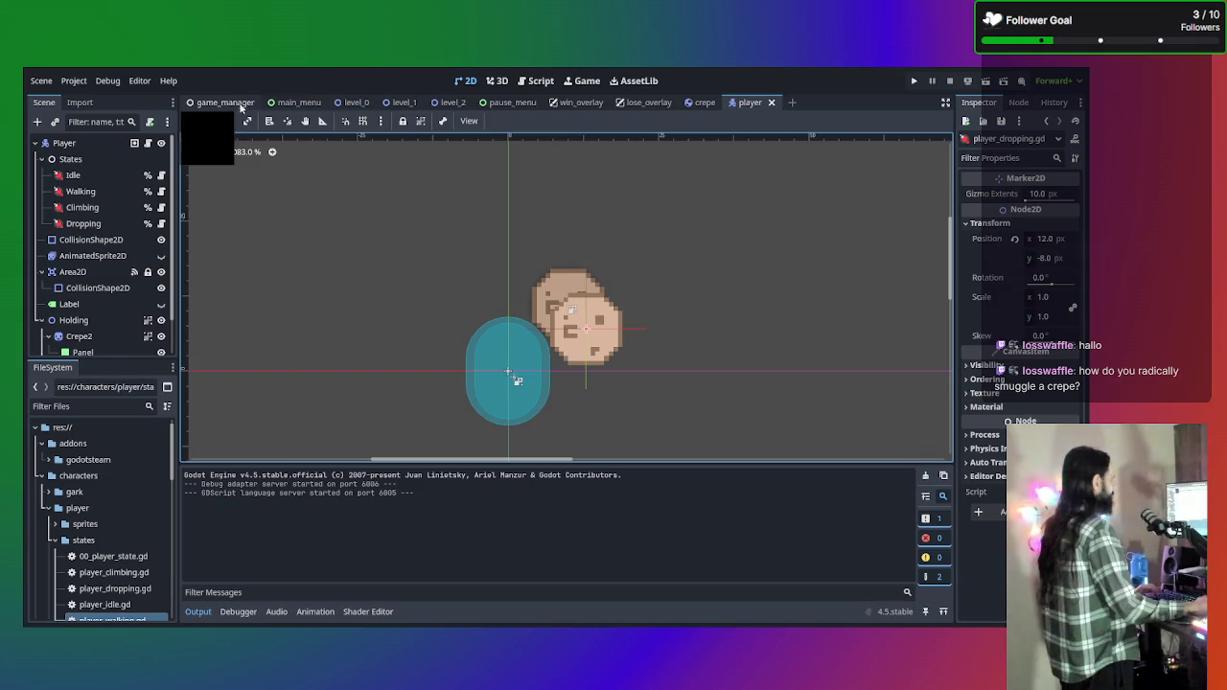
click(355, 104)
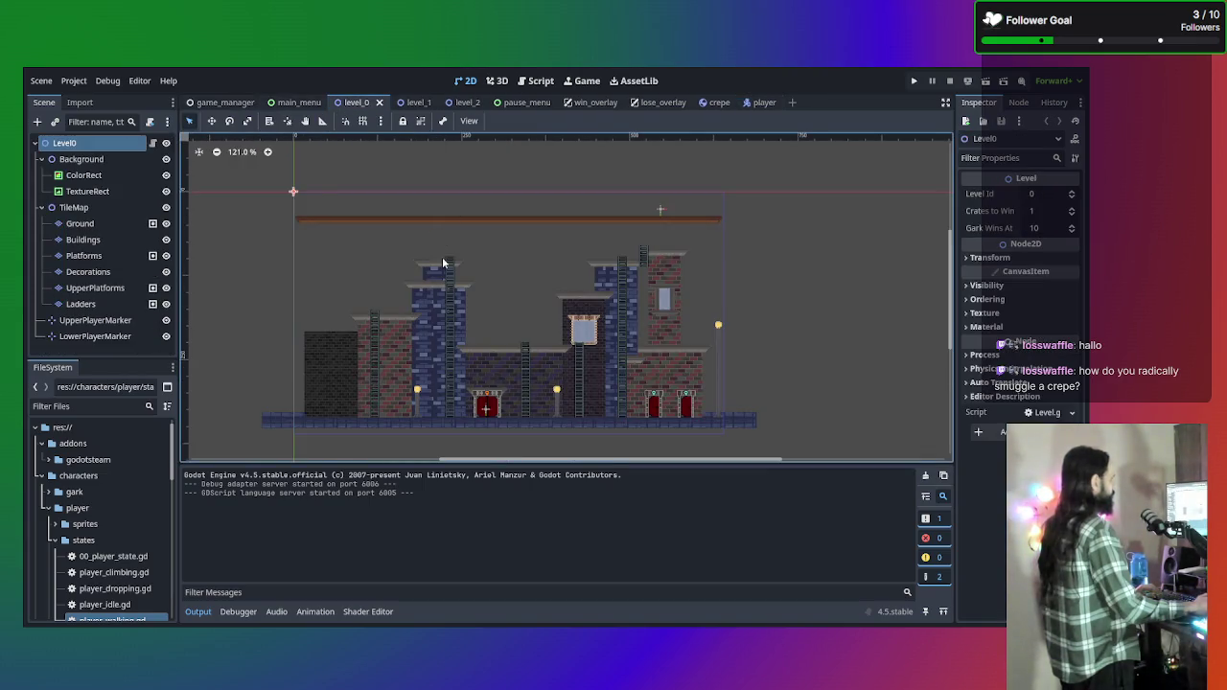
scroll(440, 277, down, 2)
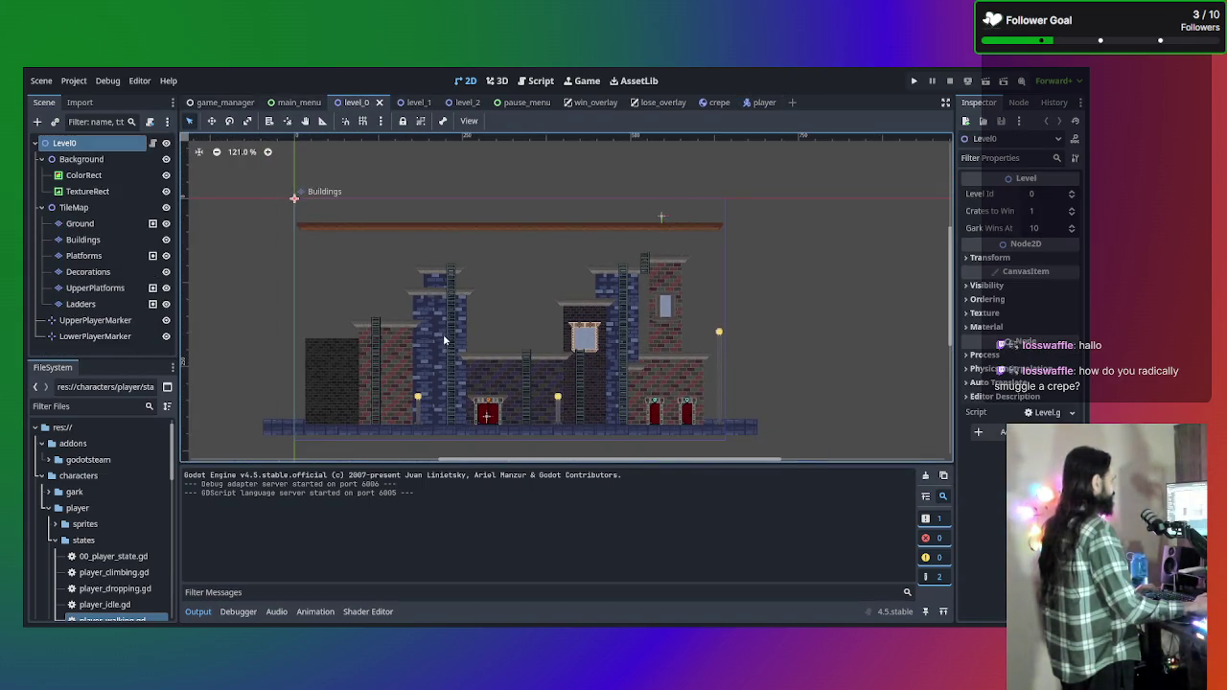
click(411, 103)
scroll(522, 248, up, 1)
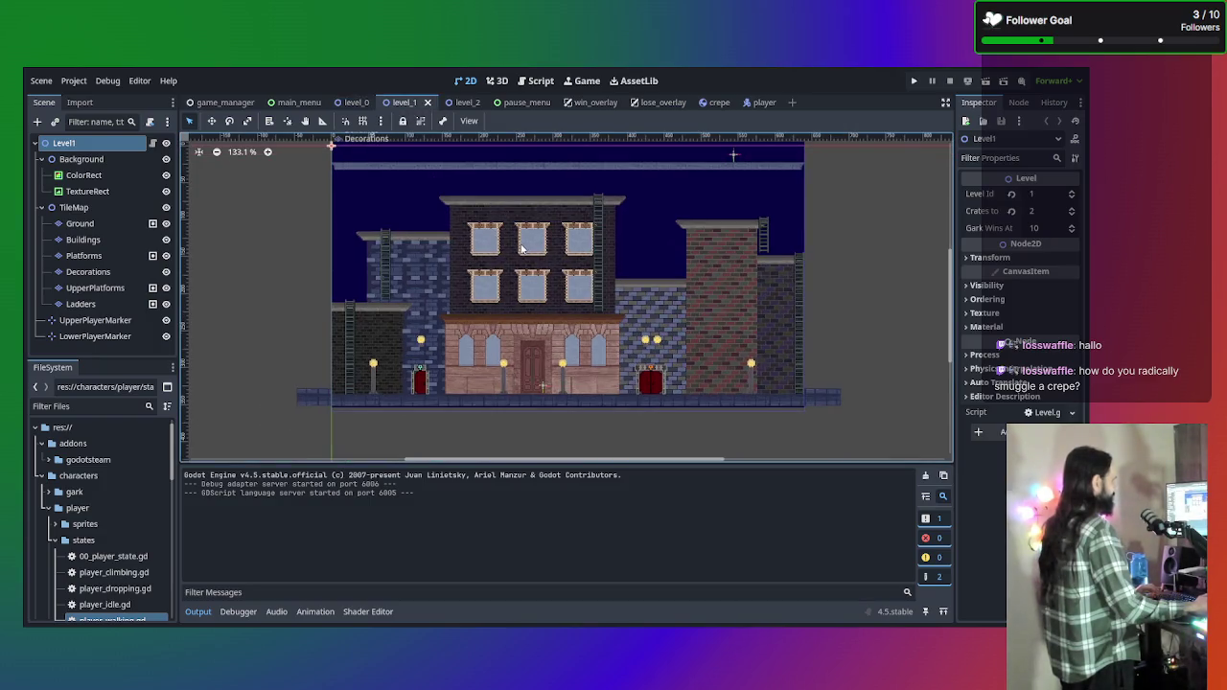
scroll(509, 231, up, 1)
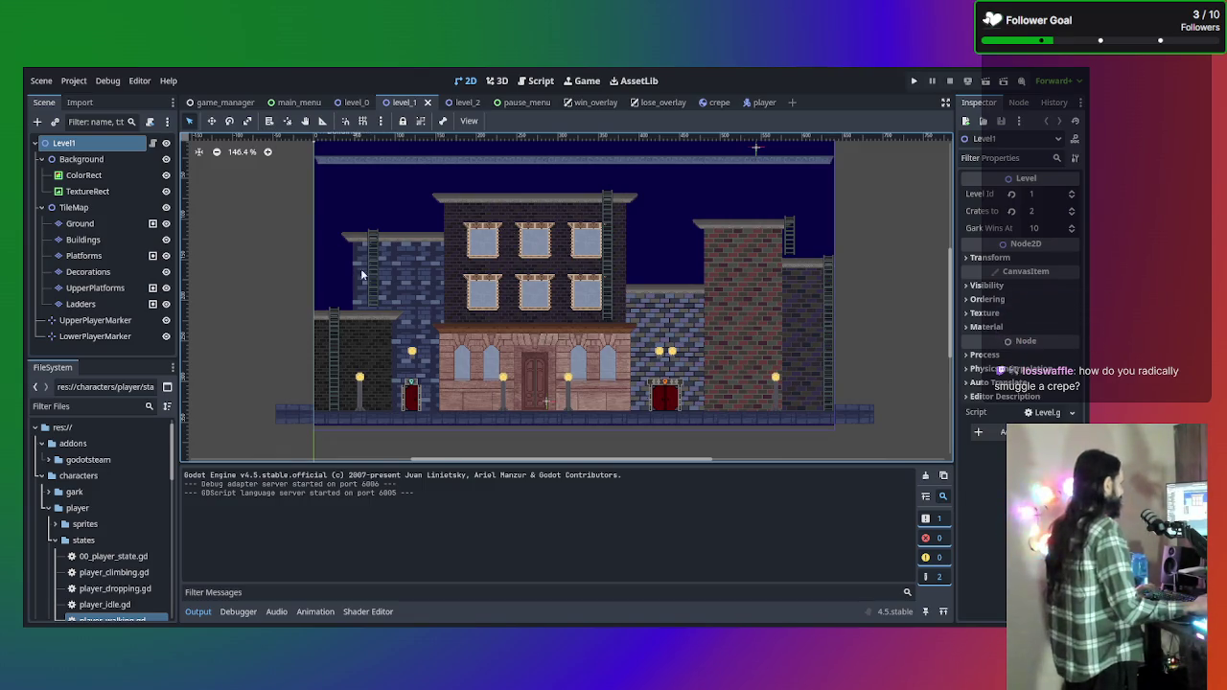
scroll(380, 305, down, 1)
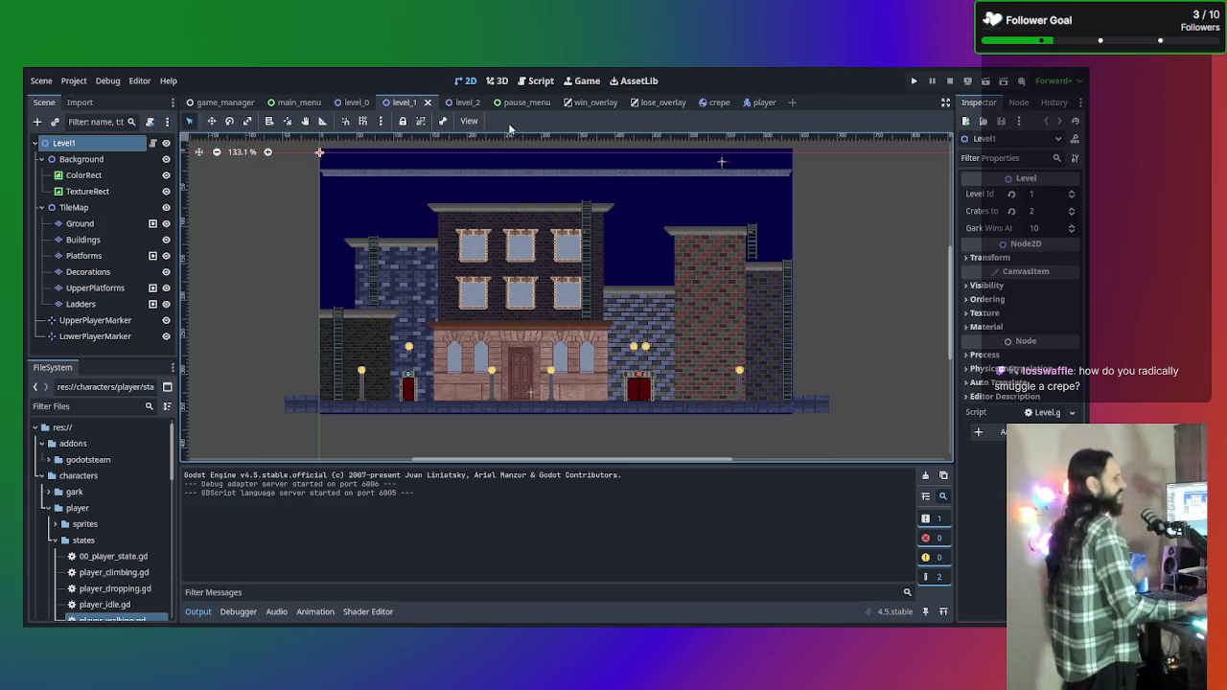
Run the project from the Game view, toggle input handling, run again, then show game_manager.
click(570, 84)
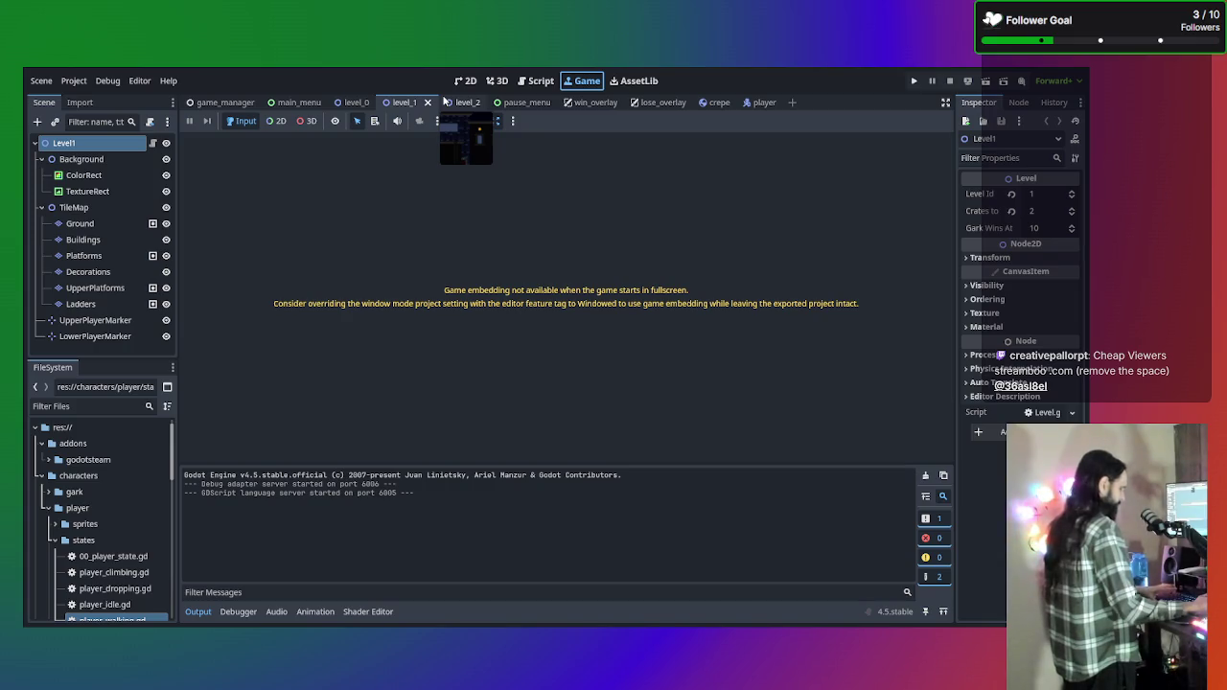
key(F5)
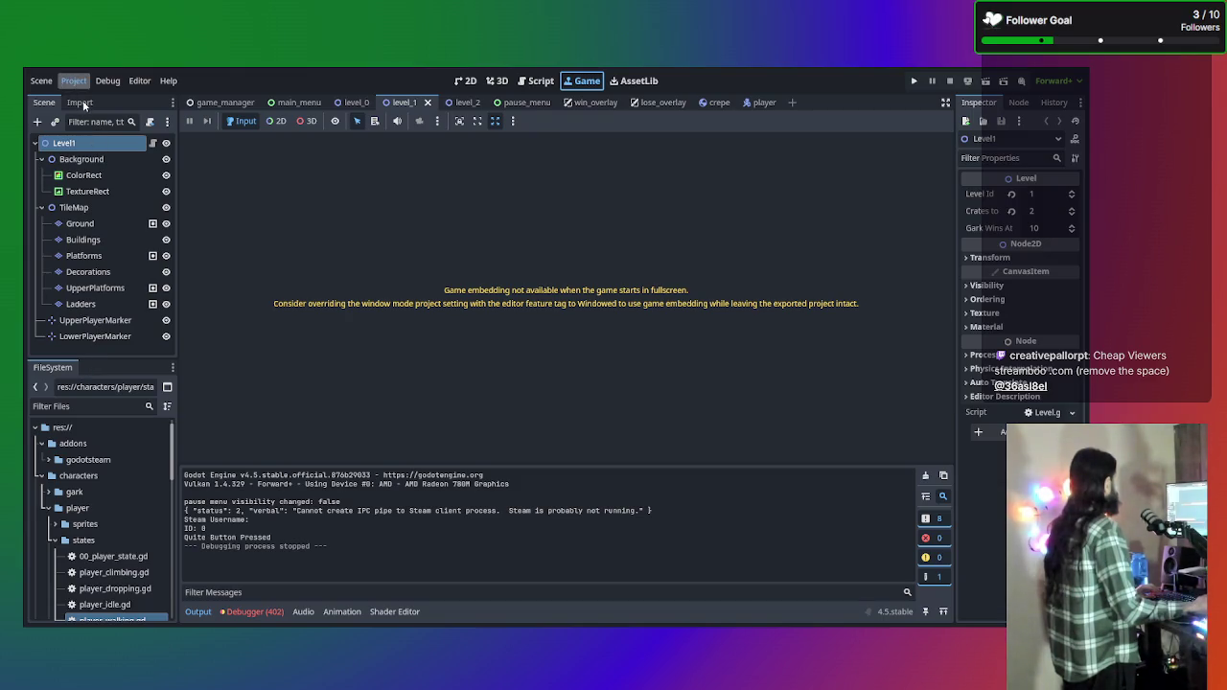
click(236, 124)
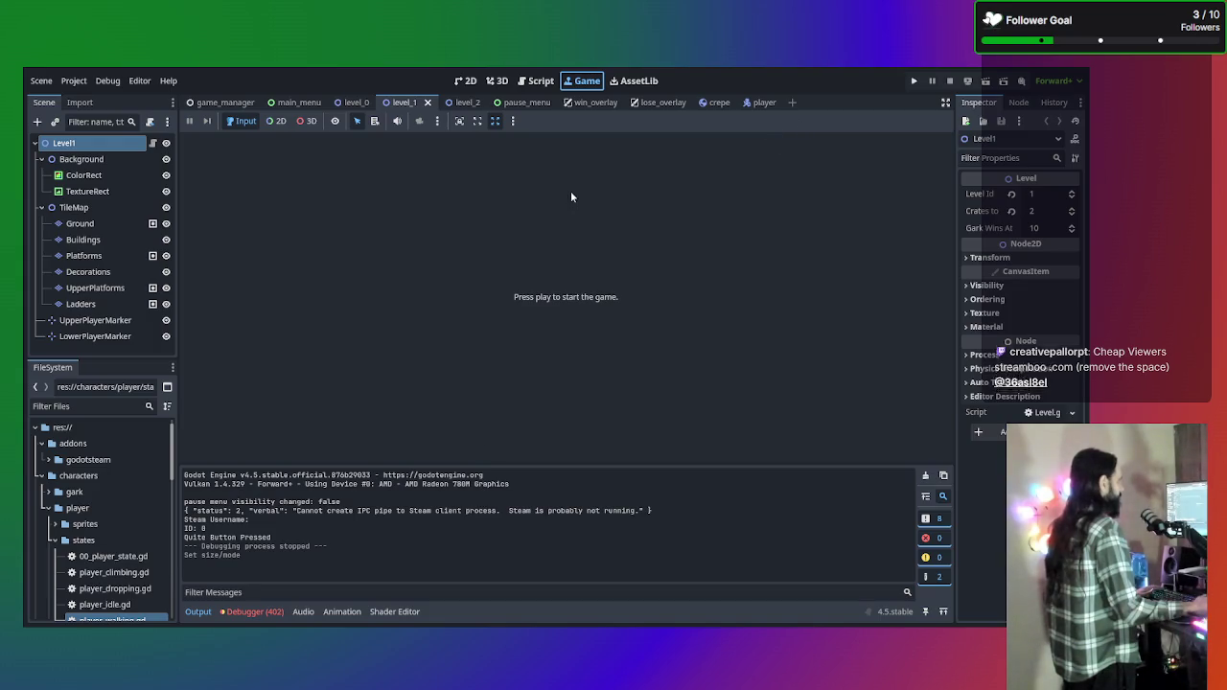
key(F5)
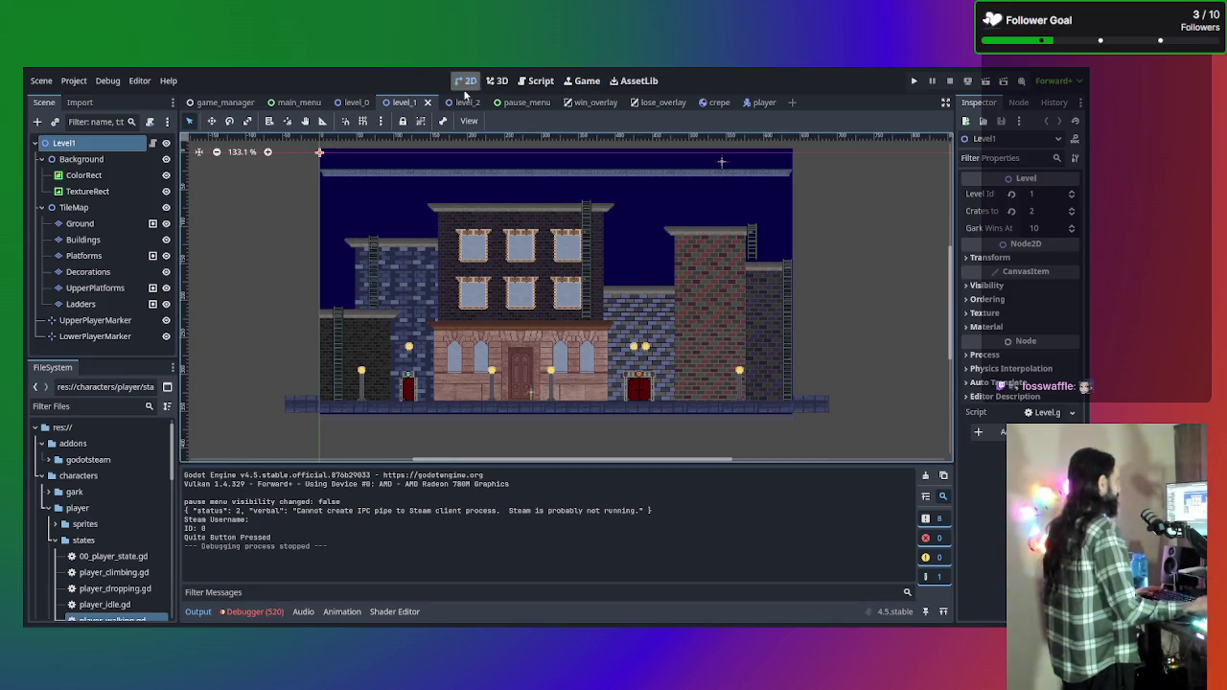
click(243, 99)
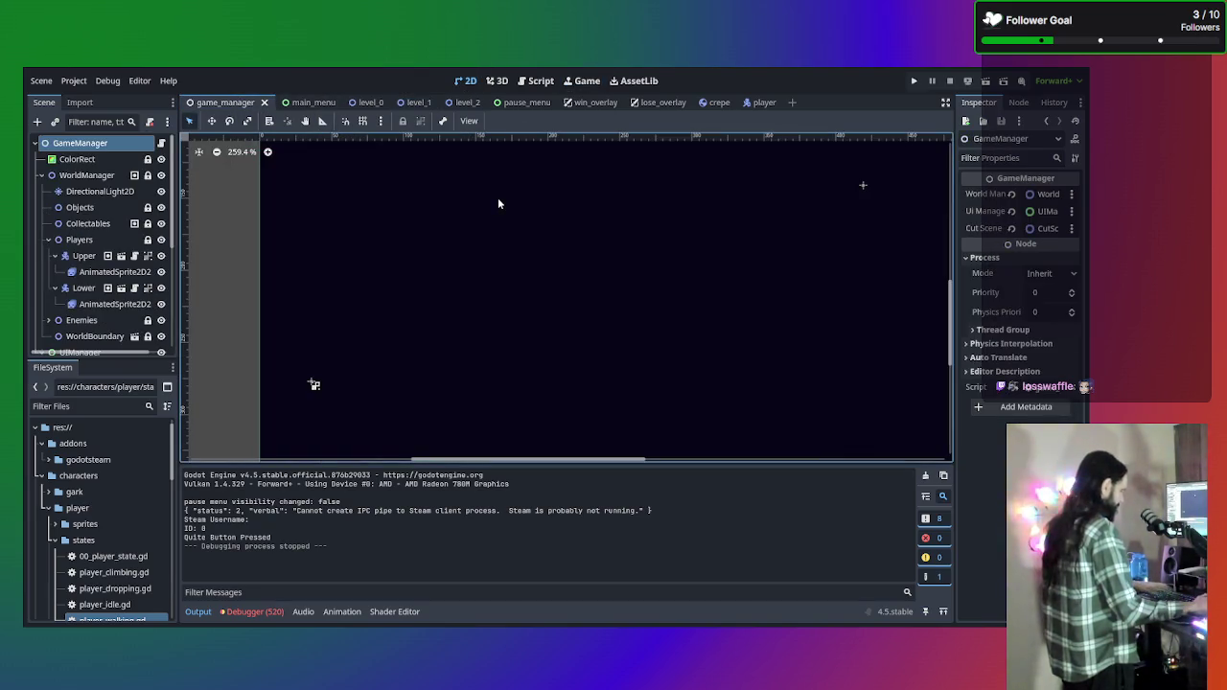
Launch the game and start a new game from the Crates-O-Crepes title menu.
key(F5)
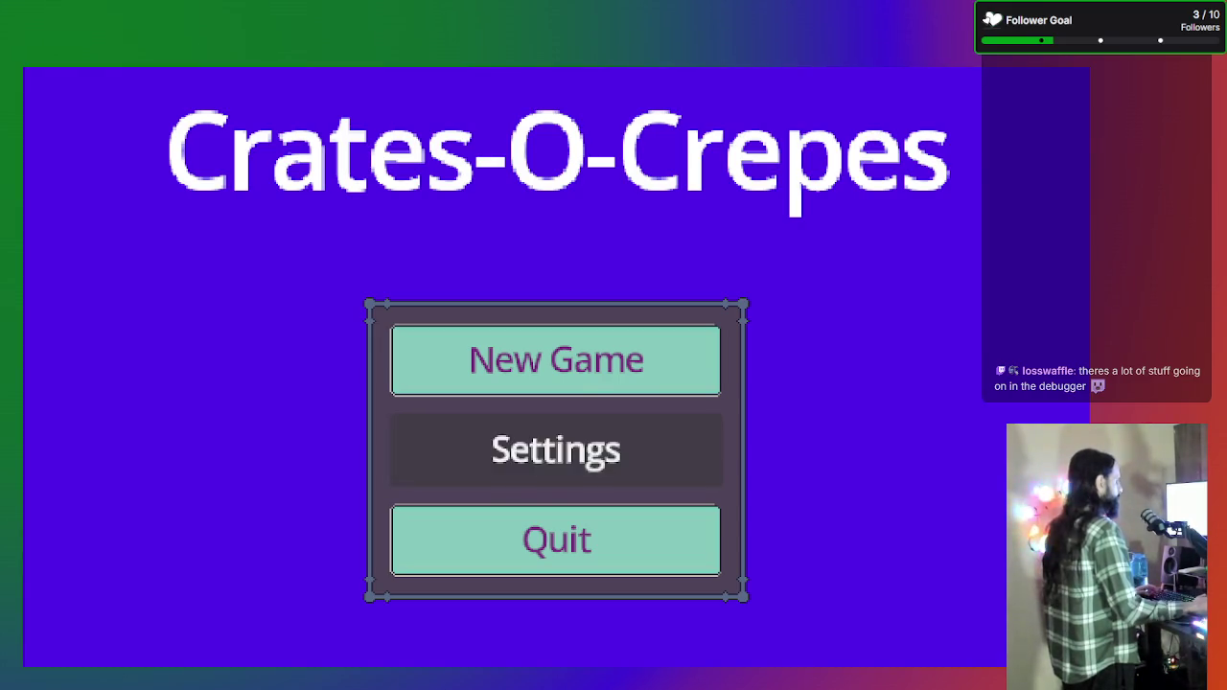
click(619, 379)
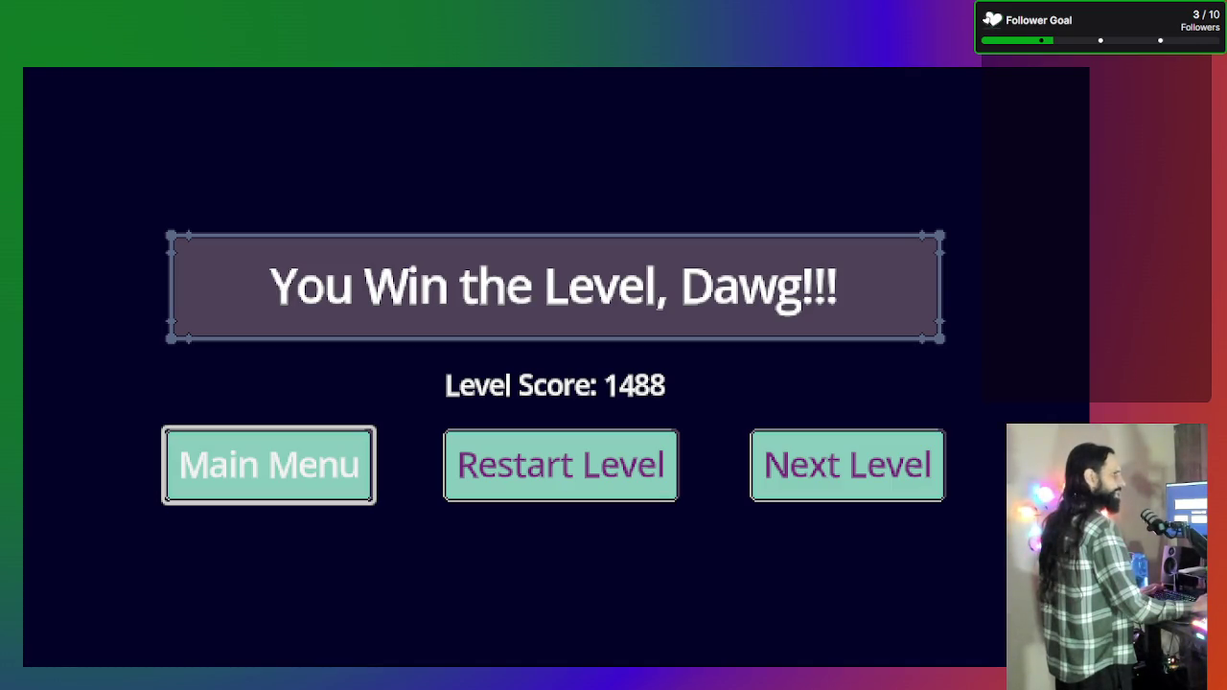
Pause the game, go back to the title menu, and choose Quit.
key(Escape)
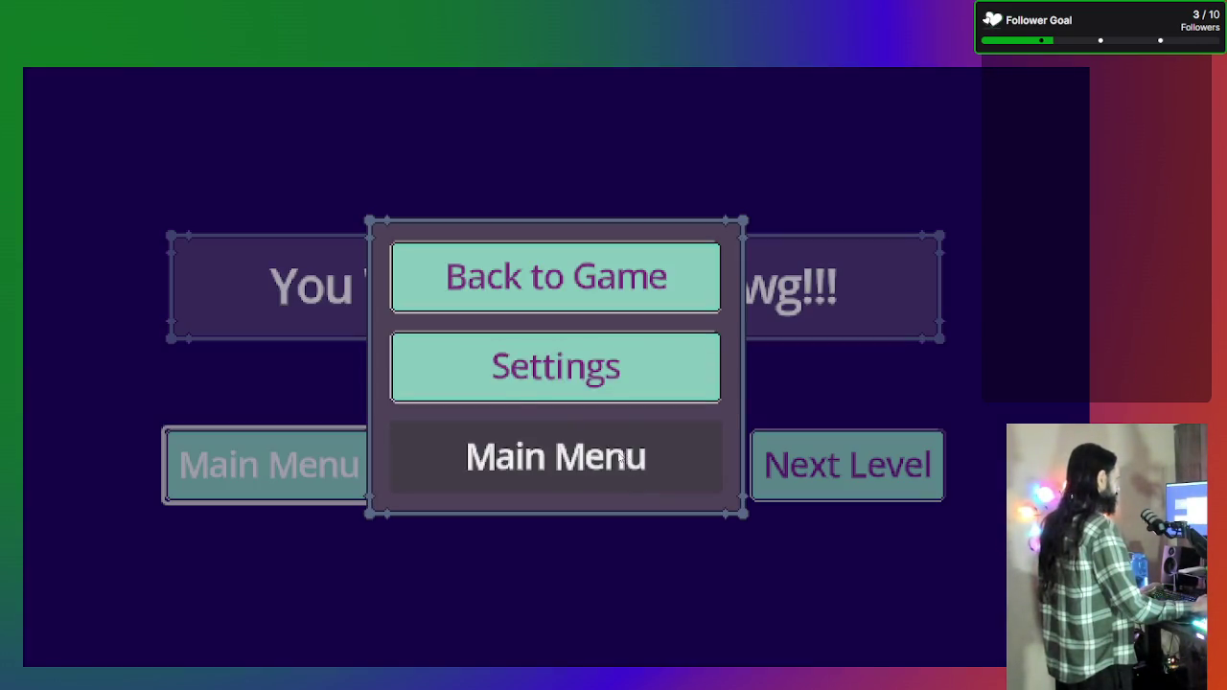
click(592, 439)
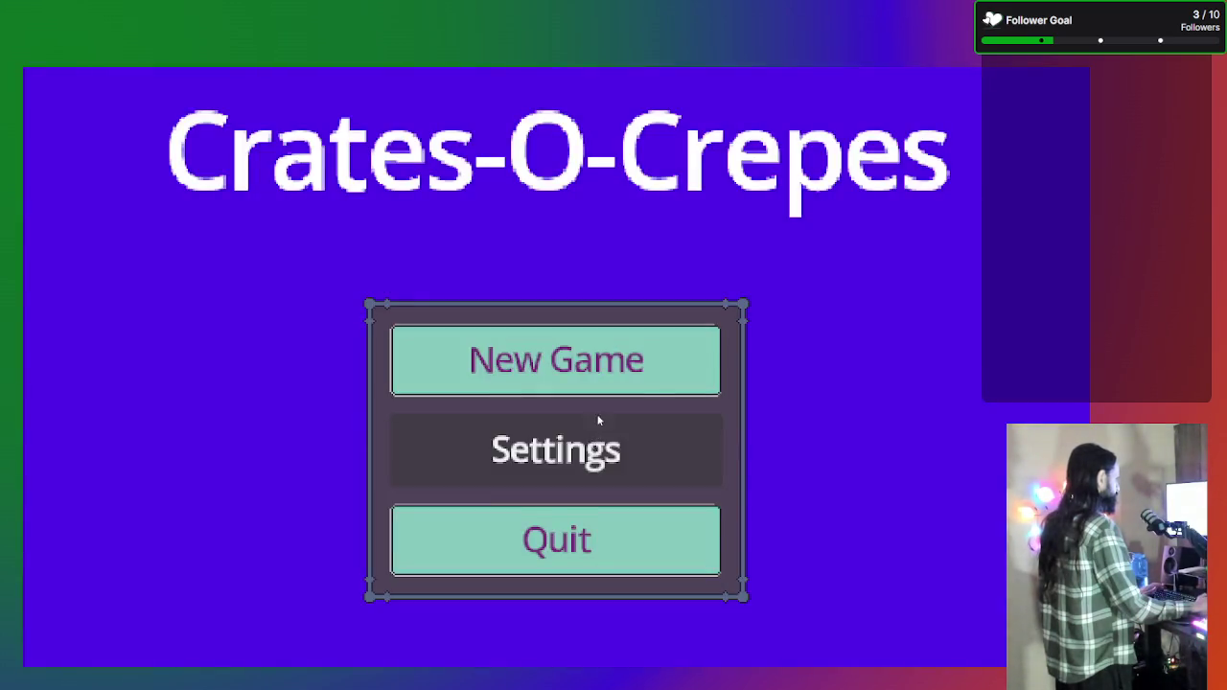
click(628, 535)
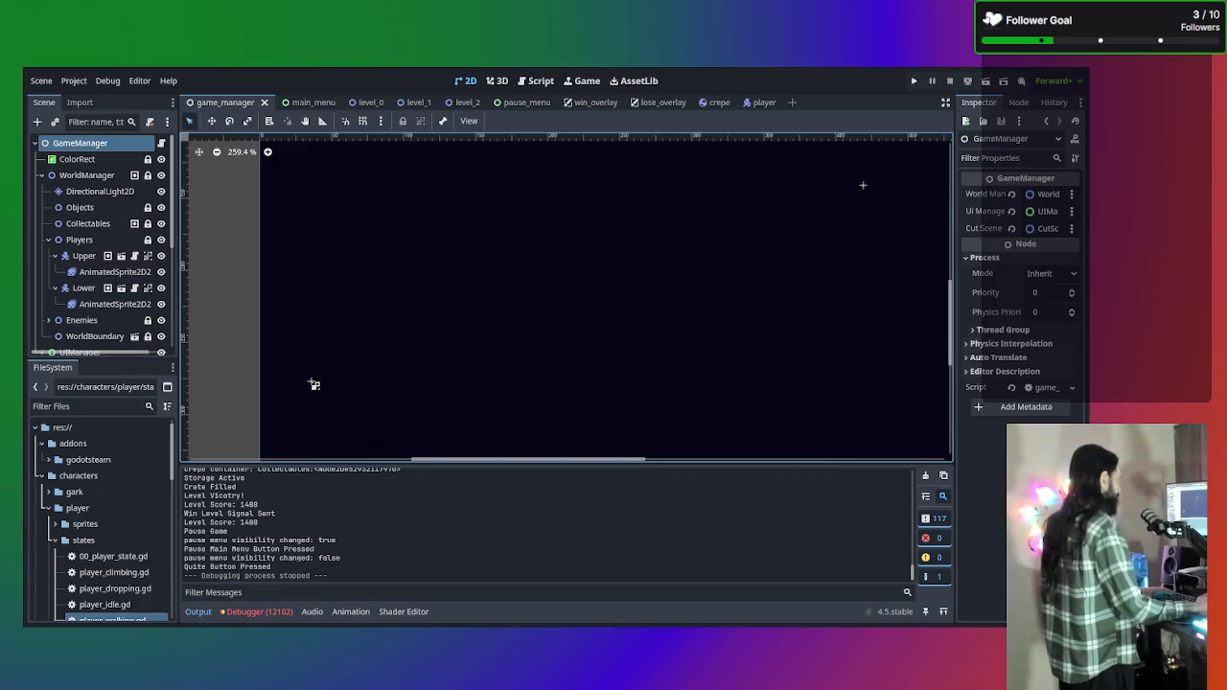
Run the project with F5 and move the title-menu focus down to Settings.
key(F5)
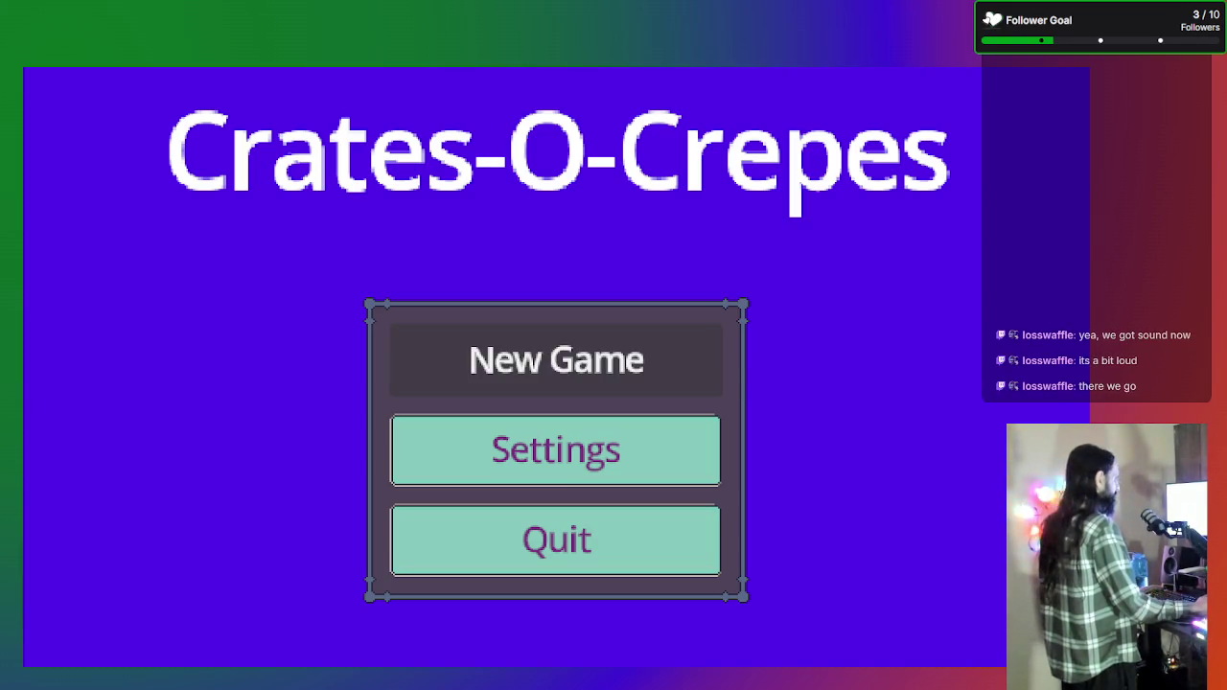
key(Down)
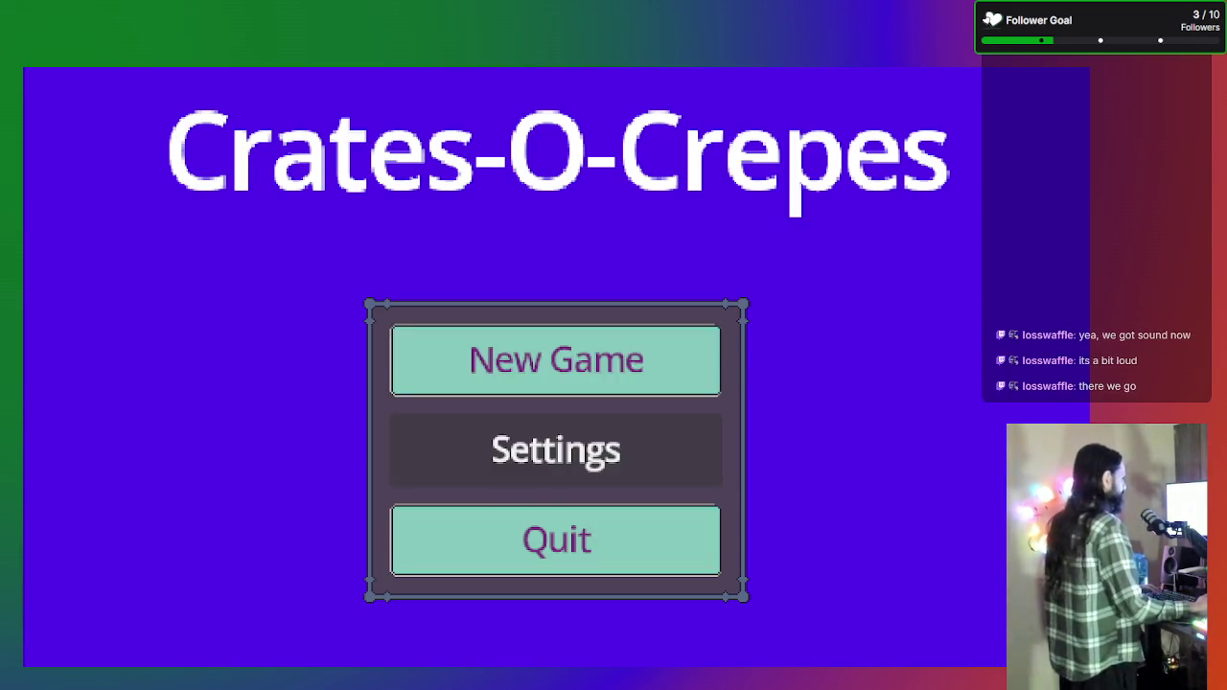
Start a new game from the Crates-O-Crepes title menu.
key(Up)
key(Down)
key(Up)
key(Return)
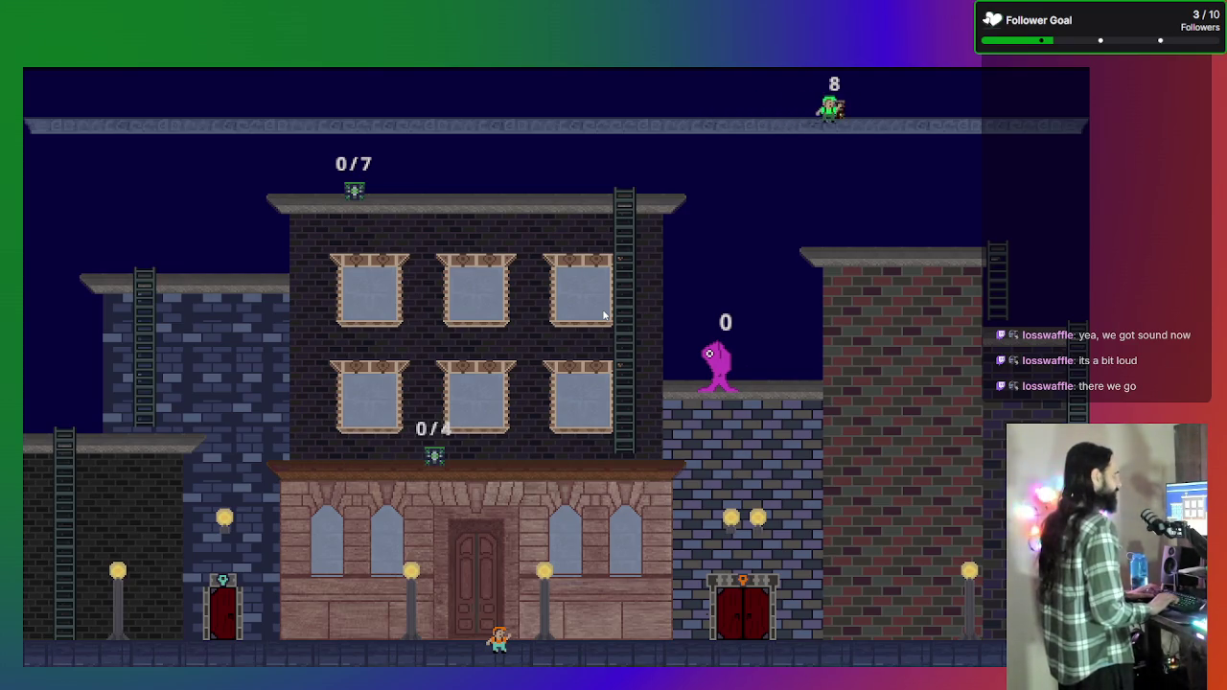
Walk the player back and forth along the top ledge around the chest.
key(Left)
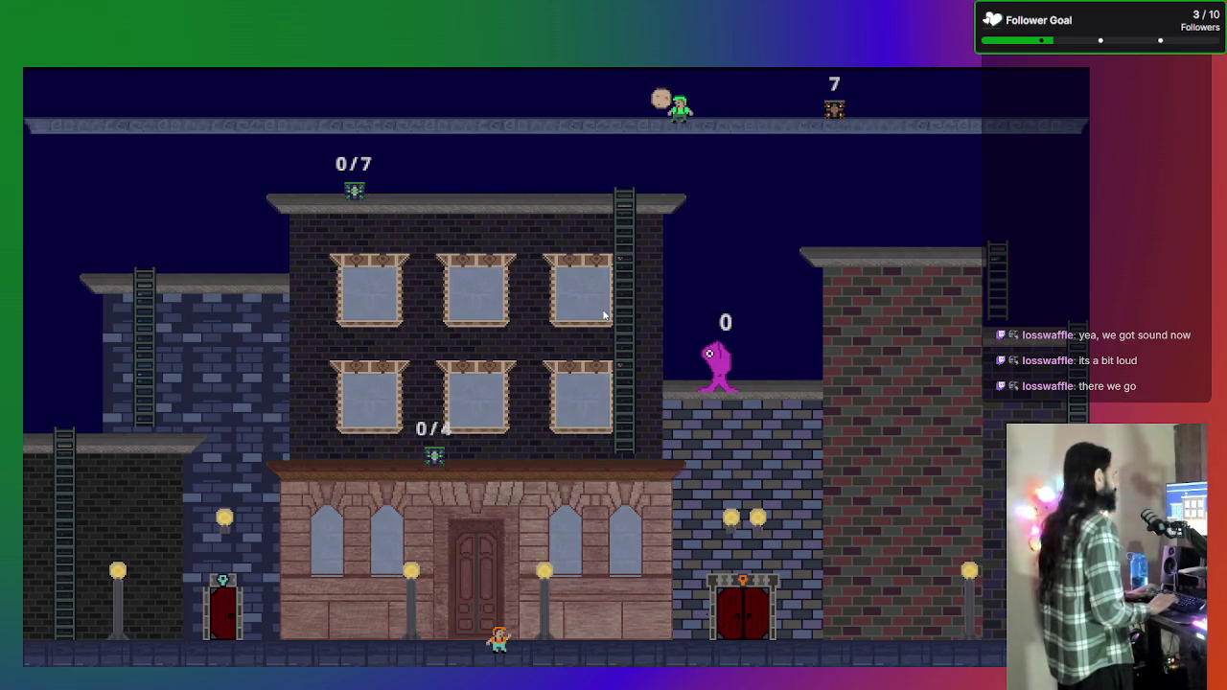
key(Right)
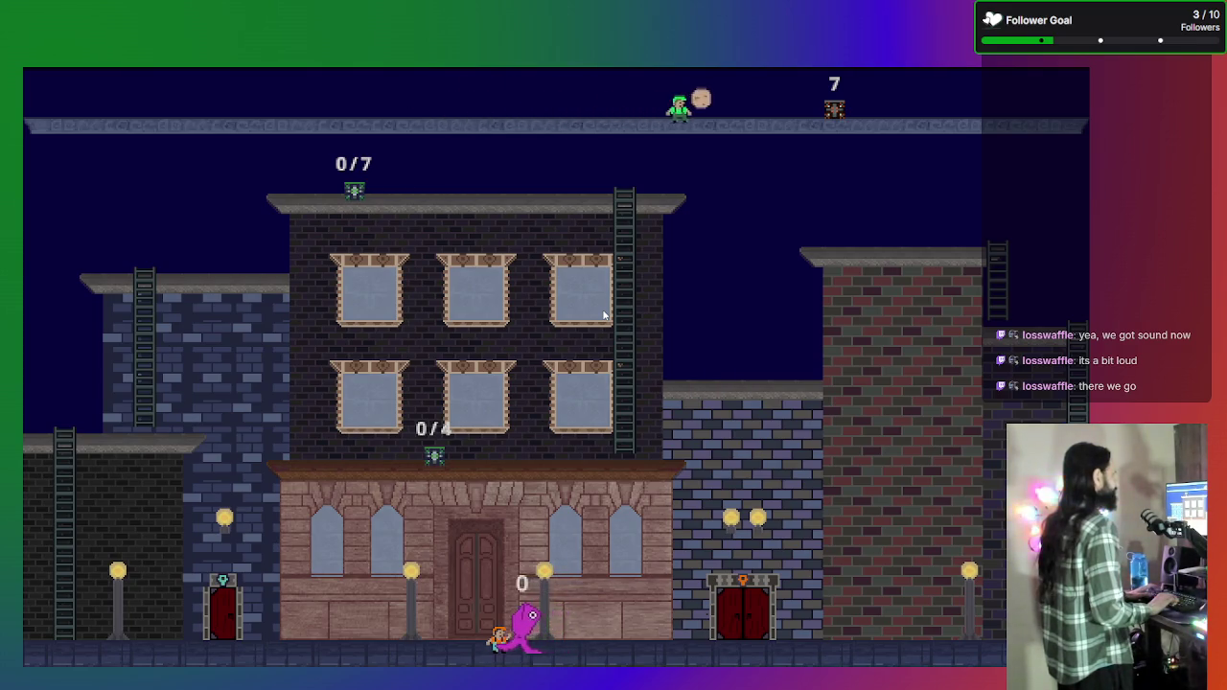
key(Down)
key(Right)
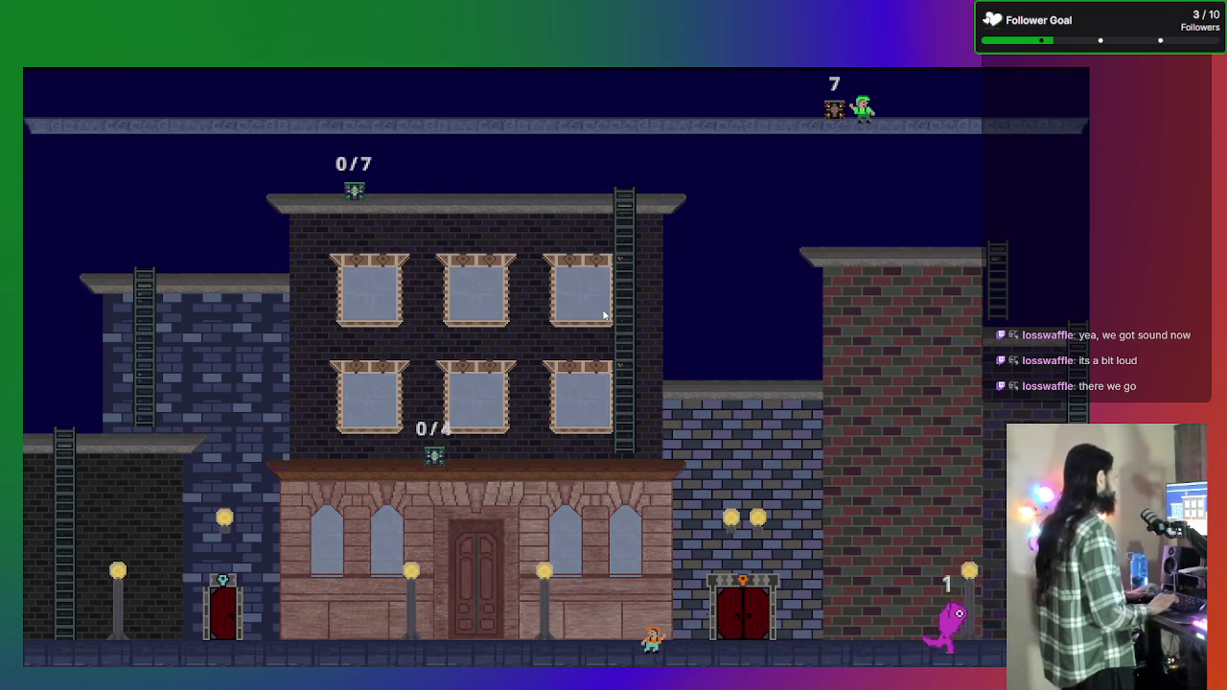
key(Left)
key(Right)
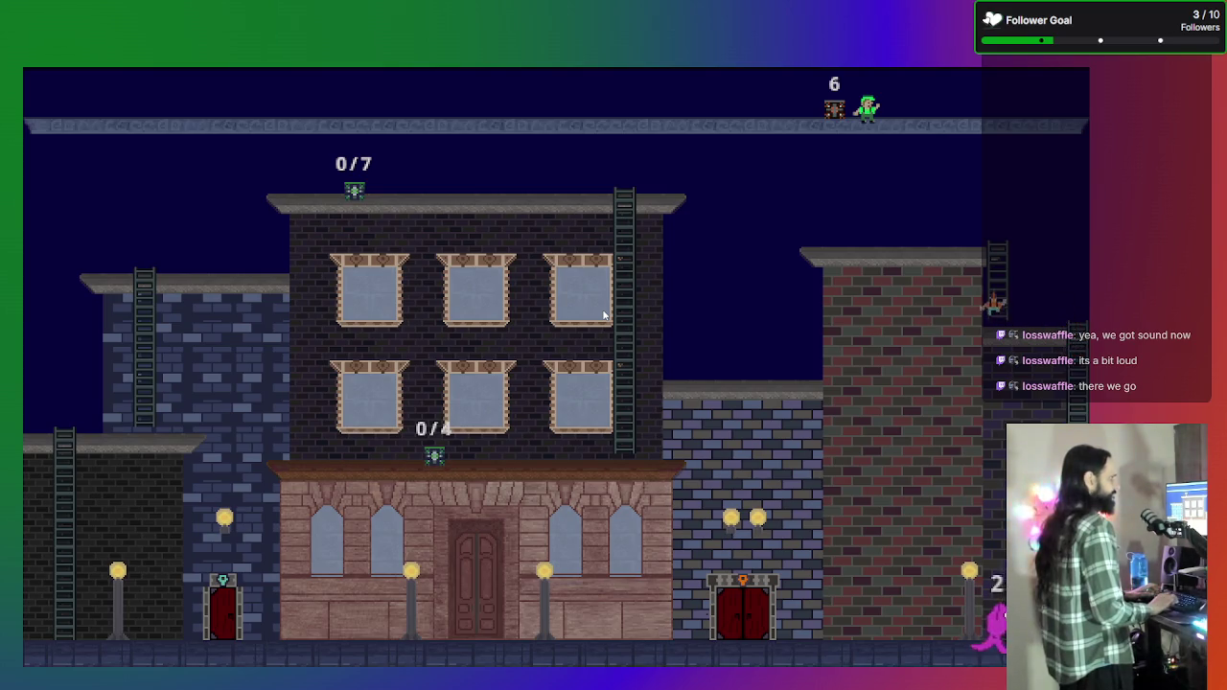
key(Left)
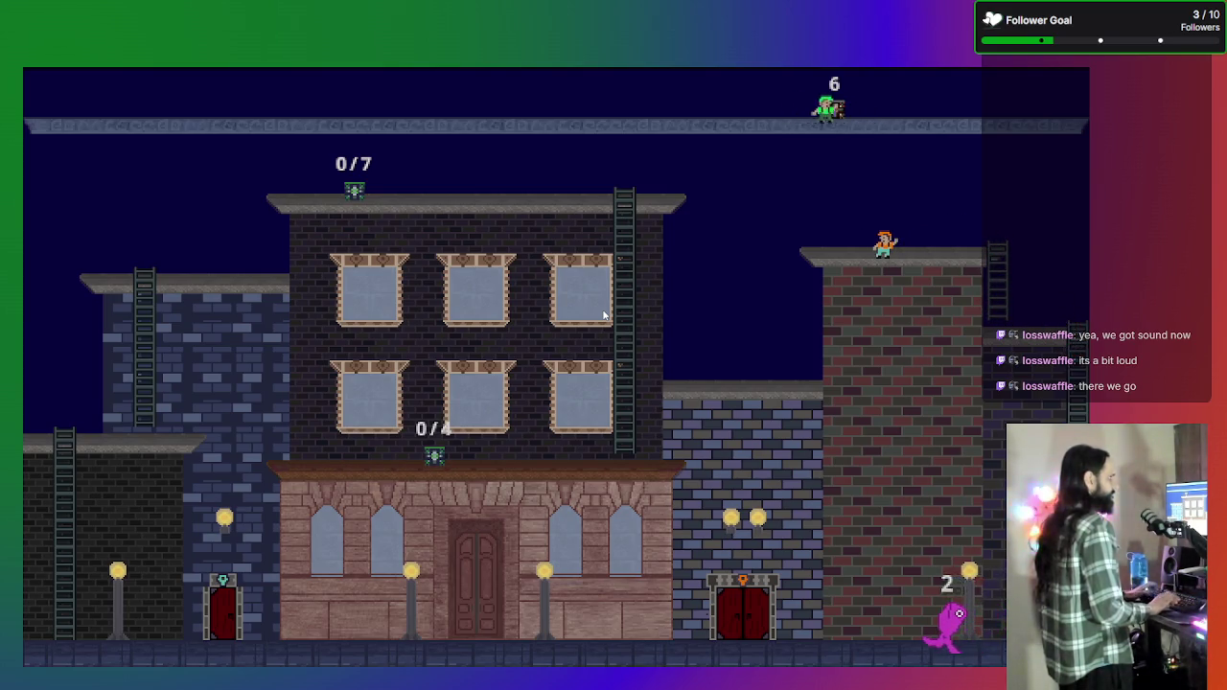
key(Right)
key(Left)
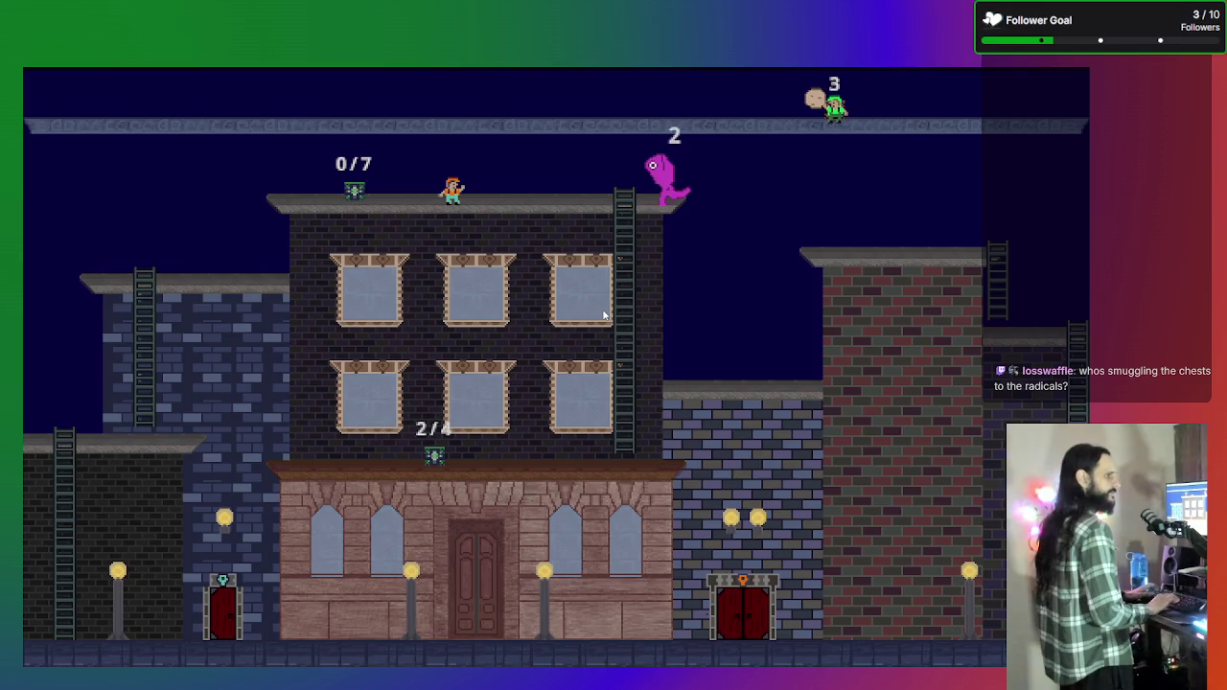
Take items from the ledge chest and drop off the sack, raising the count to 4/7.
key(Left)
key(Right)
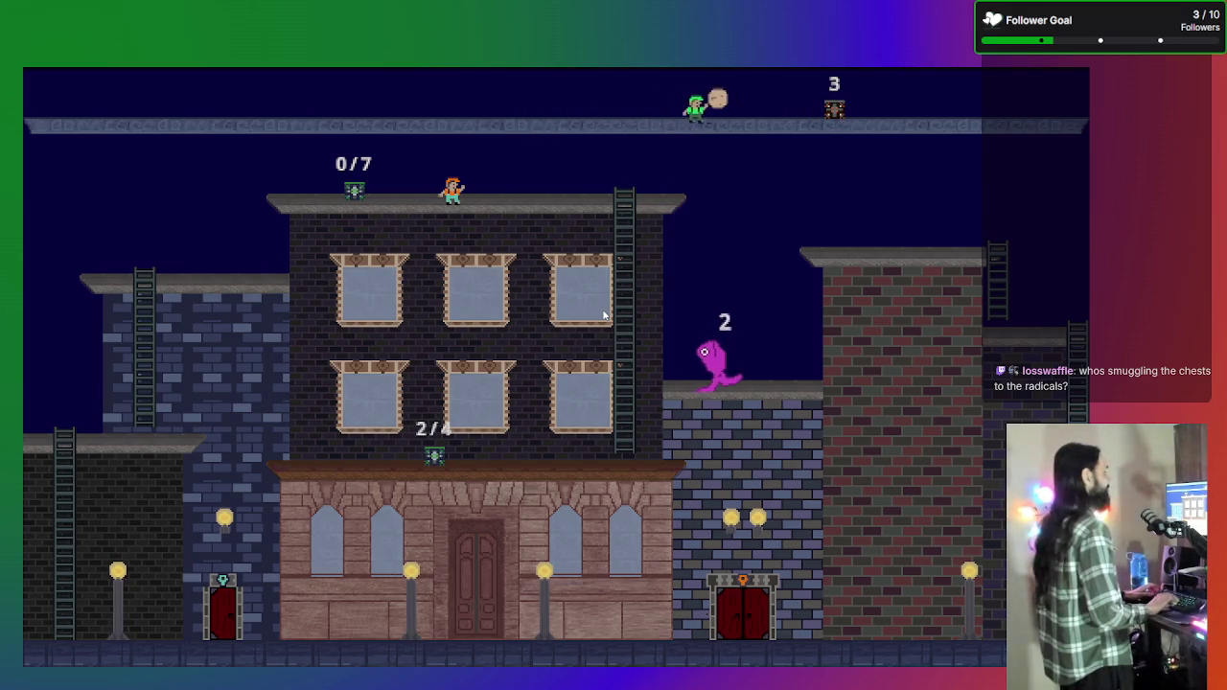
key(Left)
key(Left)
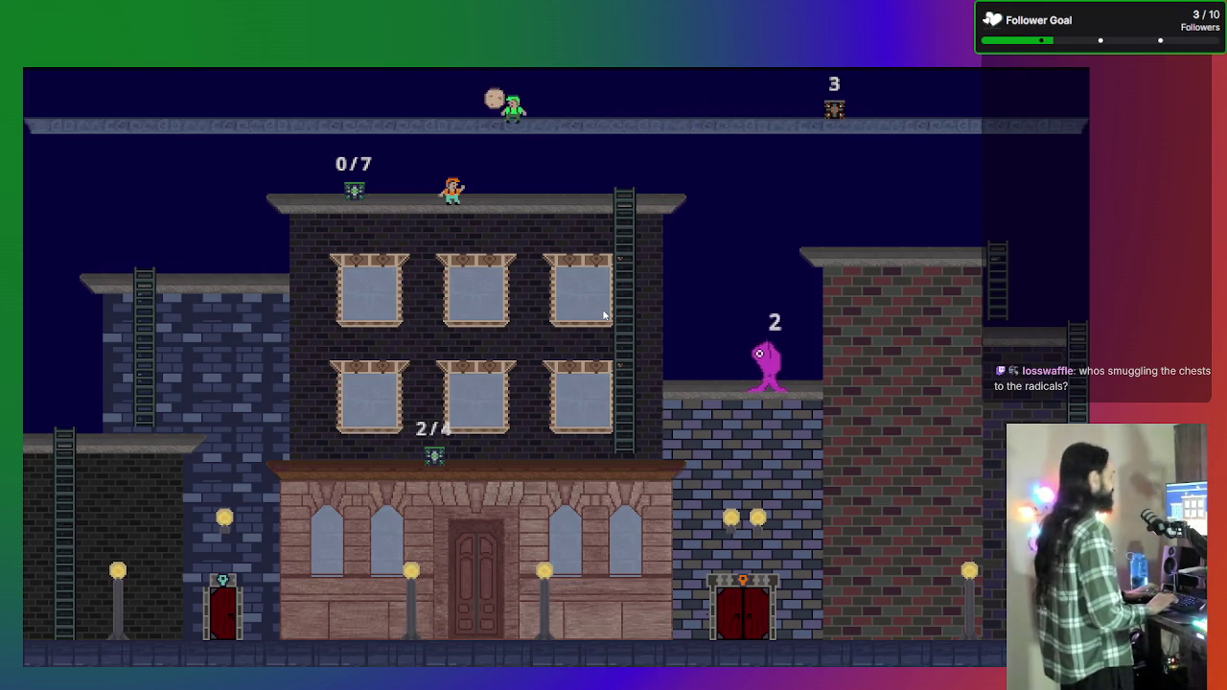
key(Right)
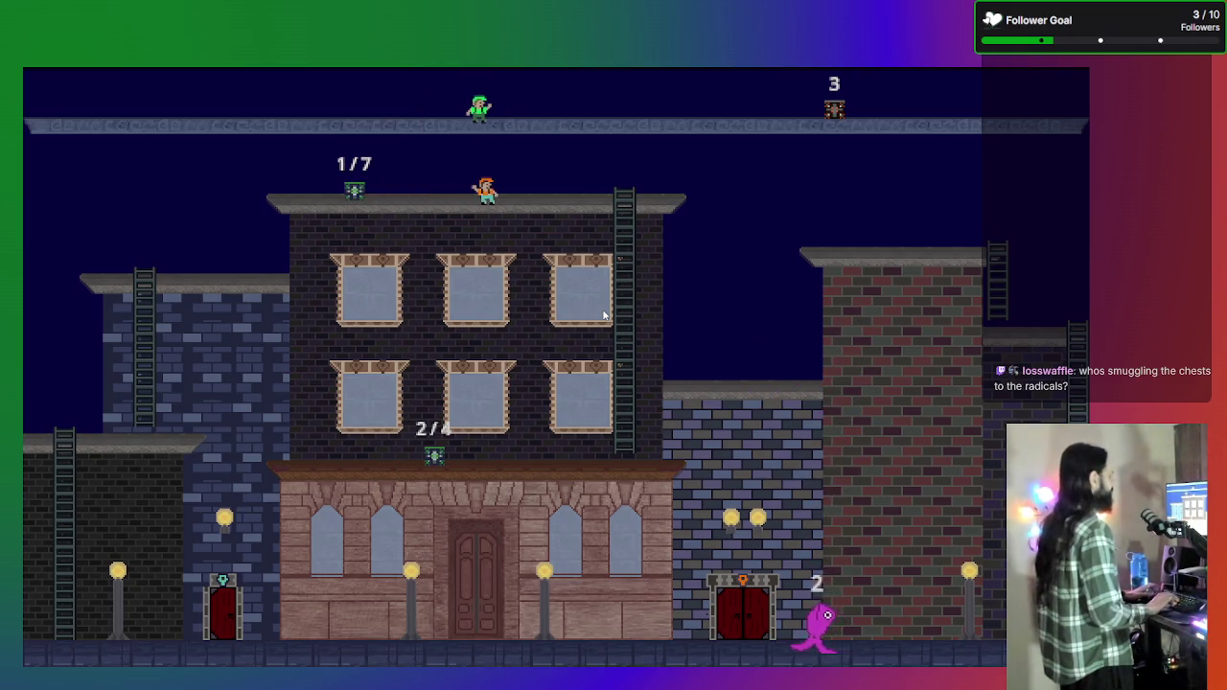
key(Right)
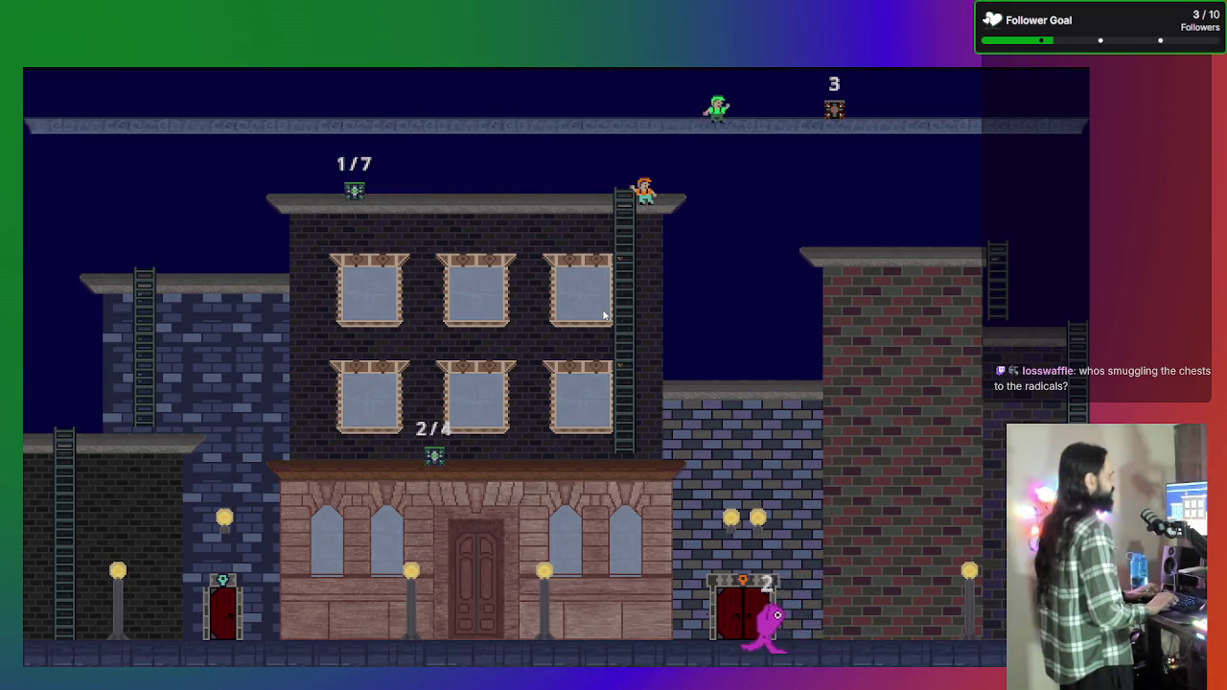
key(Left)
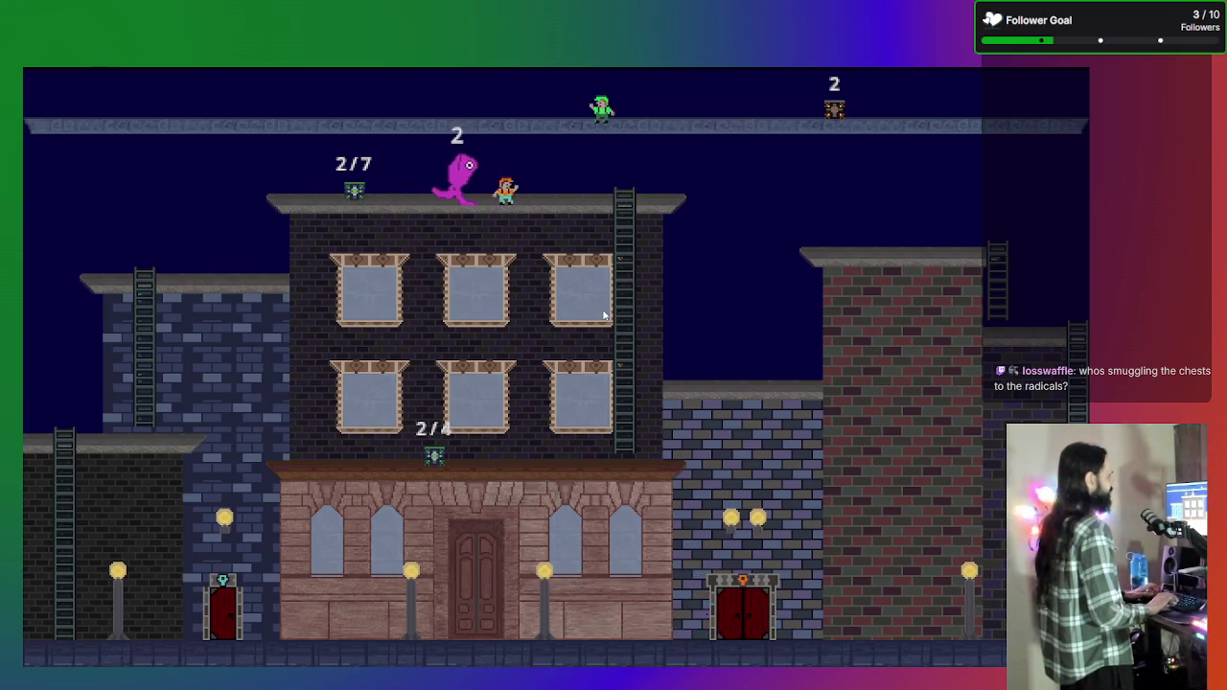
key(Right)
key(Left)
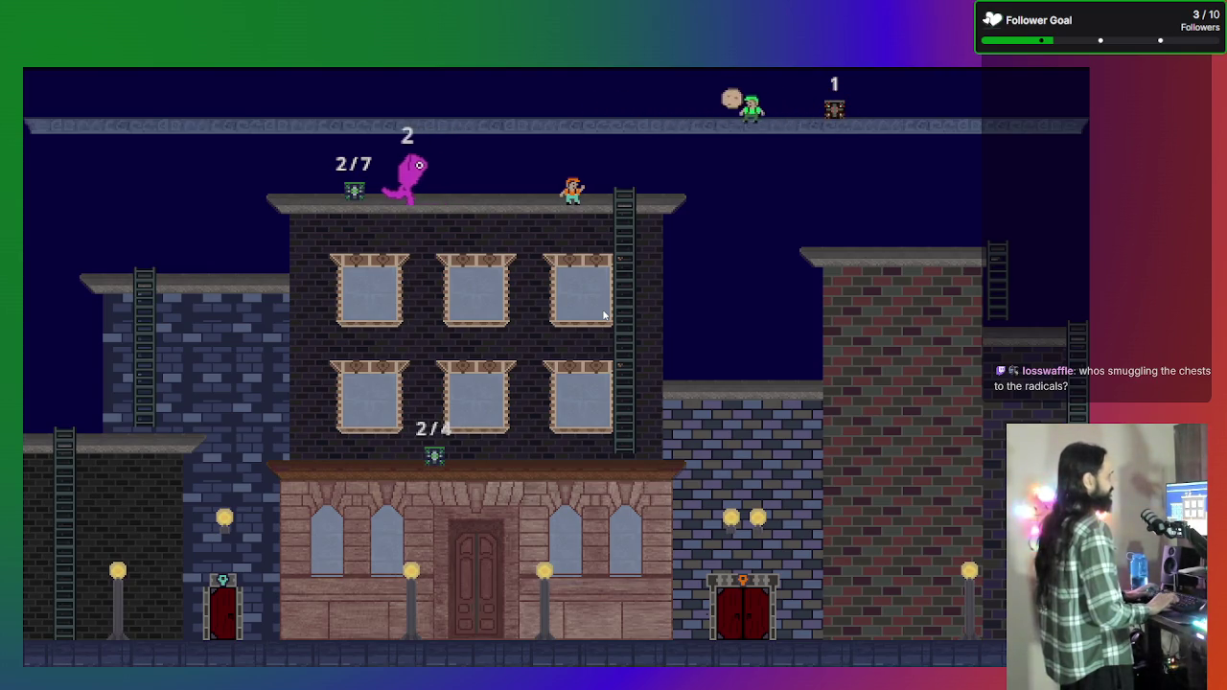
key(Right)
key(Left)
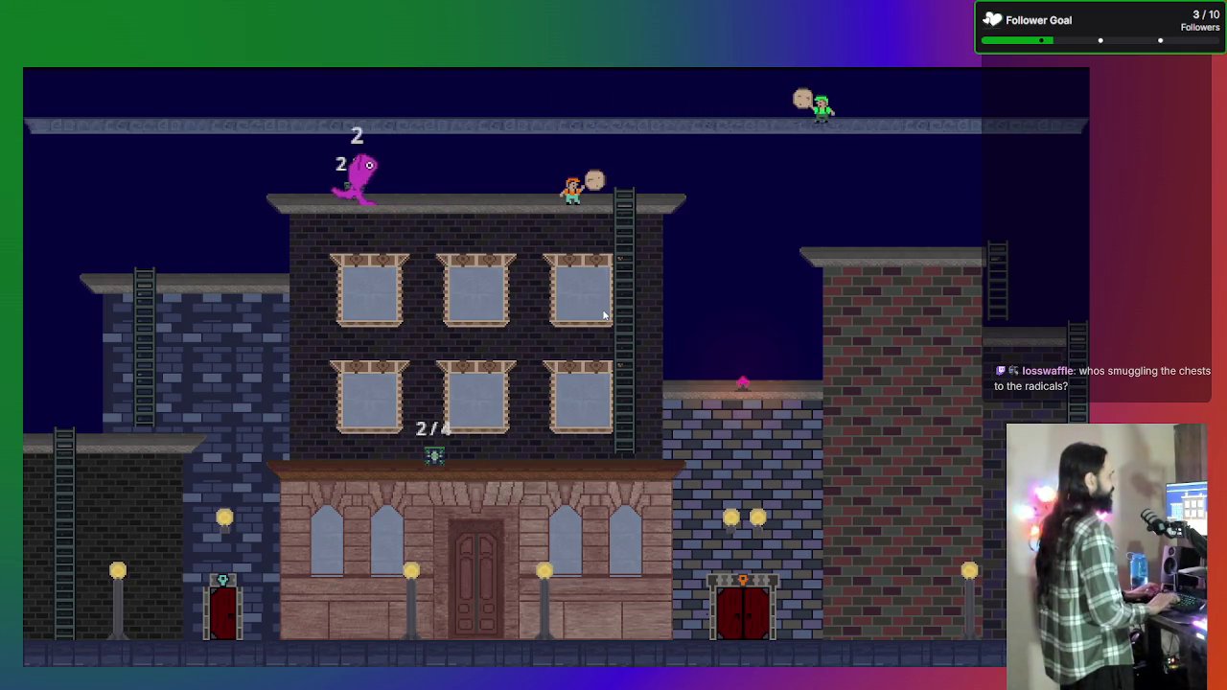
key(Down)
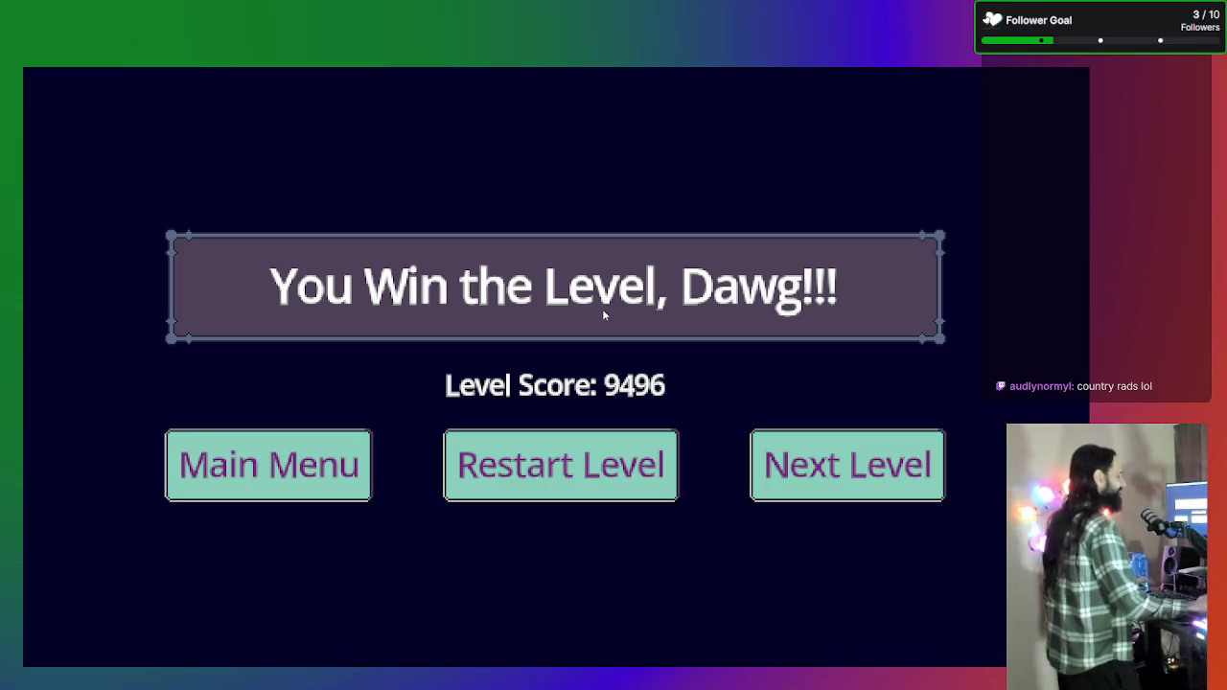
Quit the Crates-O-Crepes run from the pause menu's Main Menu and close the game window.
key(Escape)
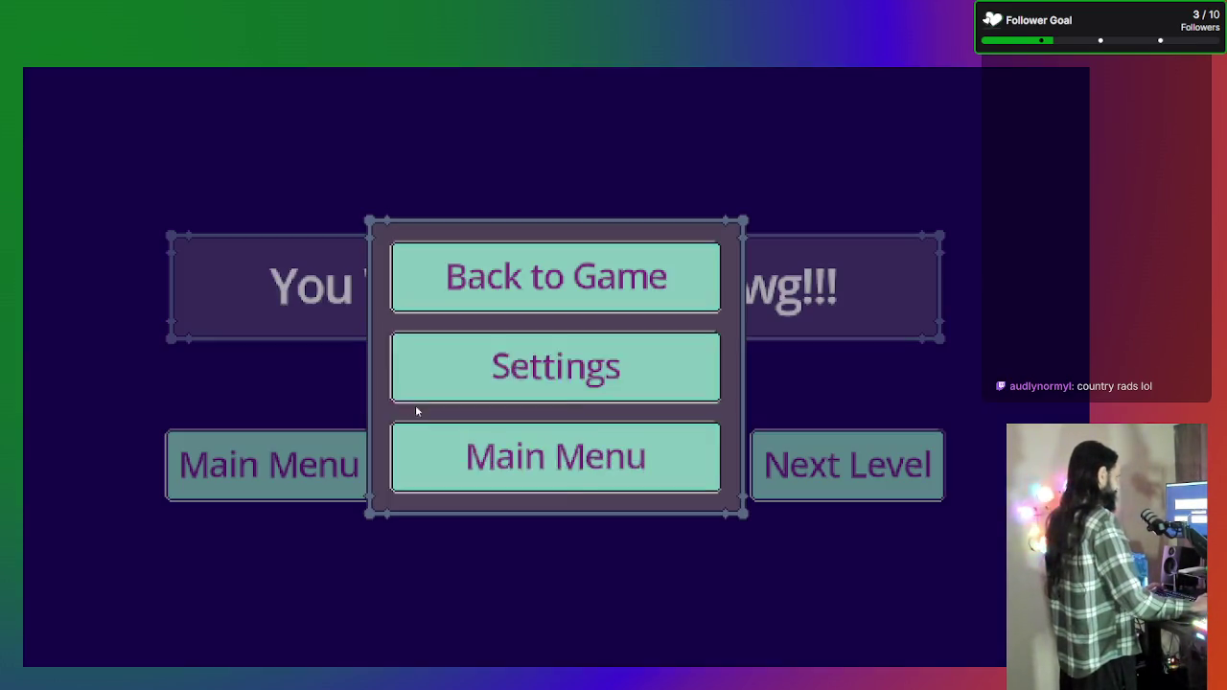
click(580, 275)
key(Escape)
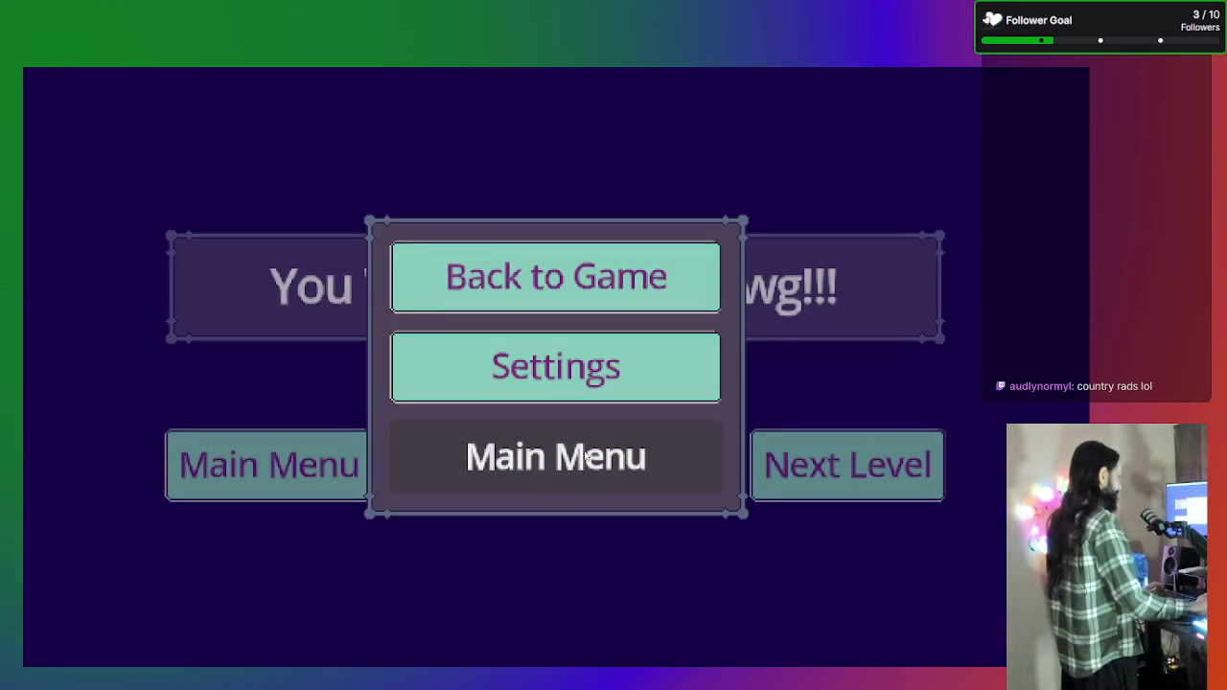
click(572, 441)
click(588, 542)
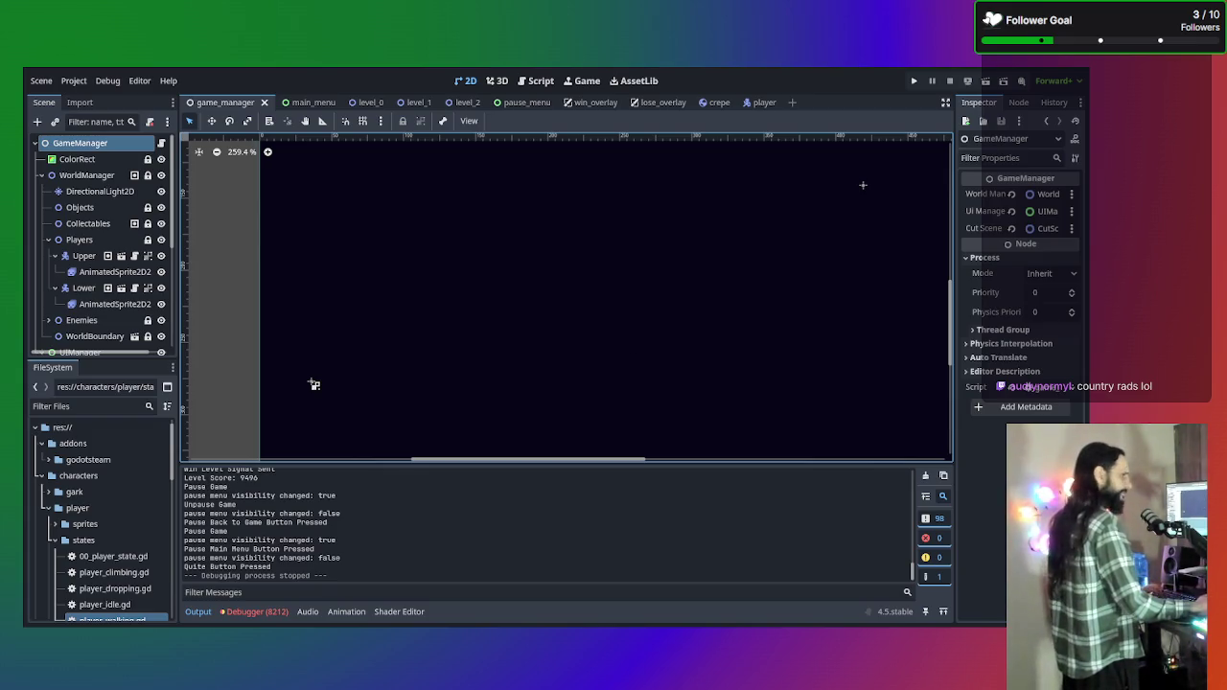
Show game_manager.gd's controller check in the Script workspace and open the debugger's error list.
click(535, 81)
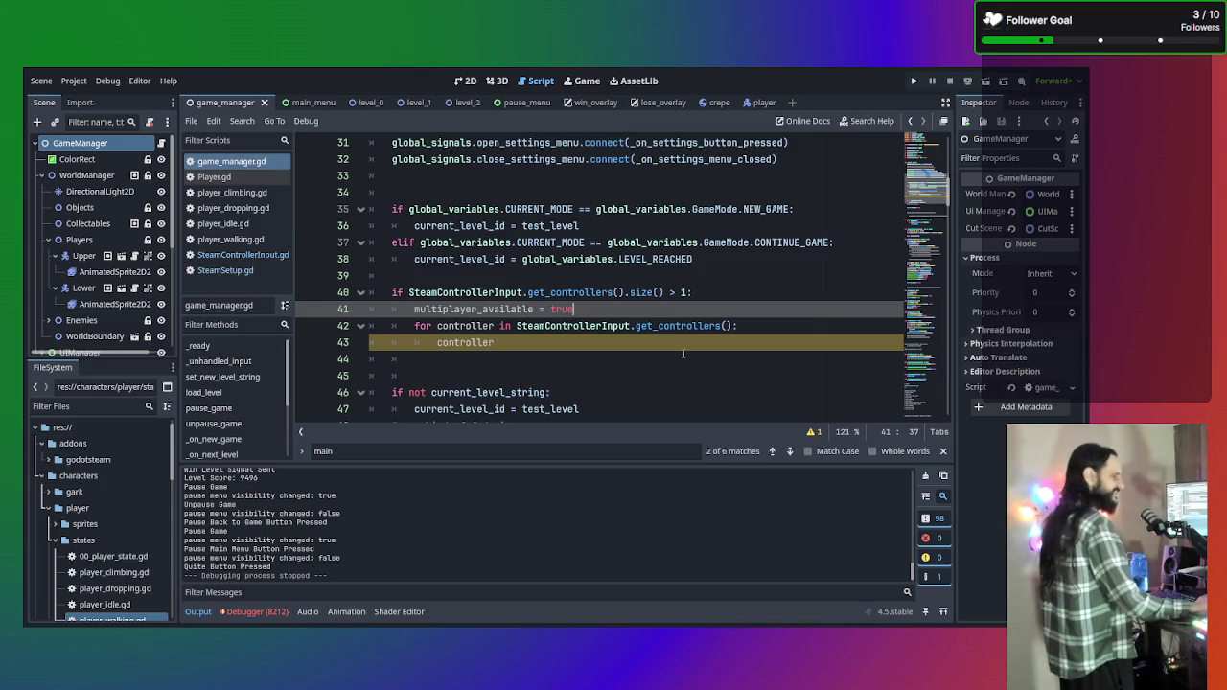
scroll(684, 354, down, 2)
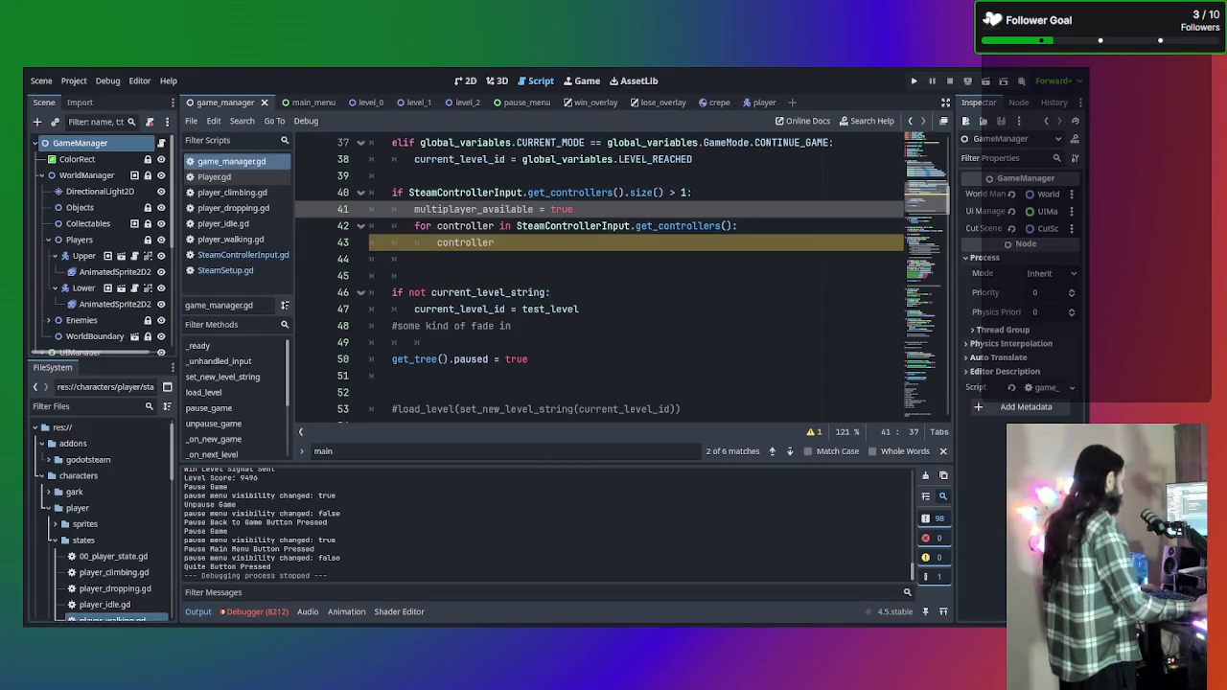
click(282, 611)
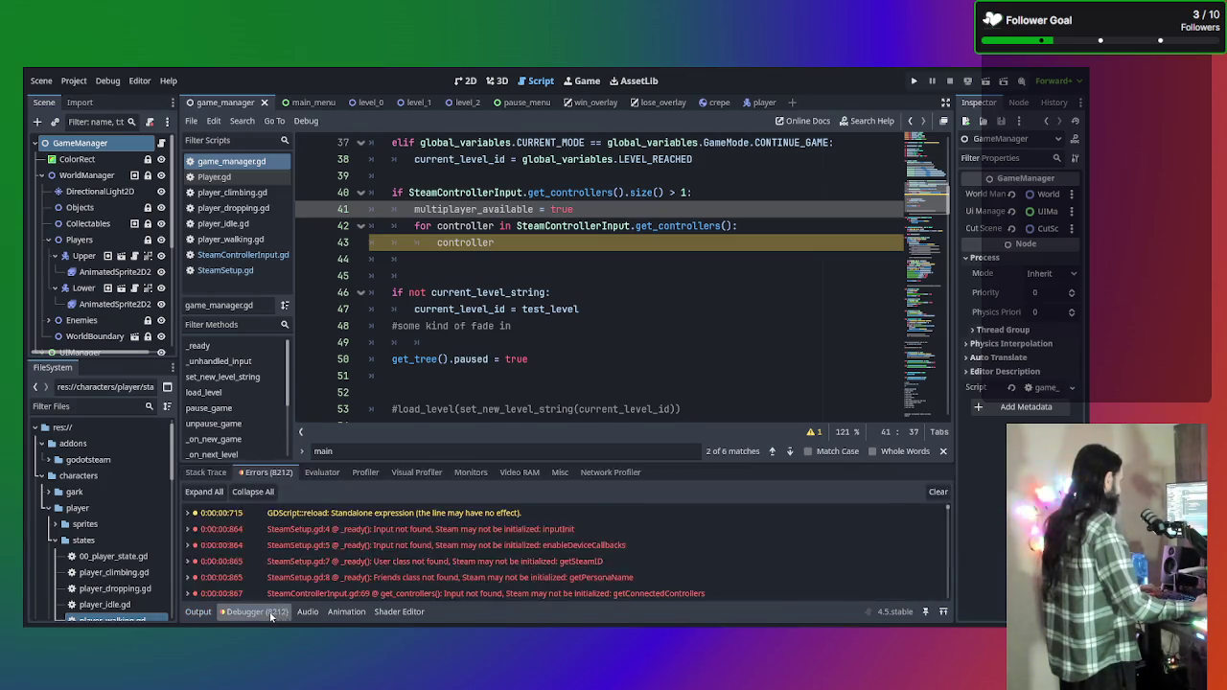
Reopen the debugger's Errors list and scroll through the 'Steam may not be initialized' entries.
click(276, 613)
click(272, 616)
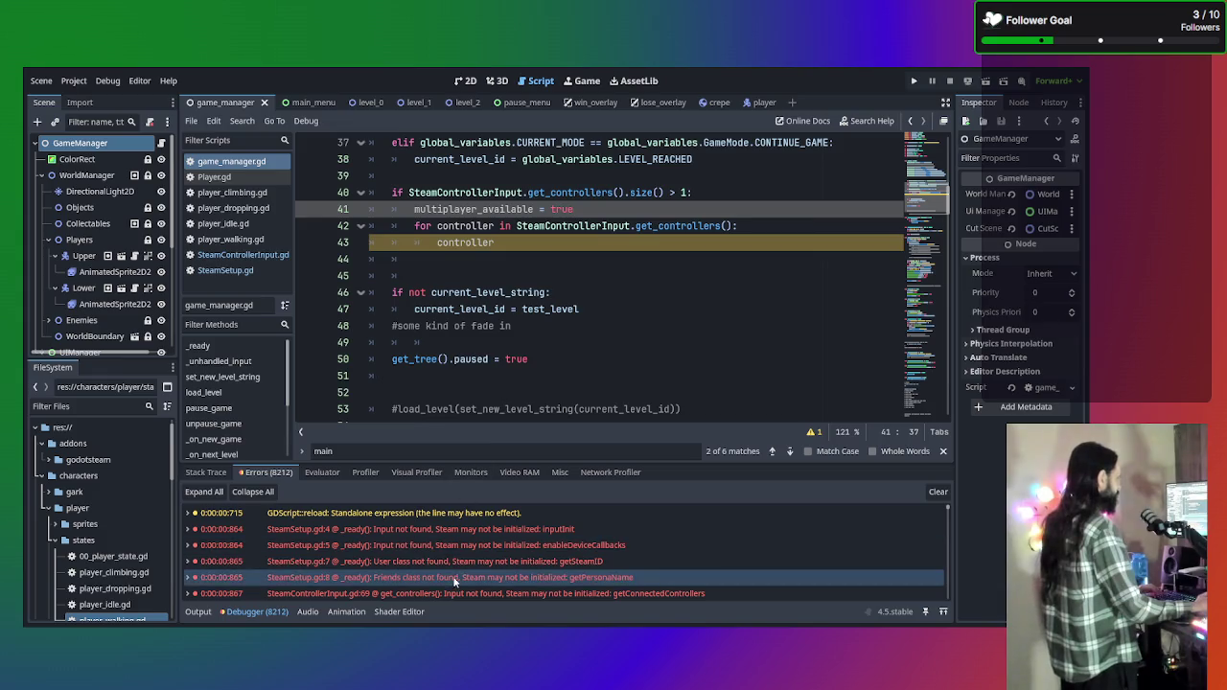
scroll(453, 576, down, 1)
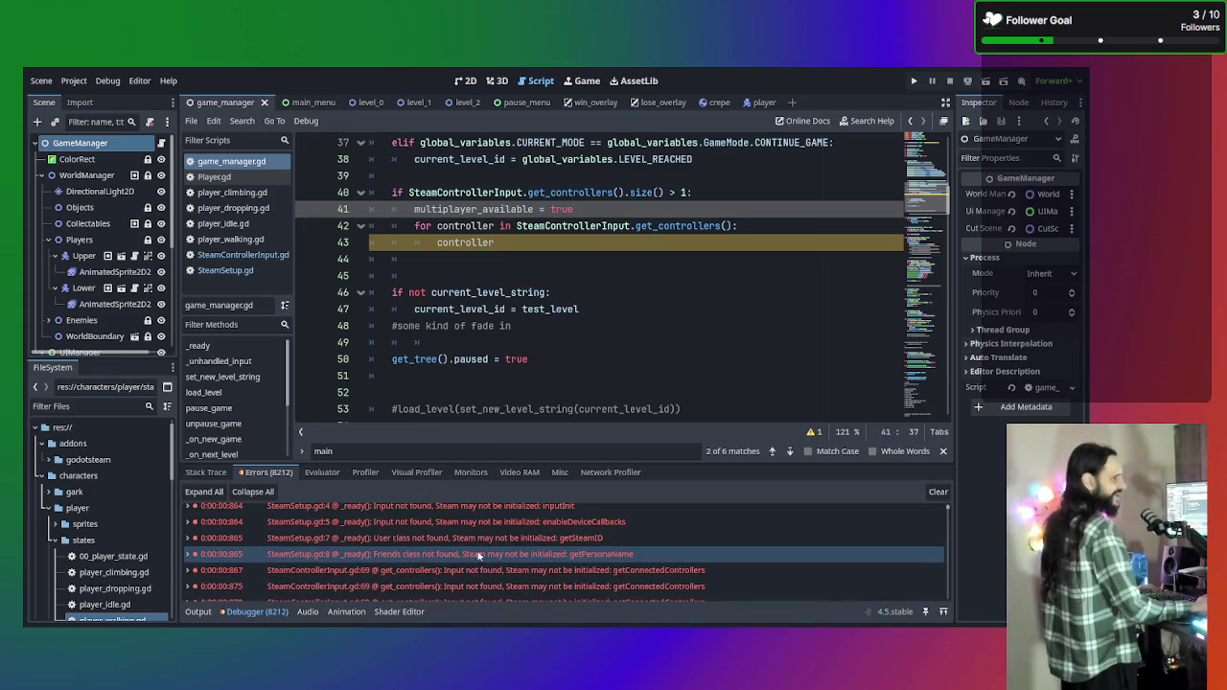
scroll(362, 561, up, 2)
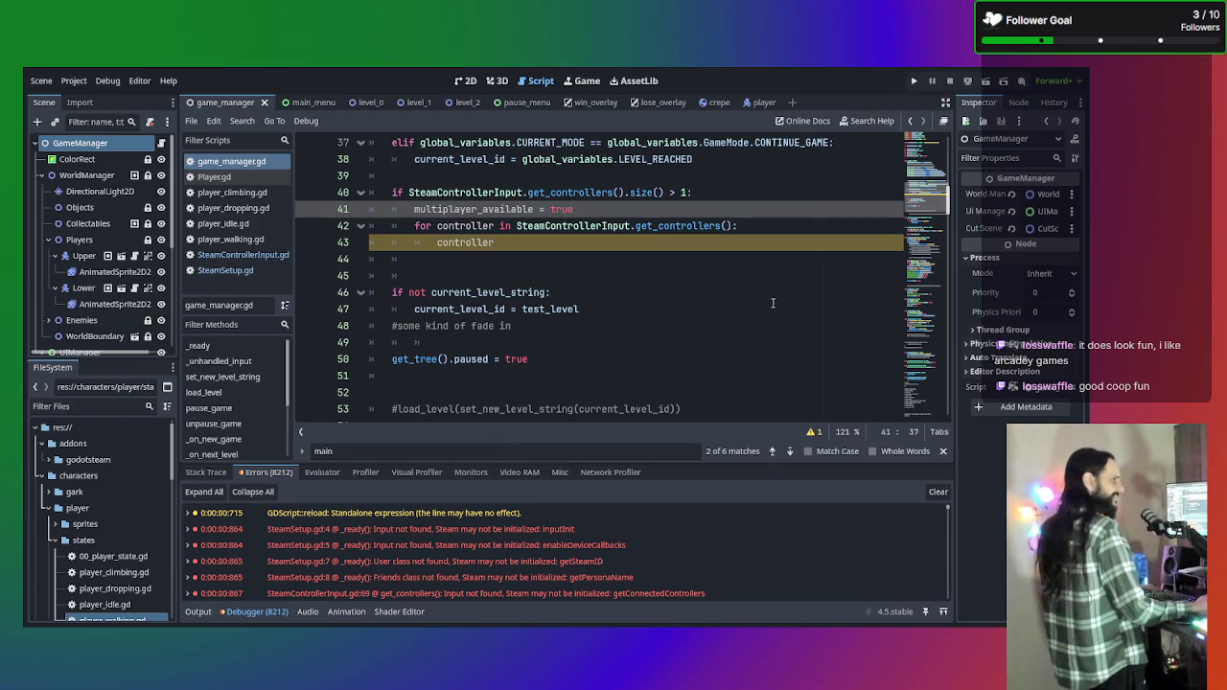
scroll(532, 263, up, 2)
click(636, 376)
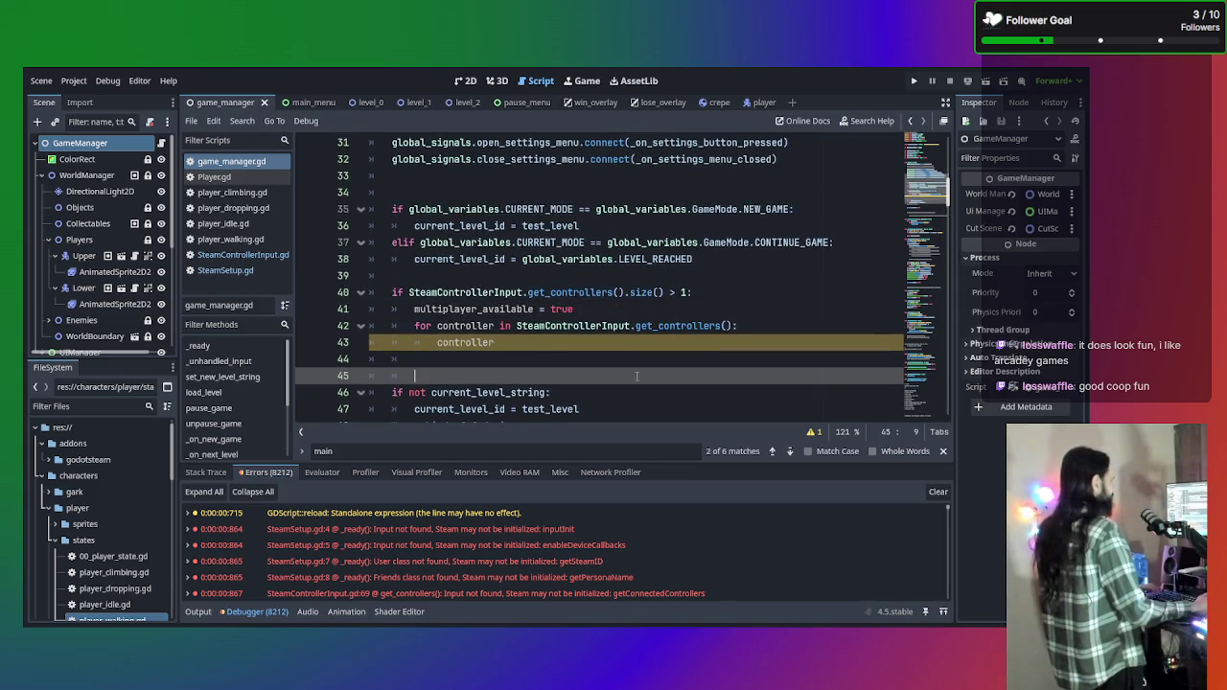
click(623, 342)
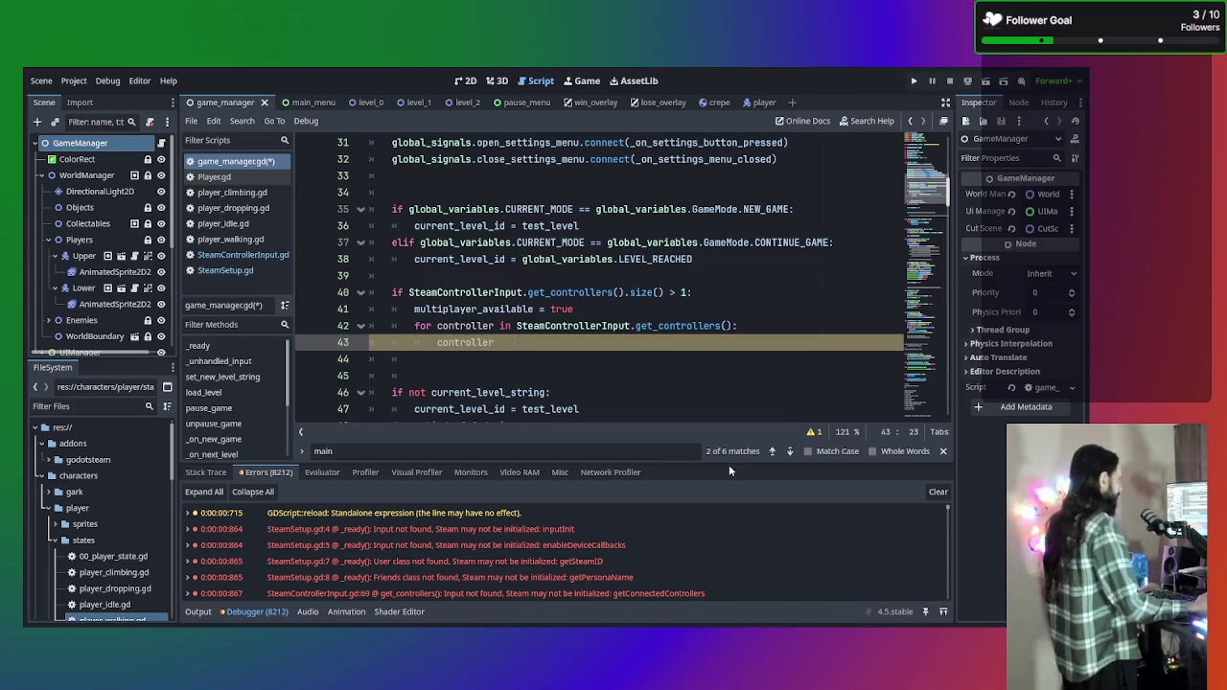
click(938, 492)
Select the unfinished controller loop on lines 42–43 of game_manager.gd.
click(541, 356)
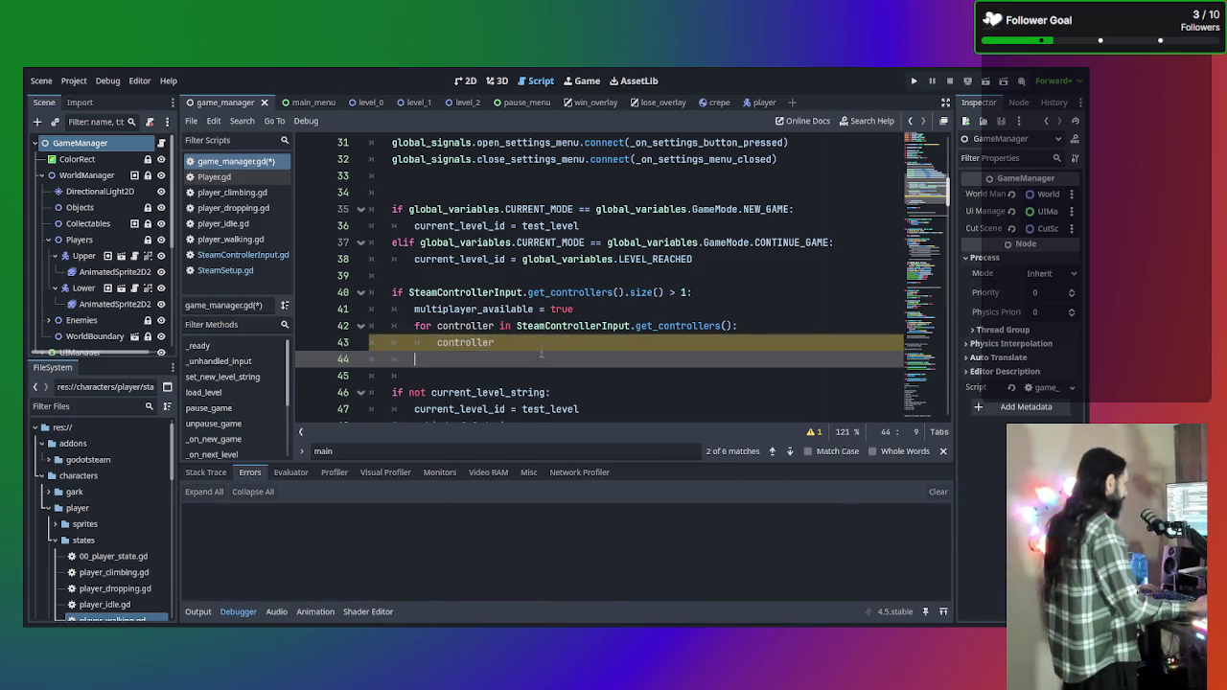
click(544, 344)
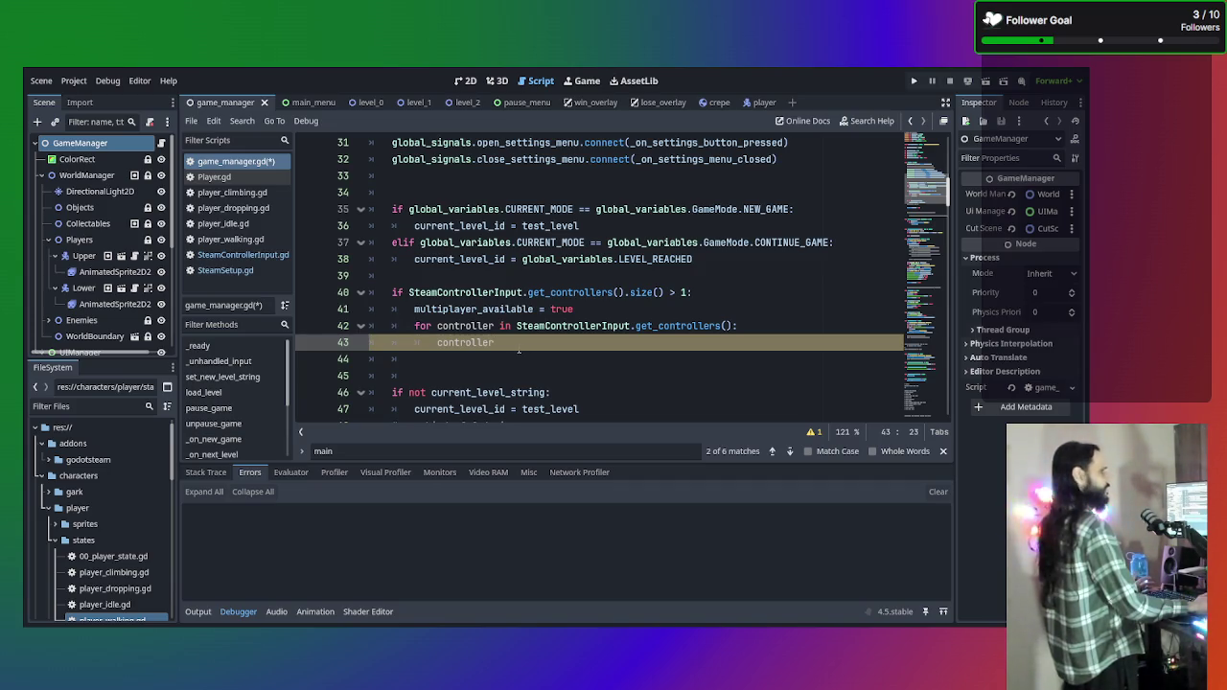
drag(518, 350, 407, 328)
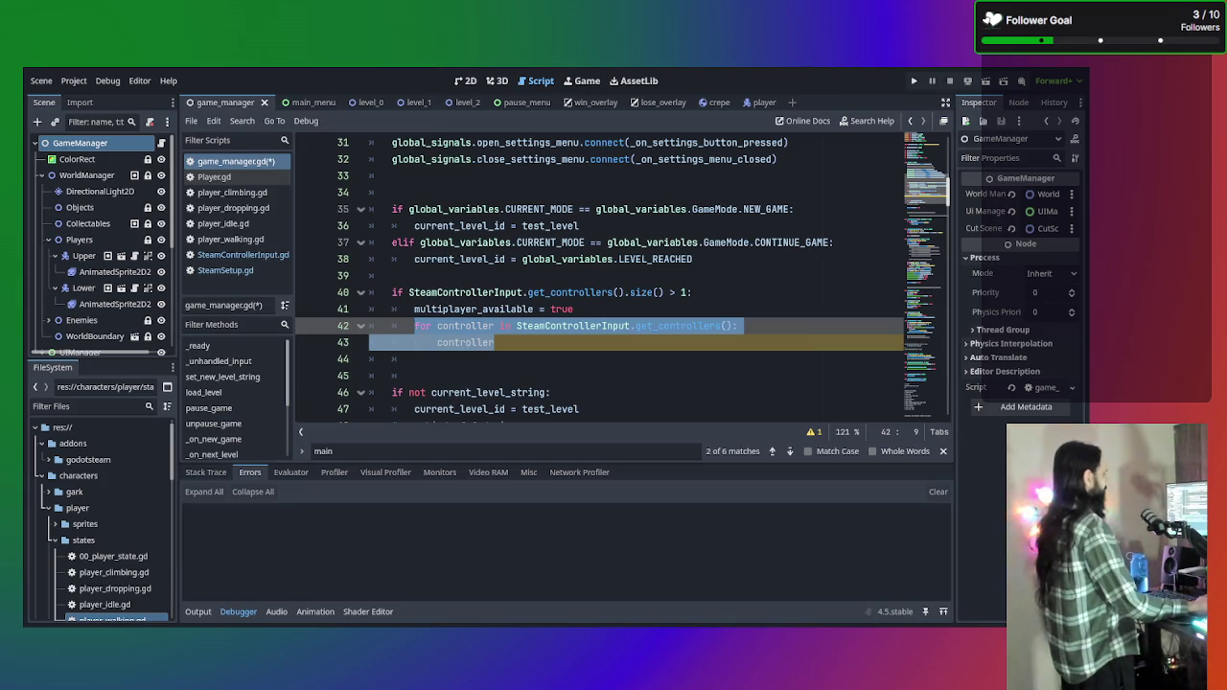
click(538, 348)
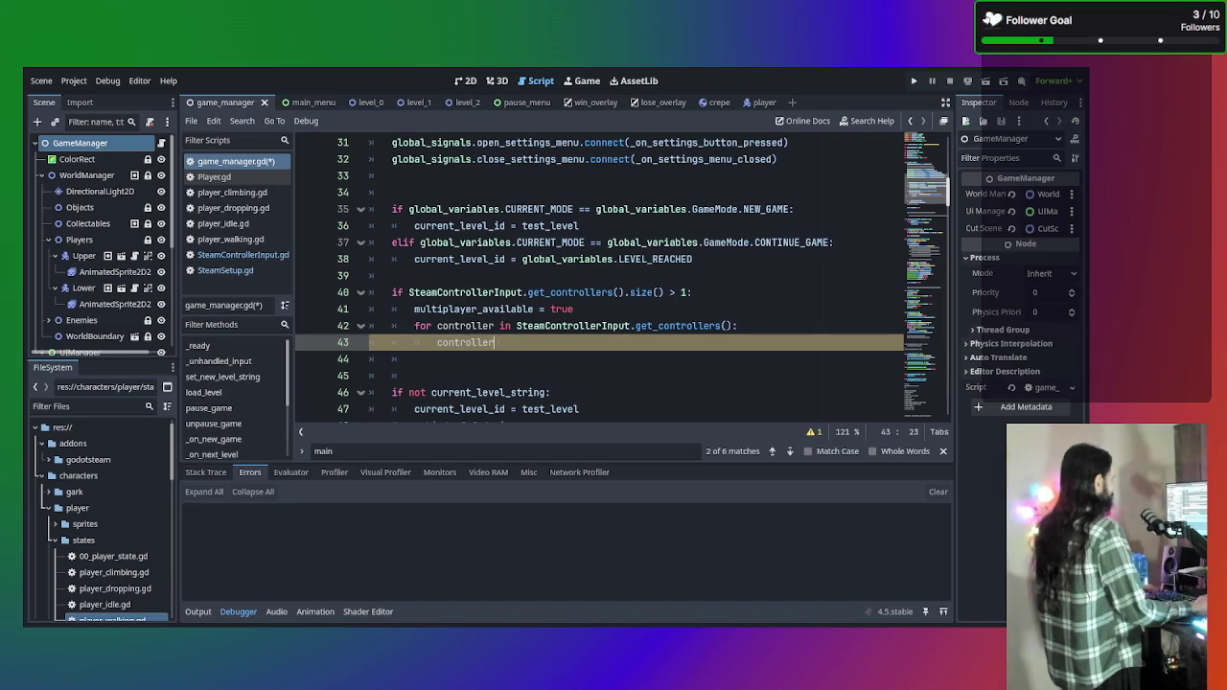
mouse_move(494, 342)
mouse_down()
mouse_move(457, 326)
mouse_move(383, 328)
mouse_up()
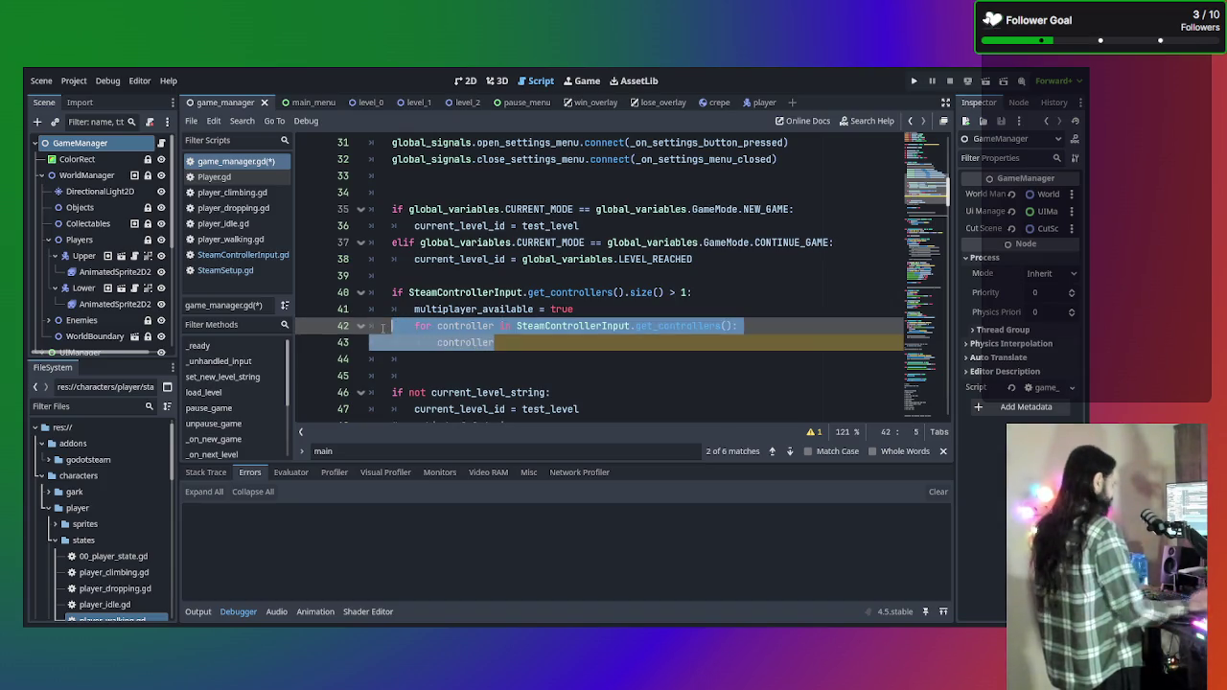
Comment out the unfinished controller loop with Ctrl+K.
key(ctrl+k)
click(652, 314)
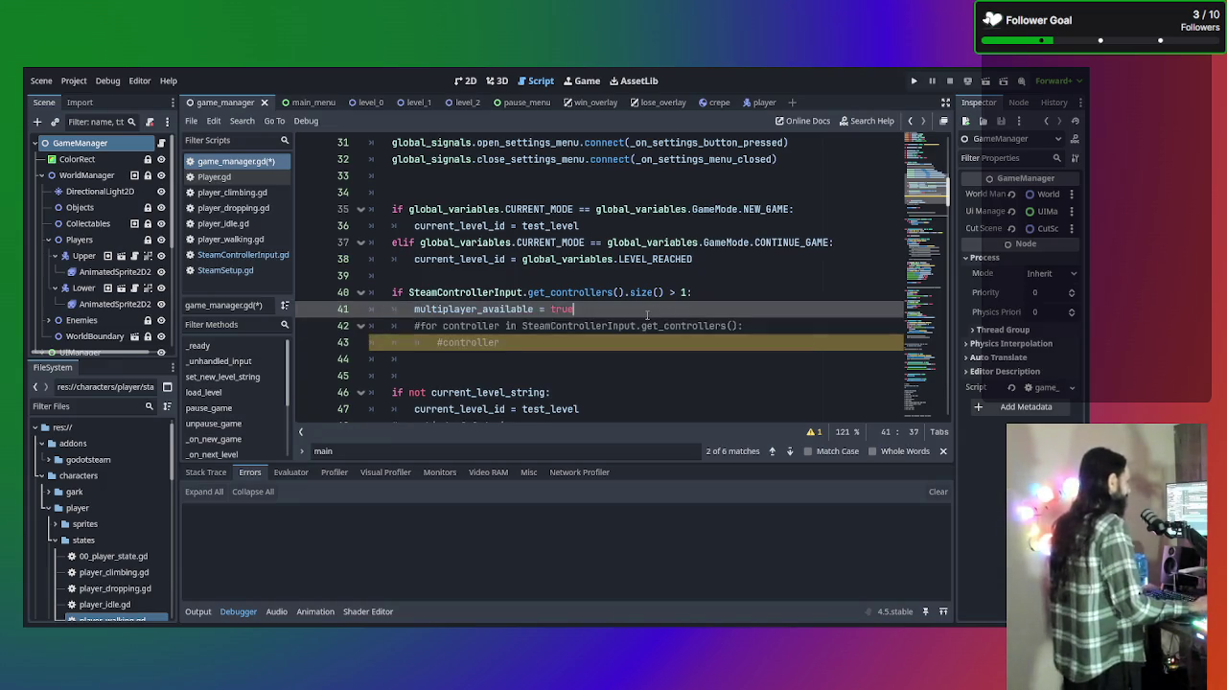
key(Return)
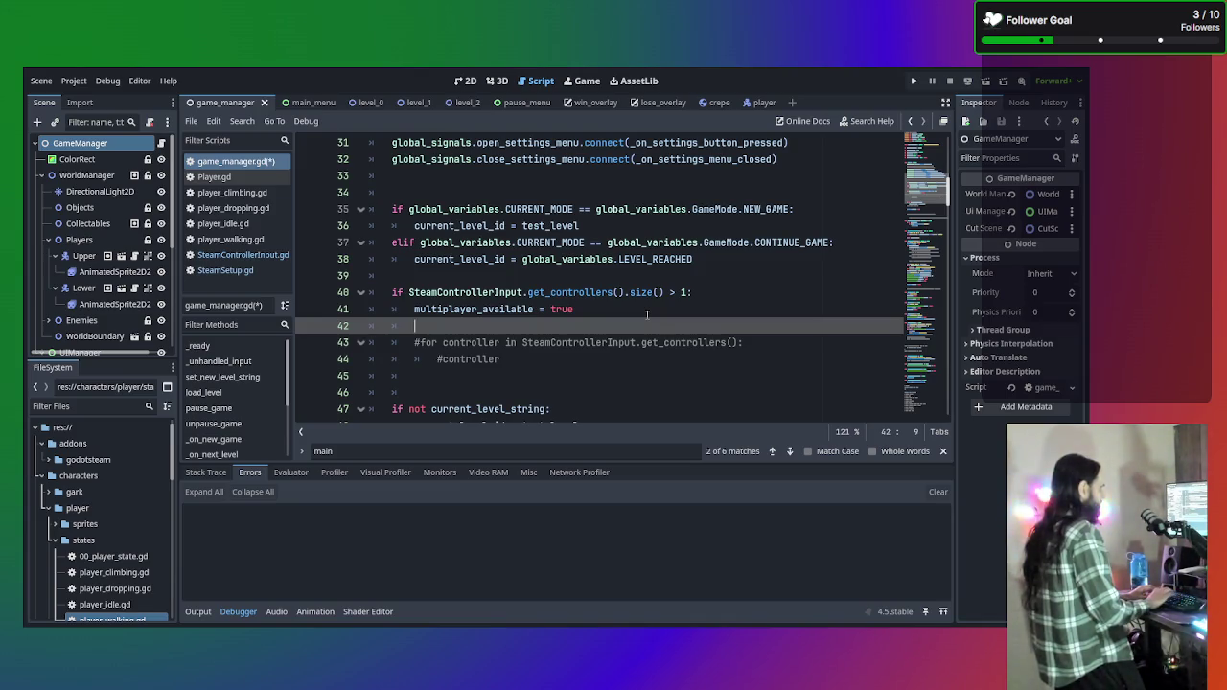
key(BackSpace)
key(BackSpace)
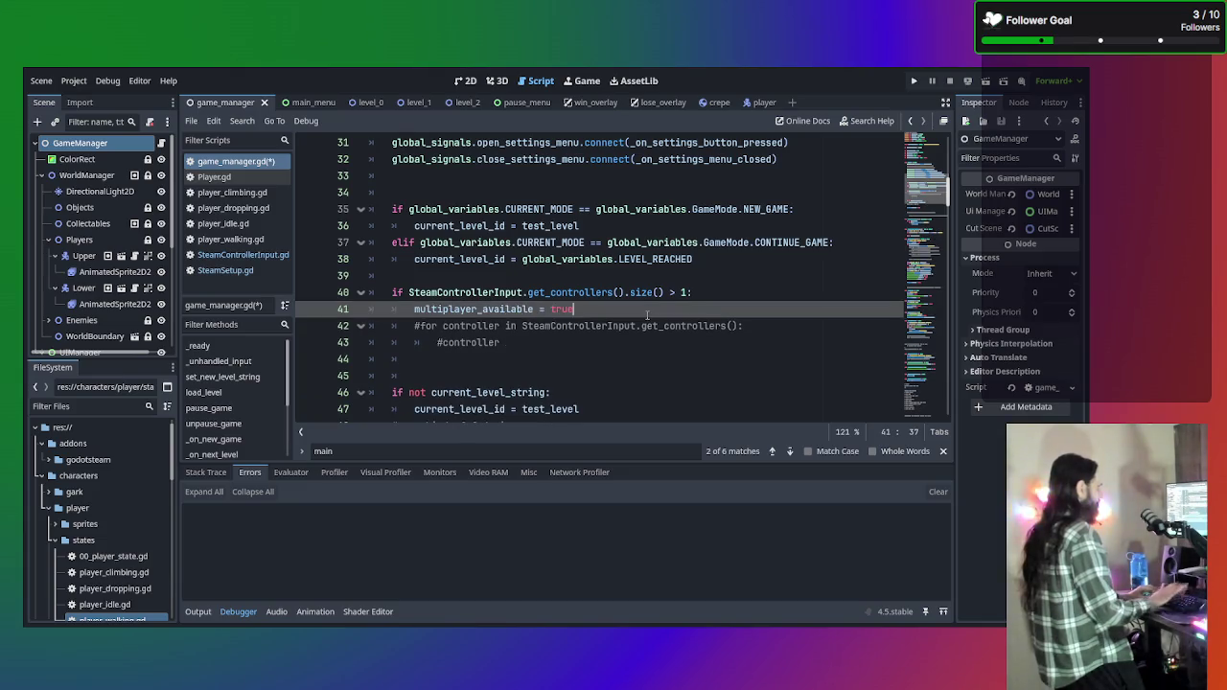
Start an 'else:' block on a new line below the commented loop.
click(596, 327)
key(Down)
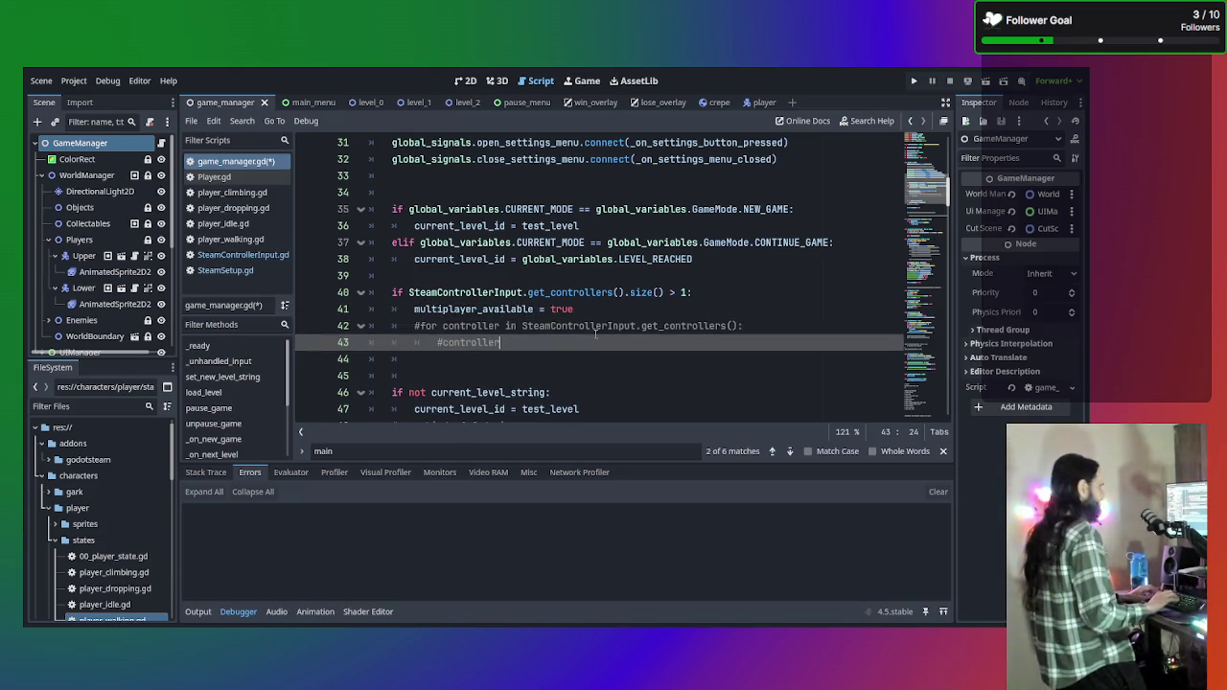
key(Return)
key(BackSpace)
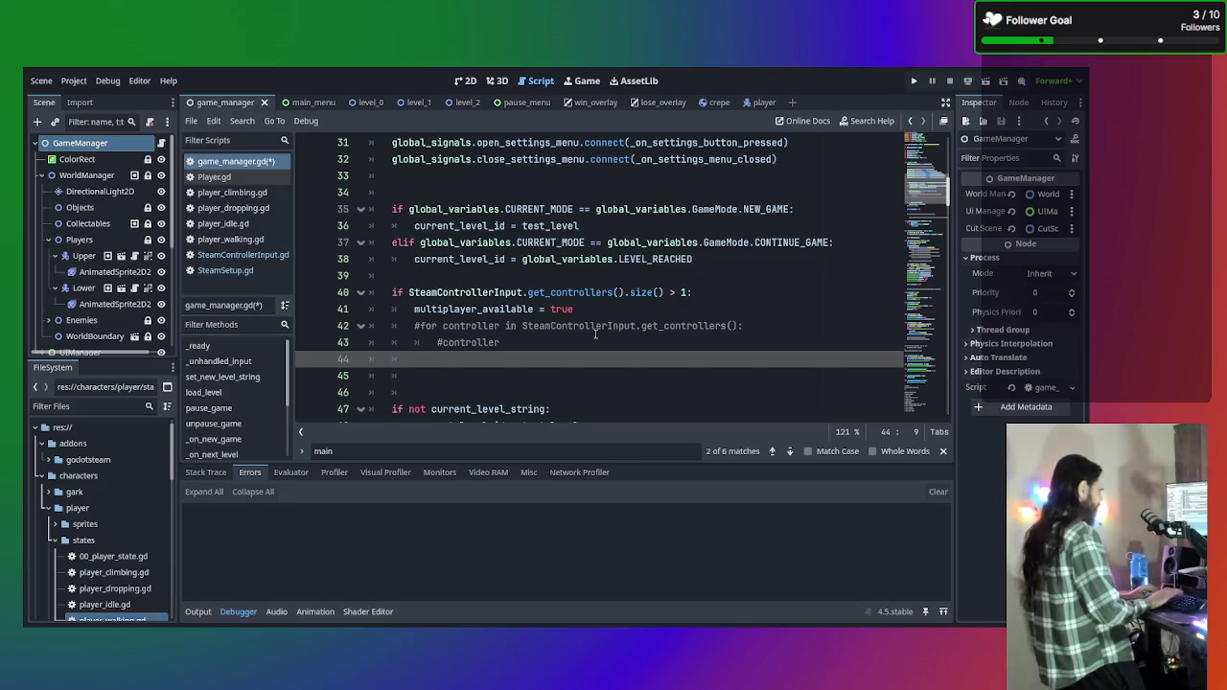
text(el)
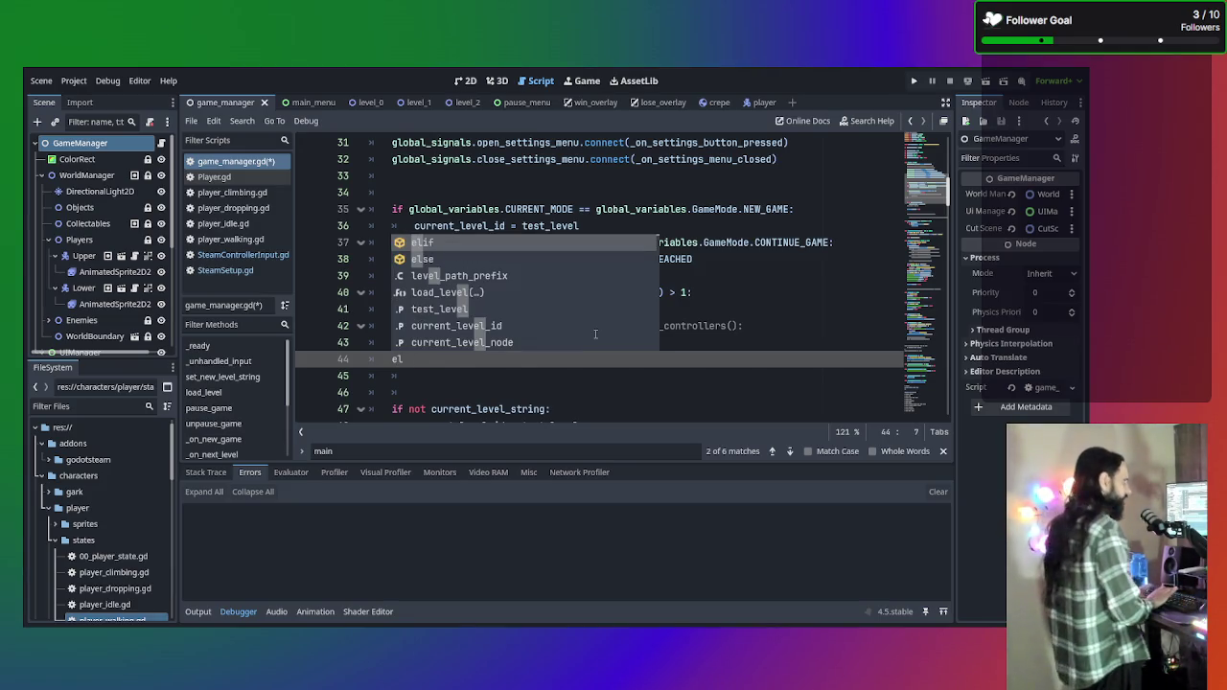
text(se)
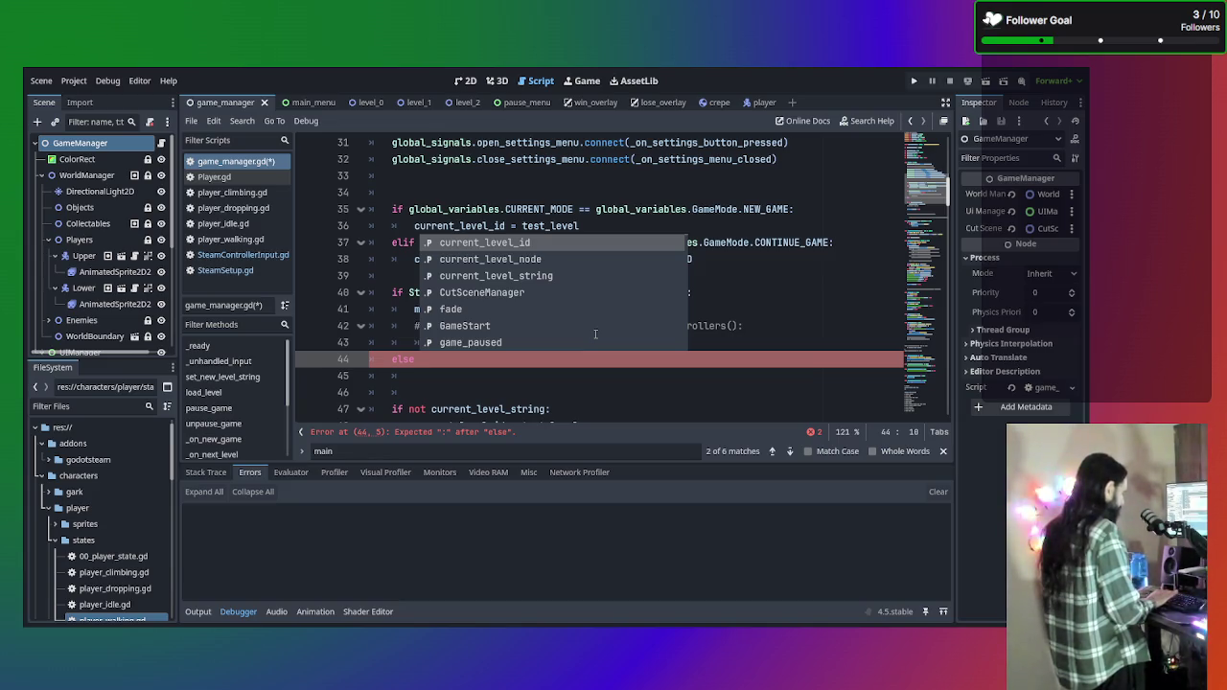
key(BackSpace)
text(:)
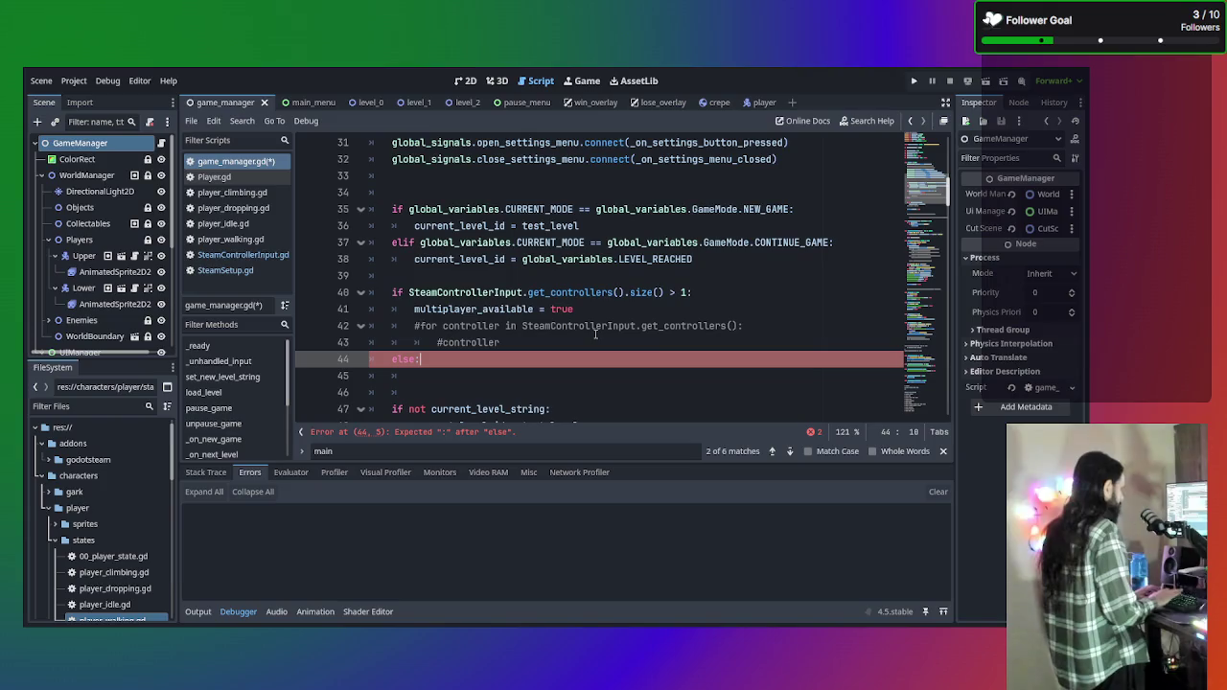
key(Return)
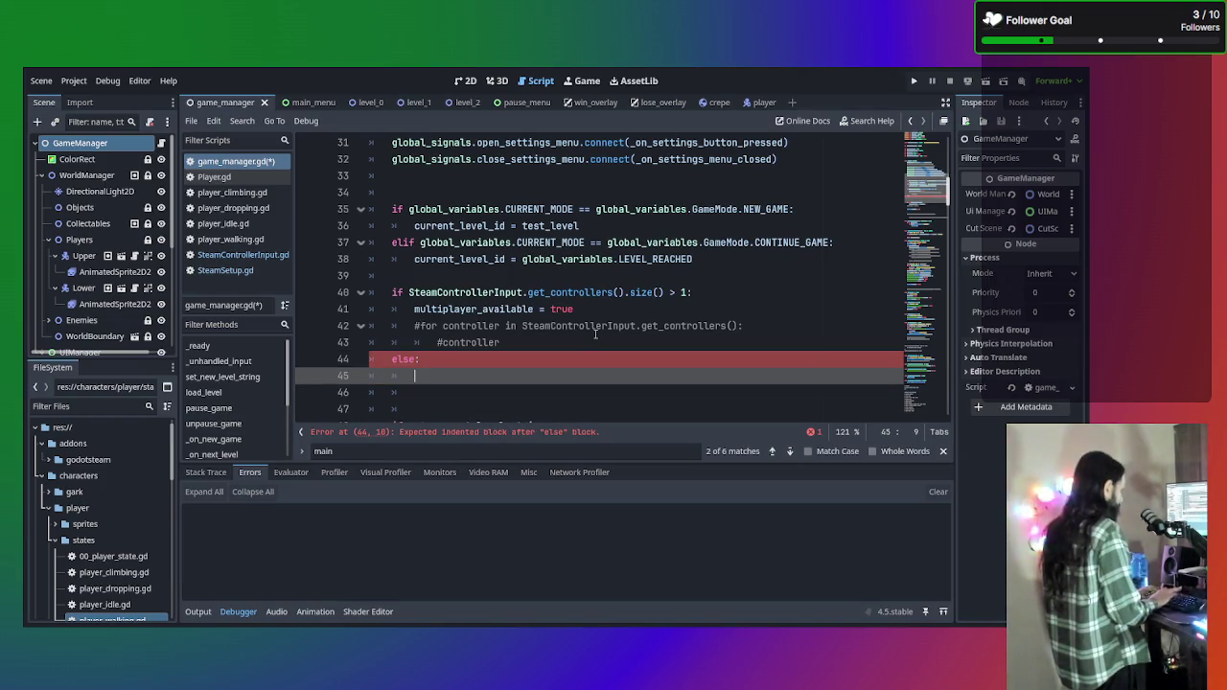
Set multiplayer_available = false inside the else block and tidy the blank lines.
text(mult)
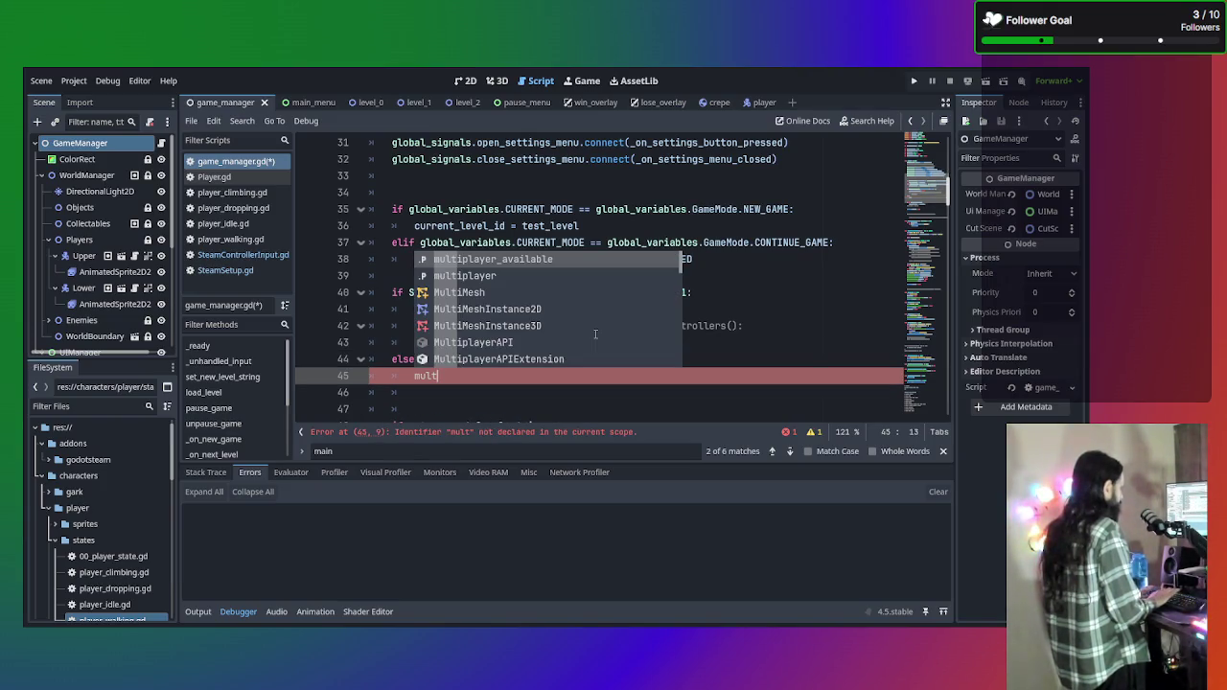
key(Return)
text(= false)
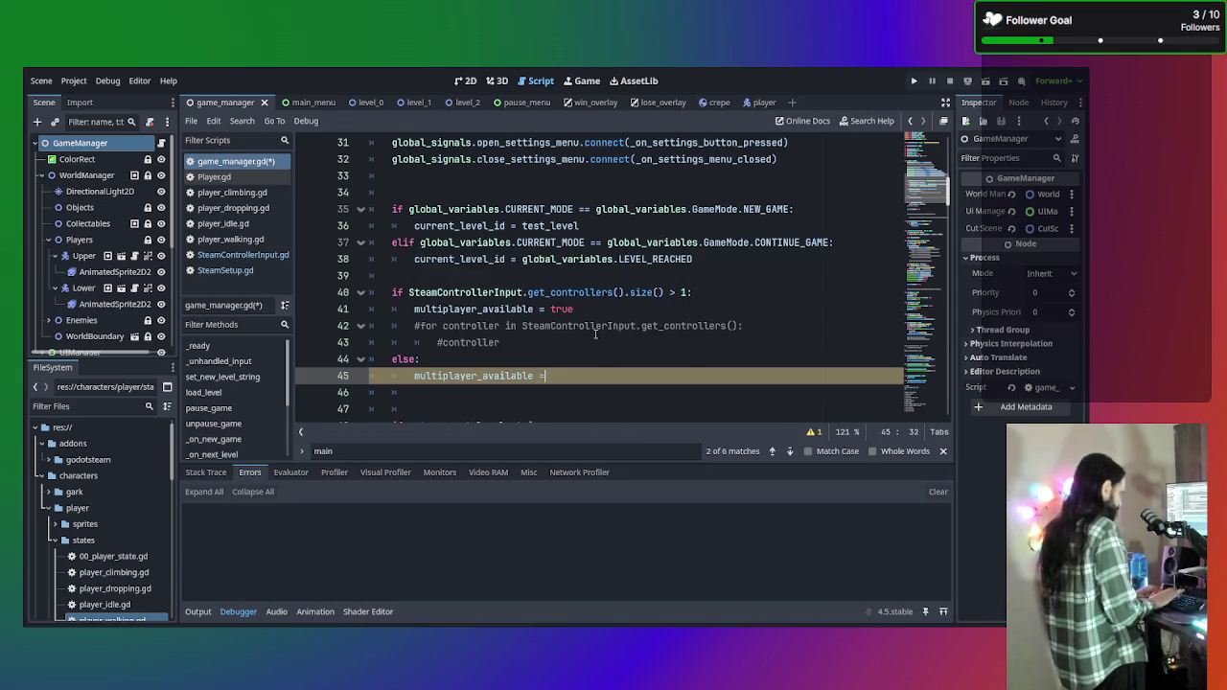
key(Return)
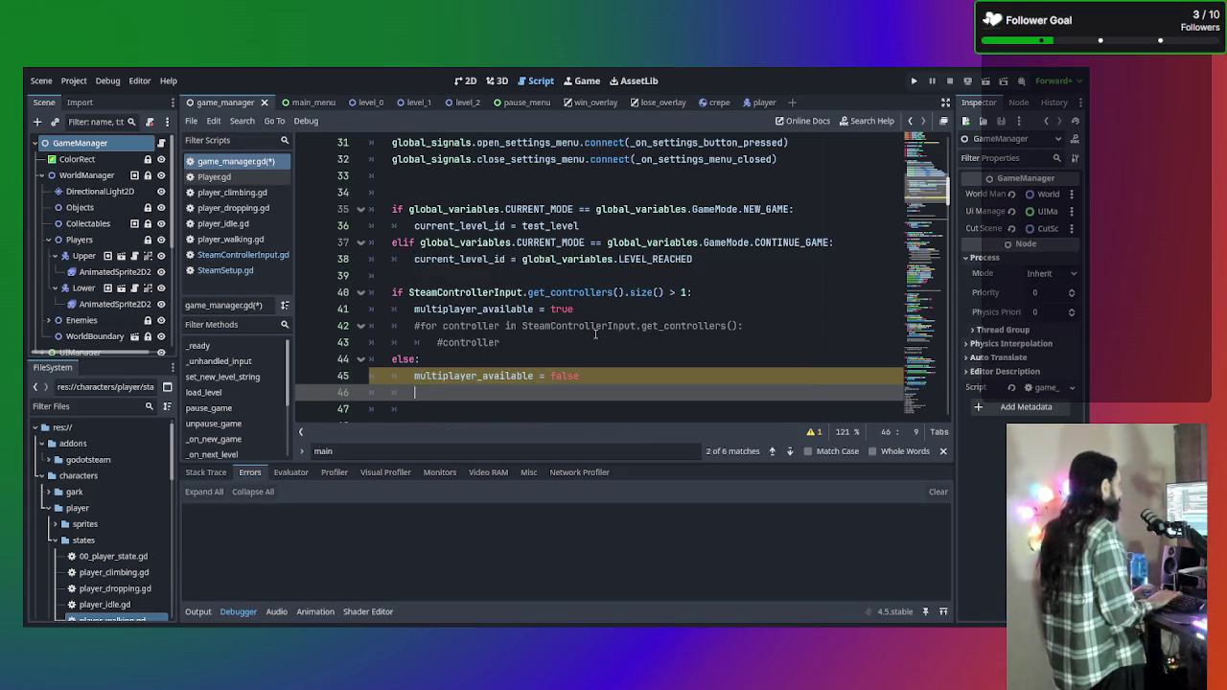
key(Return)
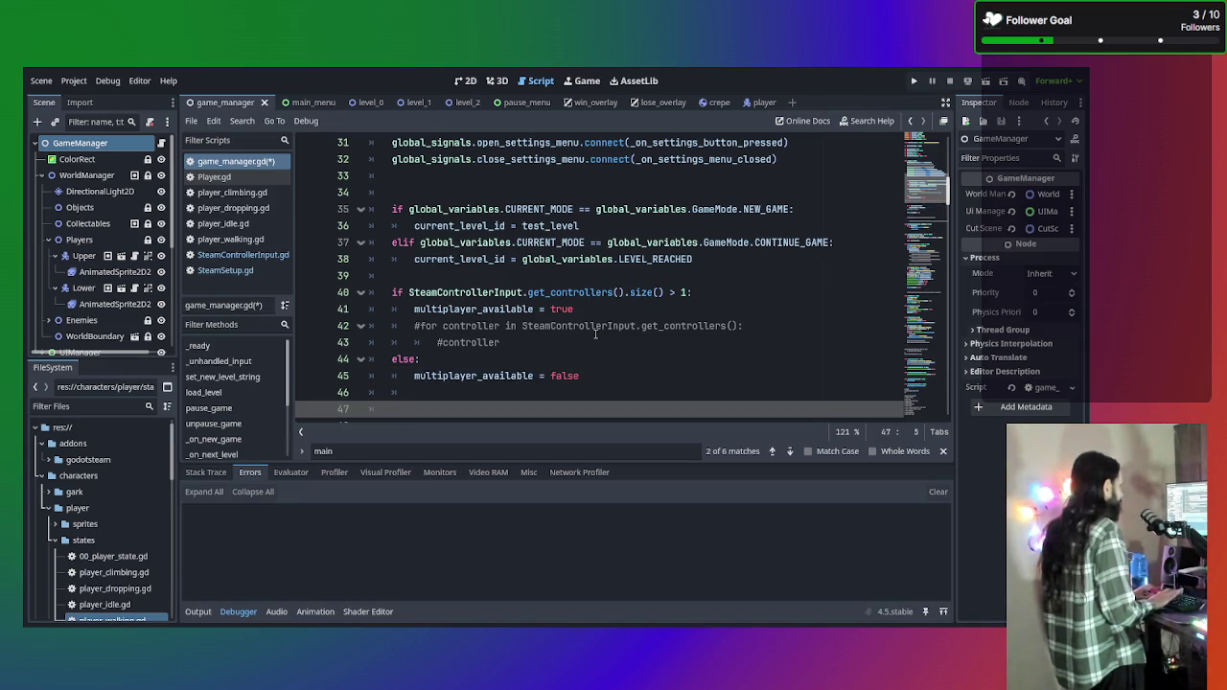
key(BackSpace)
scroll(582, 291, down, 2)
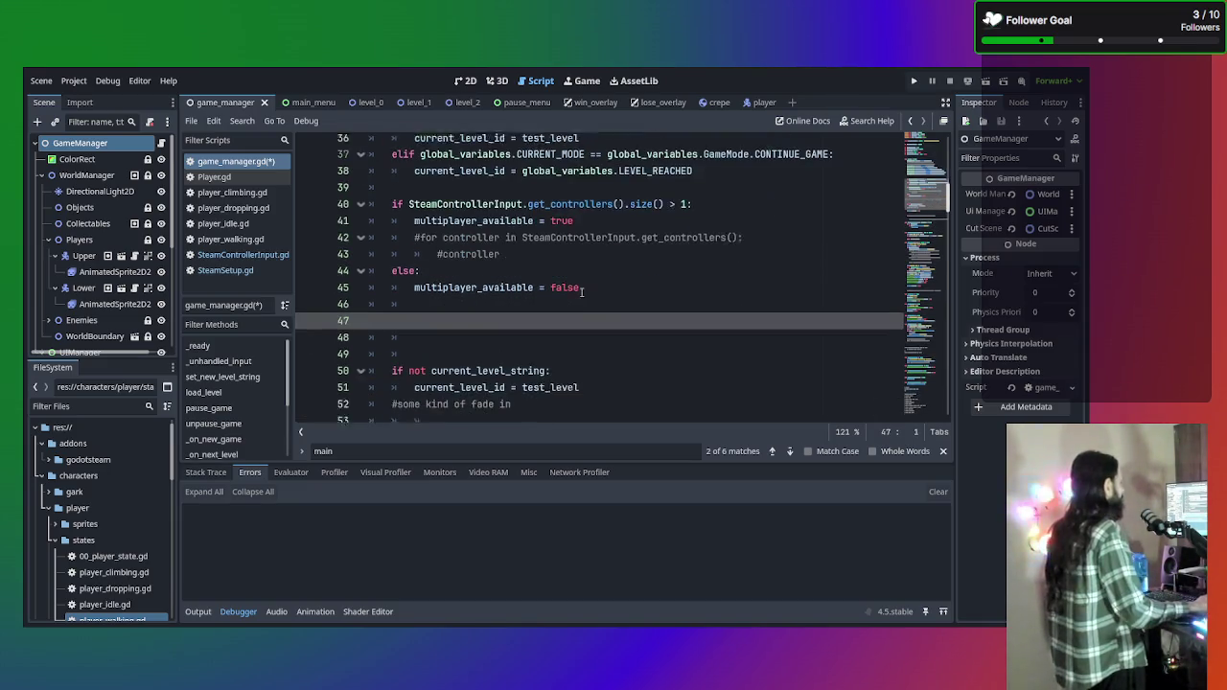
click(484, 340)
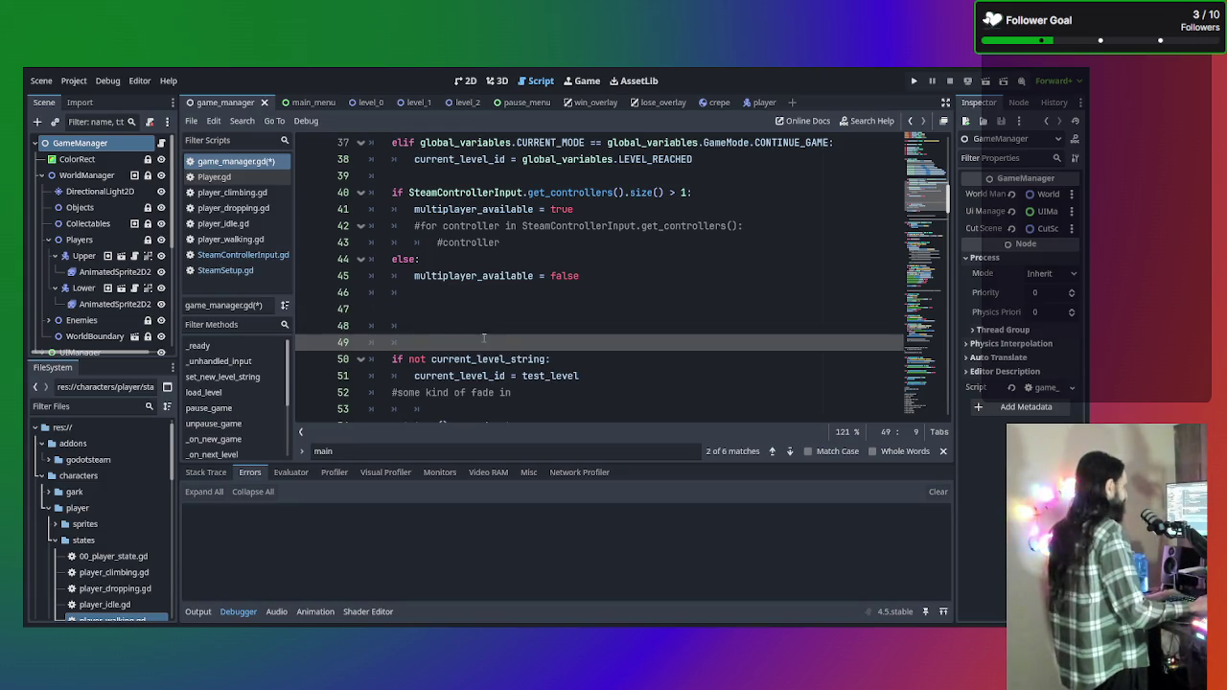
Remove the extra blank line in game_manager.gd and open the main menu scene.
key(BackSpace)
key(BackSpace)
key(BackSpace)
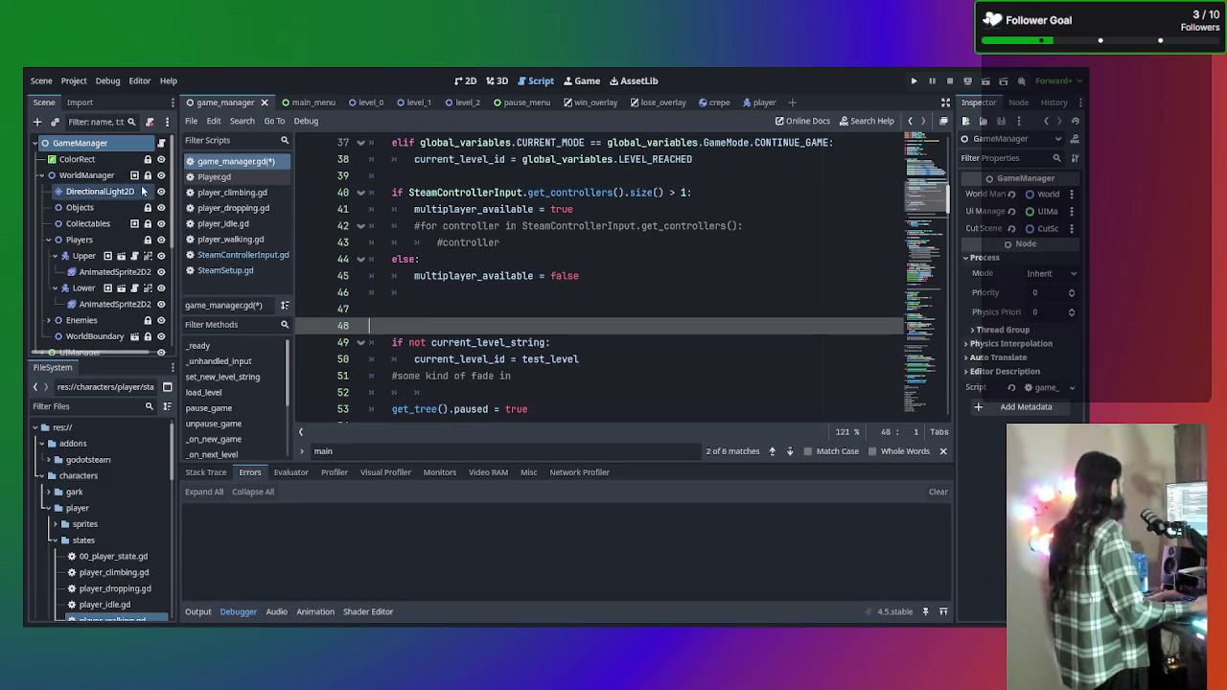
scroll(148, 203, down, 5)
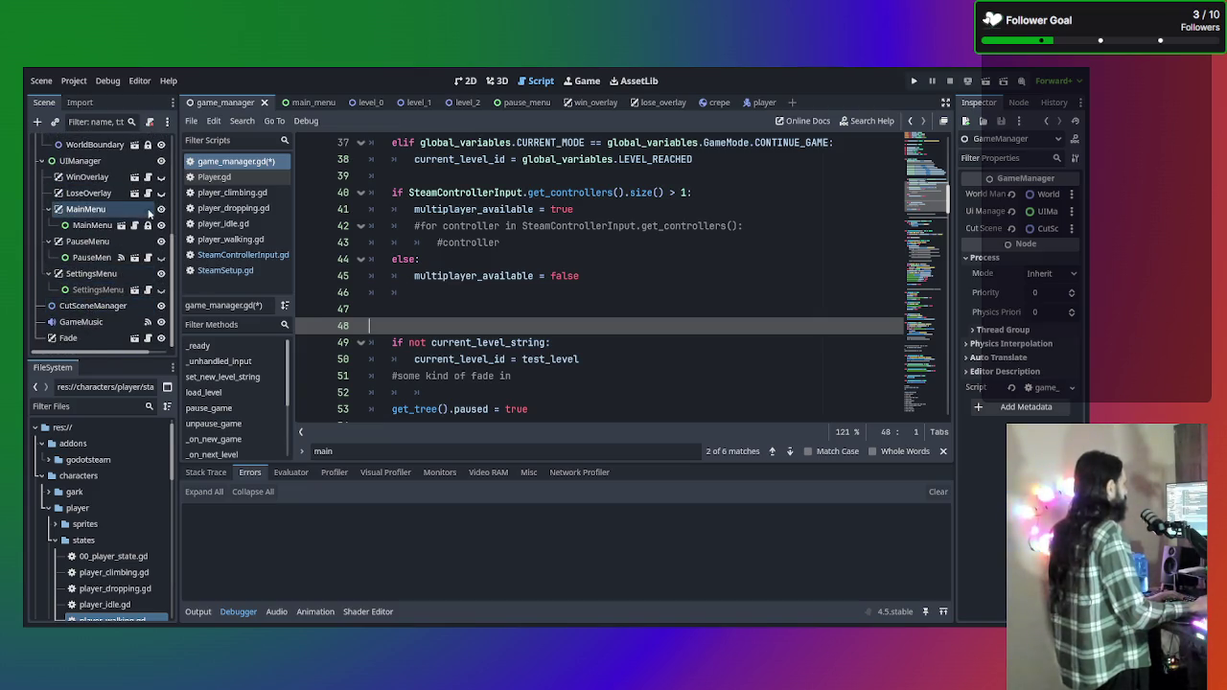
click(147, 211)
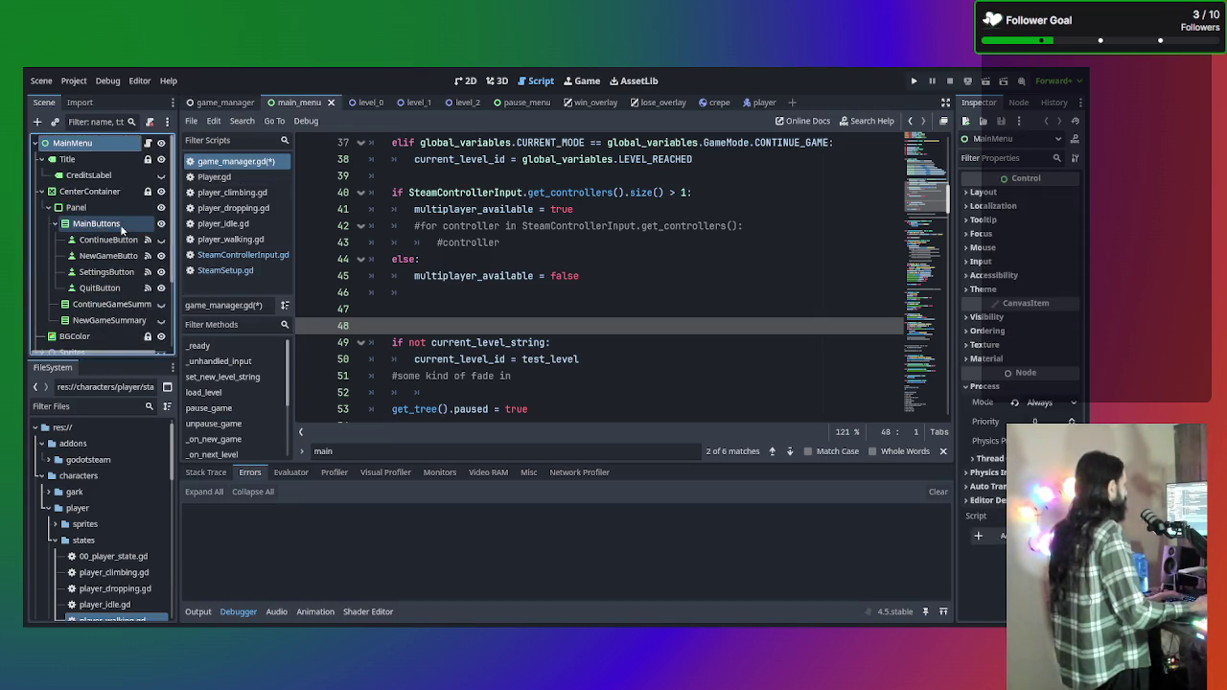
Open main_menu.gd and go to its multiplayer_active = false declaration.
click(150, 144)
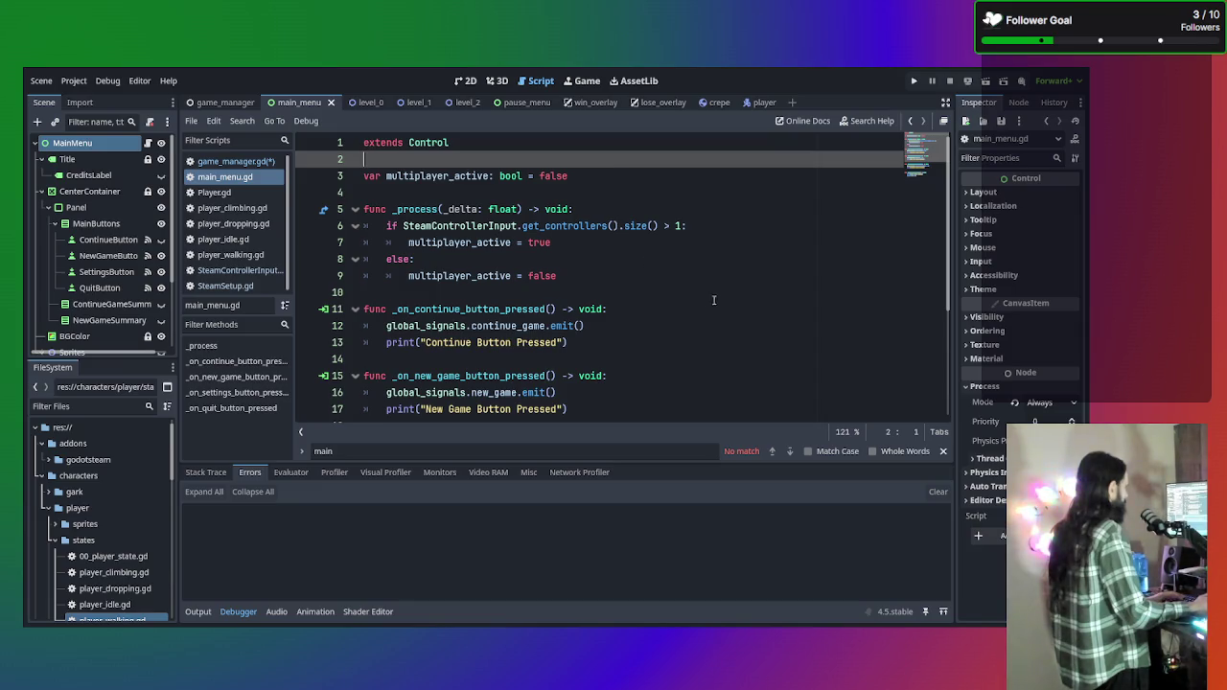
scroll(661, 280, down, 2)
scroll(659, 295, down, 2)
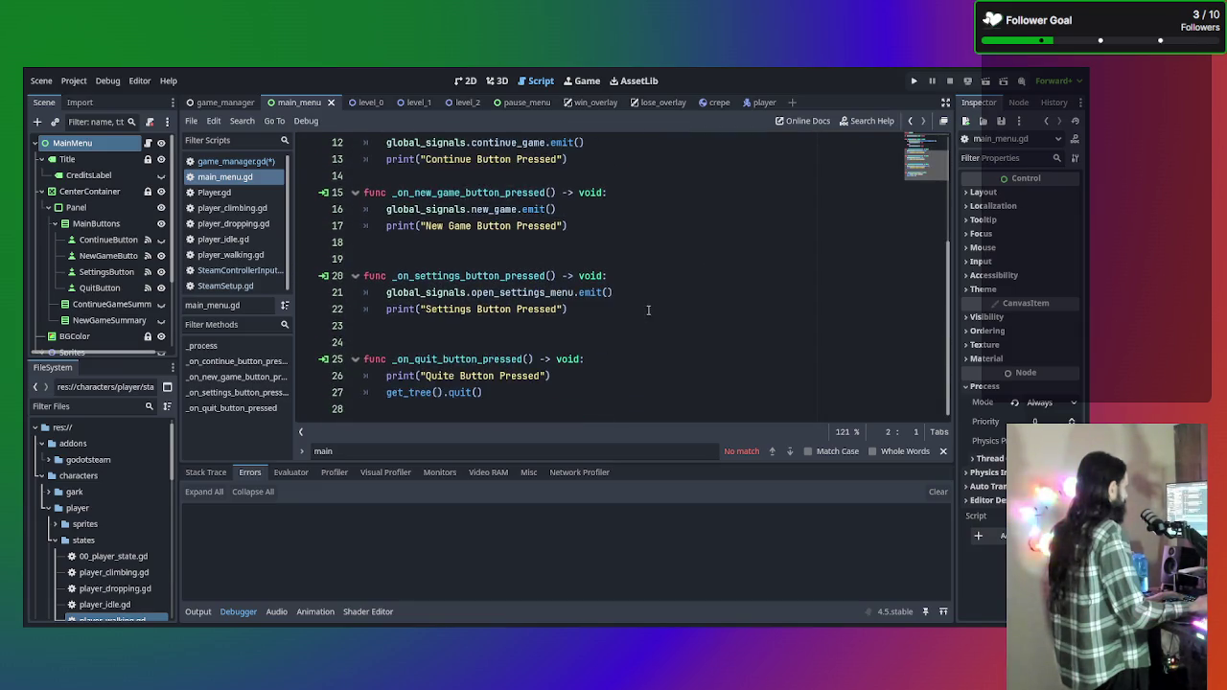
scroll(648, 310, up, 4)
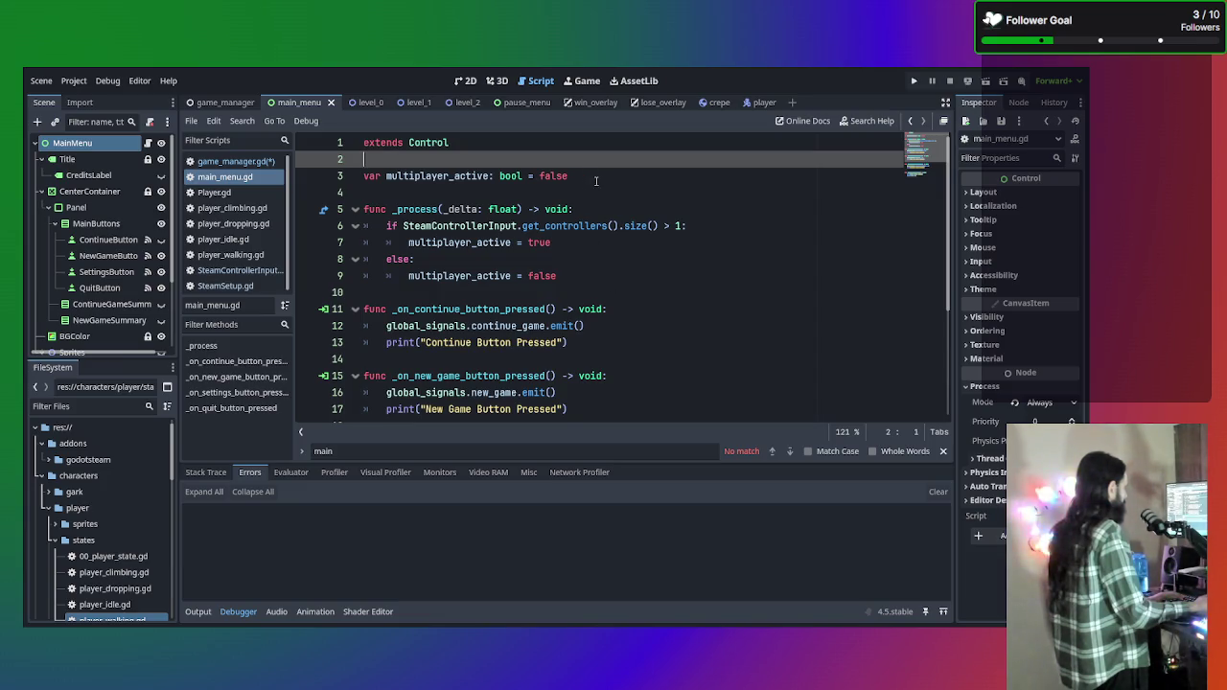
click(590, 180)
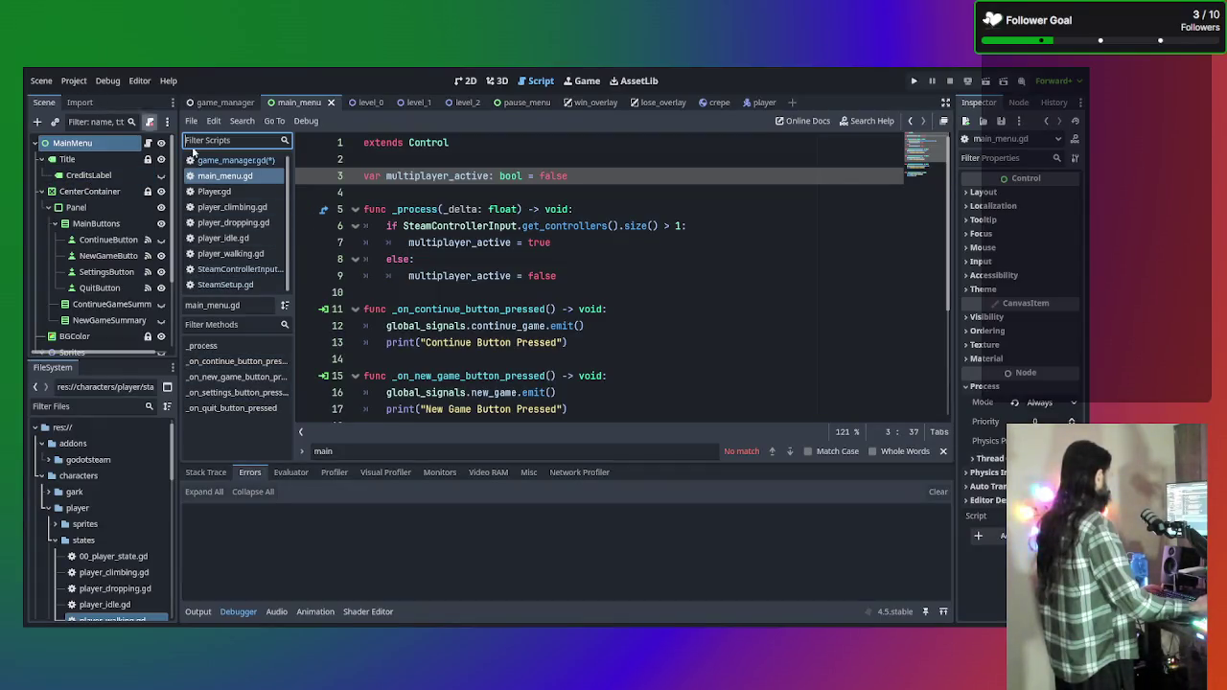
Collapse the addons, characters and steam folders in FileSystem and open the objects folder.
scroll(96, 532, down, 3)
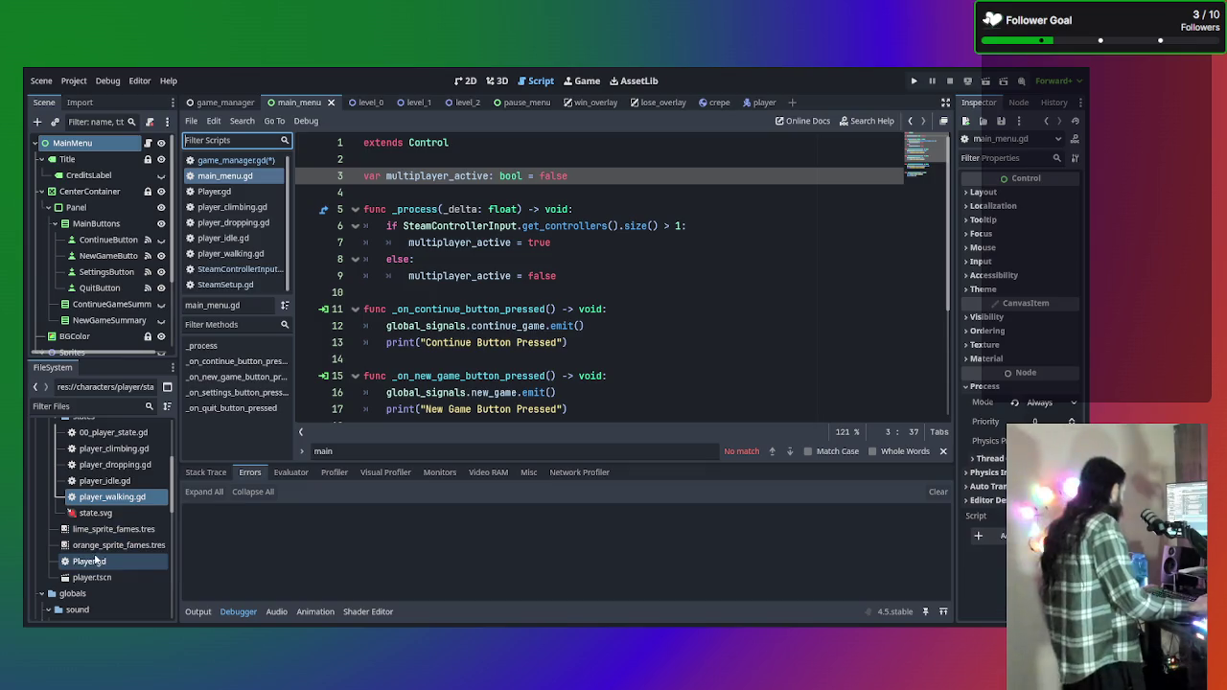
scroll(96, 561, up, 5)
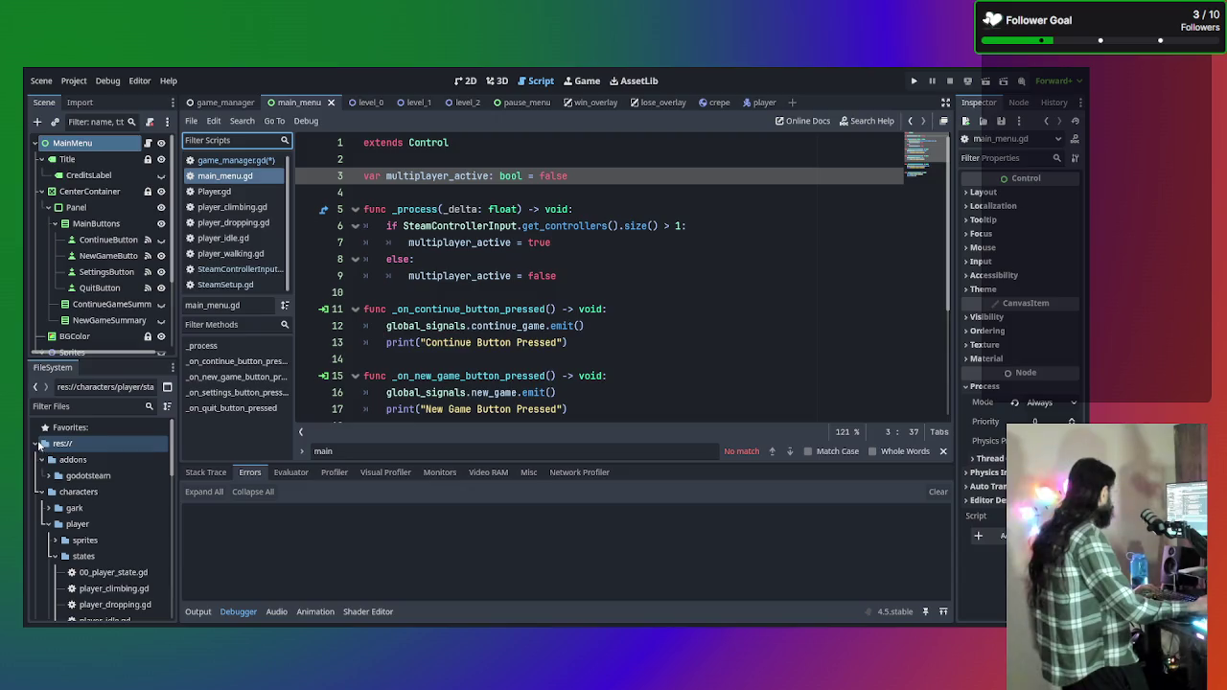
click(40, 459)
click(42, 475)
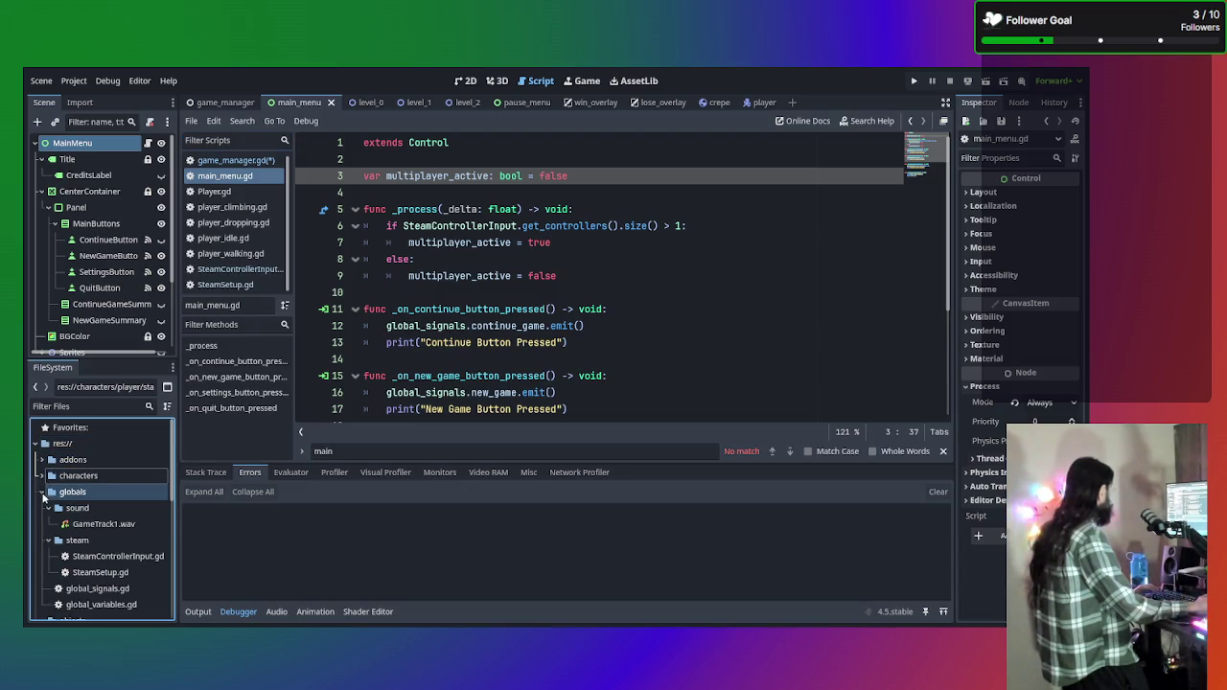
click(44, 494)
click(44, 495)
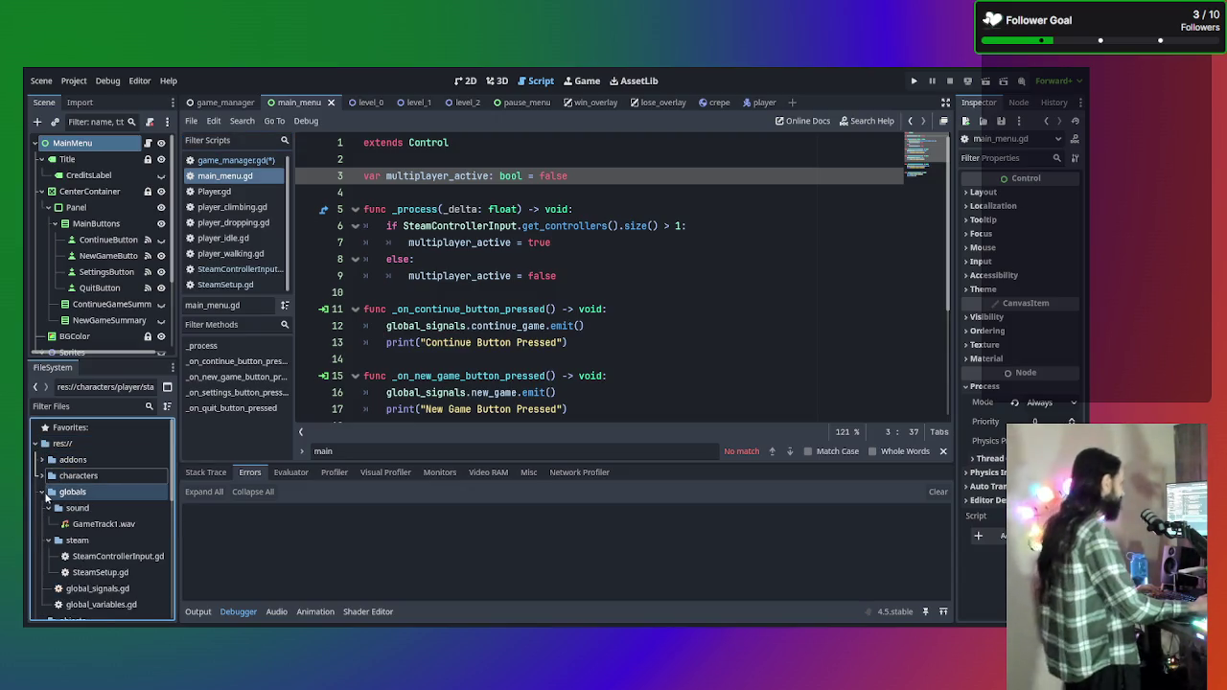
click(47, 541)
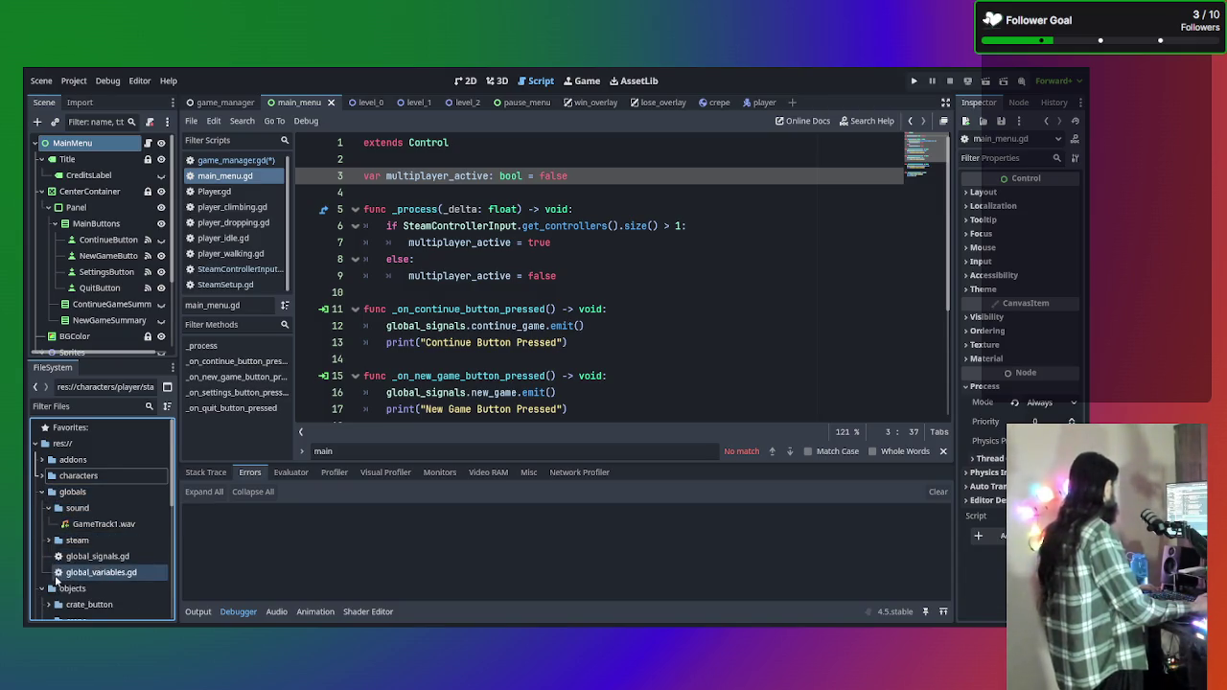
click(57, 587)
scroll(56, 575, down, 1)
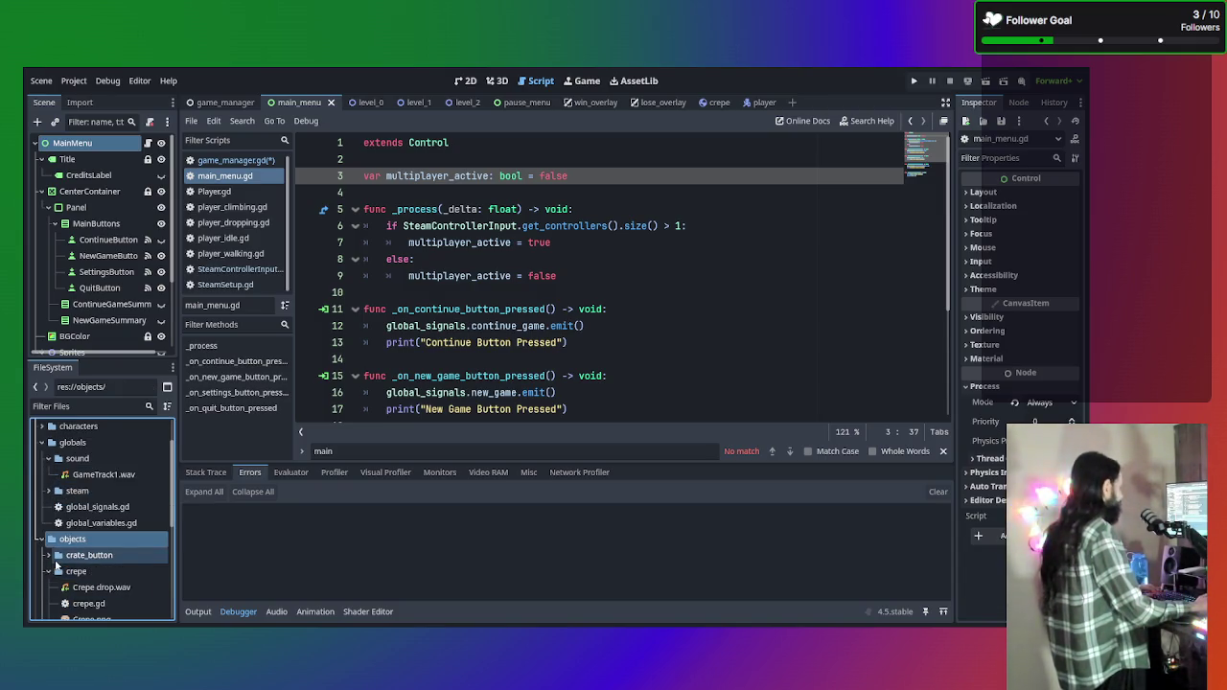
scroll(55, 566, down, 4)
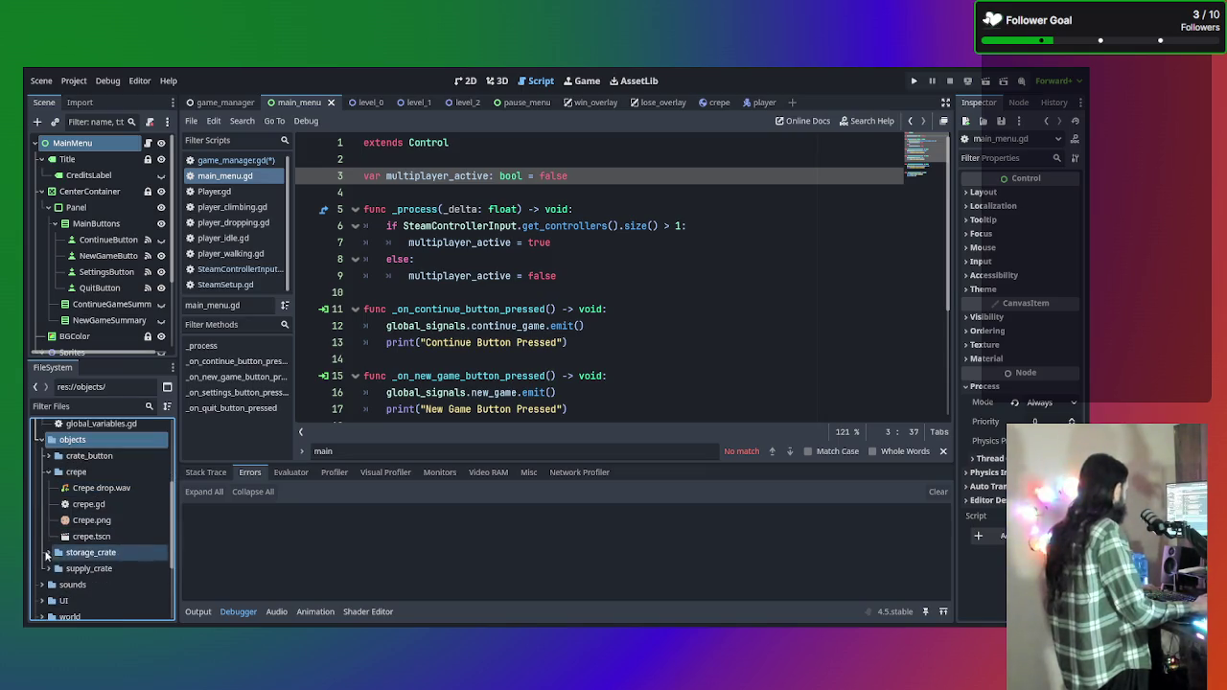
scroll(45, 553, down, 1)
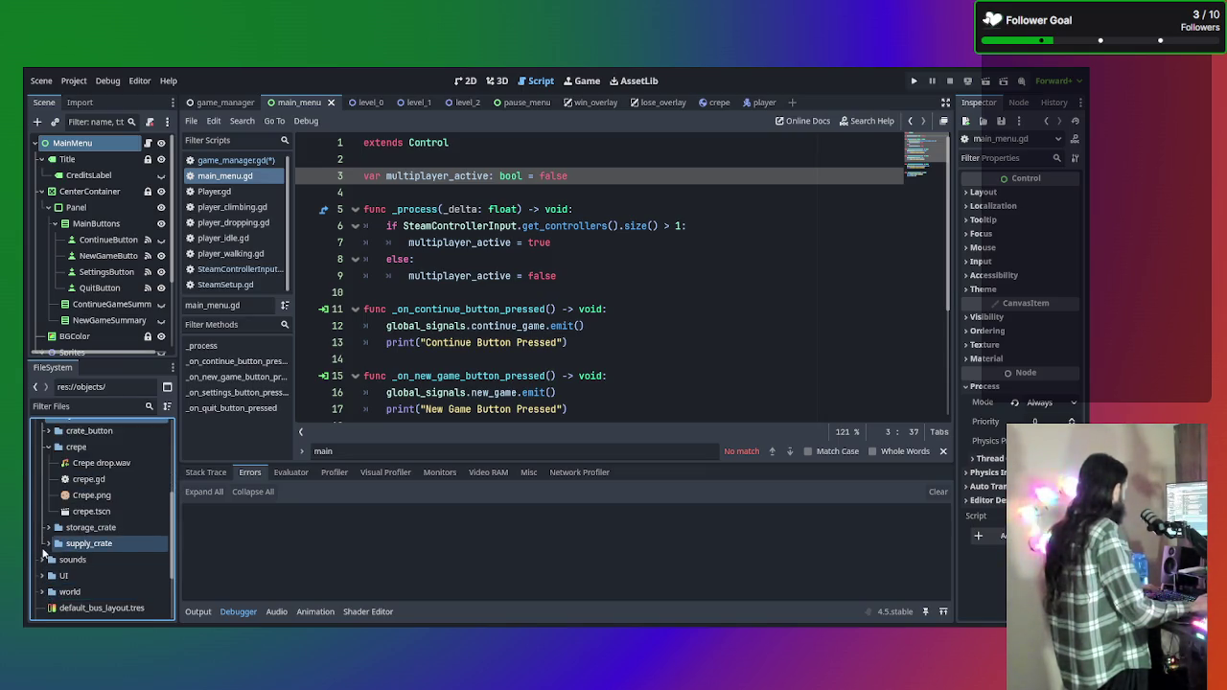
scroll(55, 513, up, 3)
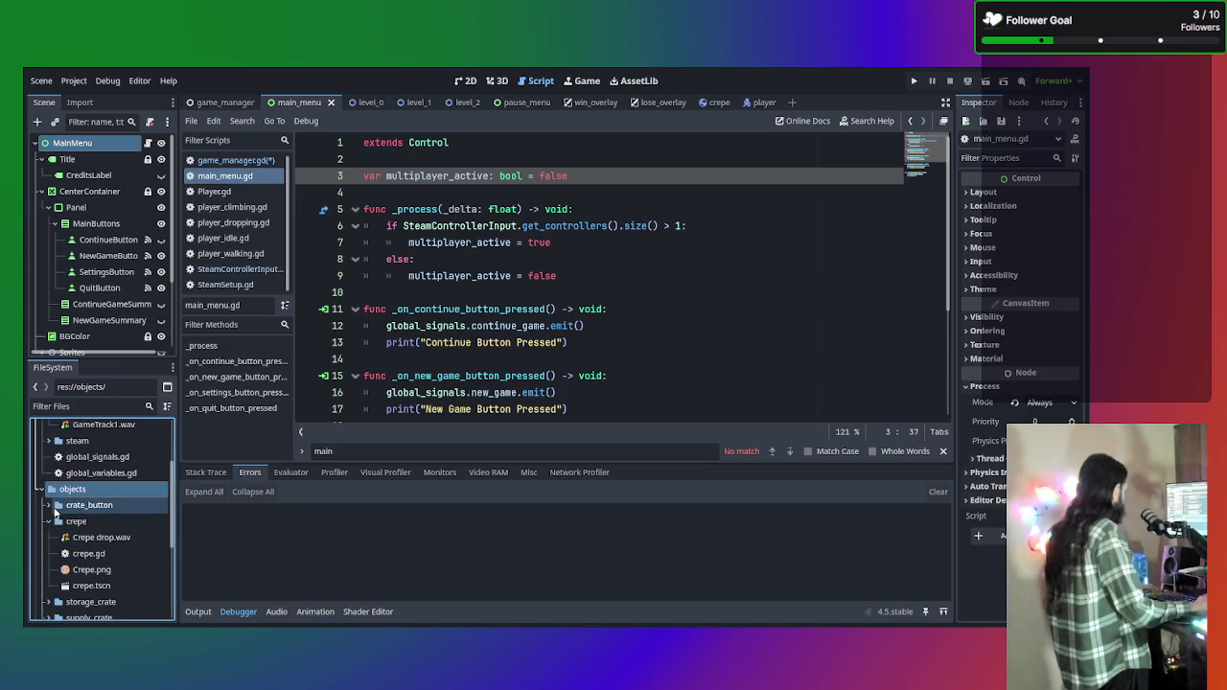
Open global_variables.gd and delete the three volume variable lines 7–9.
double_click(102, 474)
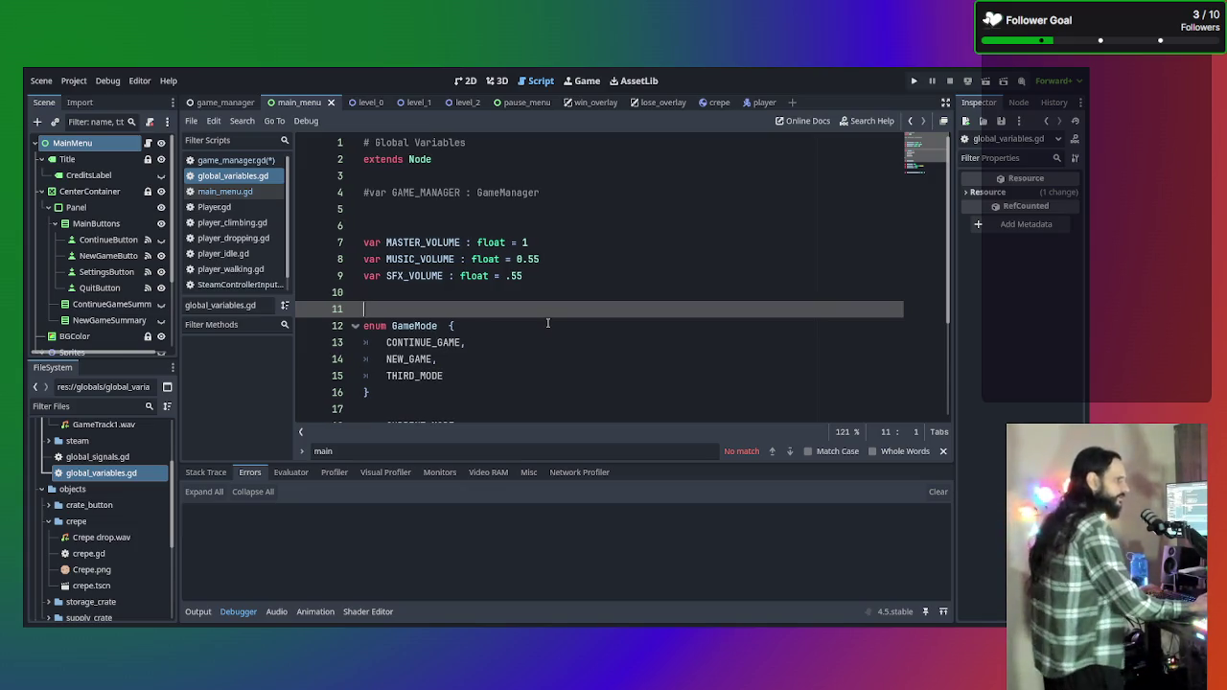
scroll(534, 275, down, 3)
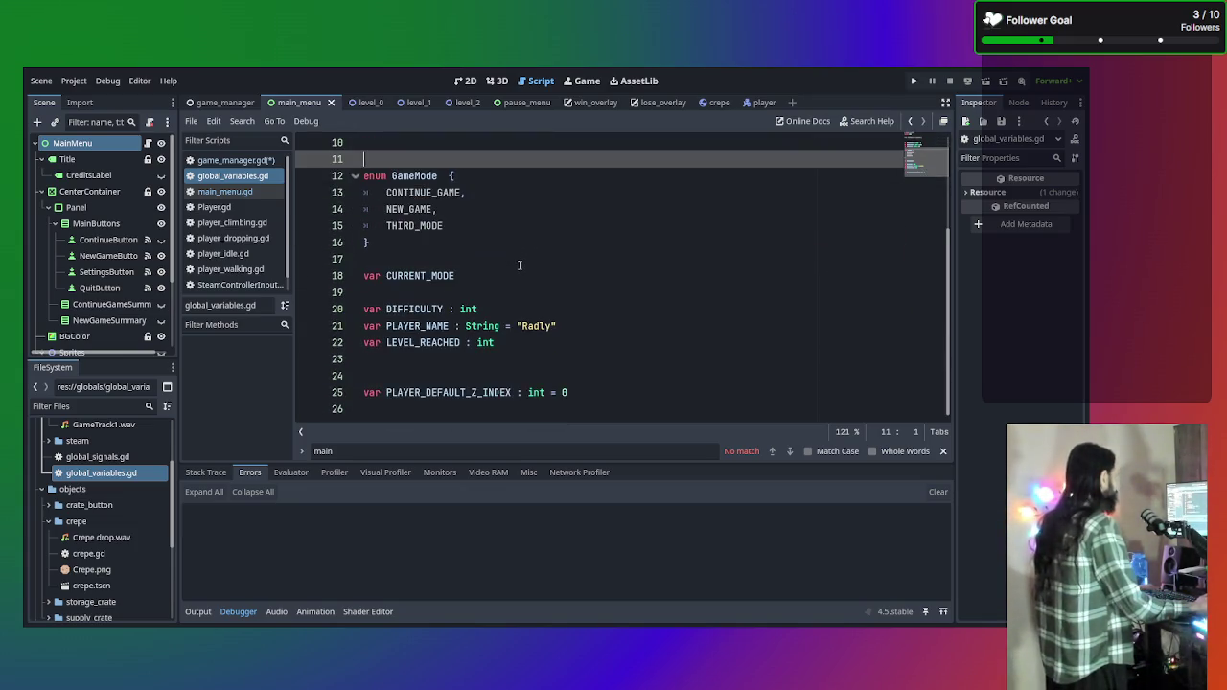
scroll(519, 265, up, 3)
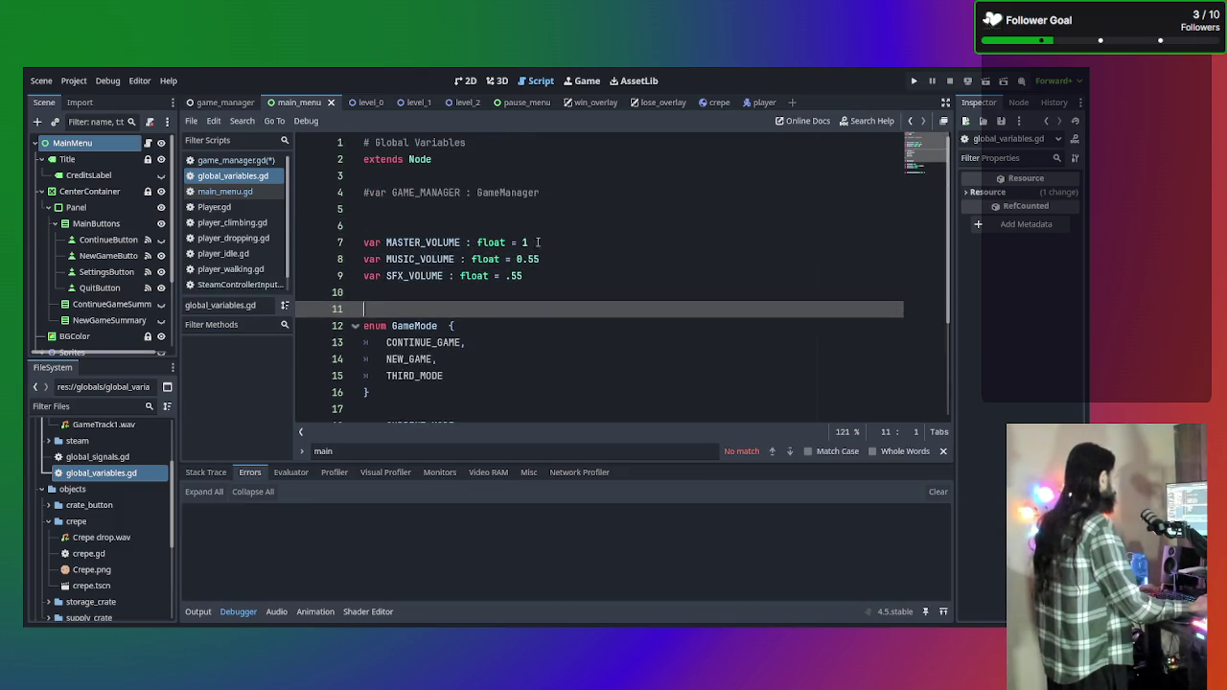
click(543, 278)
drag(545, 278, 479, 226)
key(BackSpace)
click(460, 257)
Type 'var MULTIPLAYER_AVAILABLE: BOOL = FALSE' on line 6 of global_variables.gd.
click(468, 226)
key(Down)
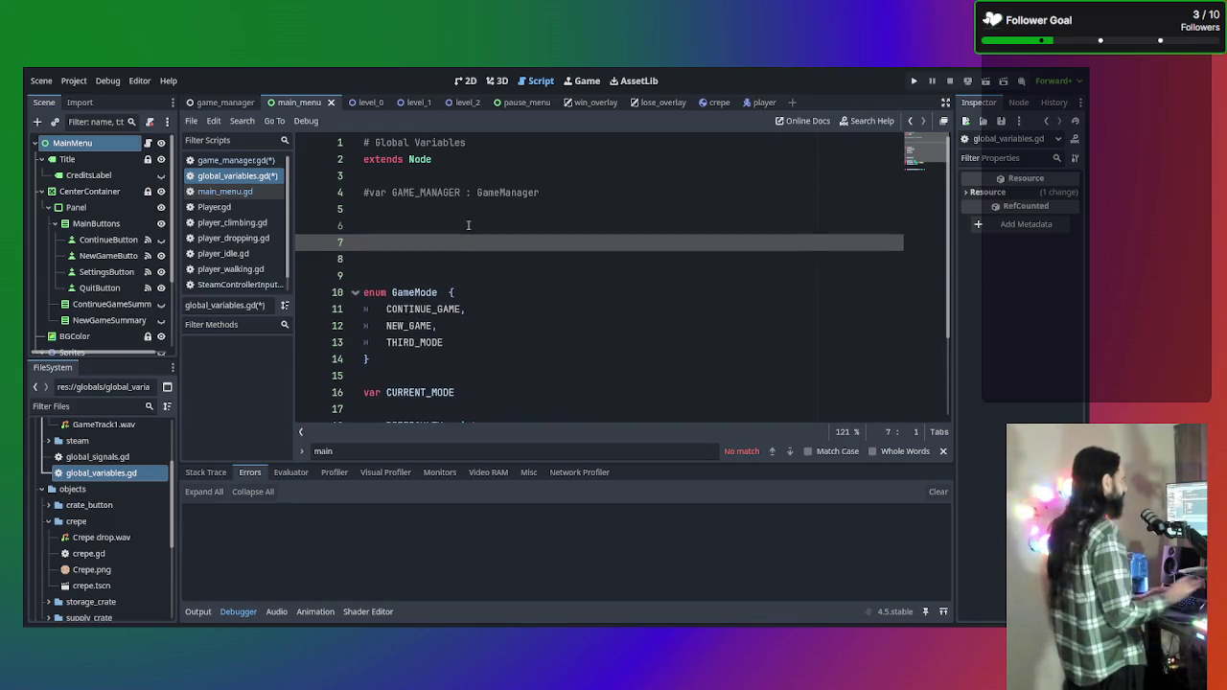
key(Up)
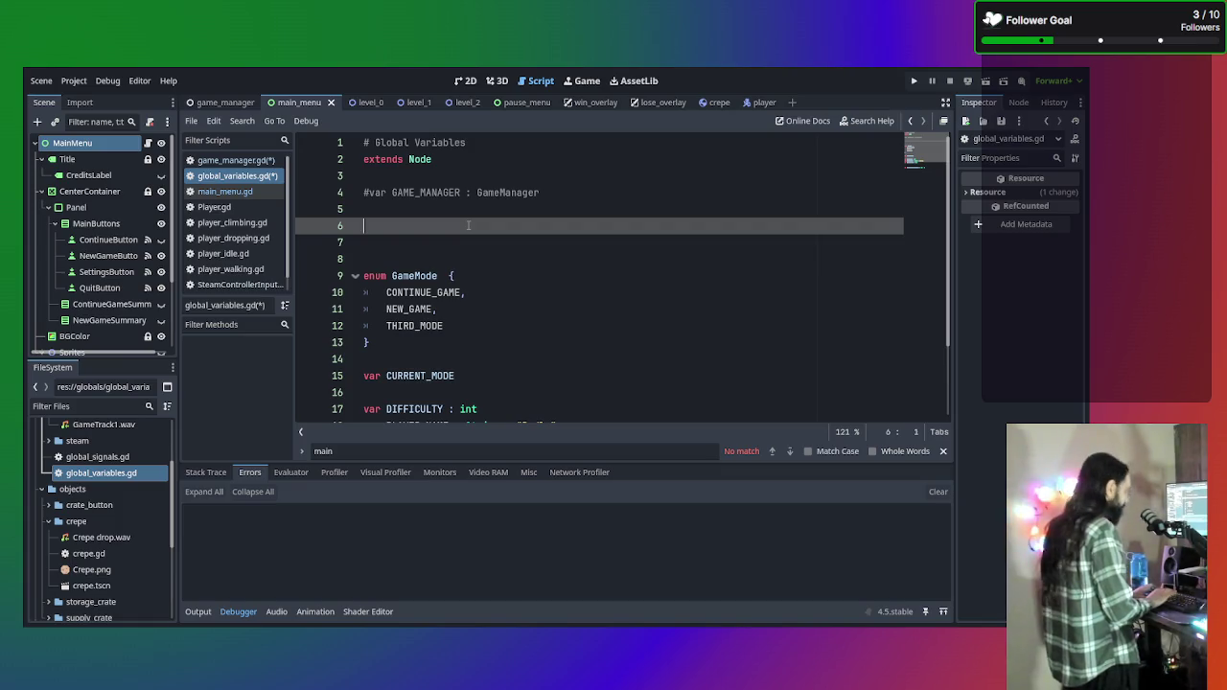
text(var )
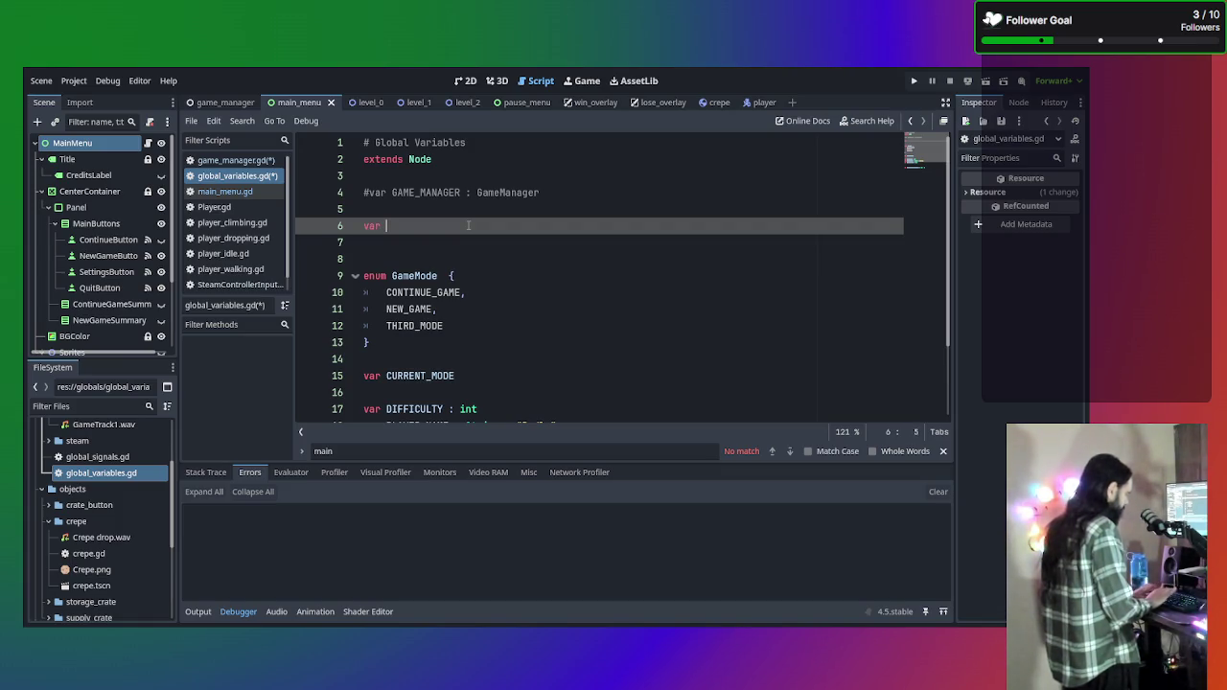
text(multipli)
key(BackSpace)
key(BackSpace)
key(BackSpace)
key(BackSpace)
key(BackSpace)
text(MULTIPLAYER_ACTIVE:)
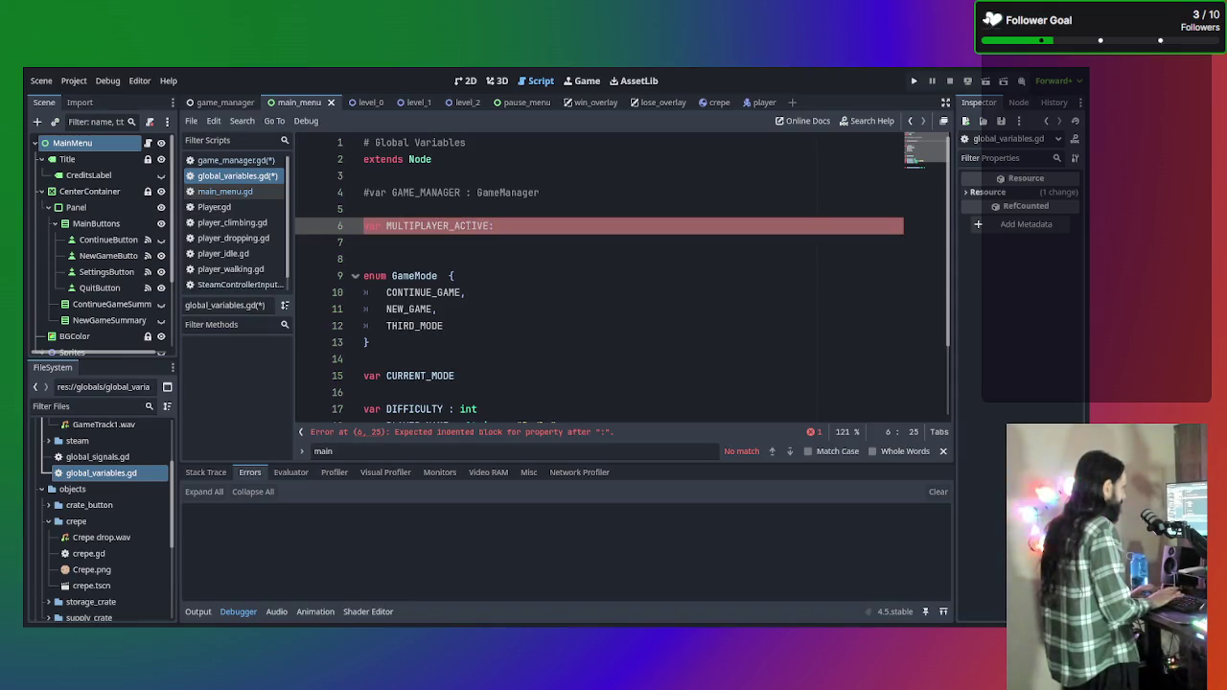
key(BackSpace)
key(BackSpace)
key(BackSpace)
key(BackSpace)
key(BackSpace)
key(BackSpace)
text(VAILABLE: )
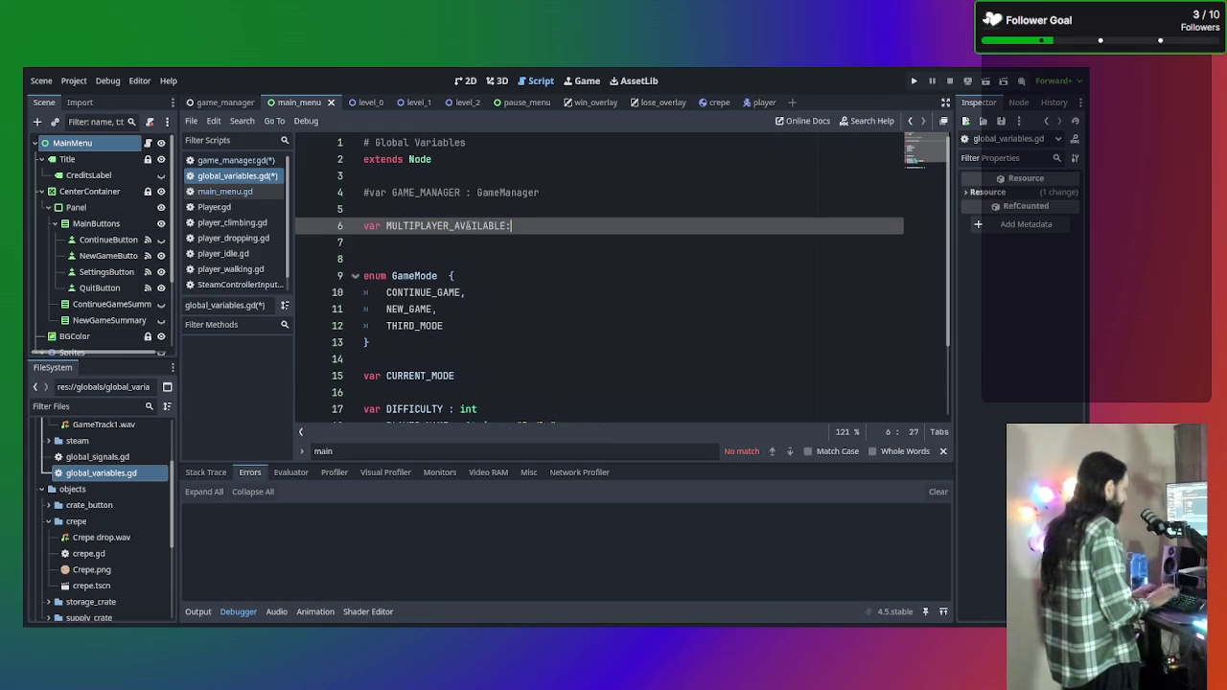
text(BOOL )
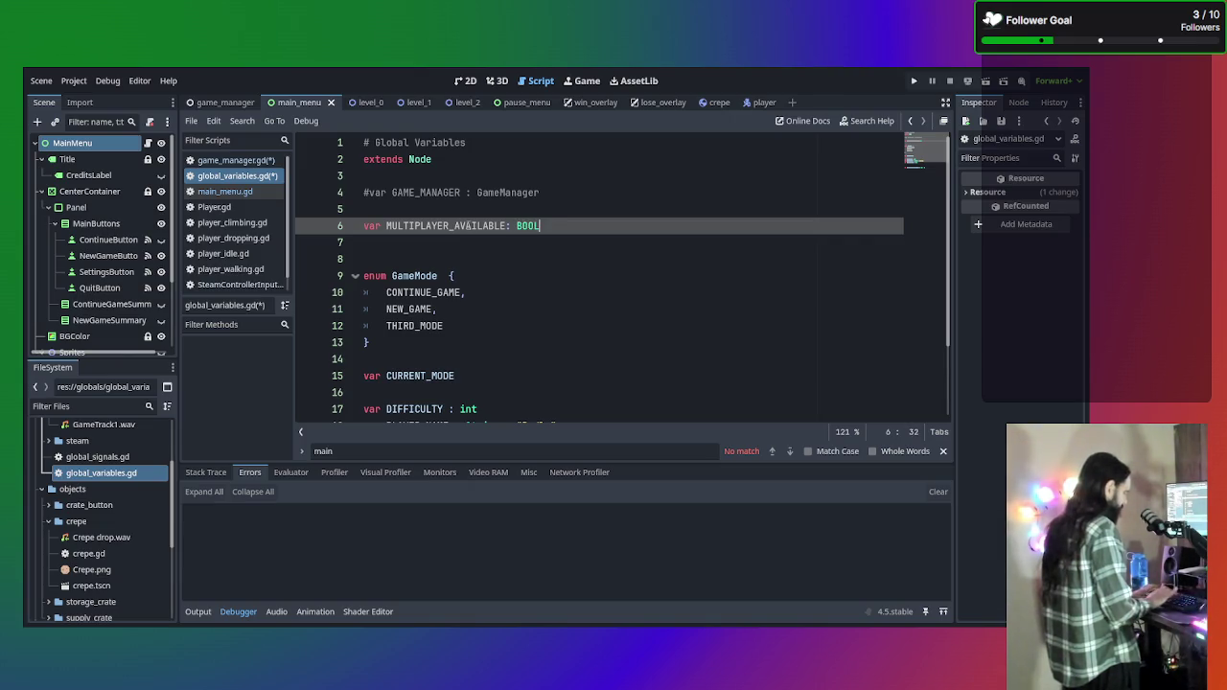
text(= FALSE)
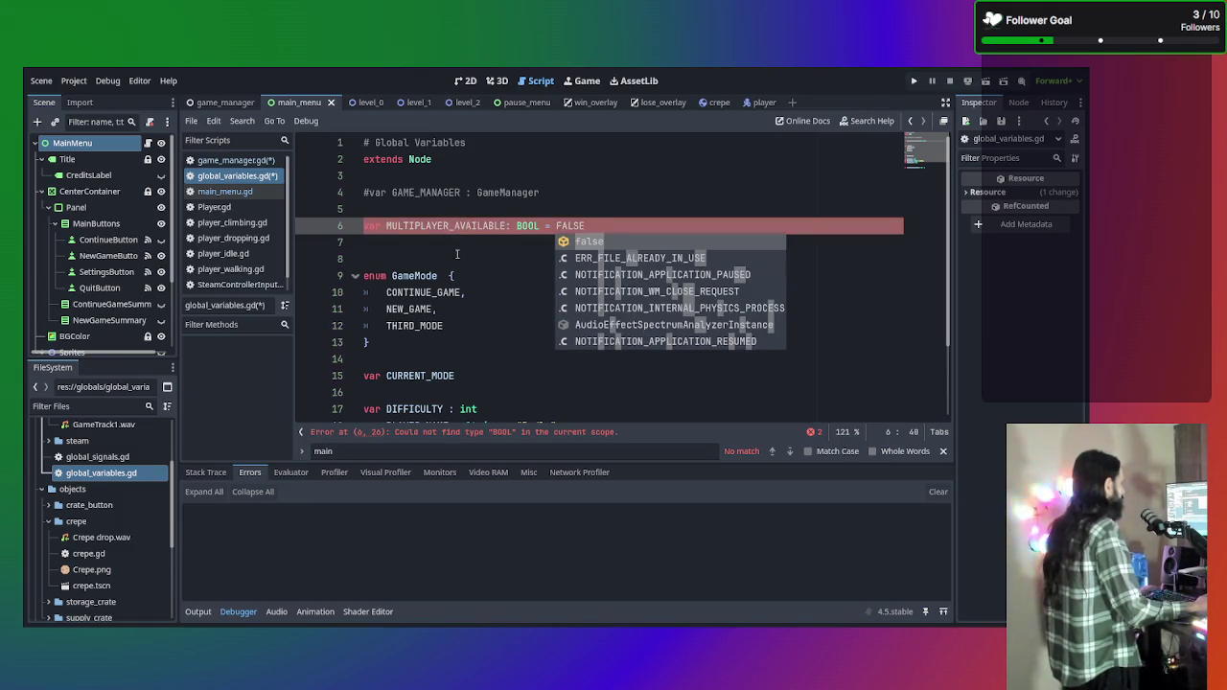
Change the type to lowercase bool and save the script.
click(528, 225)
double_click(527, 226)
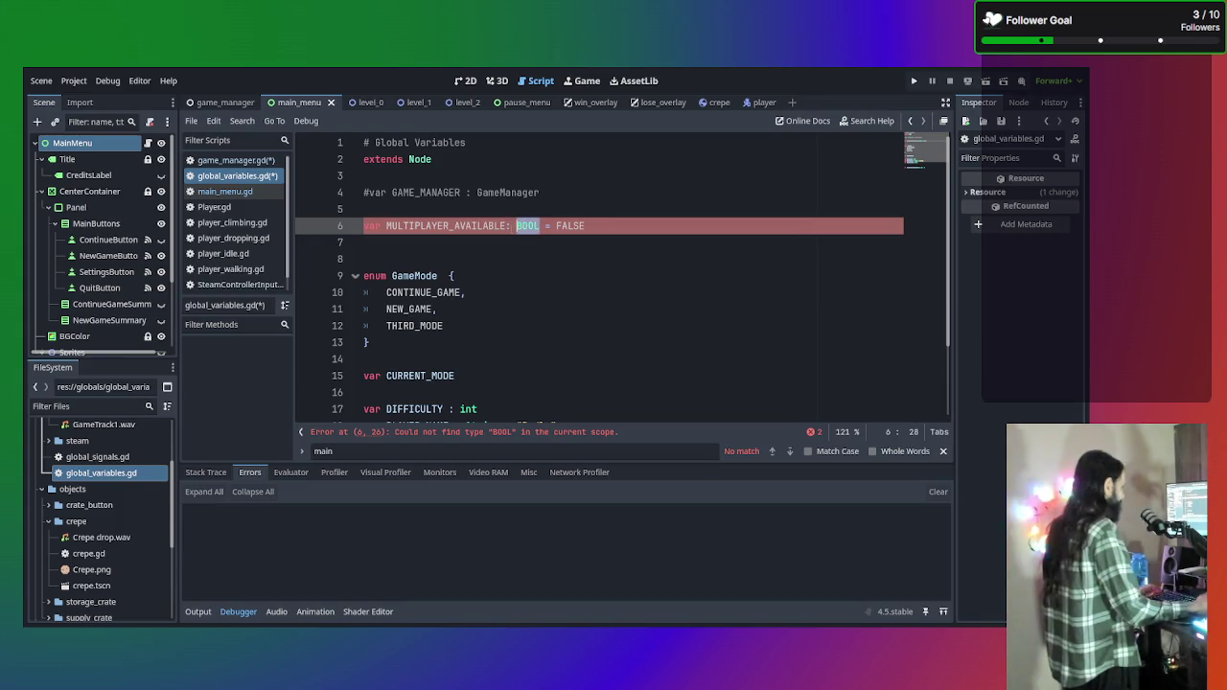
text(bool)
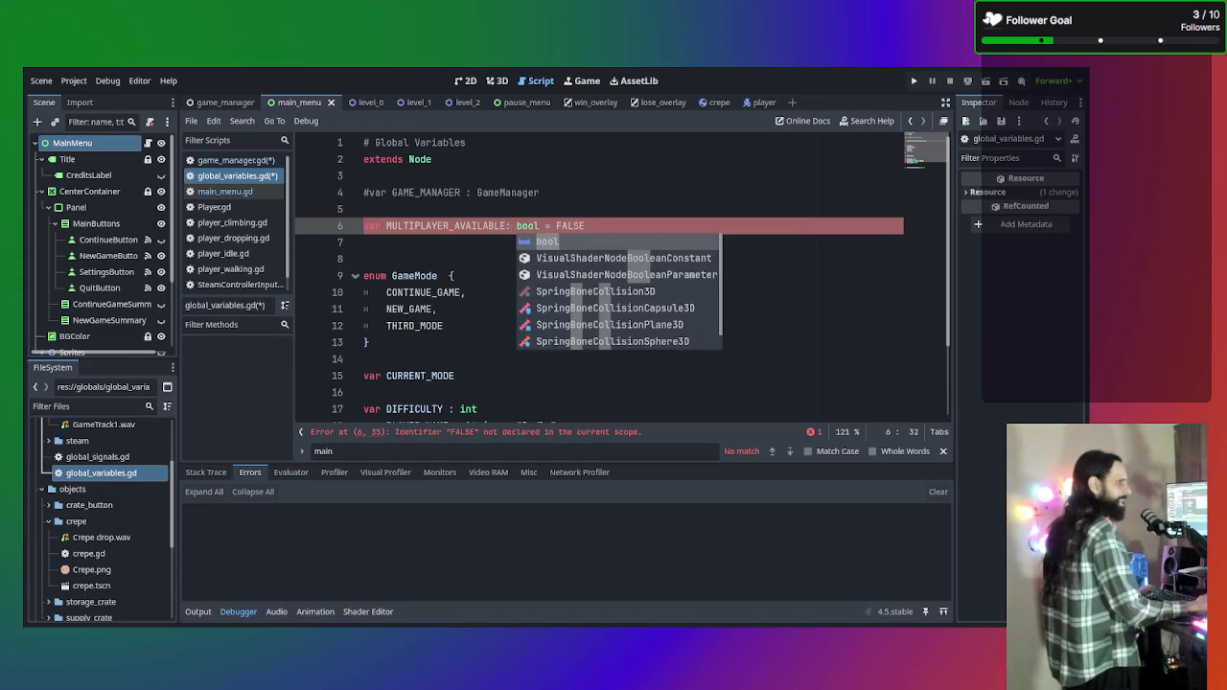
key(ctrl+s)
click(605, 194)
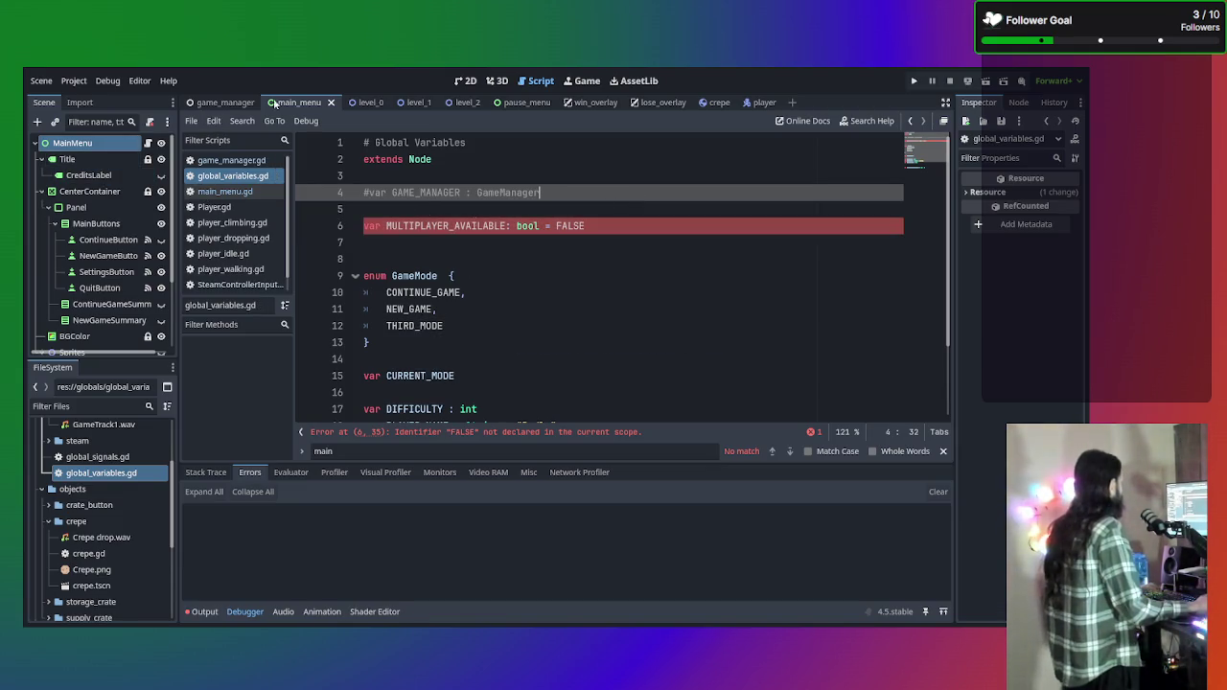
Check Player.gd and game_manager.gd, then return to main_menu.gd and select 'var' on line 3.
click(214, 207)
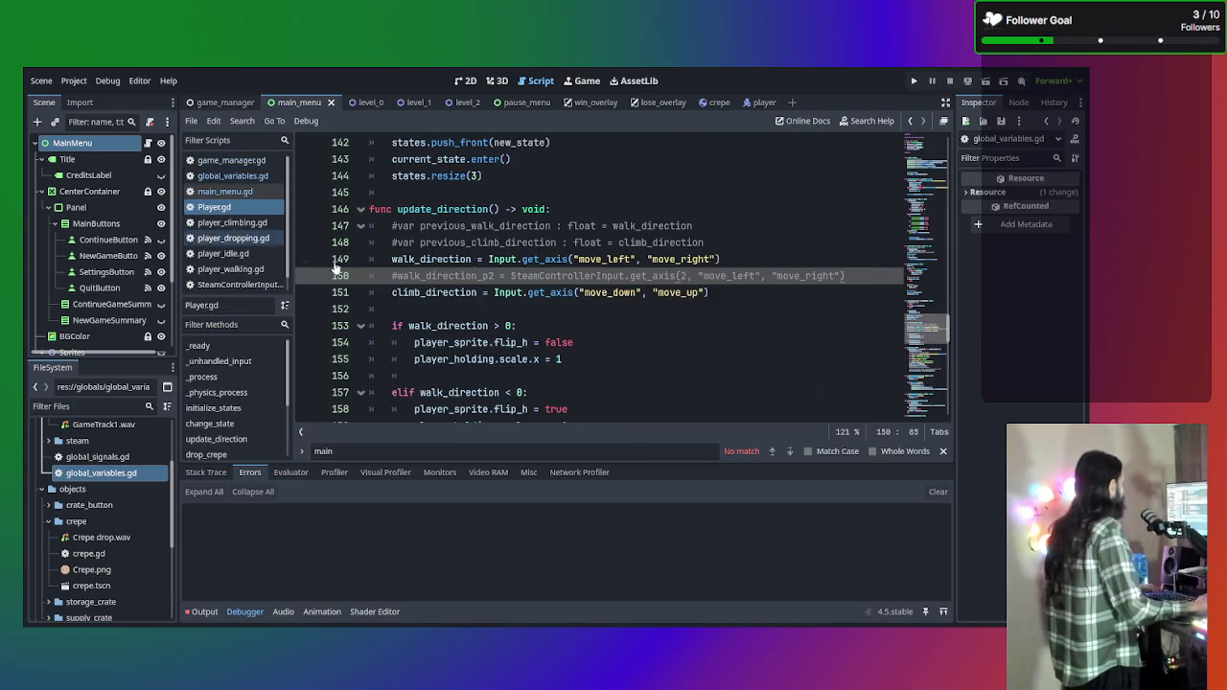
click(230, 161)
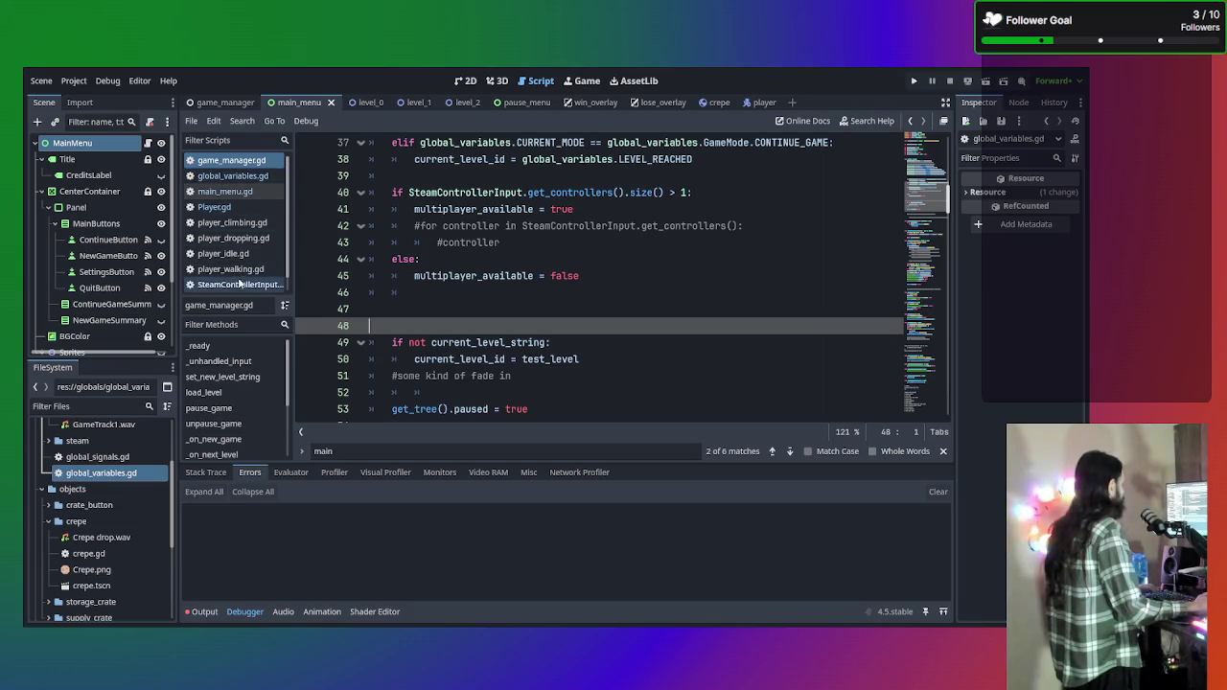
click(226, 191)
click(384, 177)
drag(384, 176, 333, 178)
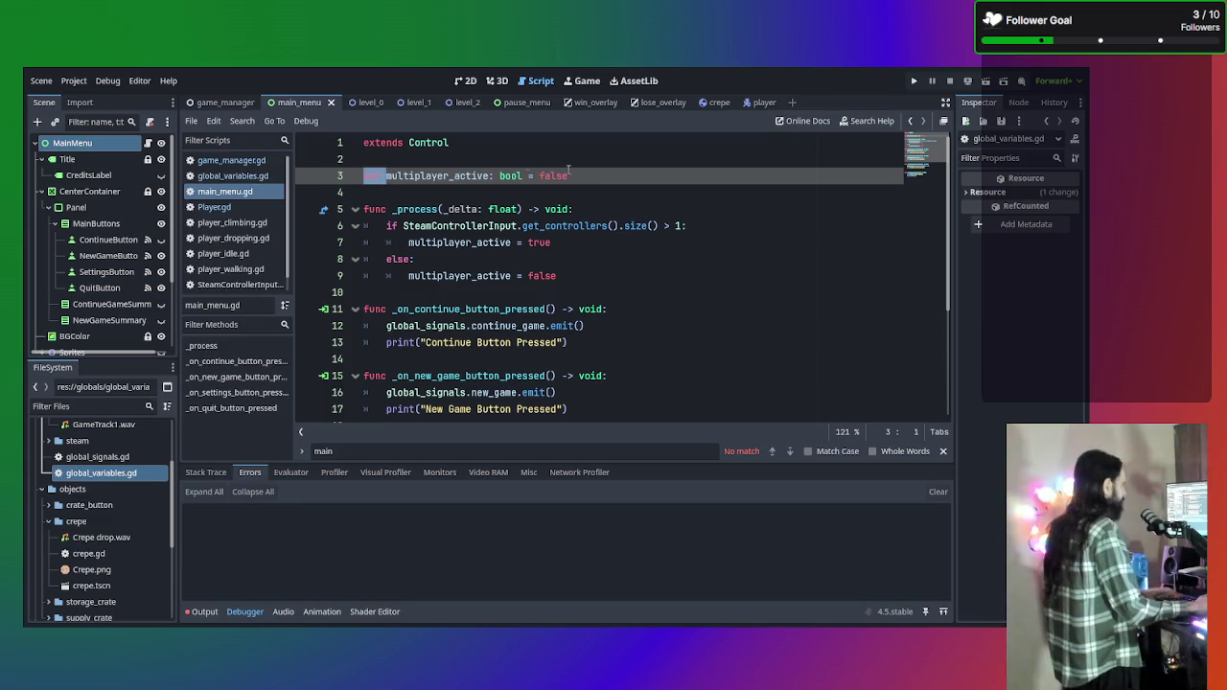
Delete the local multiplayer_active declaration on line 3 along with its blank line.
drag(569, 175, 351, 176)
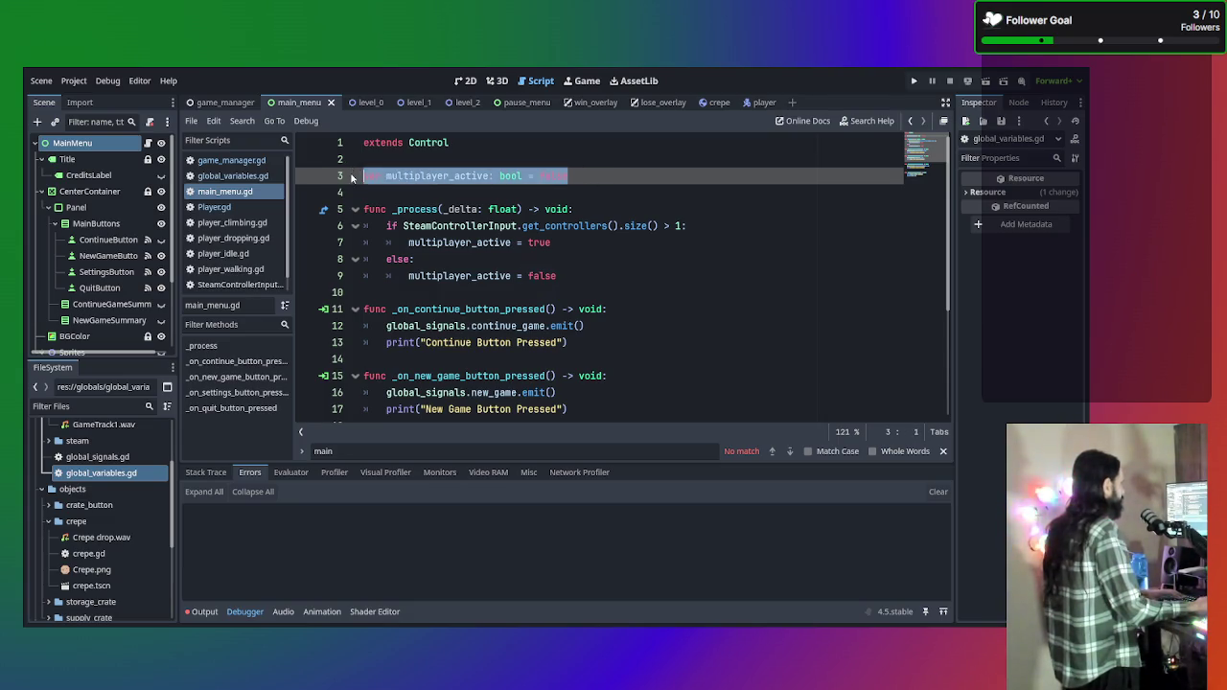
key(BackSpace)
key(BackSpace)
key(Delete)
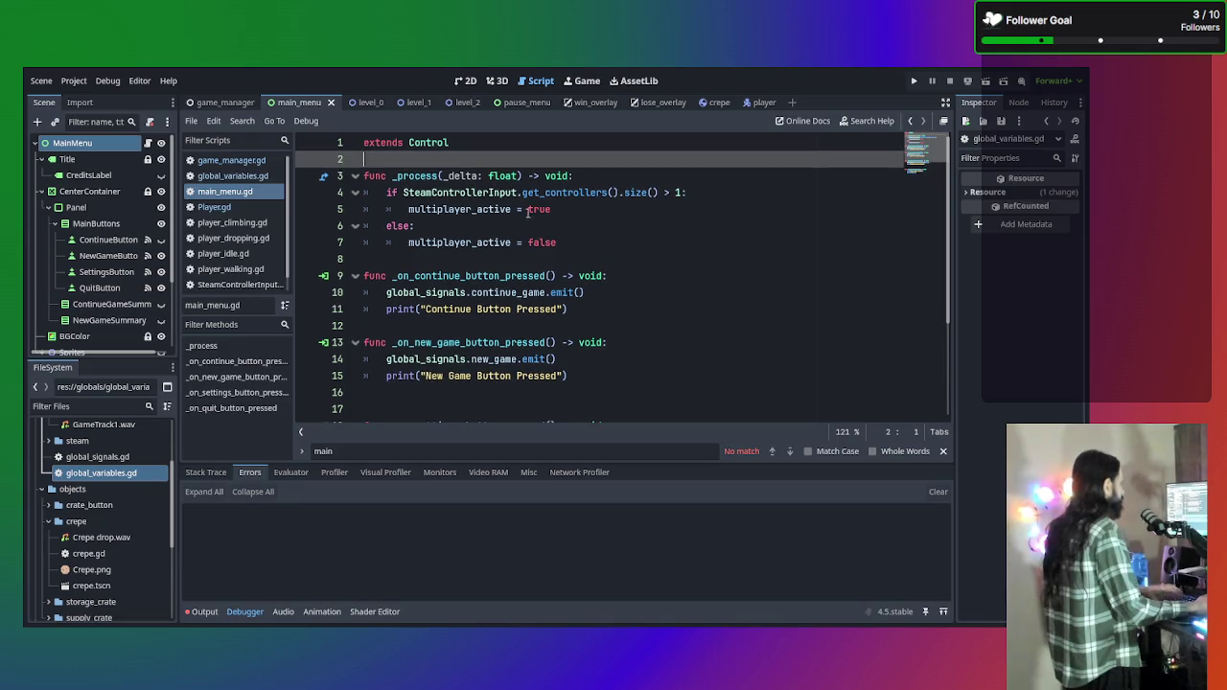
Prefix line 5's assignment with global_variables. and begin the member name as M.
click(408, 209)
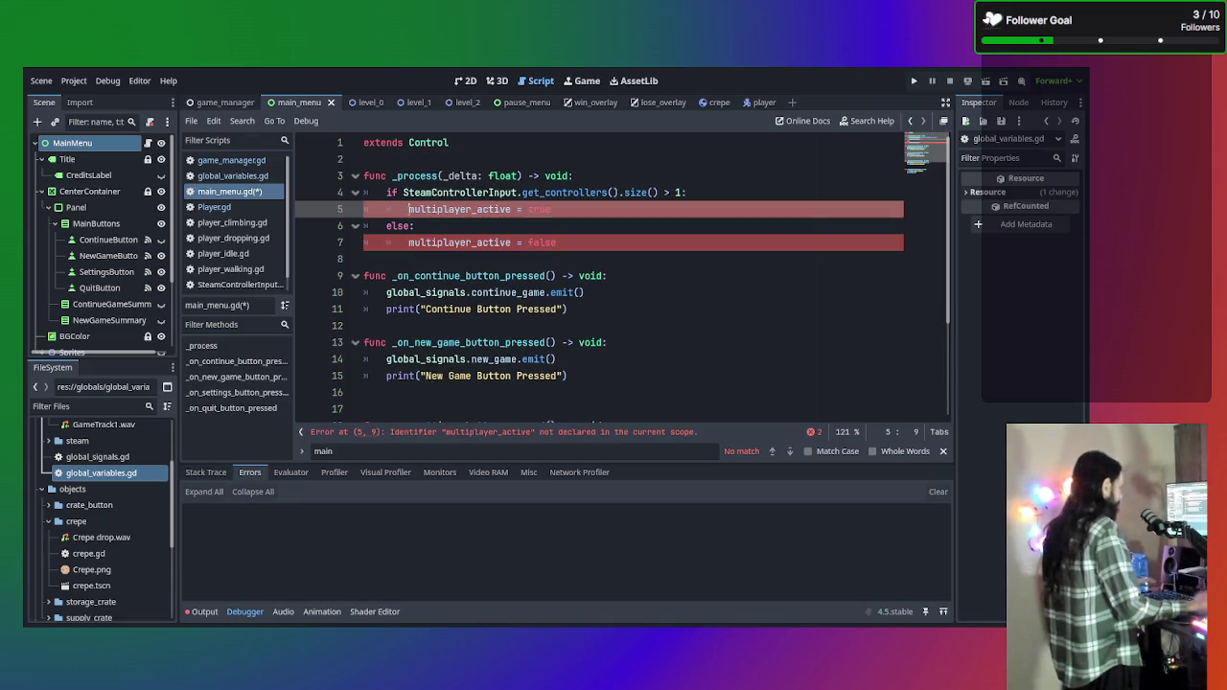
text(global)
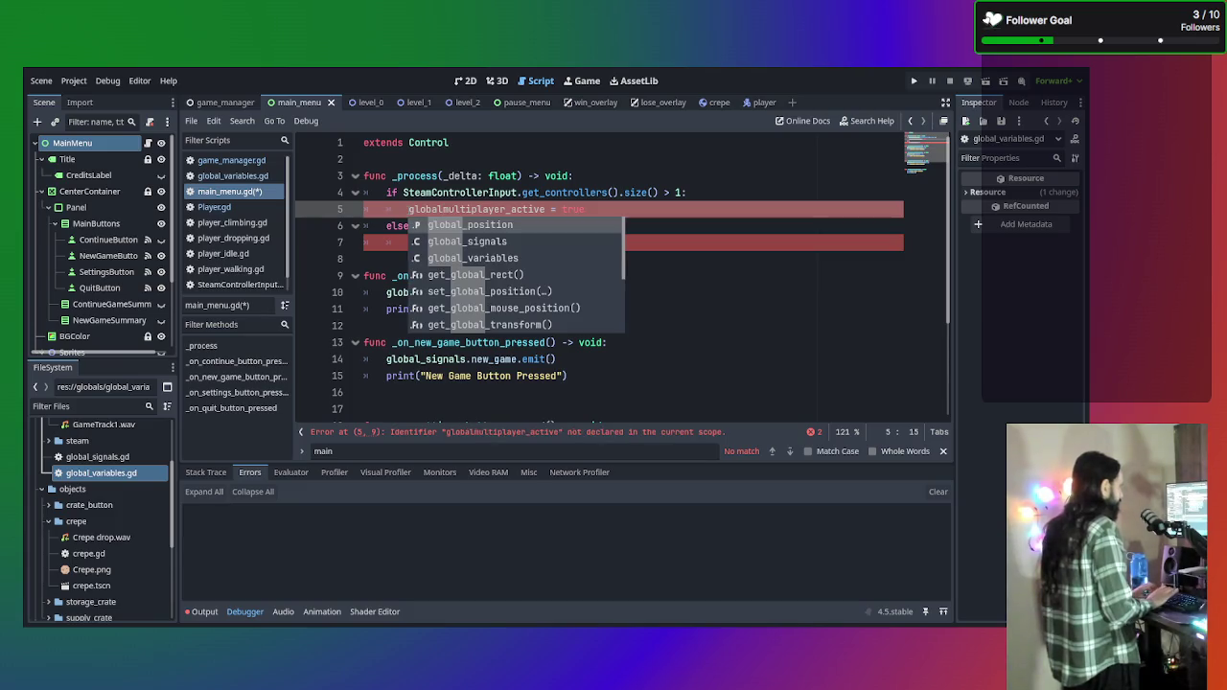
click(503, 251)
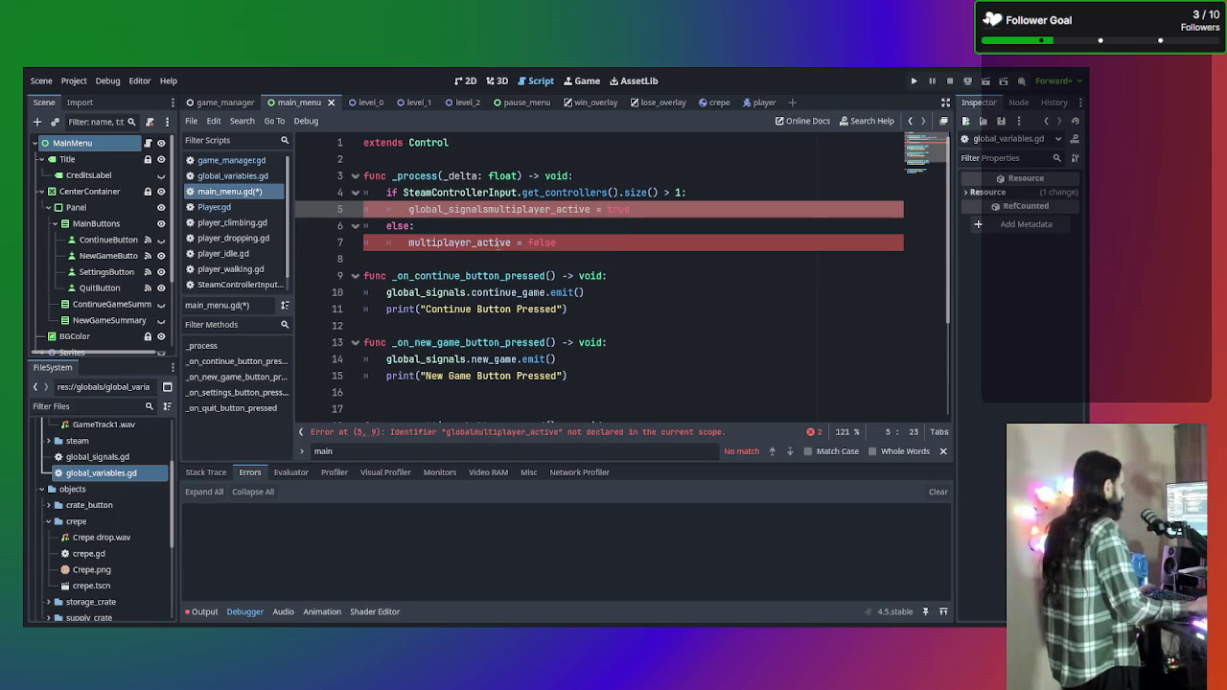
key(BackSpace)
key(BackSpace)
key(BackSpace)
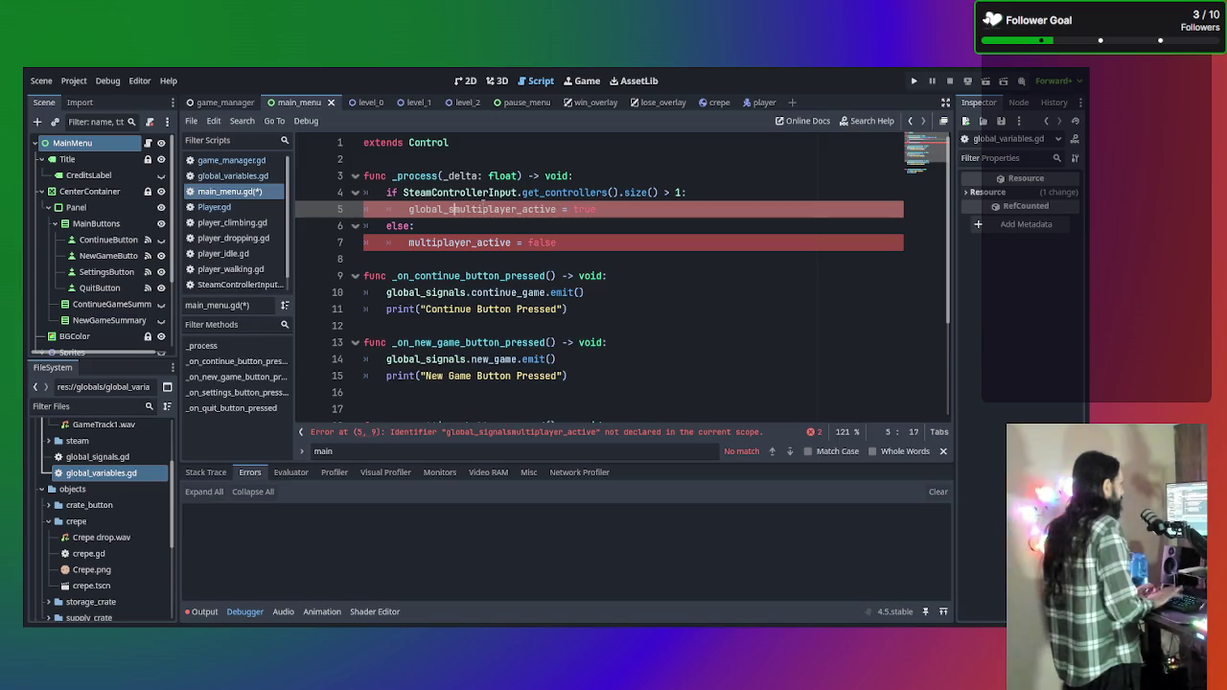
text(va)
text(r)
key(Tab)
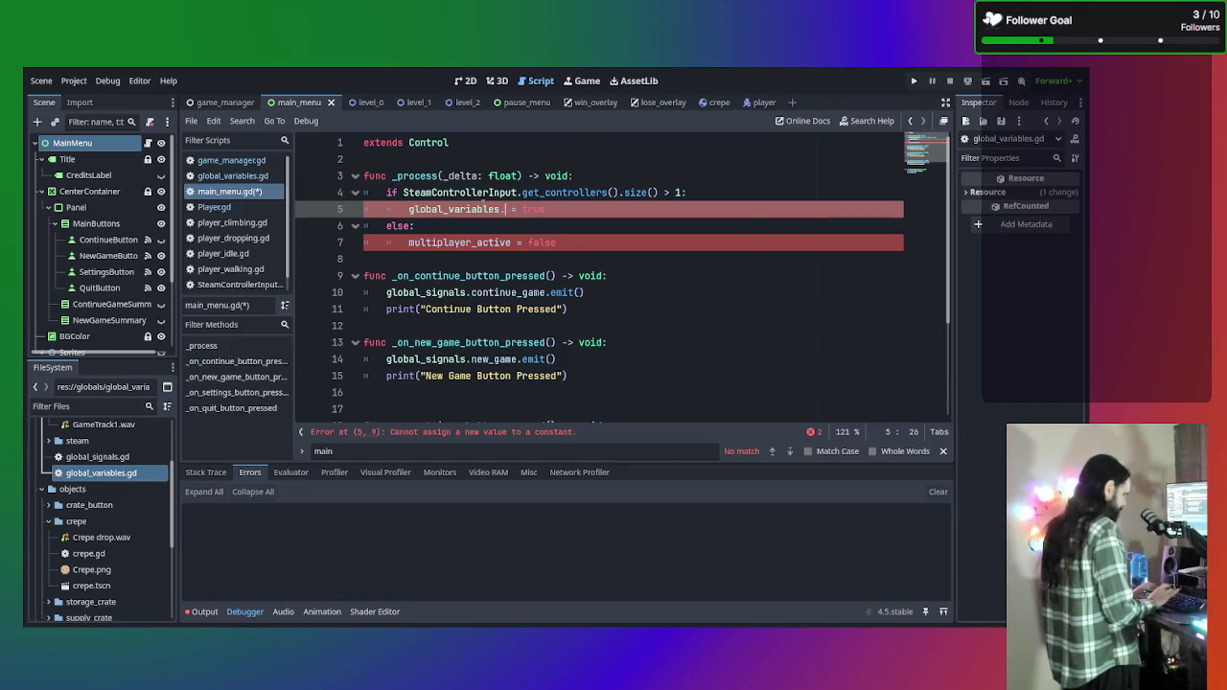
text(MUL)
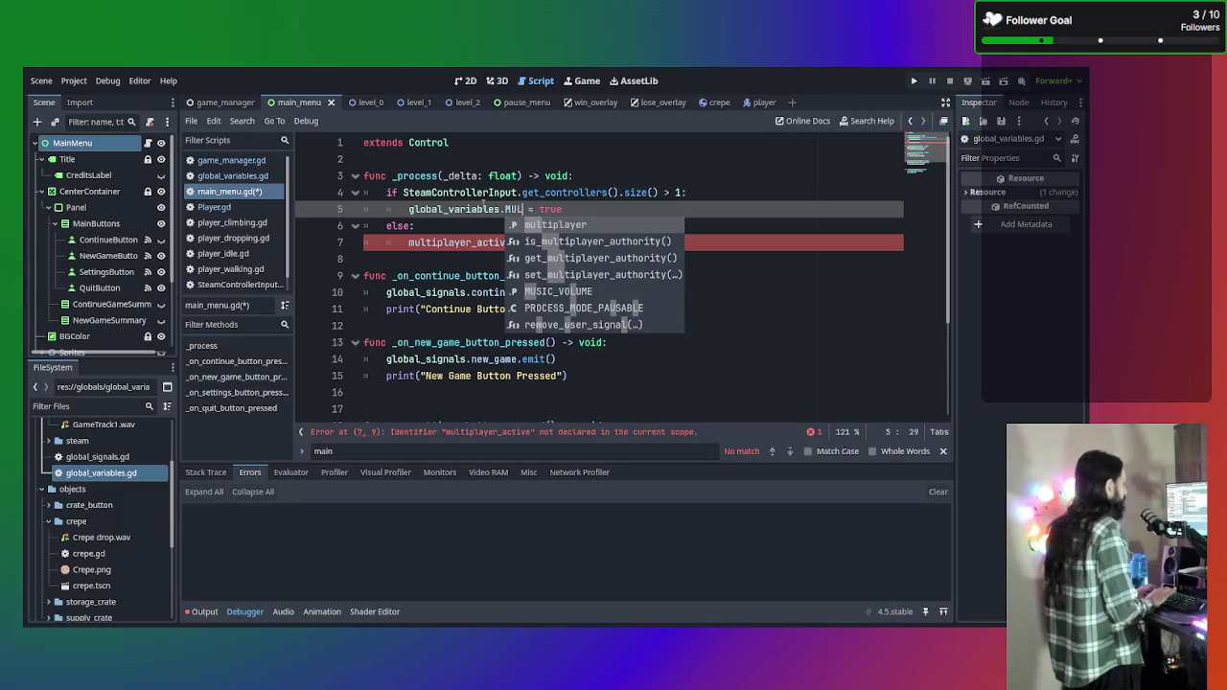
key(BackSpace)
key(BackSpace)
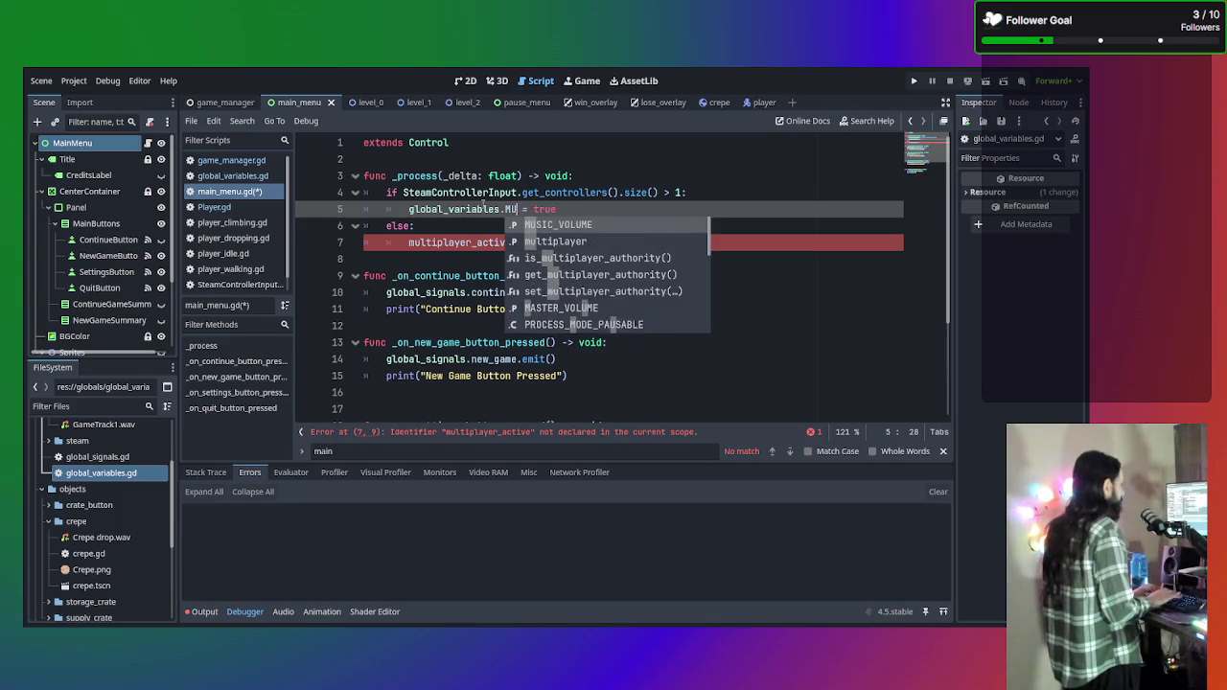
In global_variables.gd, rename MULTIPLAYER_AVAILABLE to multiplayer_active, change FALSE to false, and save.
click(232, 176)
drag(506, 226, 386, 225)
text(multipl)
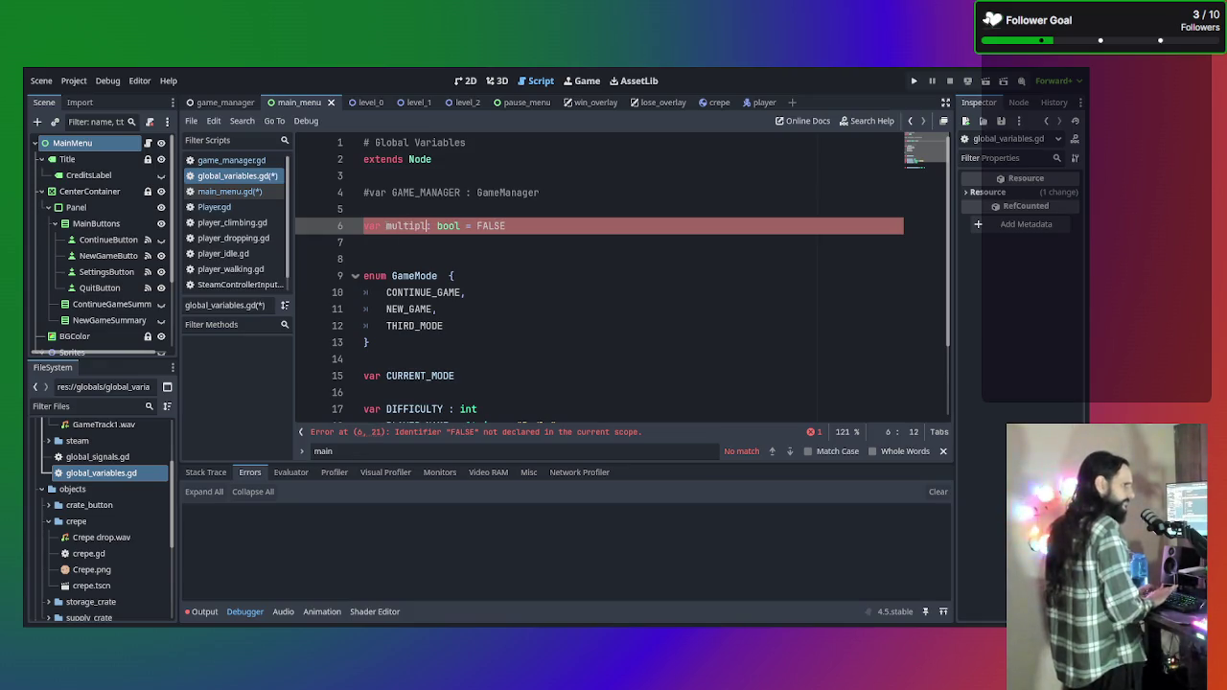
text(ayer_)
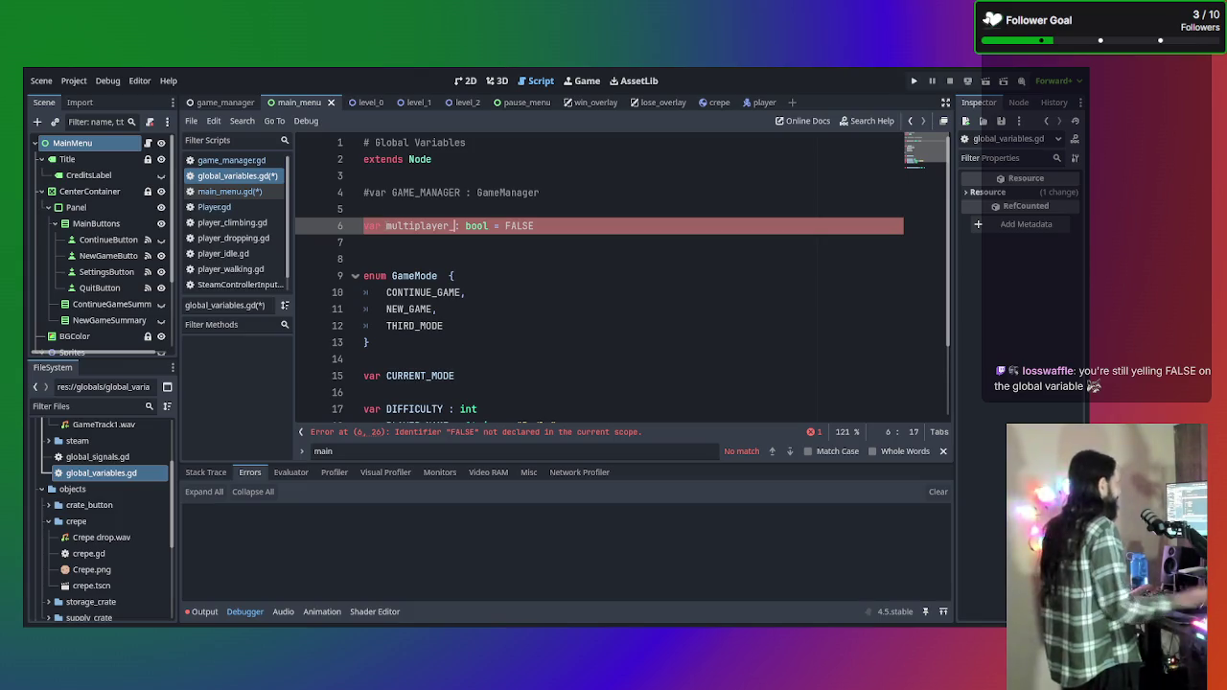
drag(535, 228, 505, 233)
text(false)
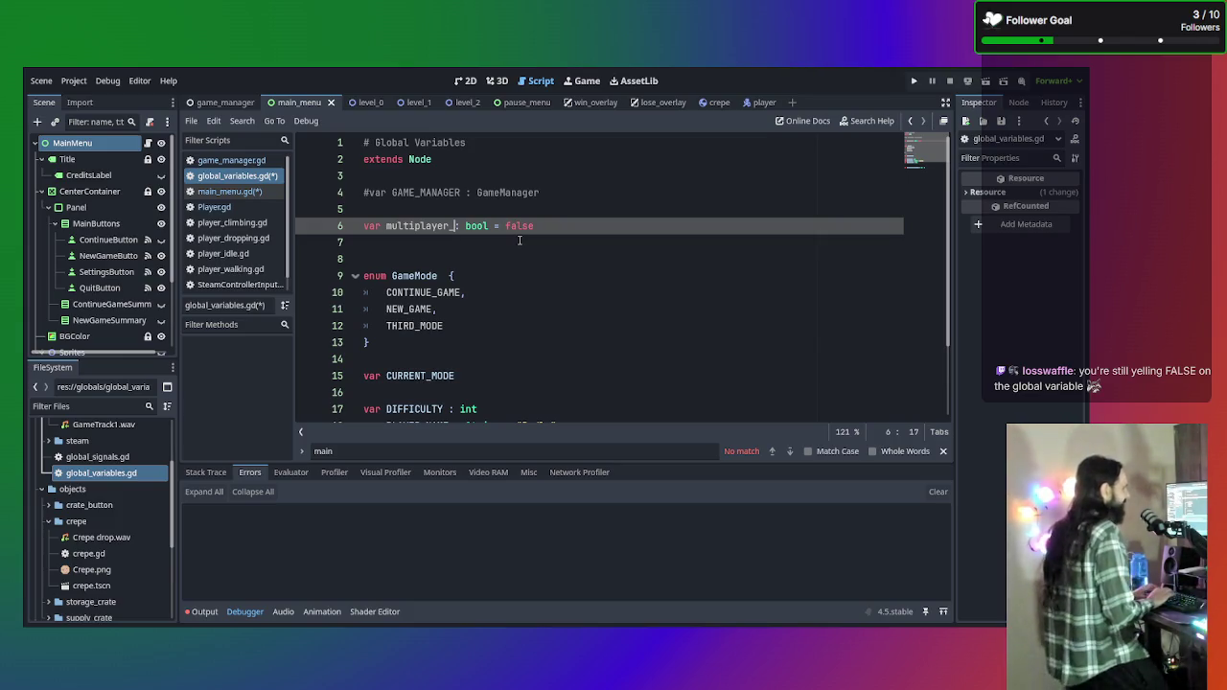
text(active)
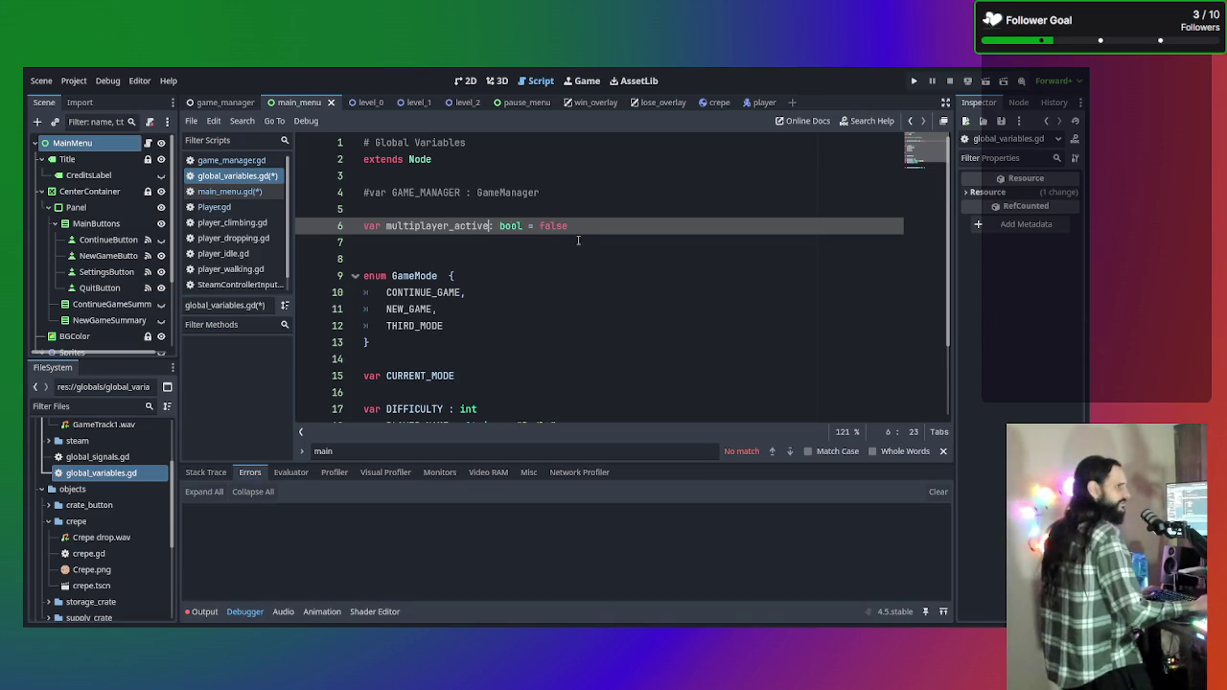
key(ctrl+s)
click(247, 196)
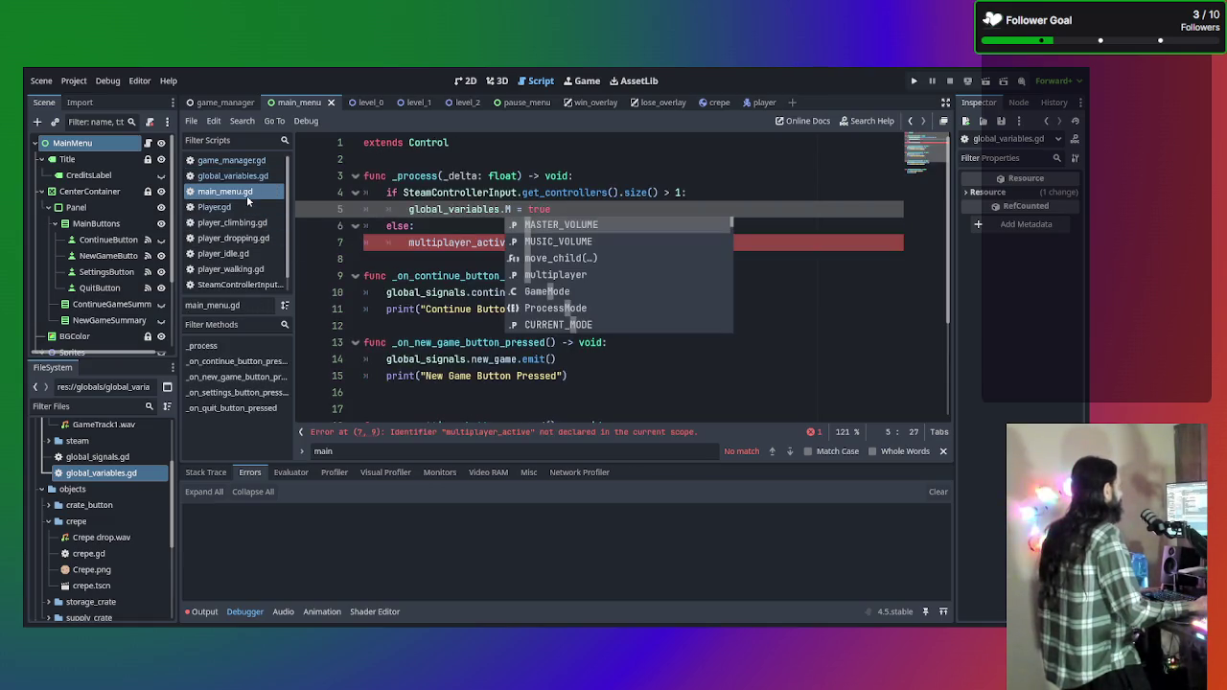
Make main_menu.gd's true and false assignments target global_variables.multiplayer_active.
key(BackSpace)
text(mult)
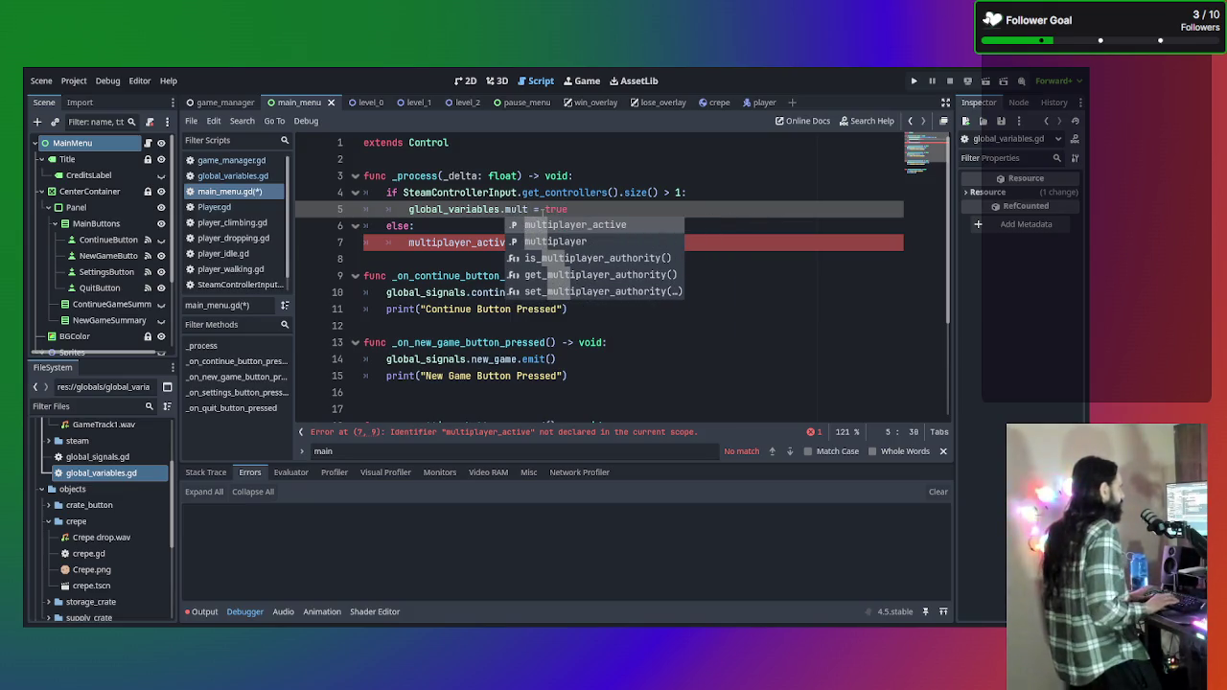
key(Return)
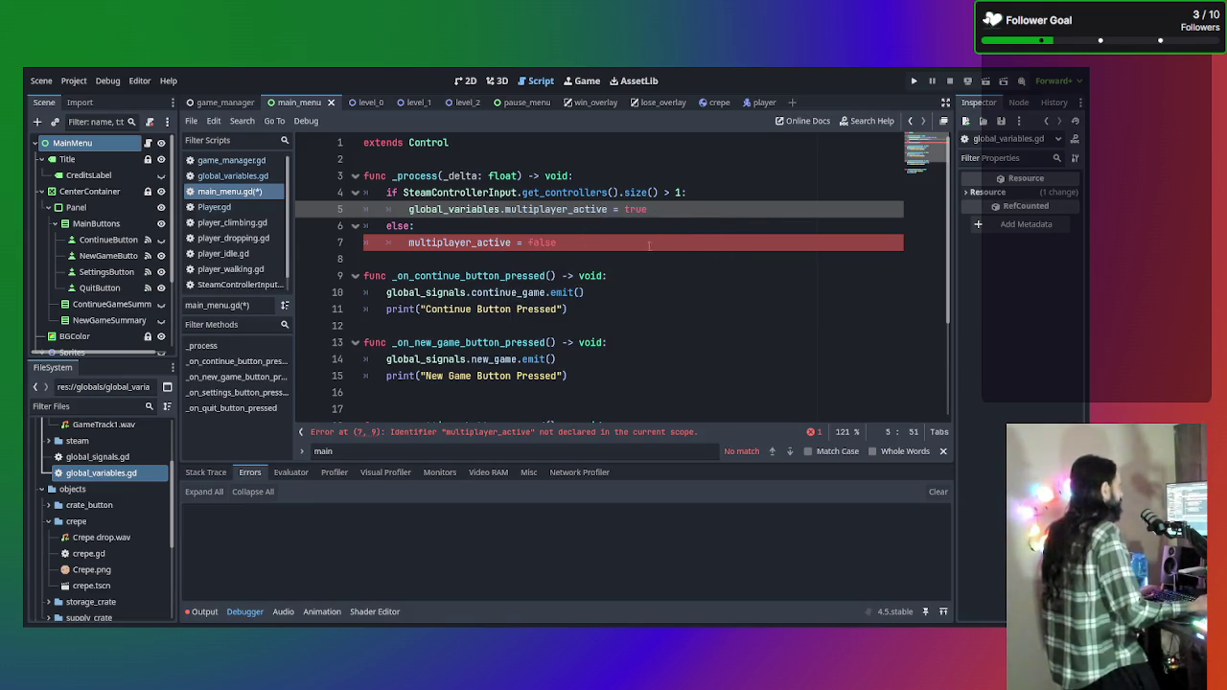
click(618, 246)
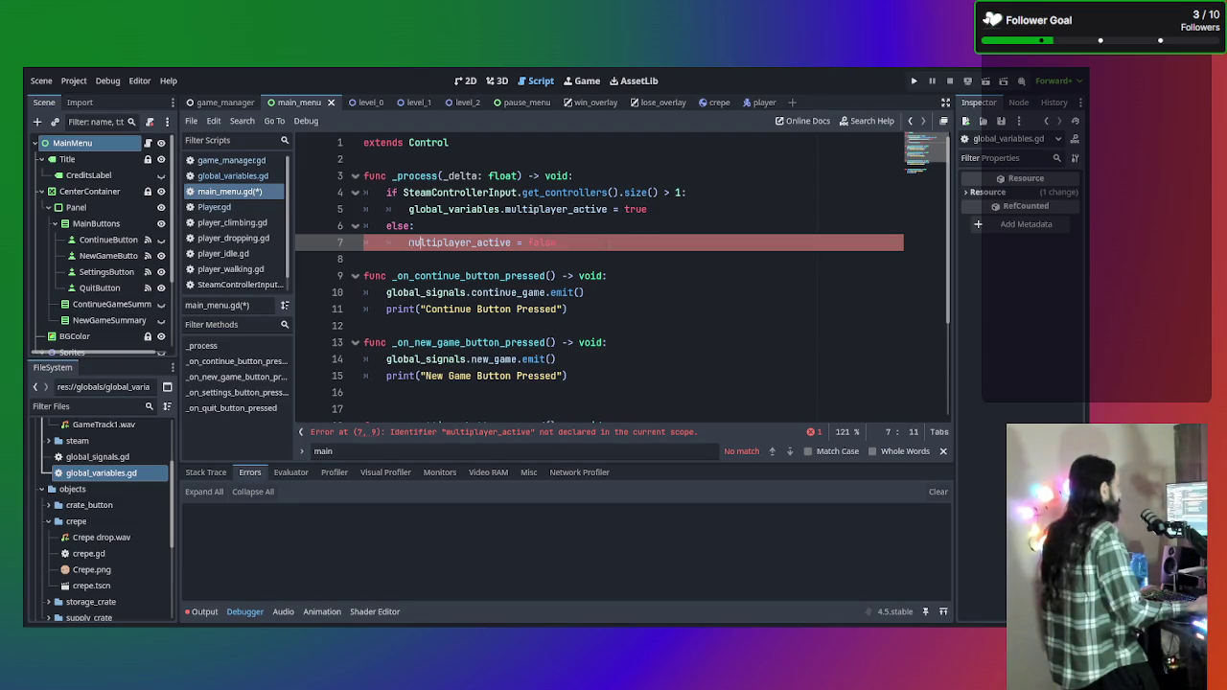
text(global)
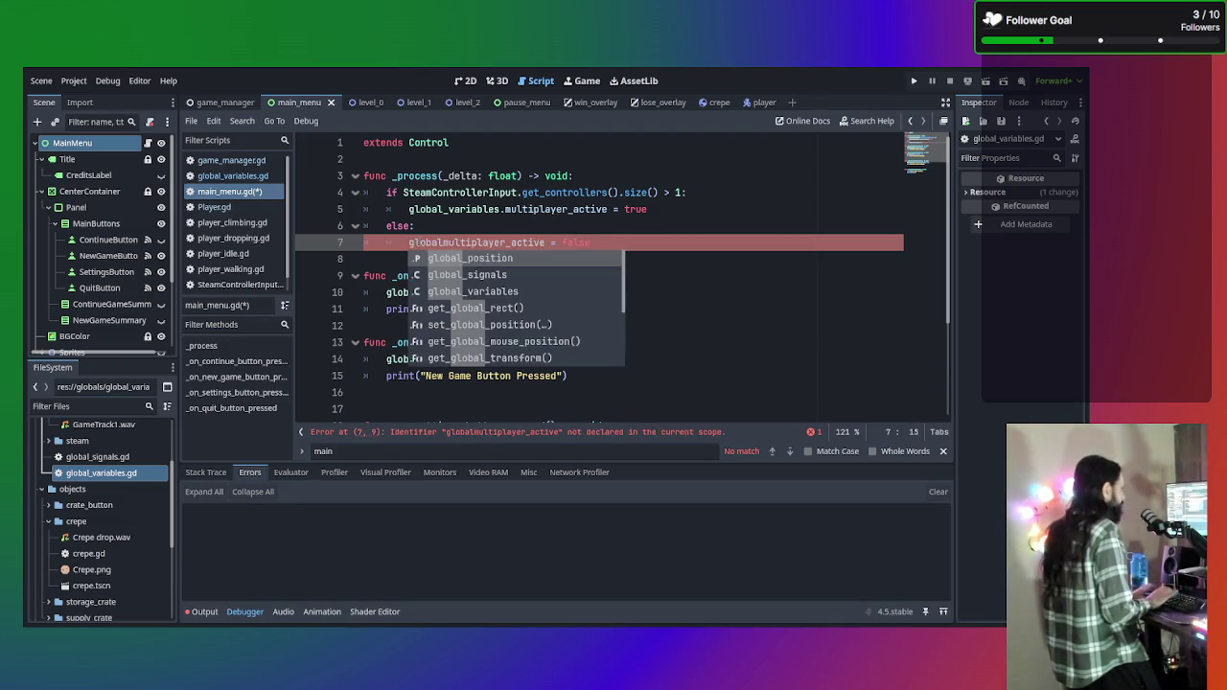
text(_variables.)
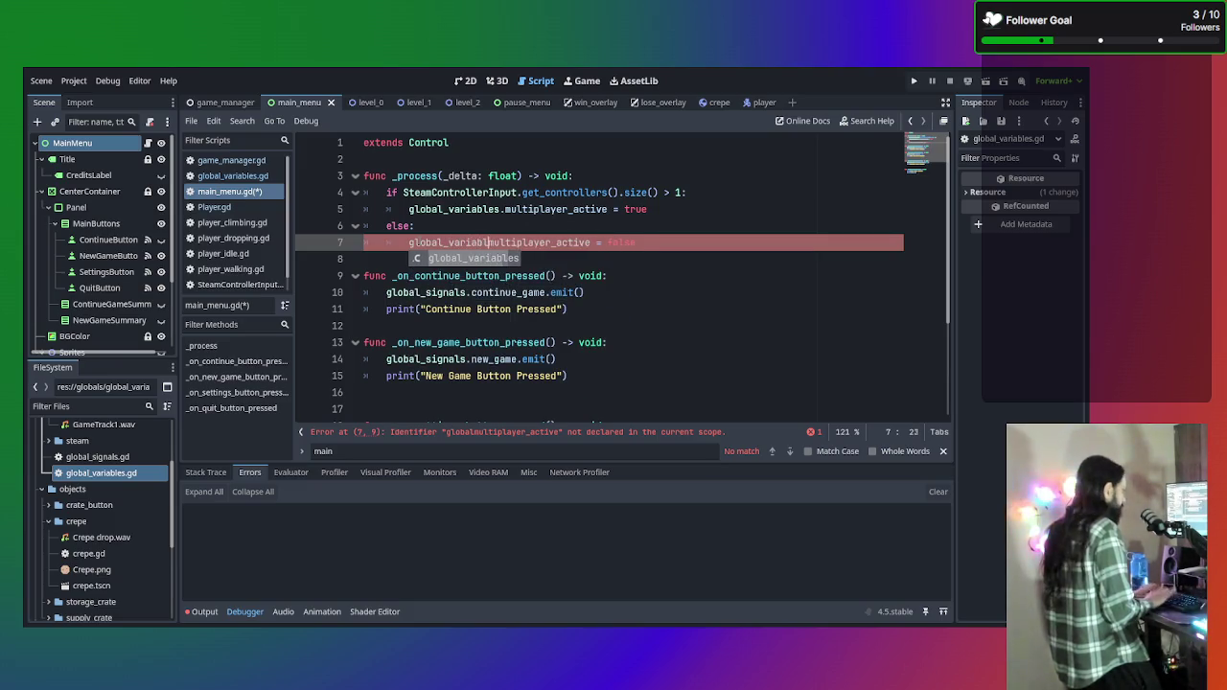
click(717, 247)
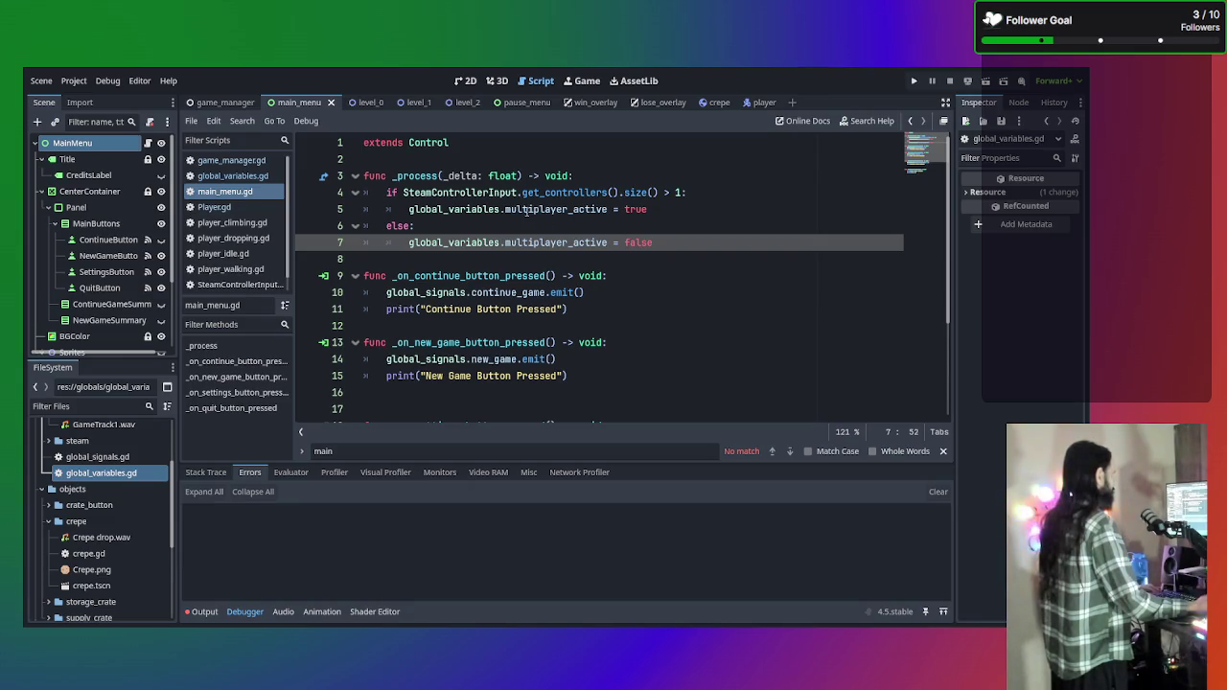
Open game_manager.gd to view its controller-count check.
scroll(489, 222, down, 2)
scroll(489, 222, up, 2)
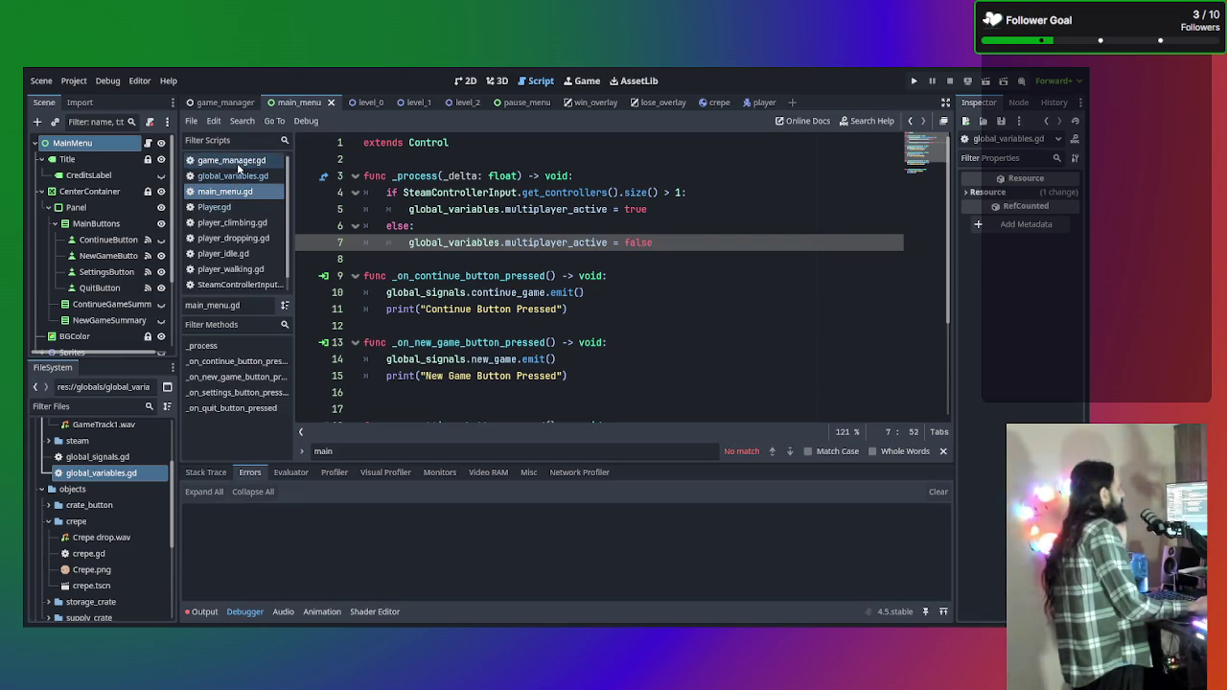
click(238, 163)
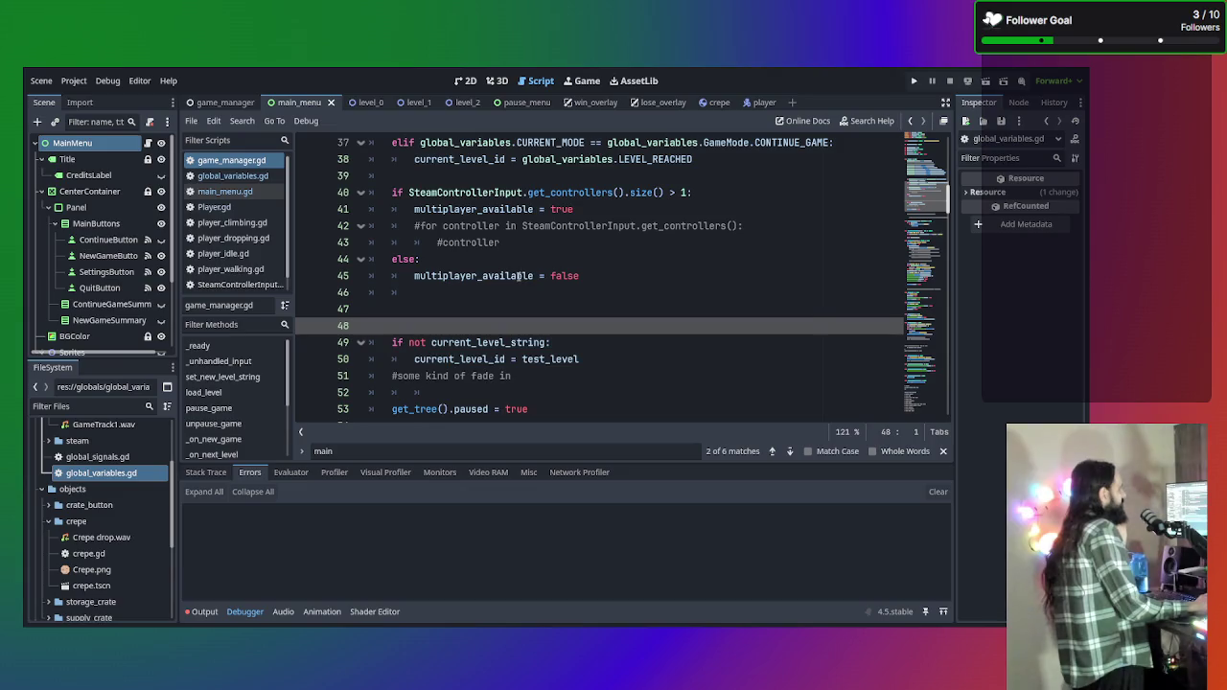
Cut the local multiplayer_available variable declaration from line 20.
click(595, 277)
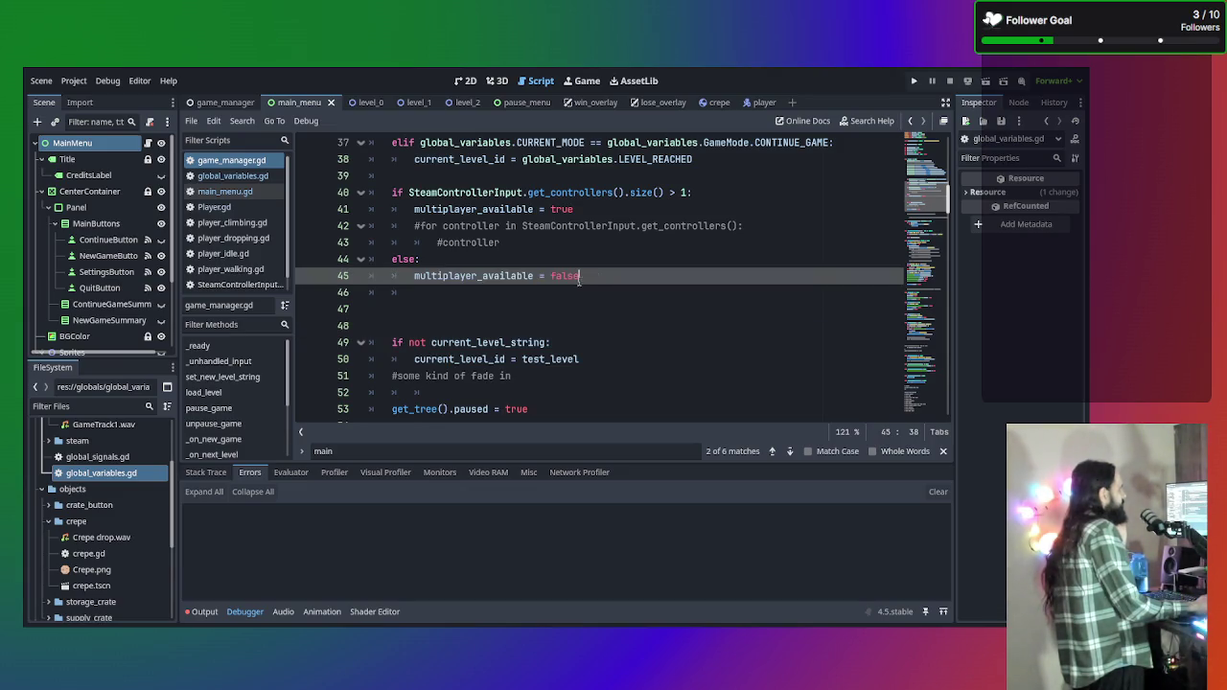
scroll(426, 207, up, 5)
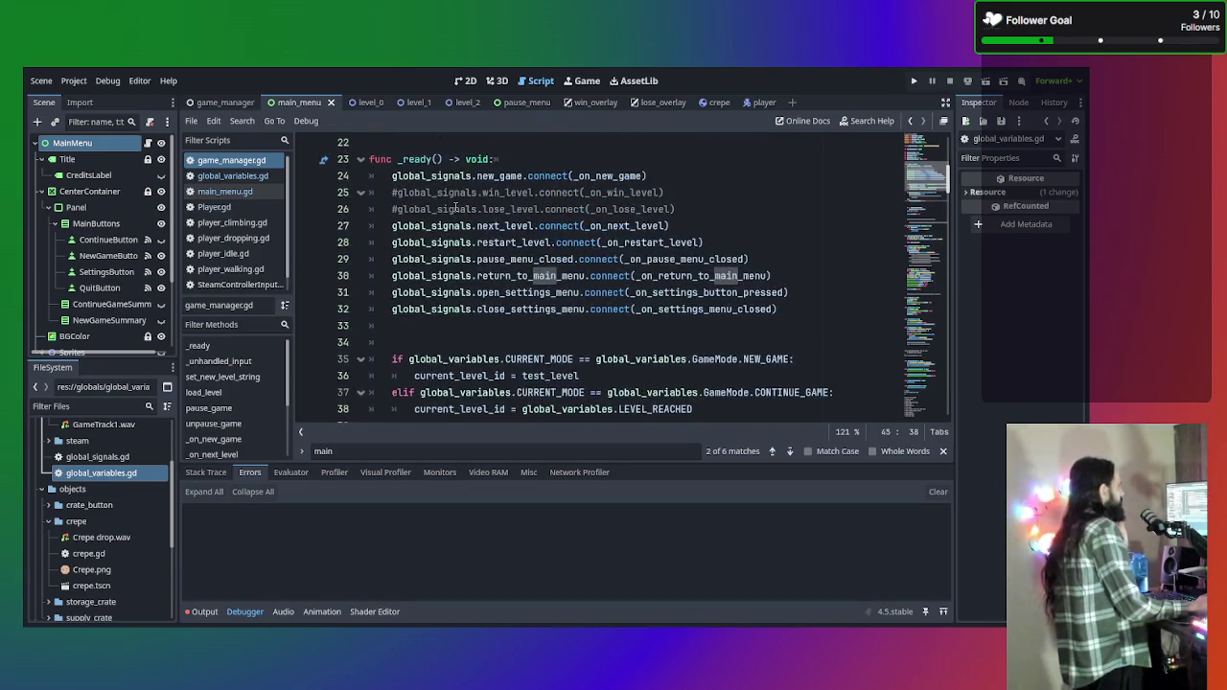
scroll(457, 207, up, 5)
drag(596, 359, 358, 355)
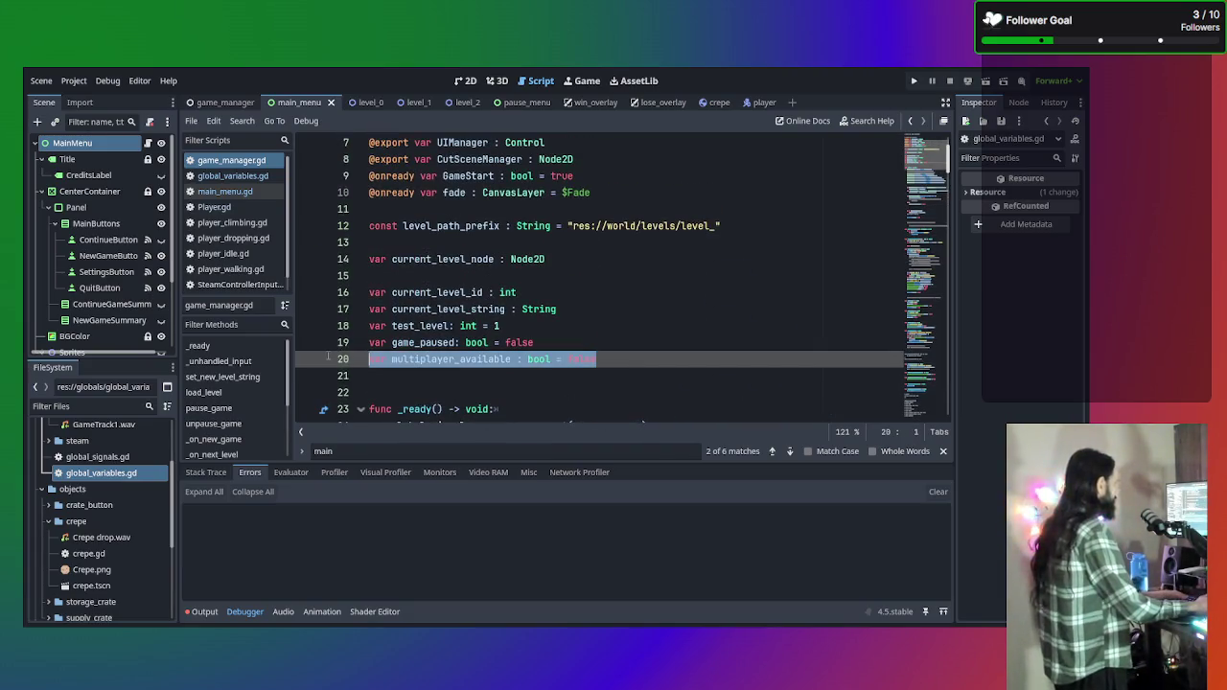
key(ctrl+x)
scroll(490, 323, down, 8)
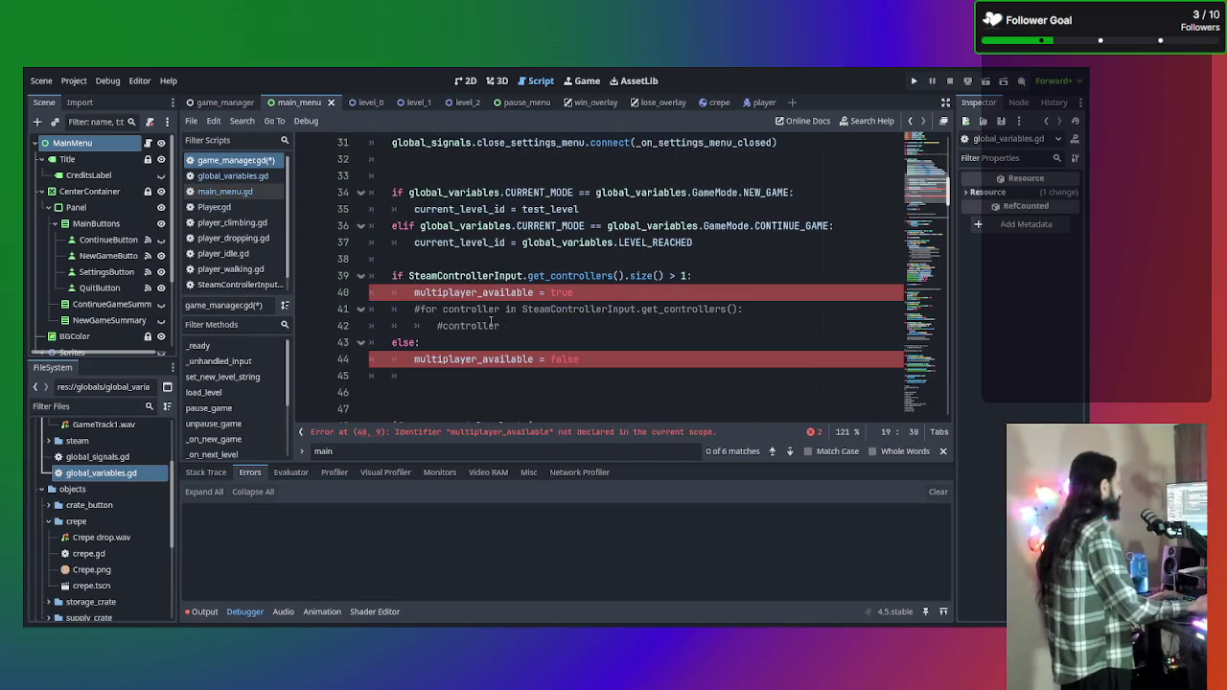
Change line 40 to set global_variables.multiplayer_active = true.
click(414, 293)
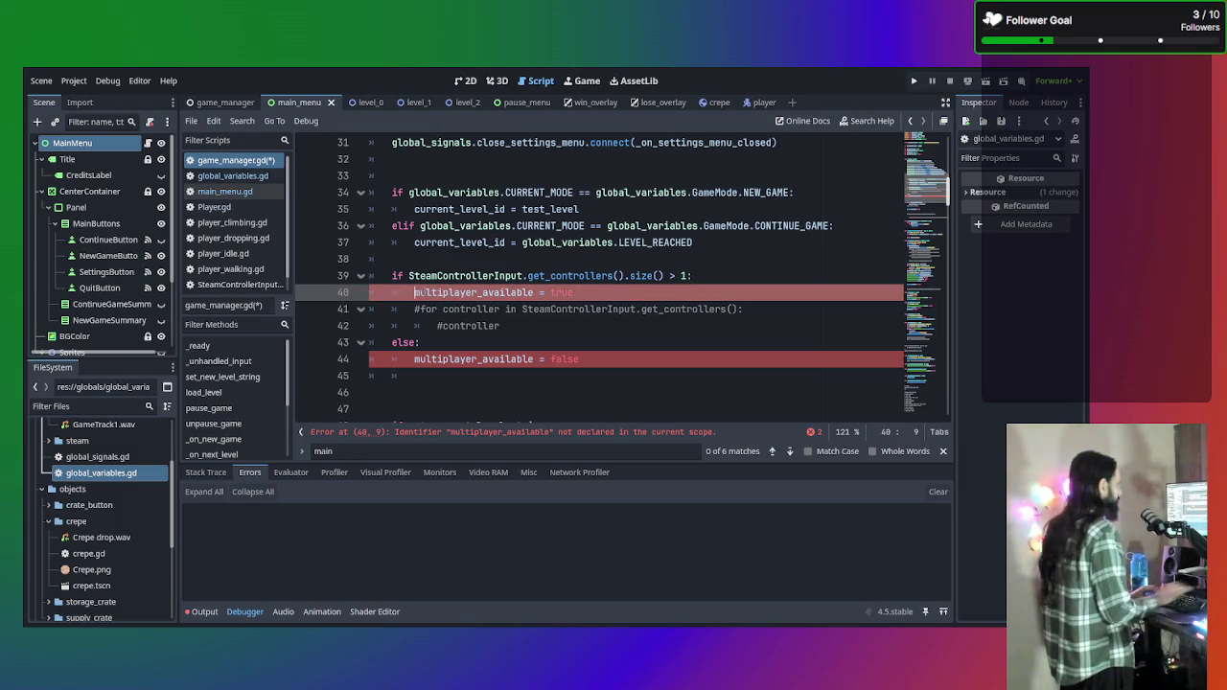
click(607, 363)
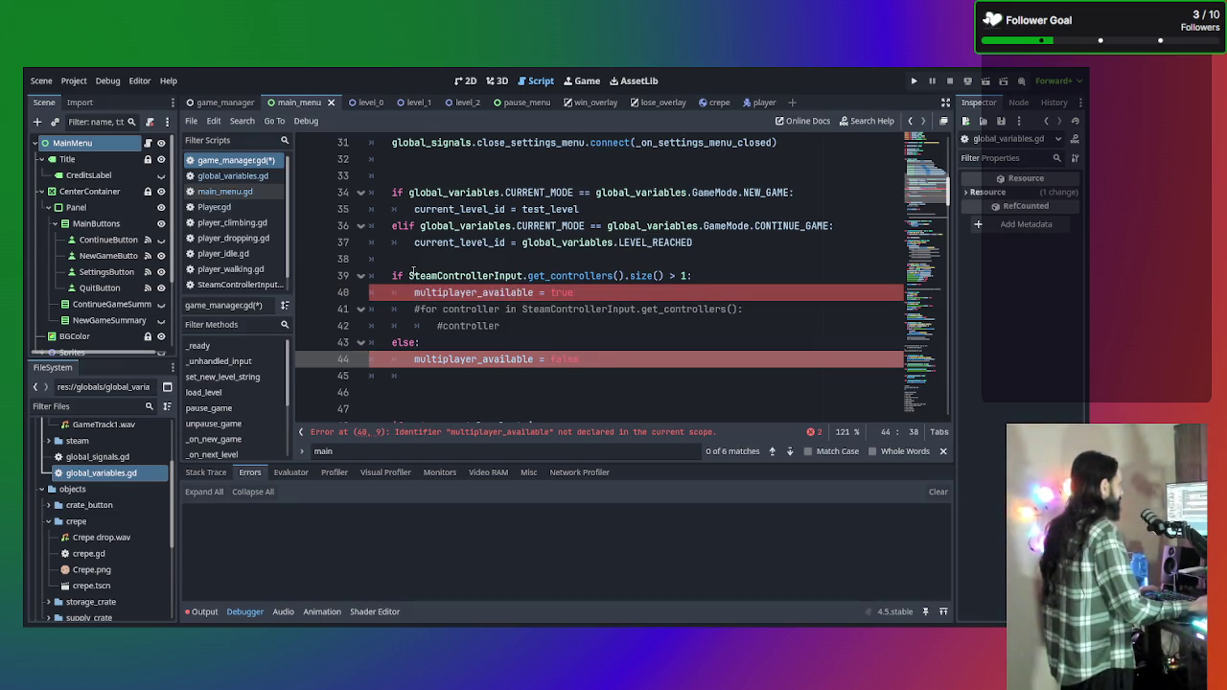
click(414, 292)
text(global)
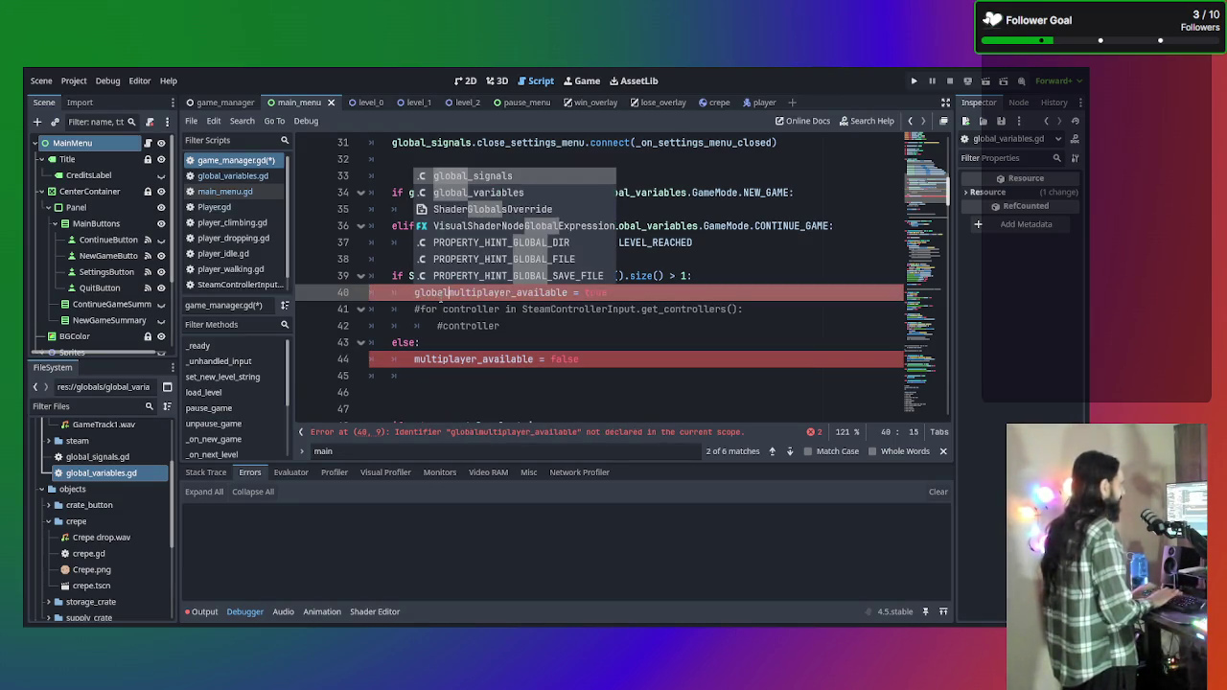
key(Tab)
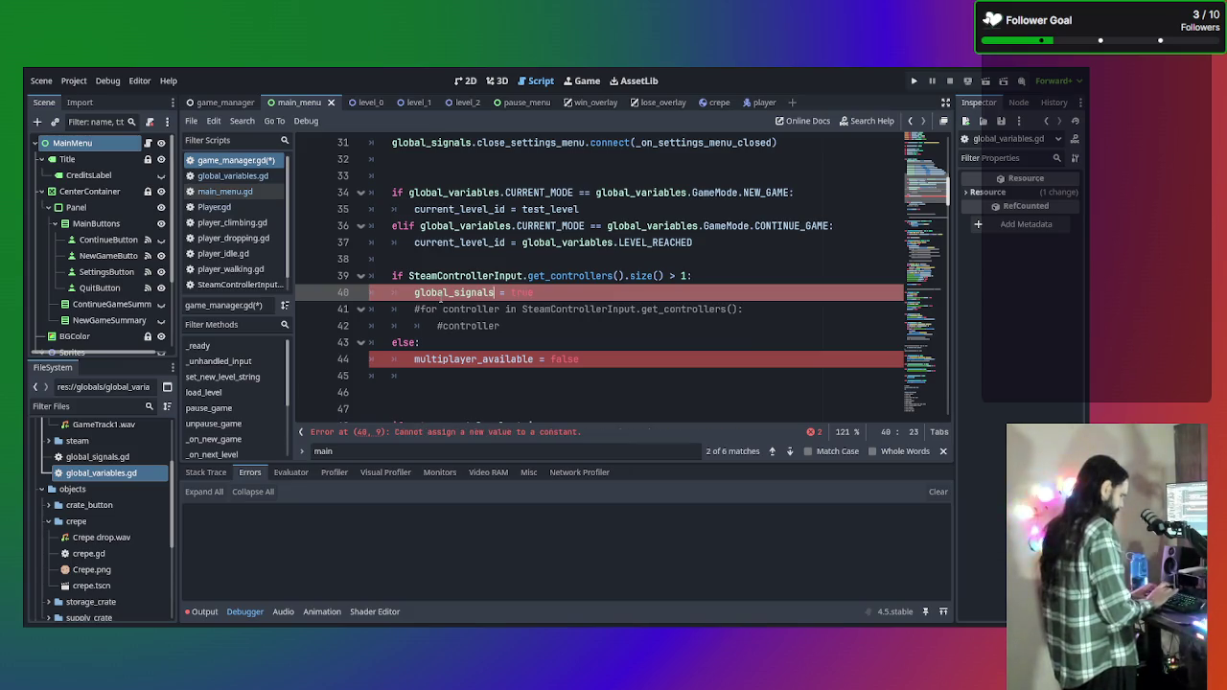
text(.multip)
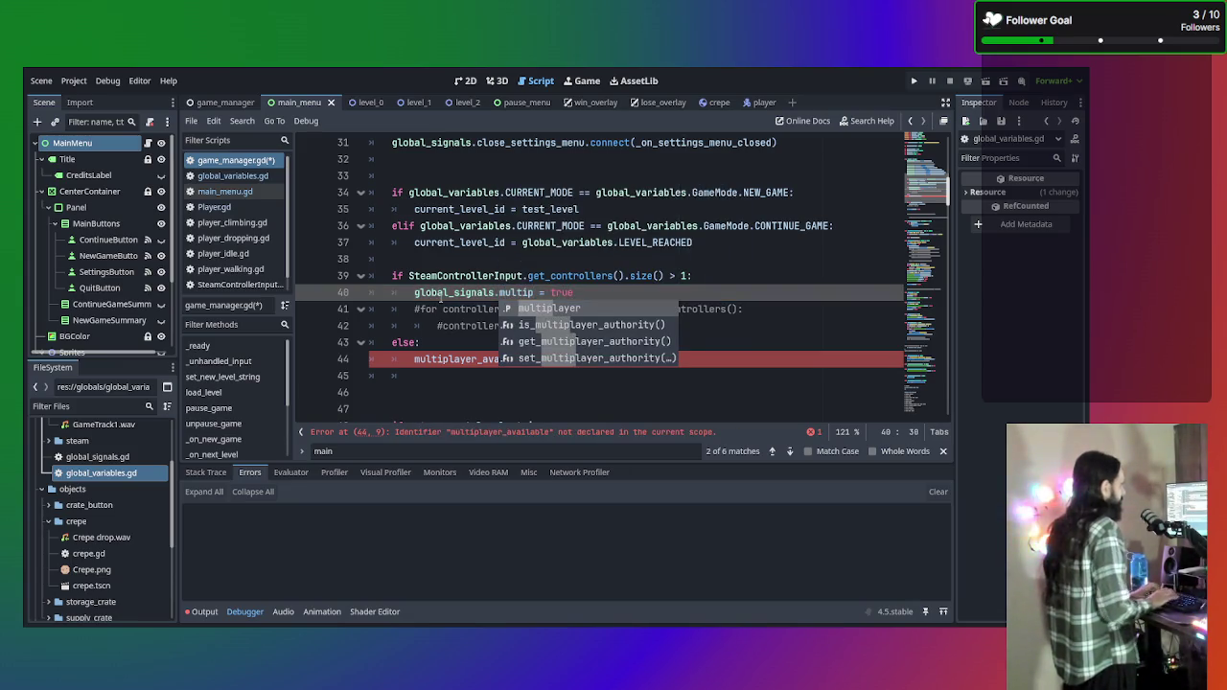
key(Tab)
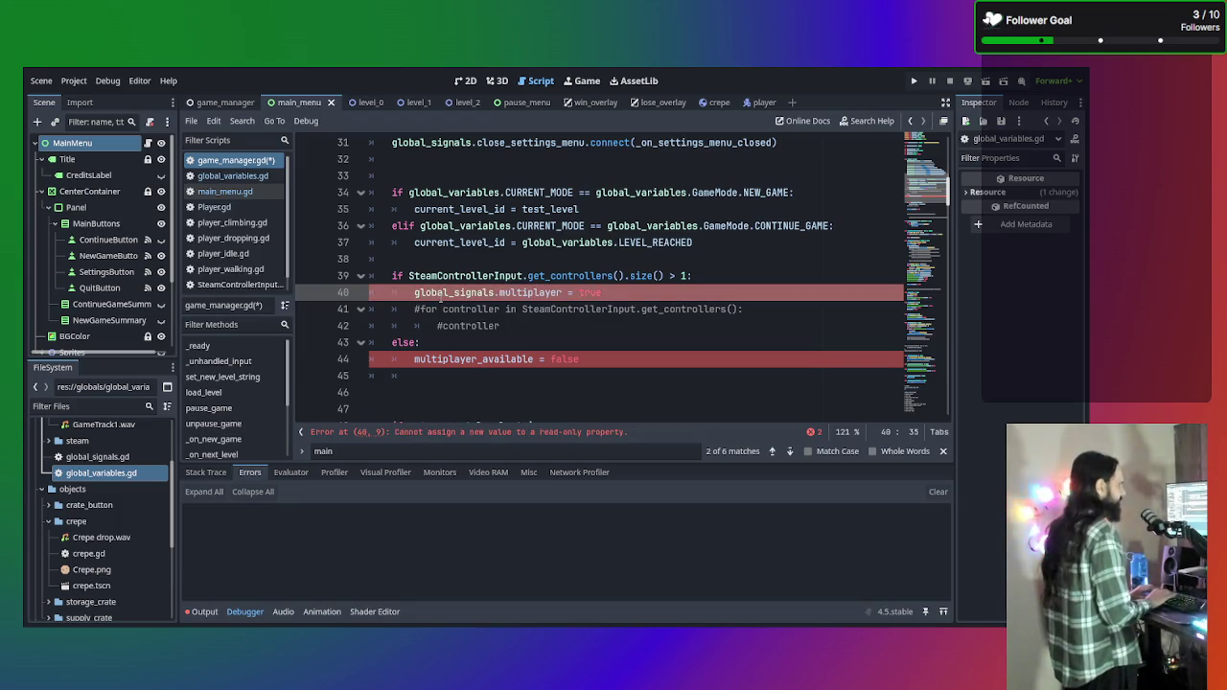
text(_)
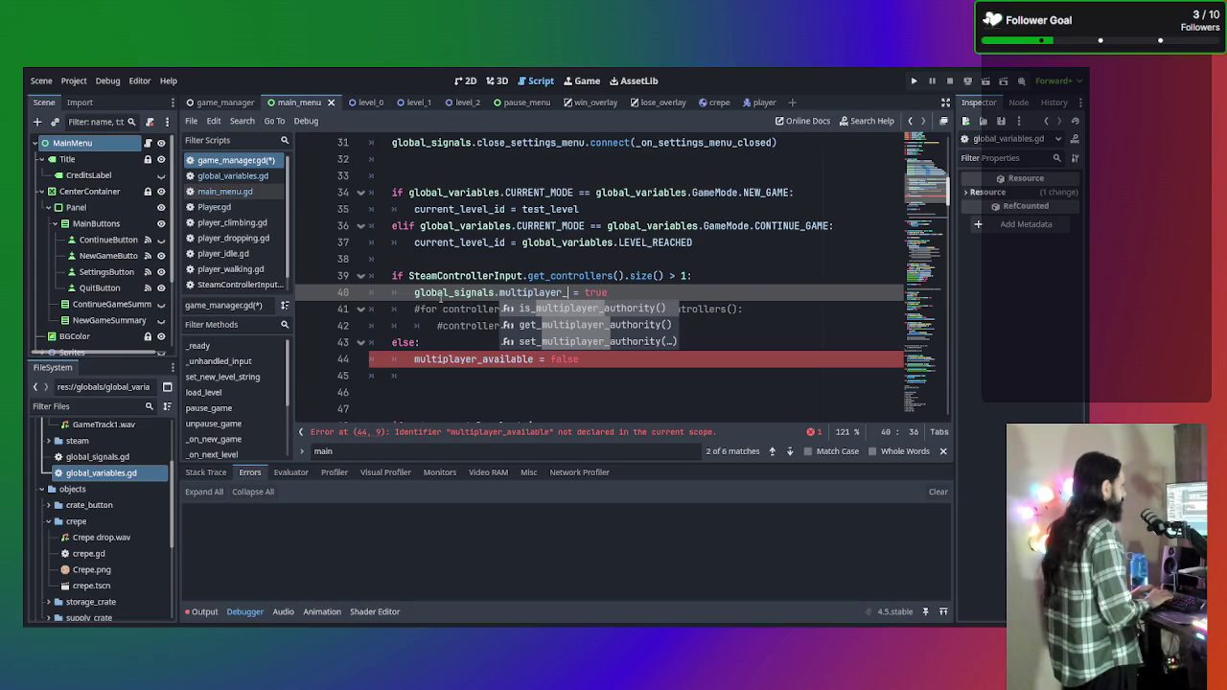
text(ac)
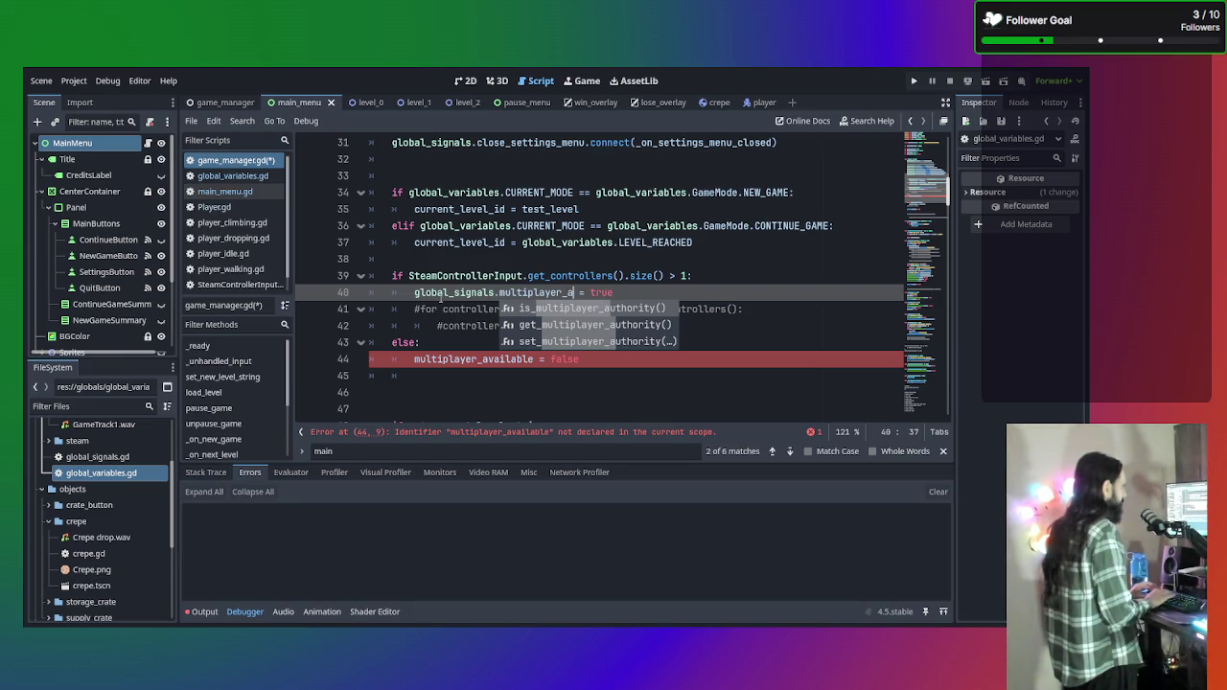
key(BackSpace)
key(BackSpace)
key(BackSpace)
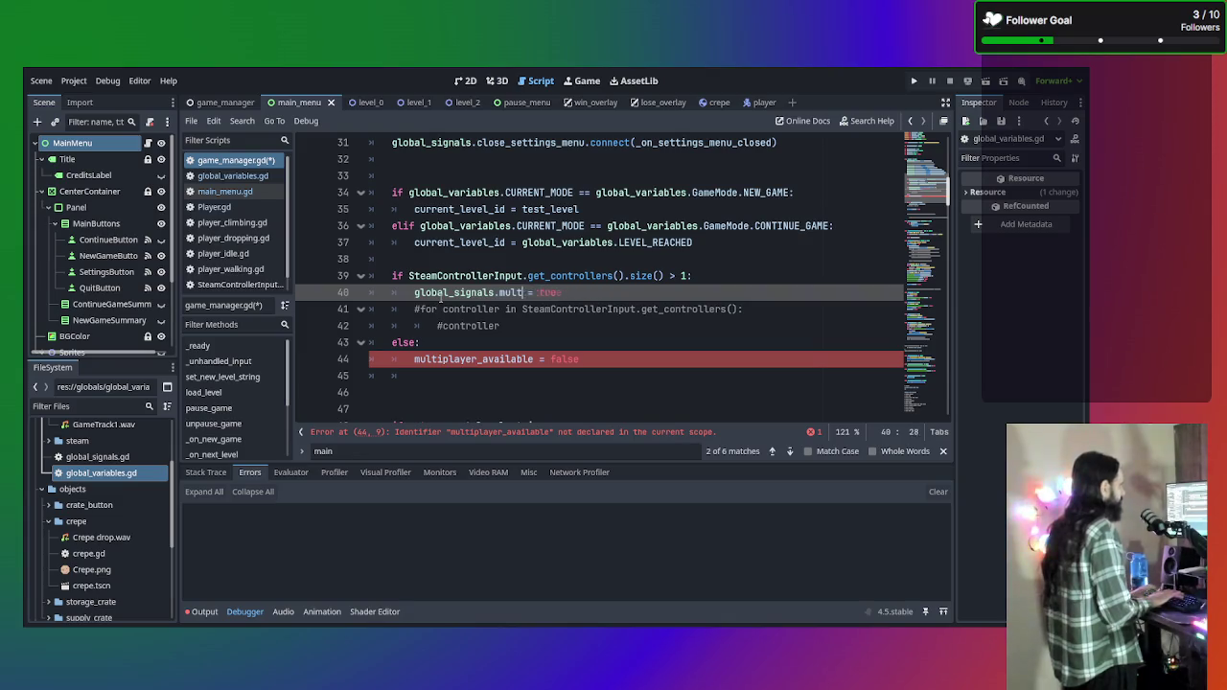
text(var)
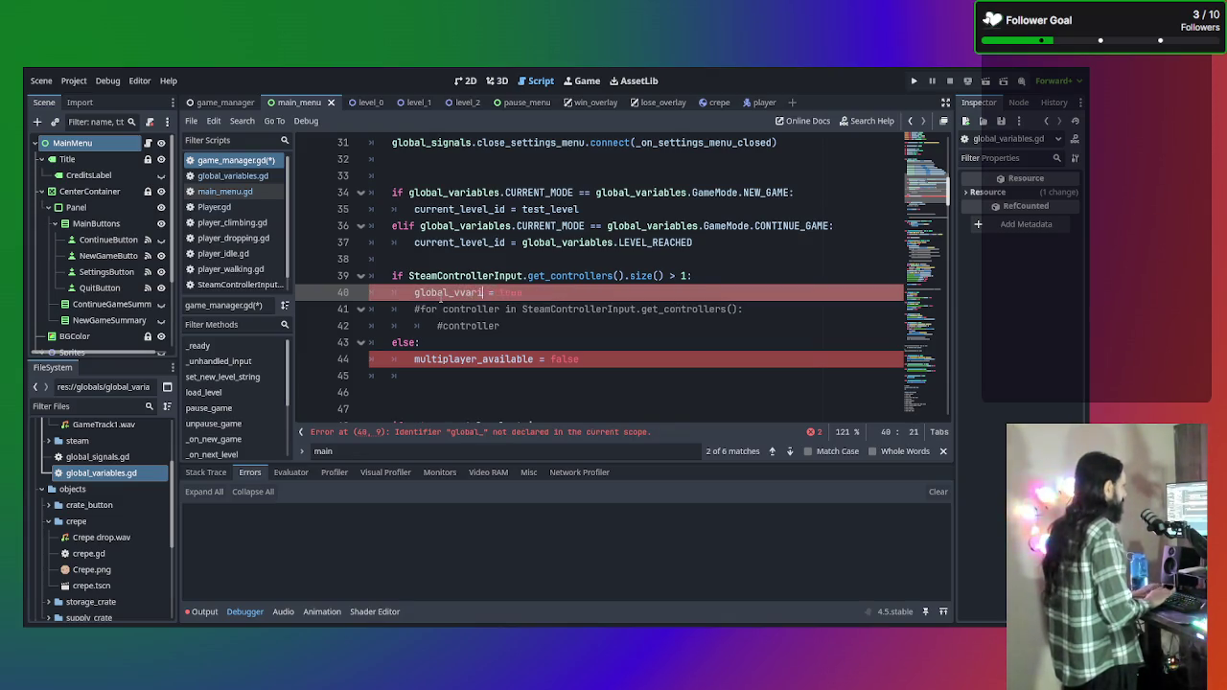
text(iables.)
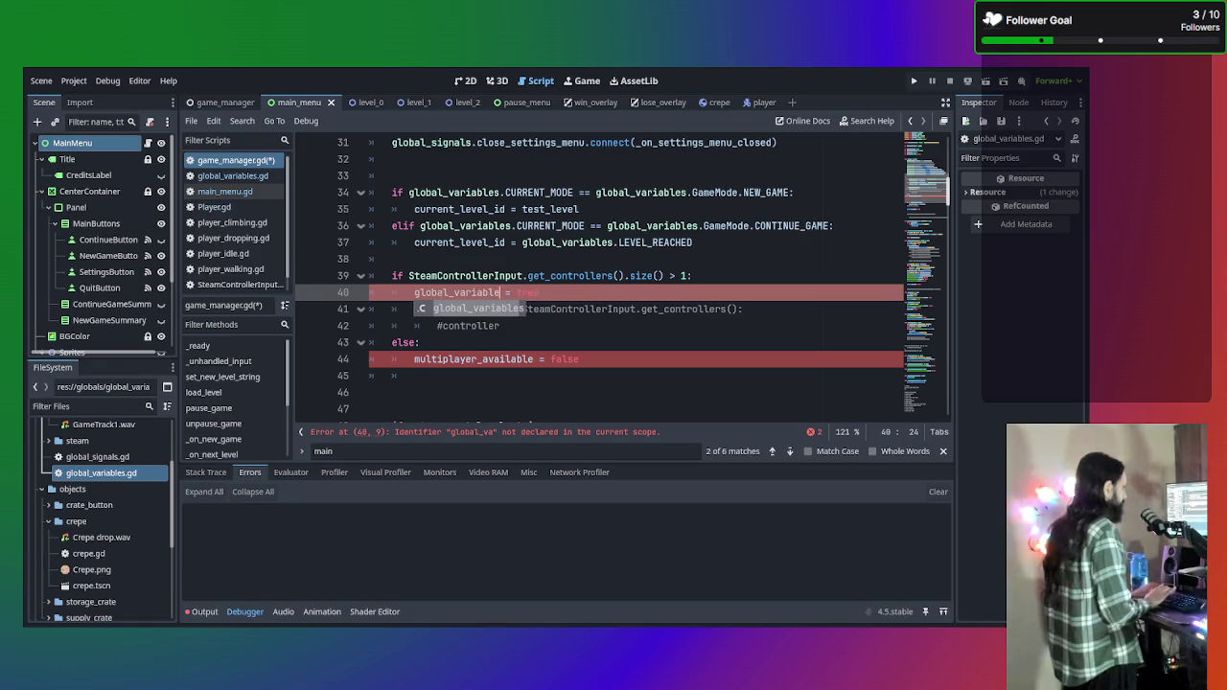
text(m)
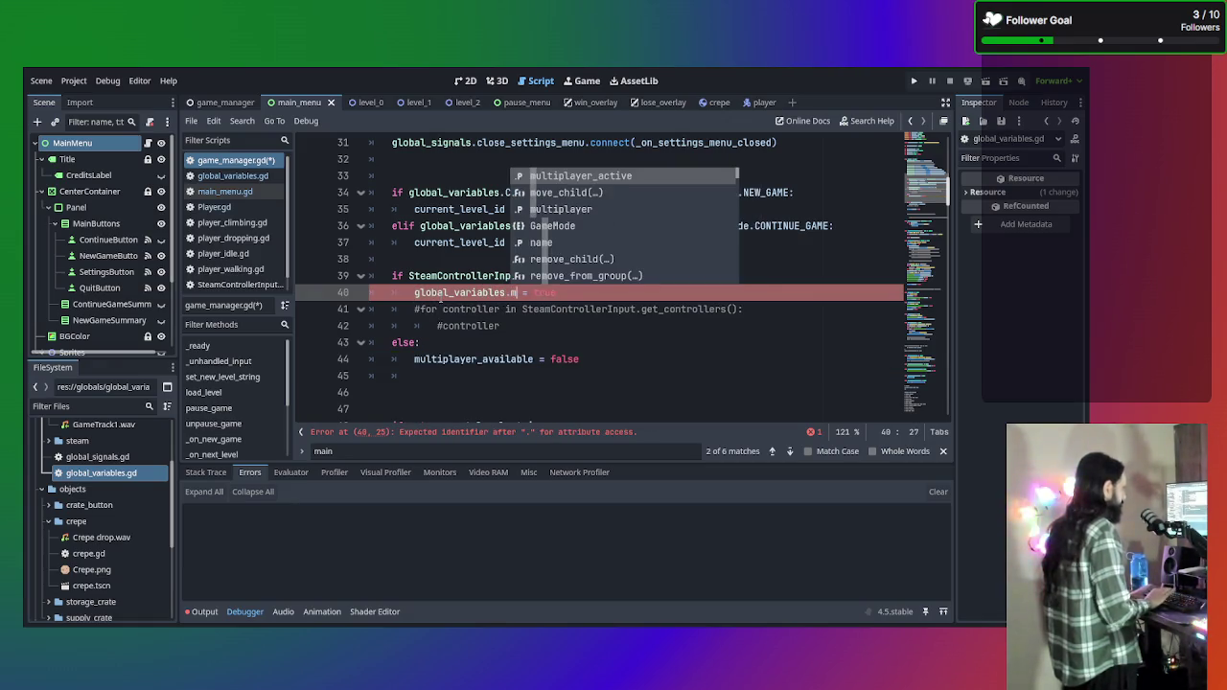
key(Return)
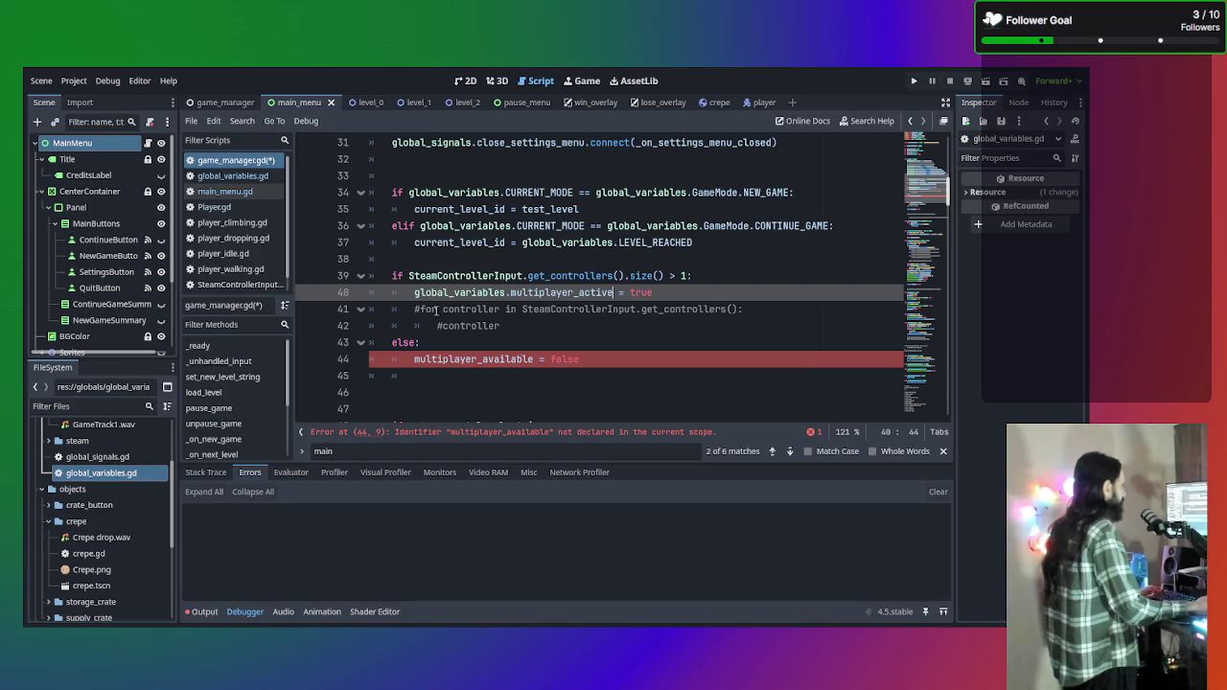
Prefix line 44's else assignment with global_signals. and save game_manager.gd.
click(416, 358)
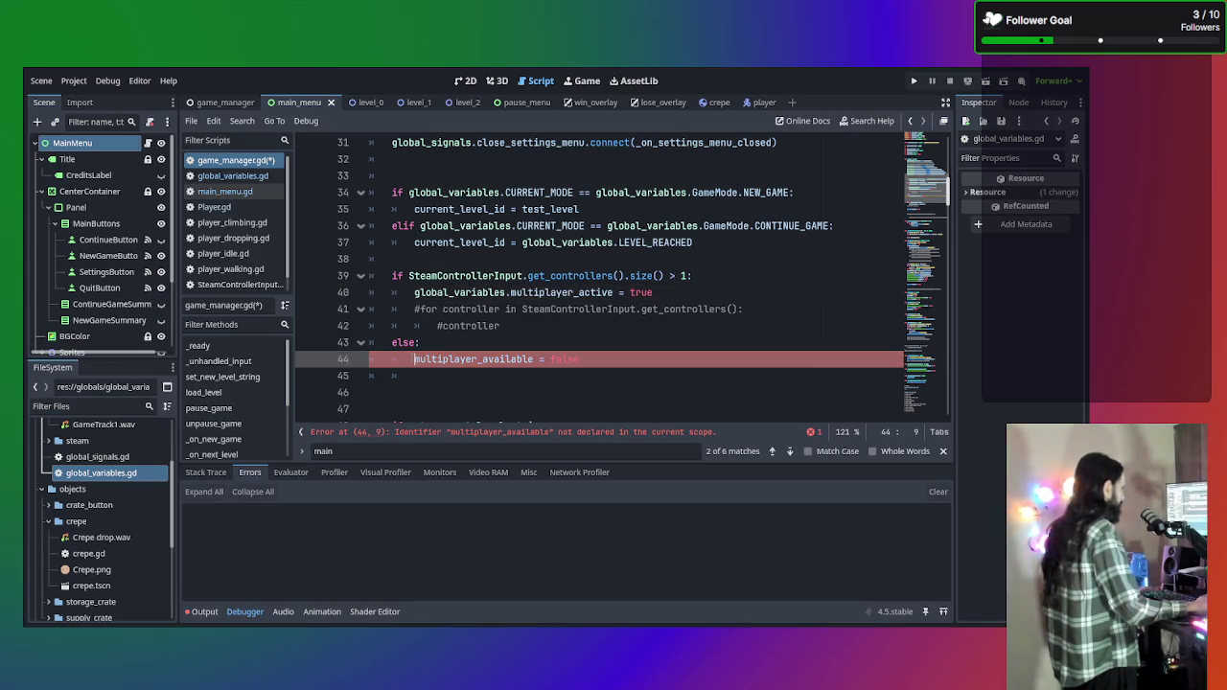
text(global_s)
key(Return)
text(.)
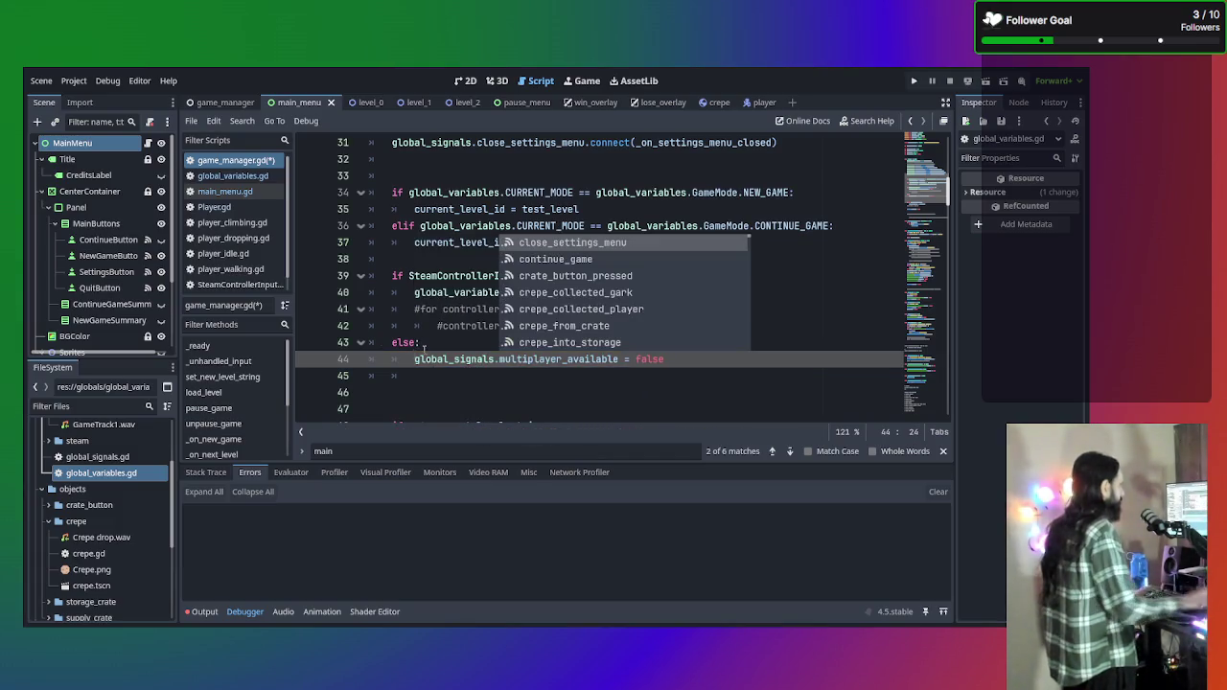
click(477, 395)
key(ctrl+s)
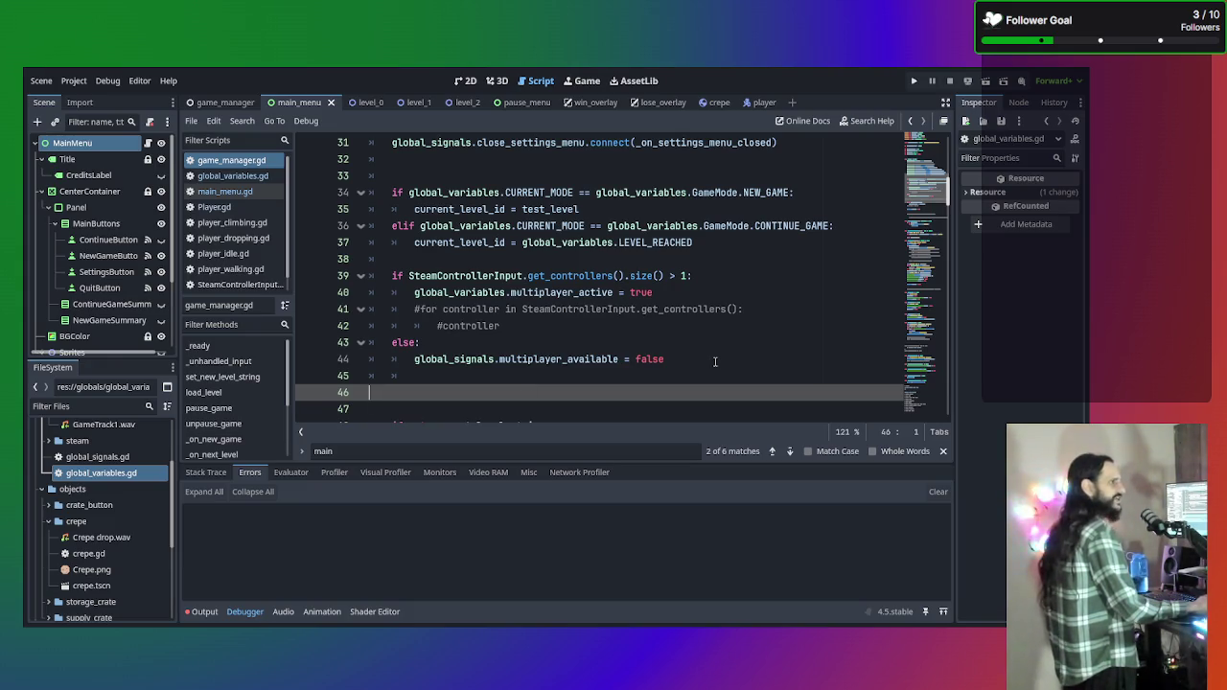
Comment out main_menu.gd's whole _process function with its controller-count check.
scroll(518, 295, up, 7)
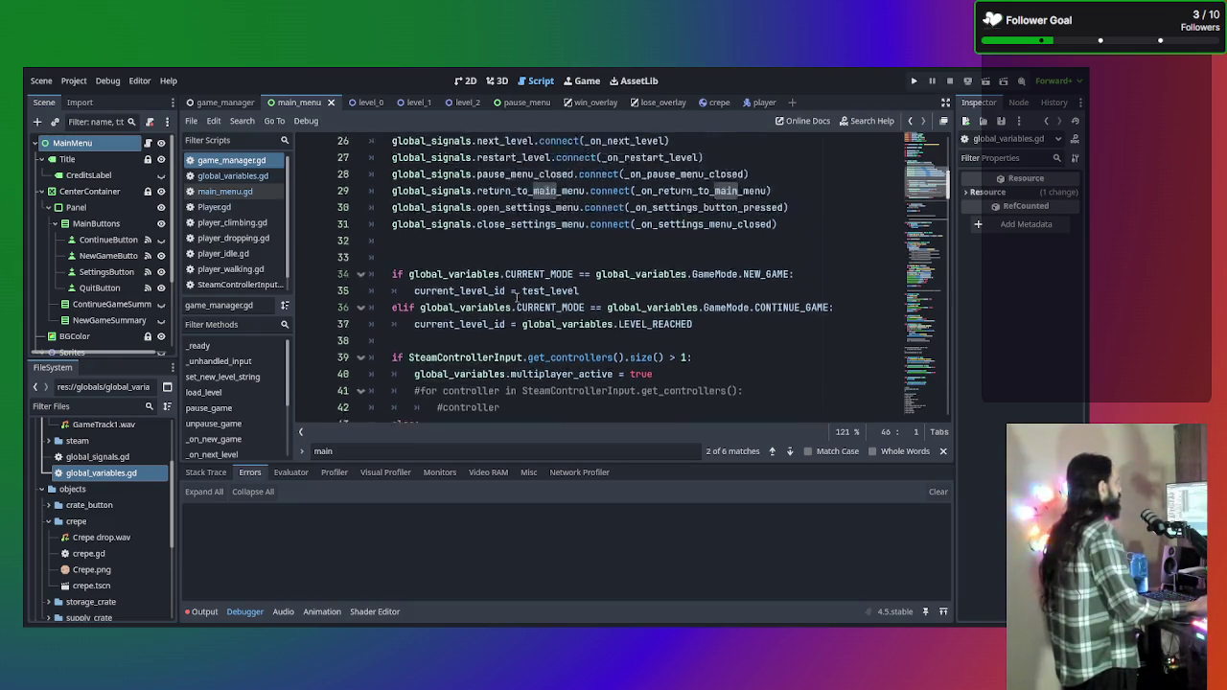
scroll(517, 298, up, 3)
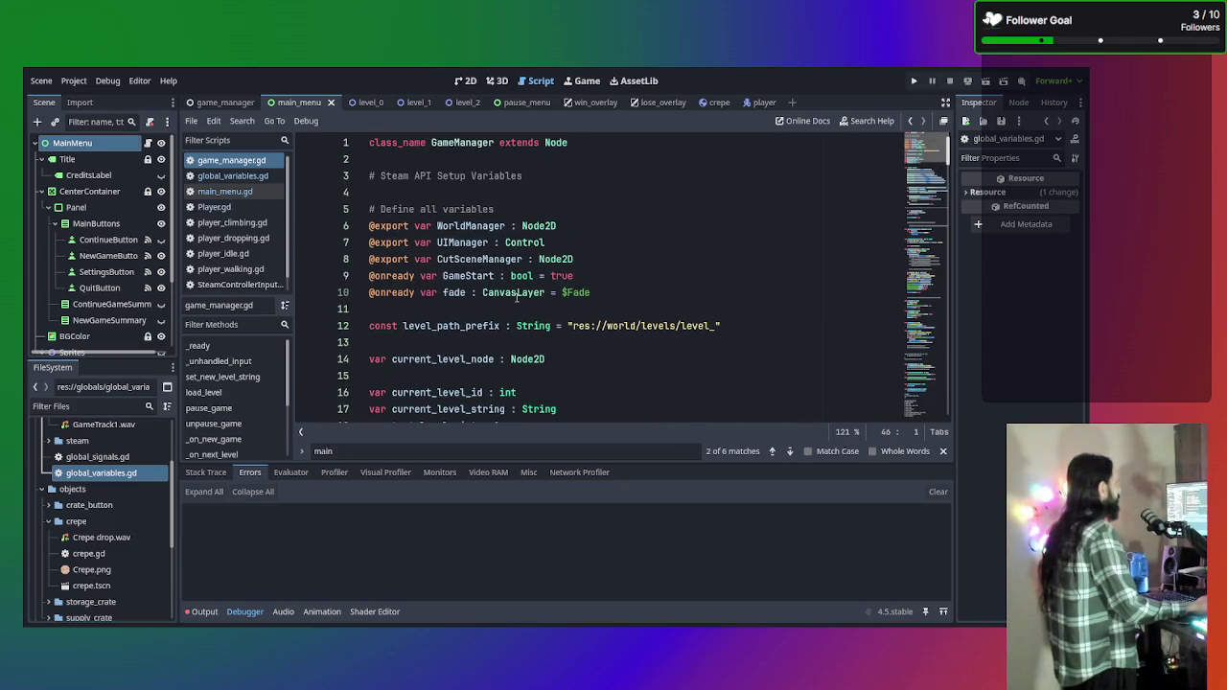
scroll(517, 299, down, 9)
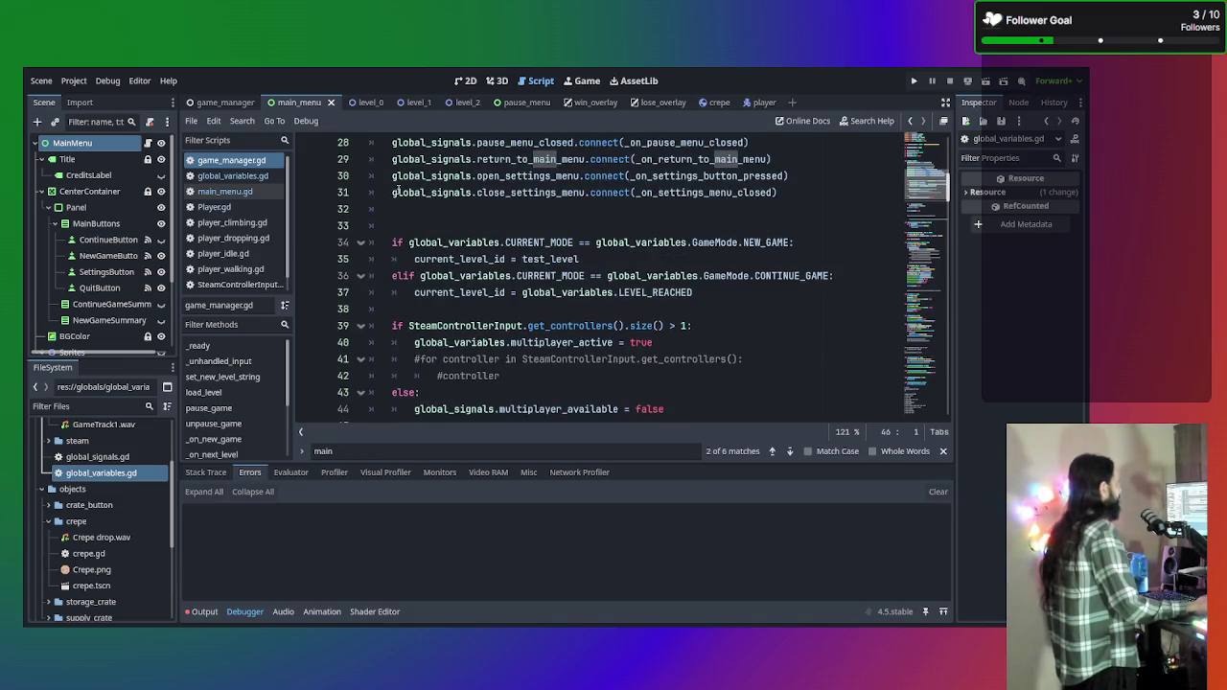
click(245, 192)
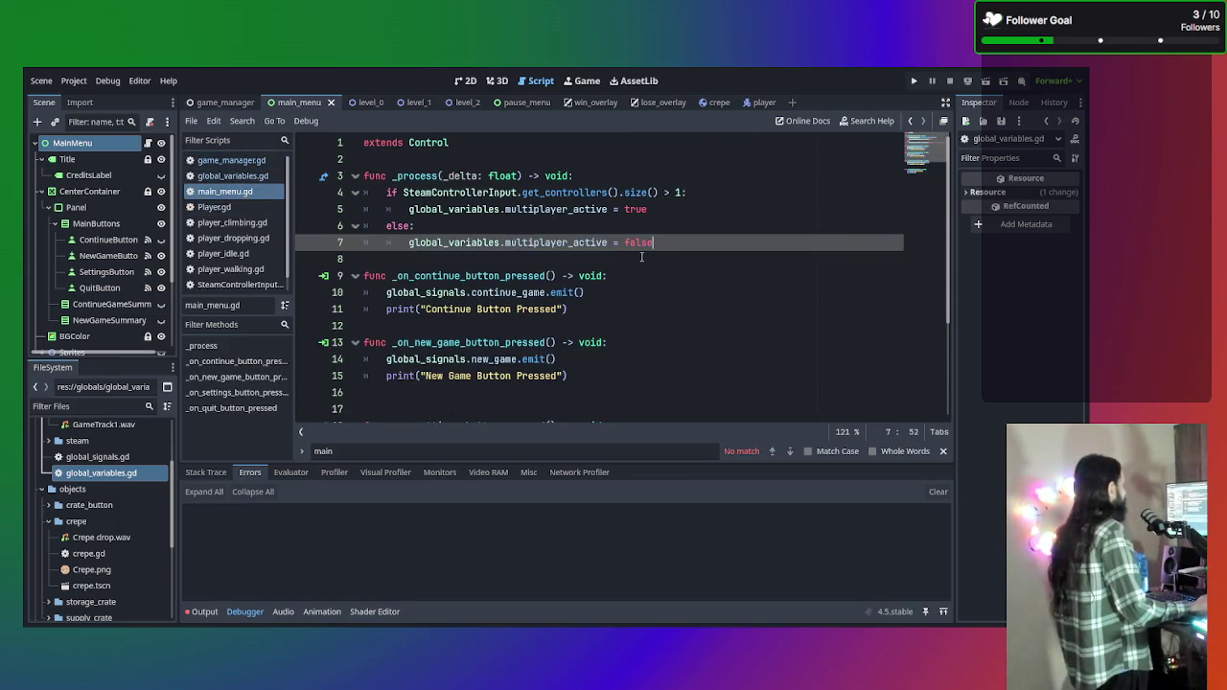
key(shift+Up)
key(shift+Up)
key(shift+Up)
key(shift+Home)
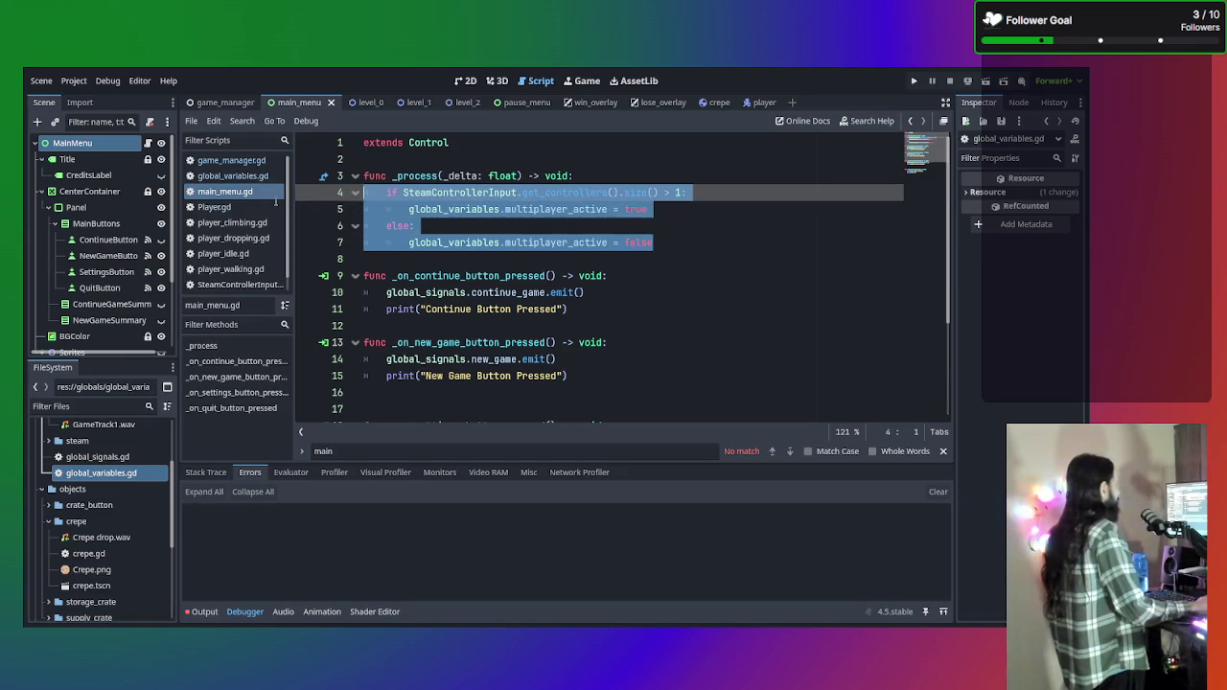
key(shift+Up)
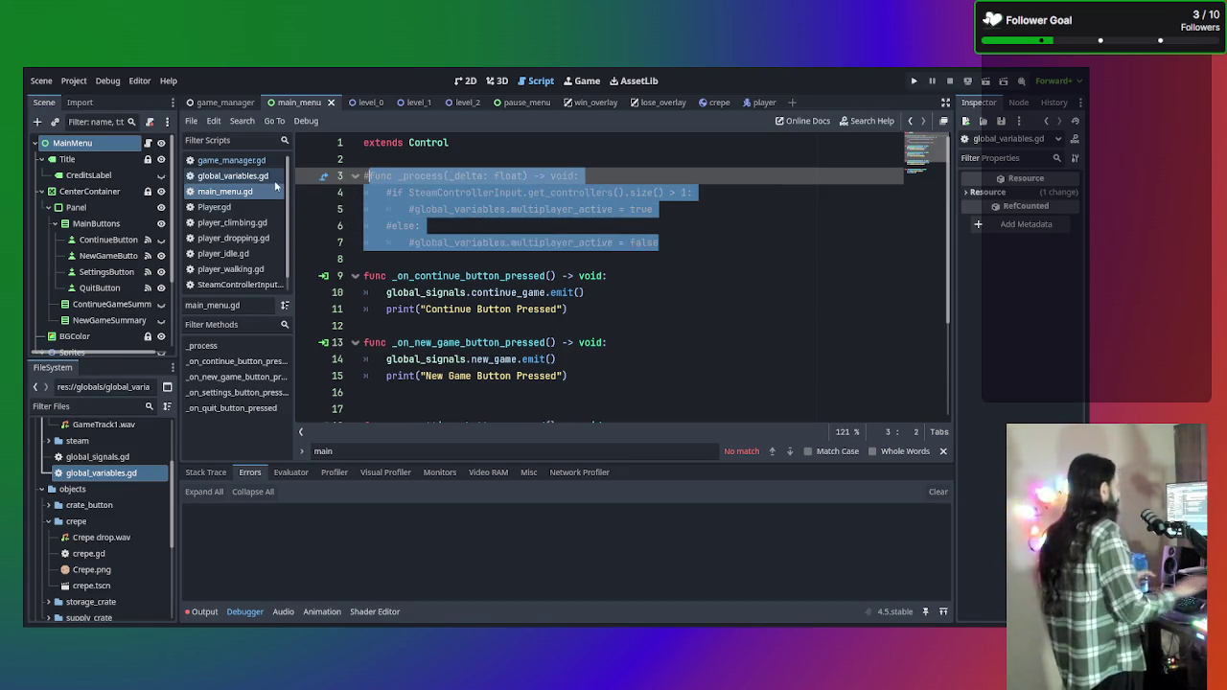
key(ctrl+k)
click(642, 266)
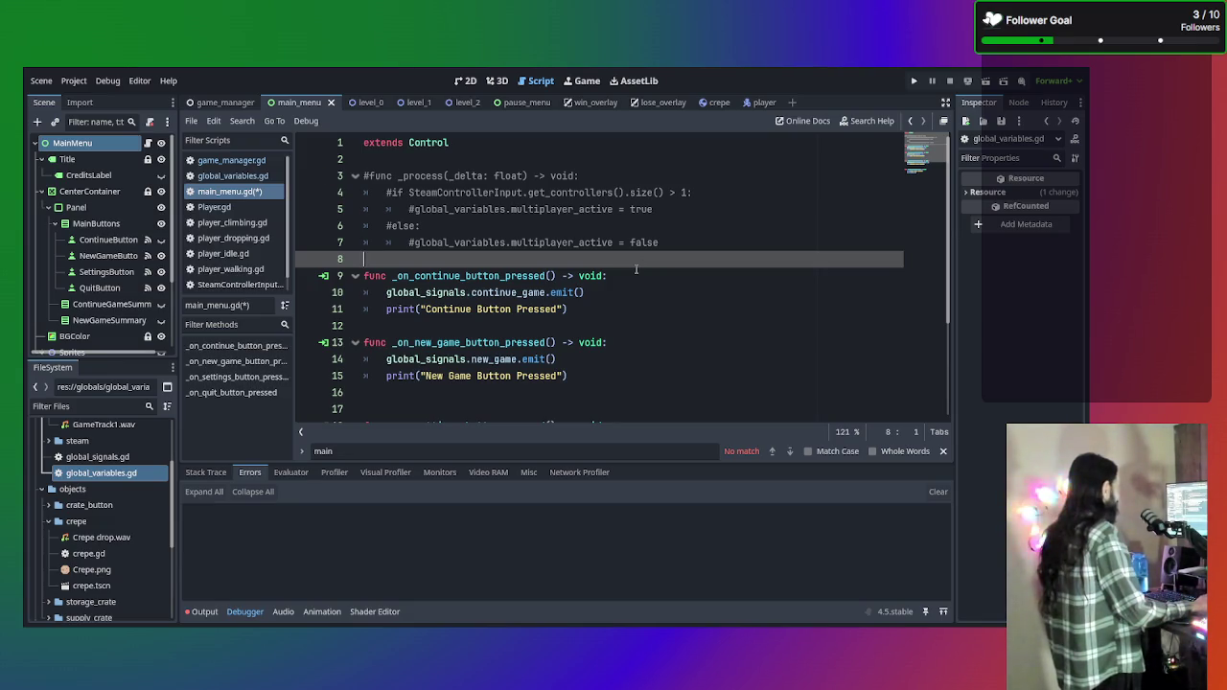
Review the commented main_menu.gd, then switch to global_variables.gd.
scroll(635, 270, down, 2)
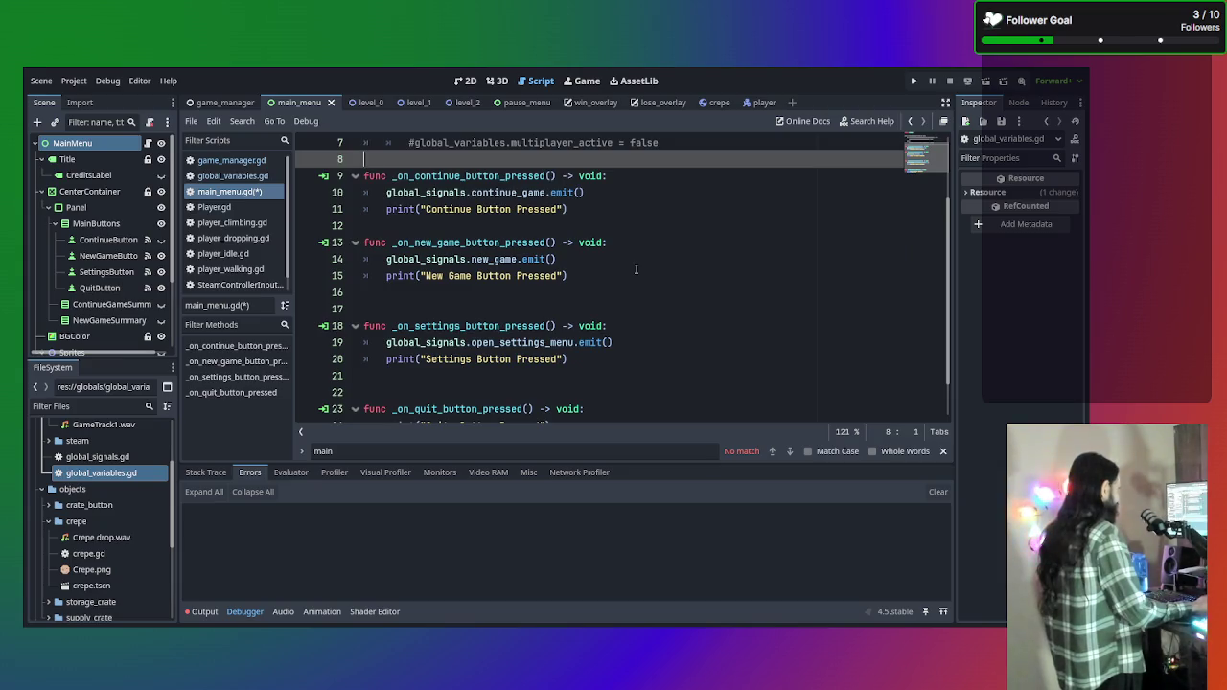
scroll(635, 269, down, 1)
scroll(636, 269, up, 3)
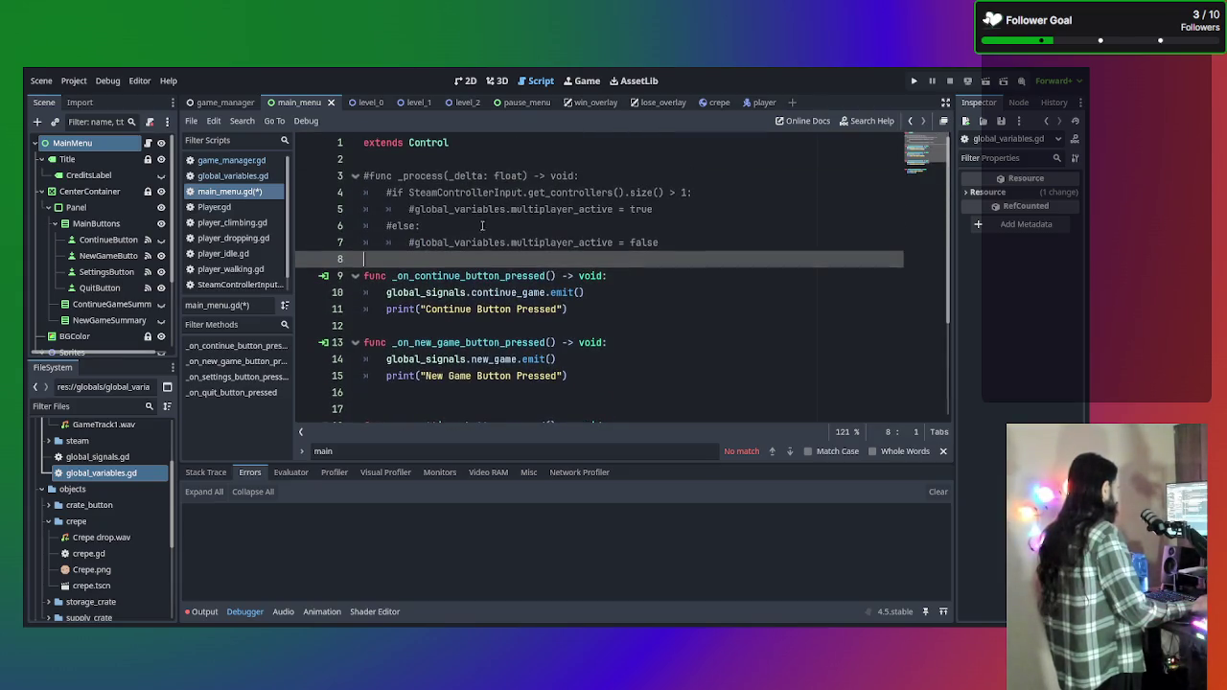
click(230, 177)
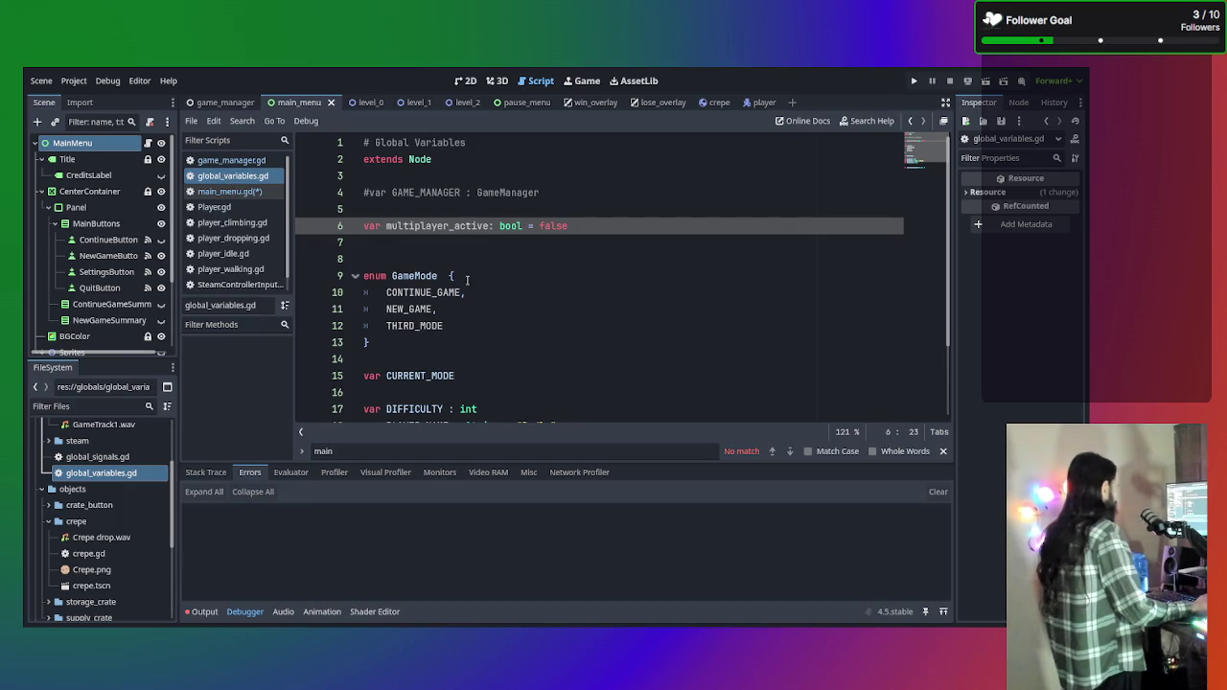
Save main_menu.gd and remove the empty line 46 after game_manager.gd's else block.
click(230, 160)
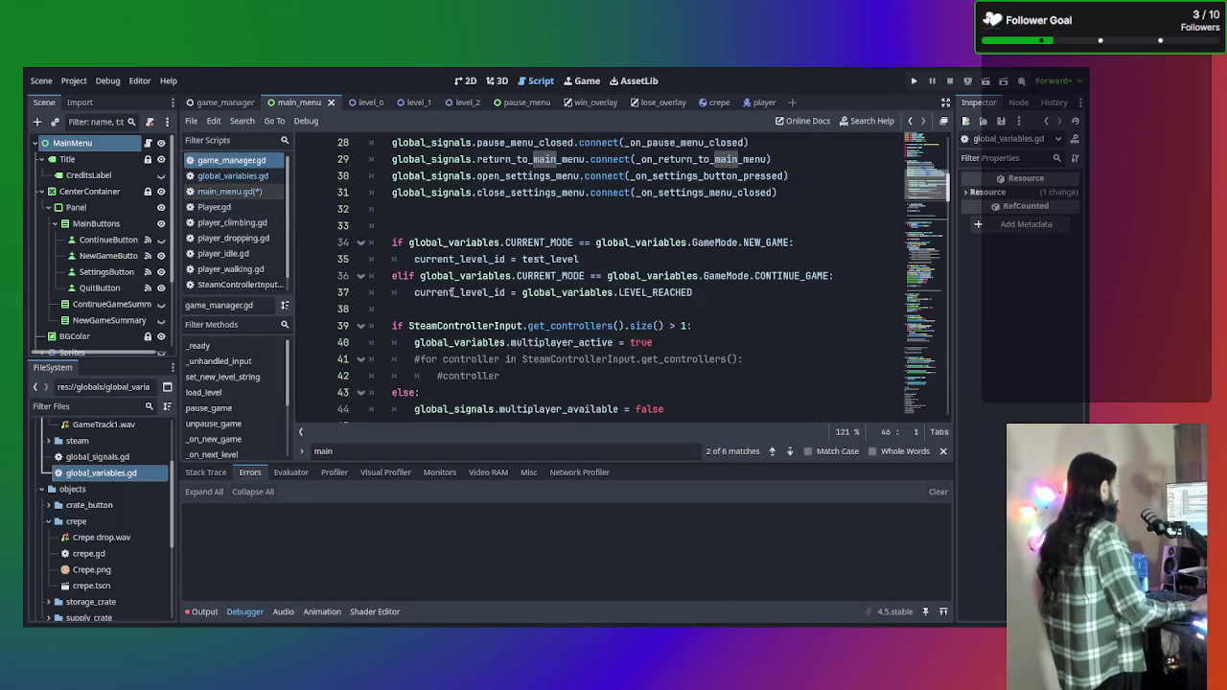
scroll(451, 293, down, 3)
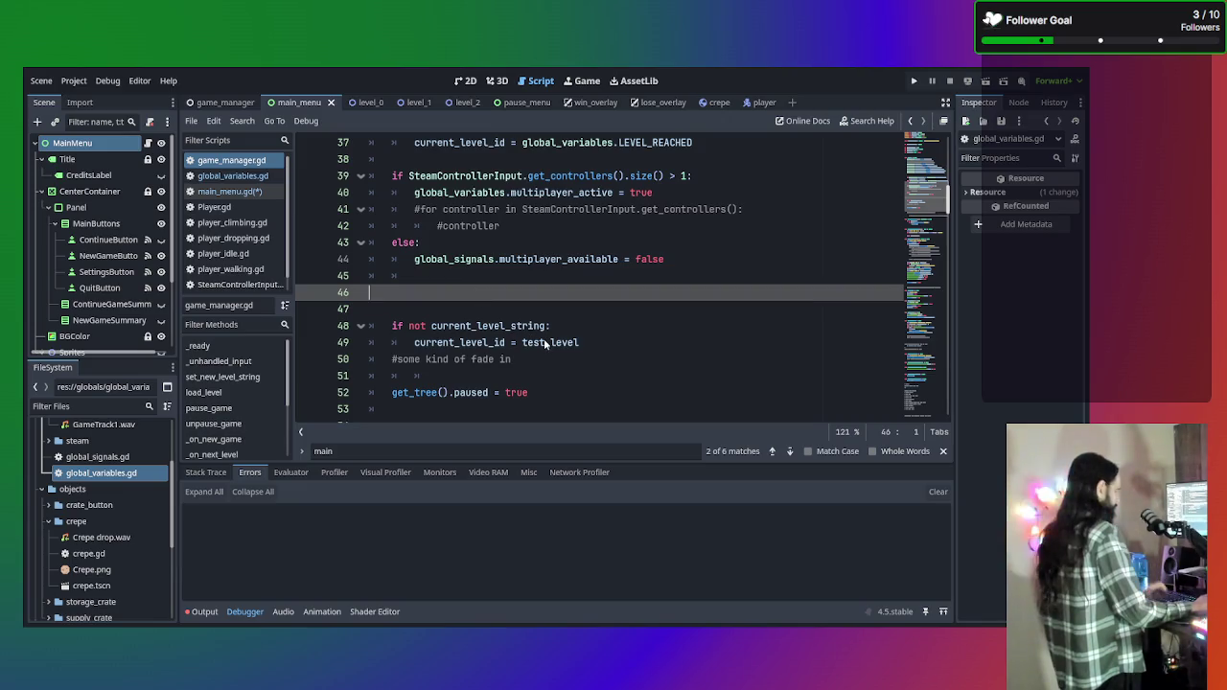
key(ctrl+s)
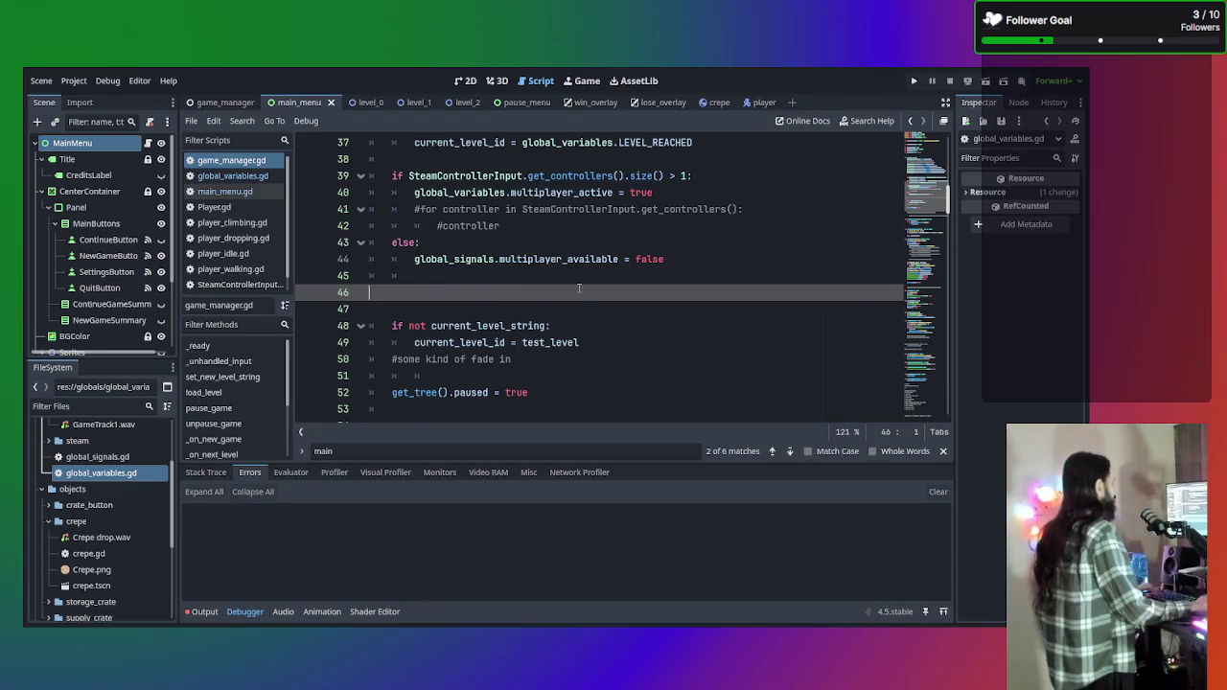
scroll(579, 287, up, 1)
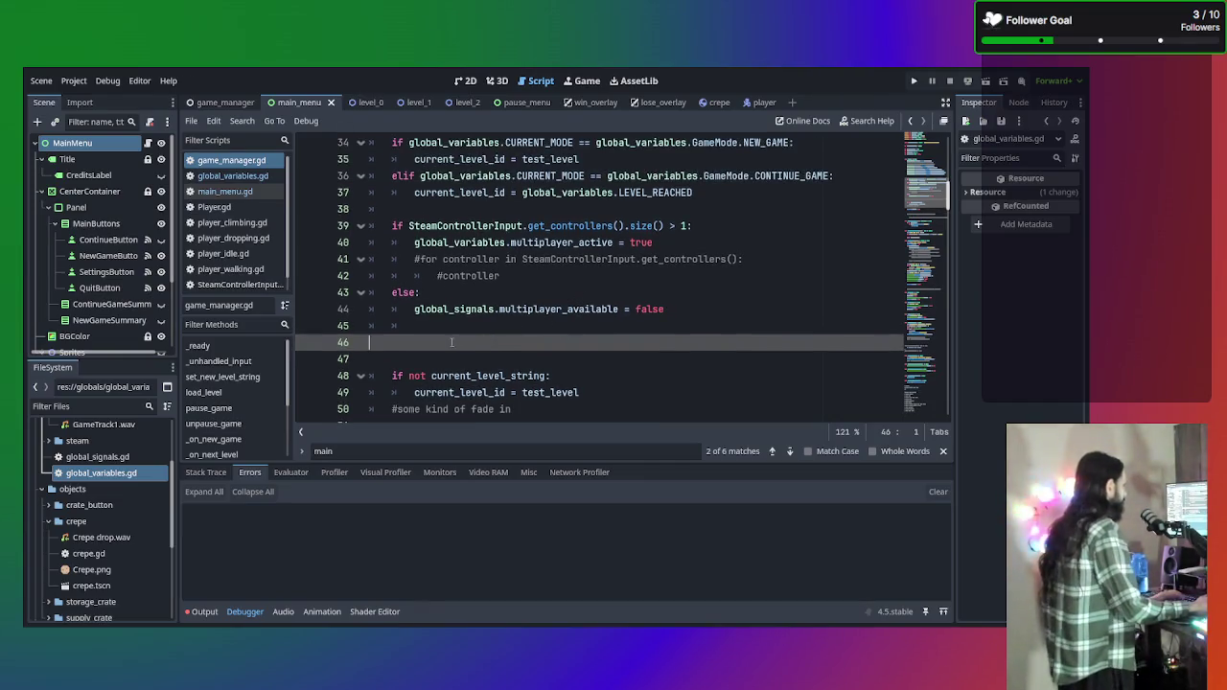
key(BackSpace)
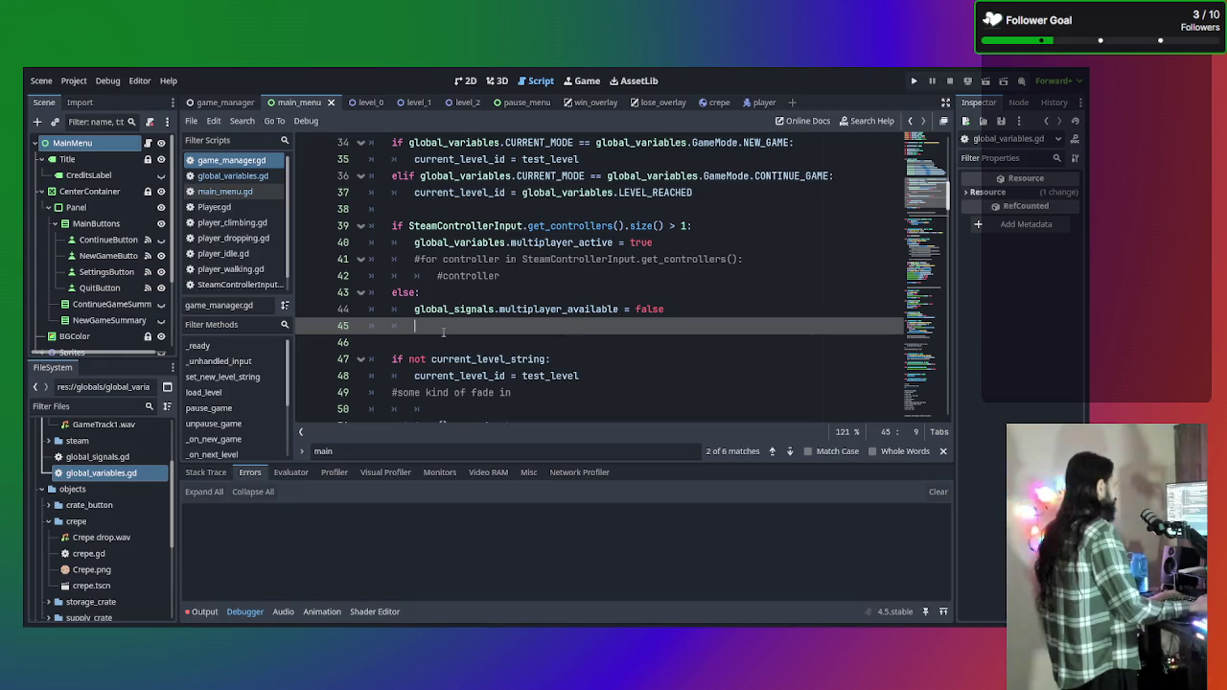
click(226, 193)
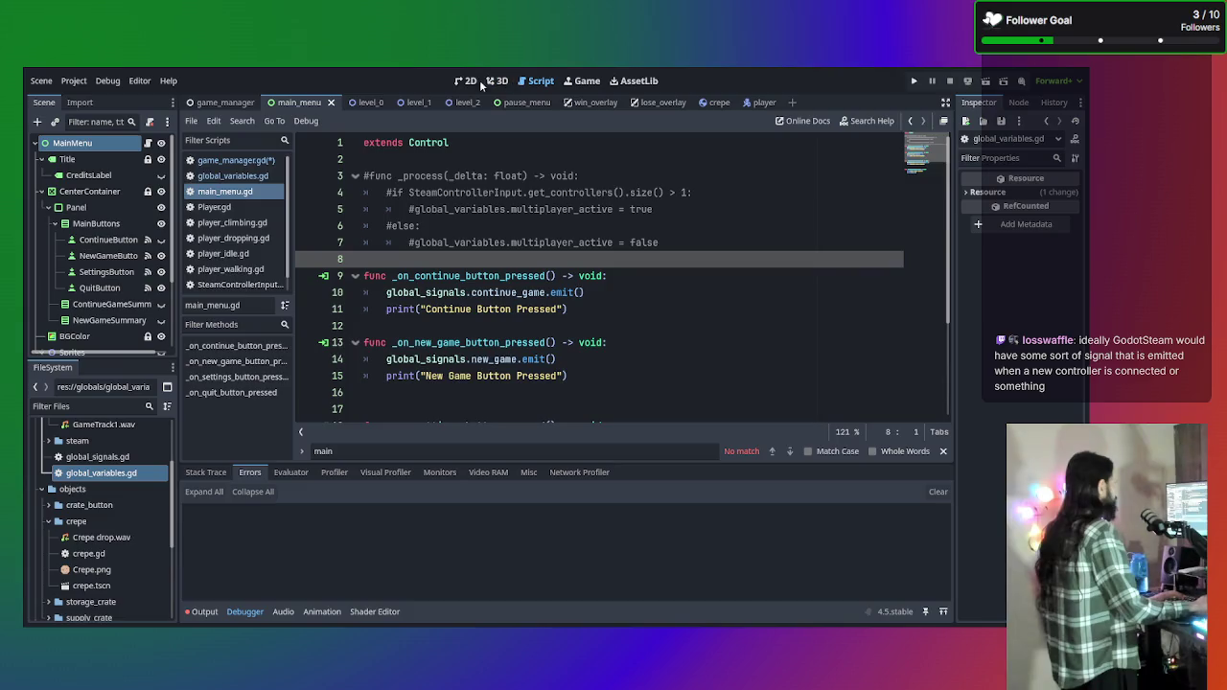
Show the main menu scene in 2D and select the MainButtons container.
click(473, 85)
scroll(424, 233, down, 2)
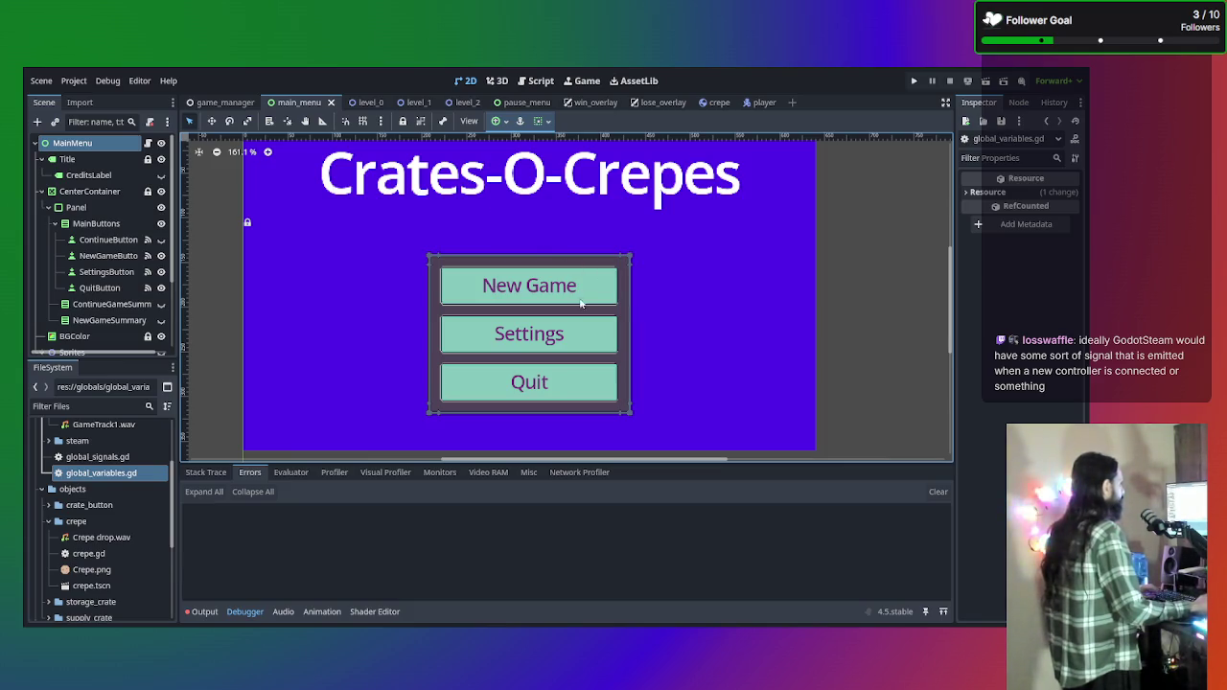
click(97, 224)
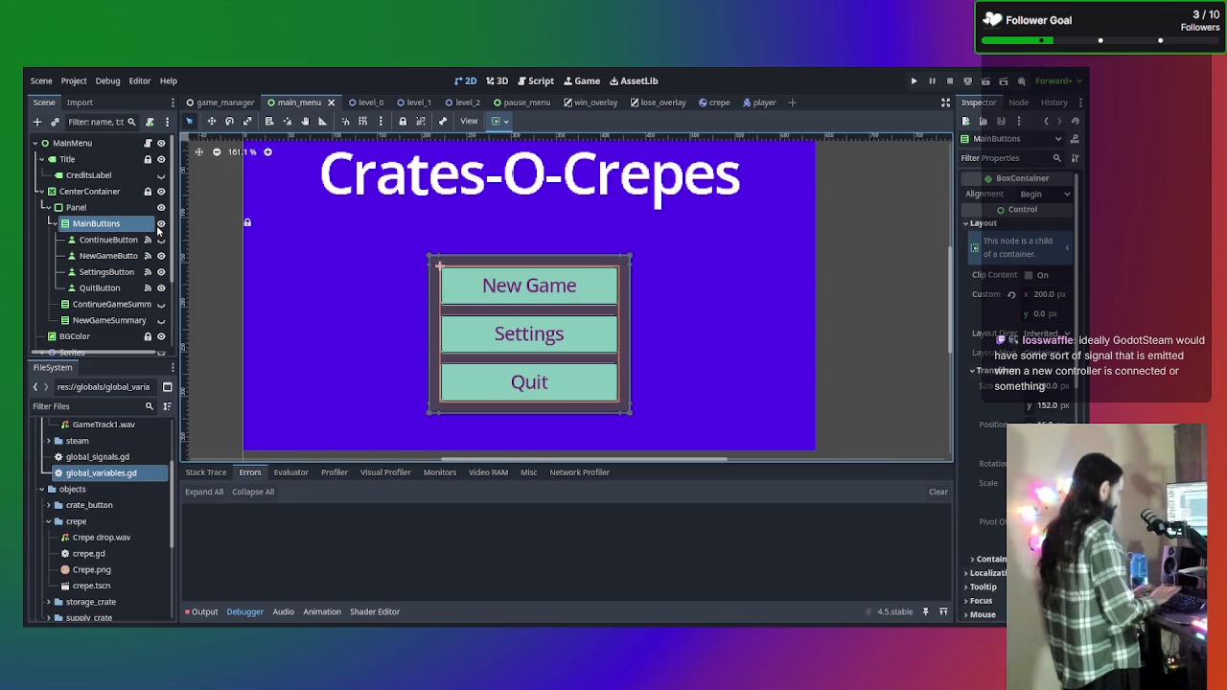
key(ctrl+v)
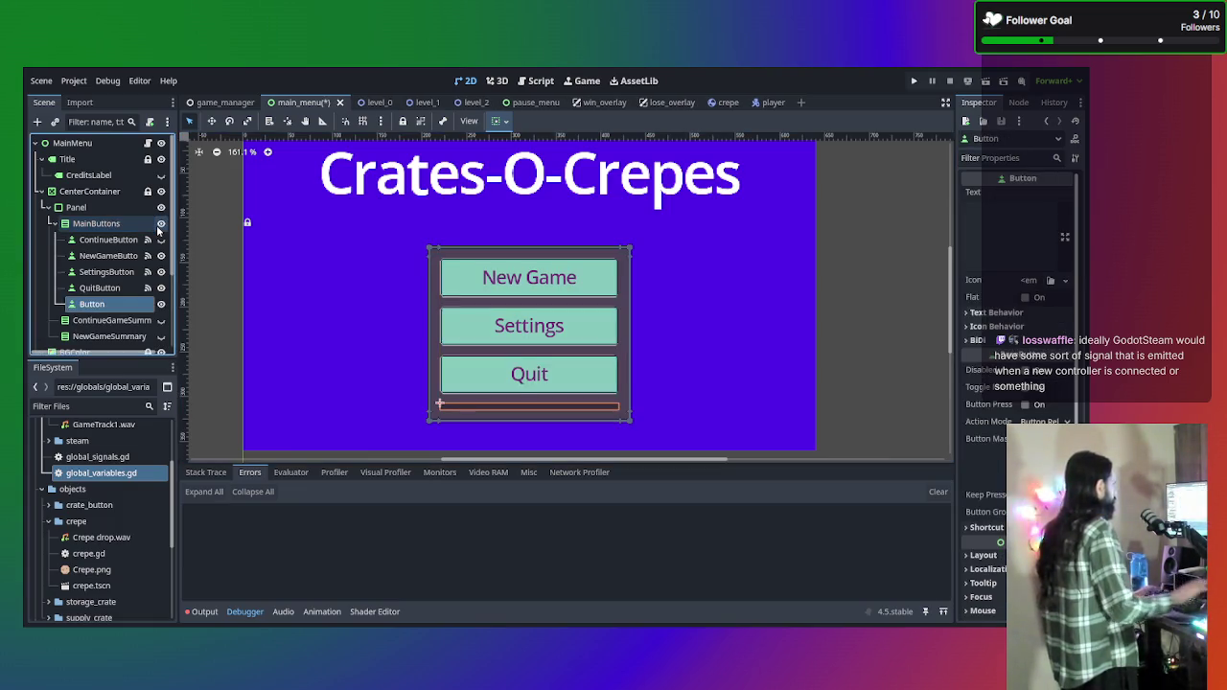
key(ctrl+z)
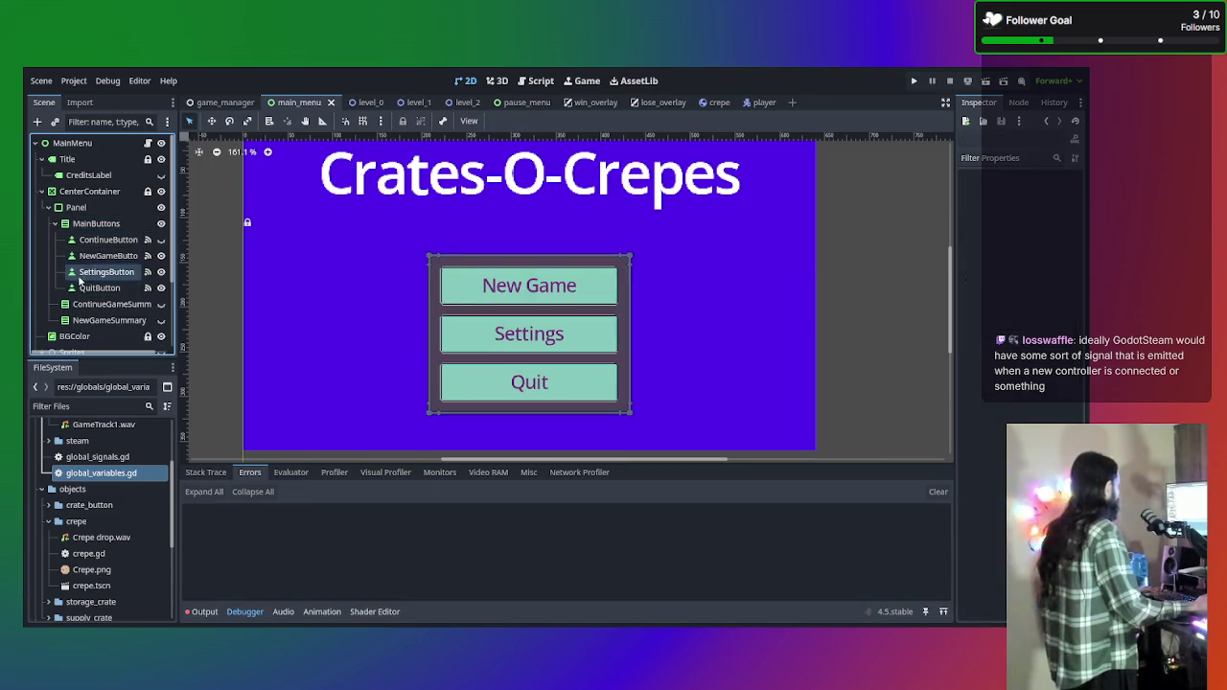
Duplicate ContinueButton into a visible MultiplayerButton with Text 'Multiplayer'.
click(95, 241)
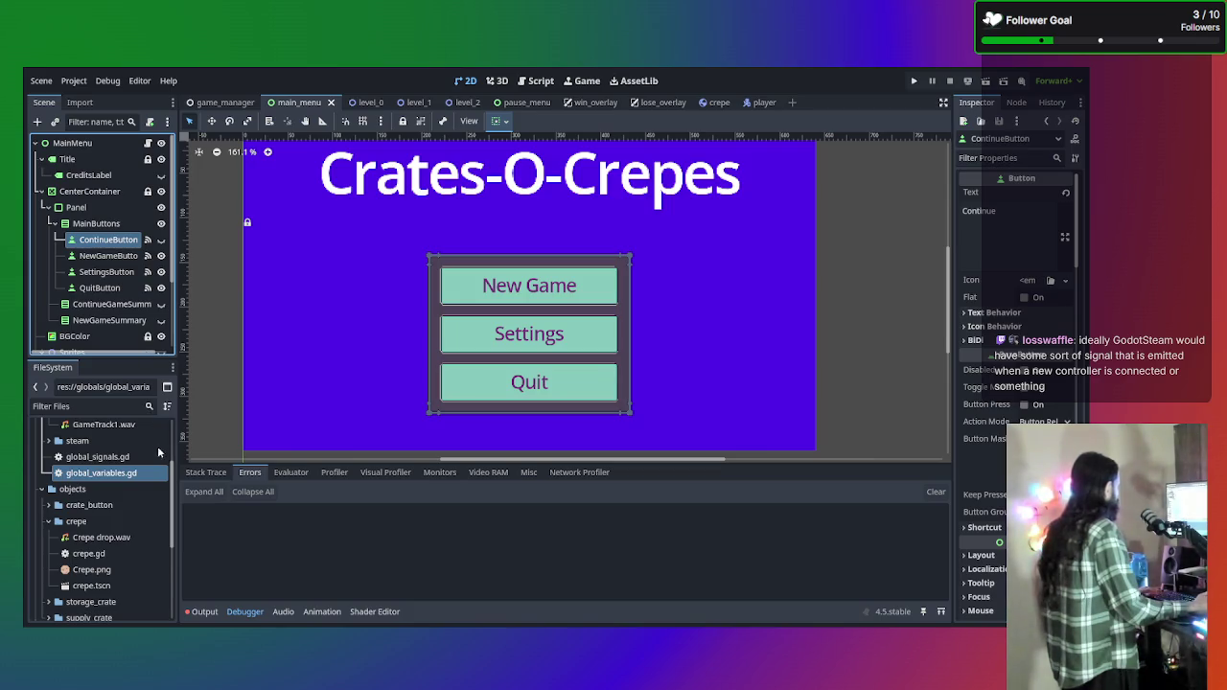
key(ctrl+d)
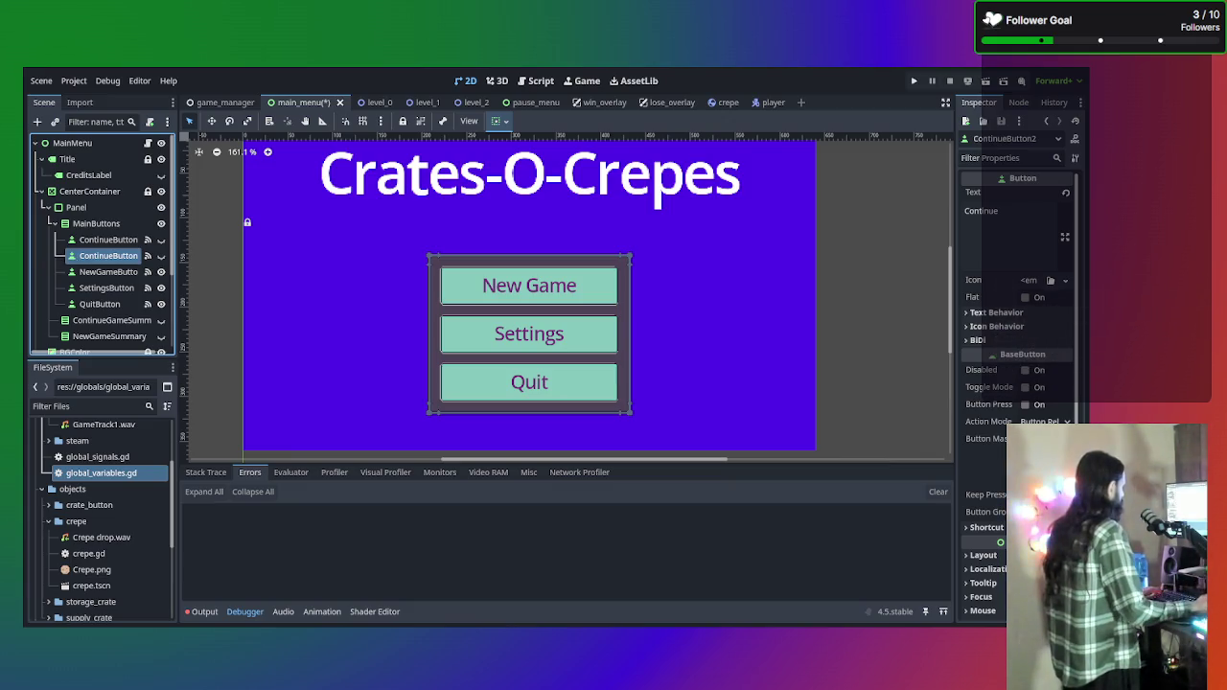
click(161, 256)
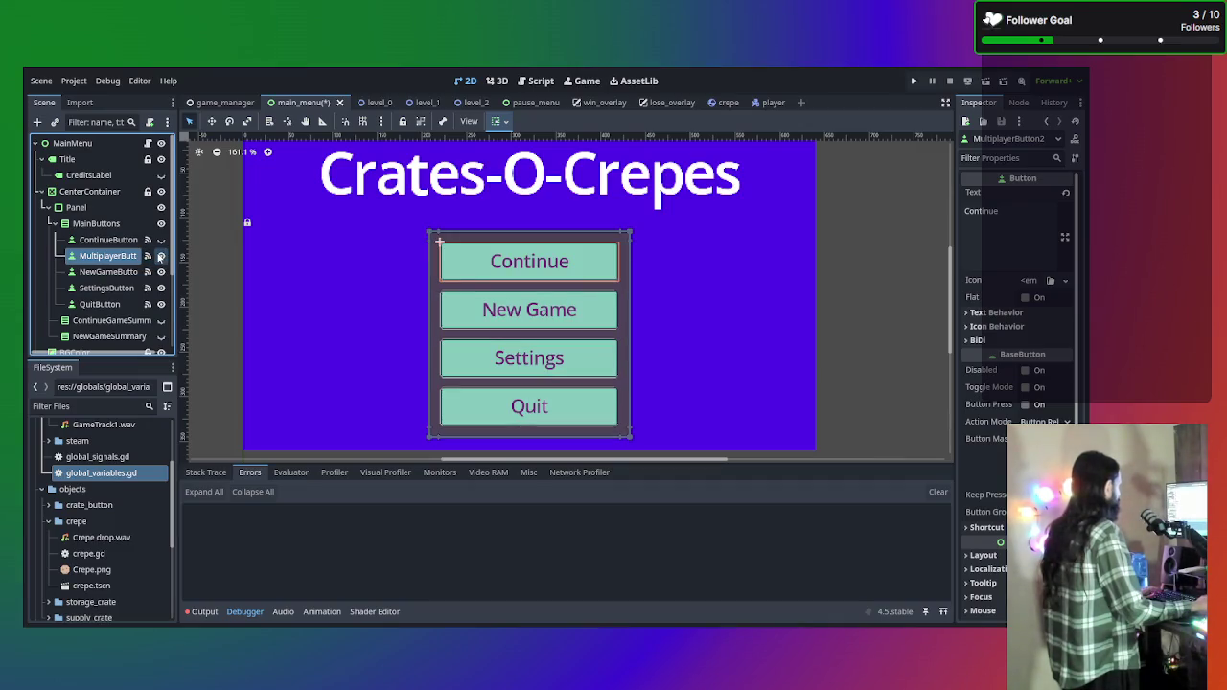
click(980, 211)
key(ctrl+a)
key(BackSpace)
text(Multiplayer)
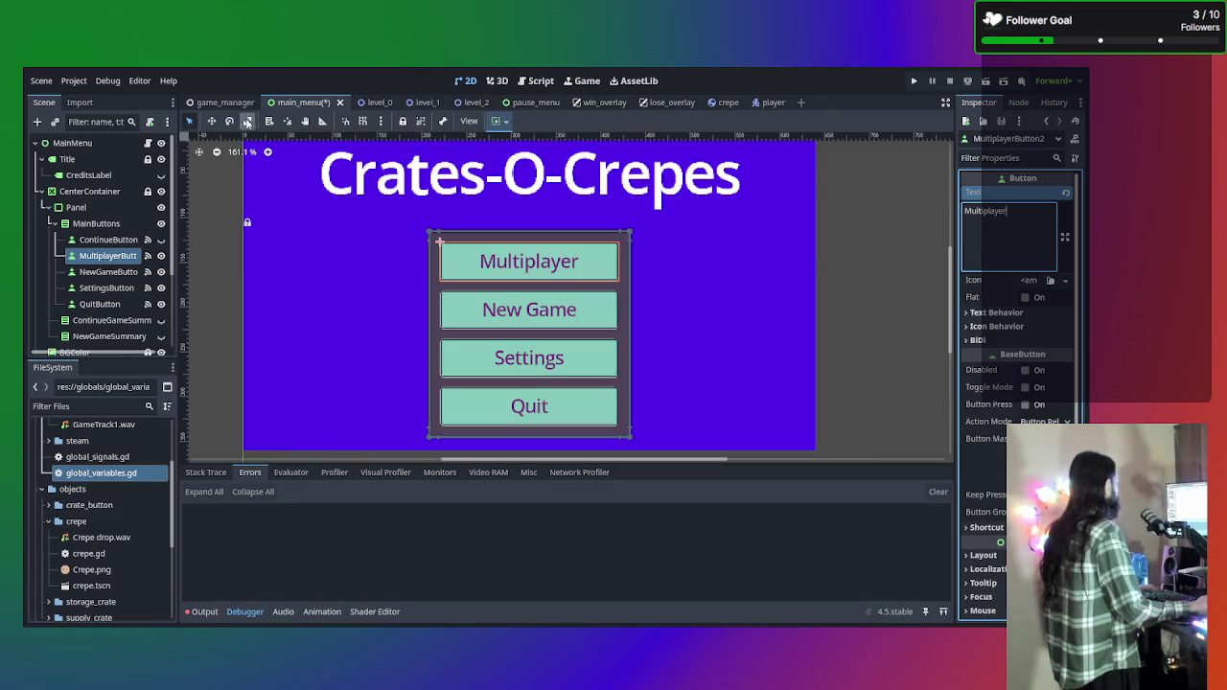
click(541, 81)
Open SteamControllerInput.gd and find init() around line 35, where Steam input-device signals connect.
click(235, 285)
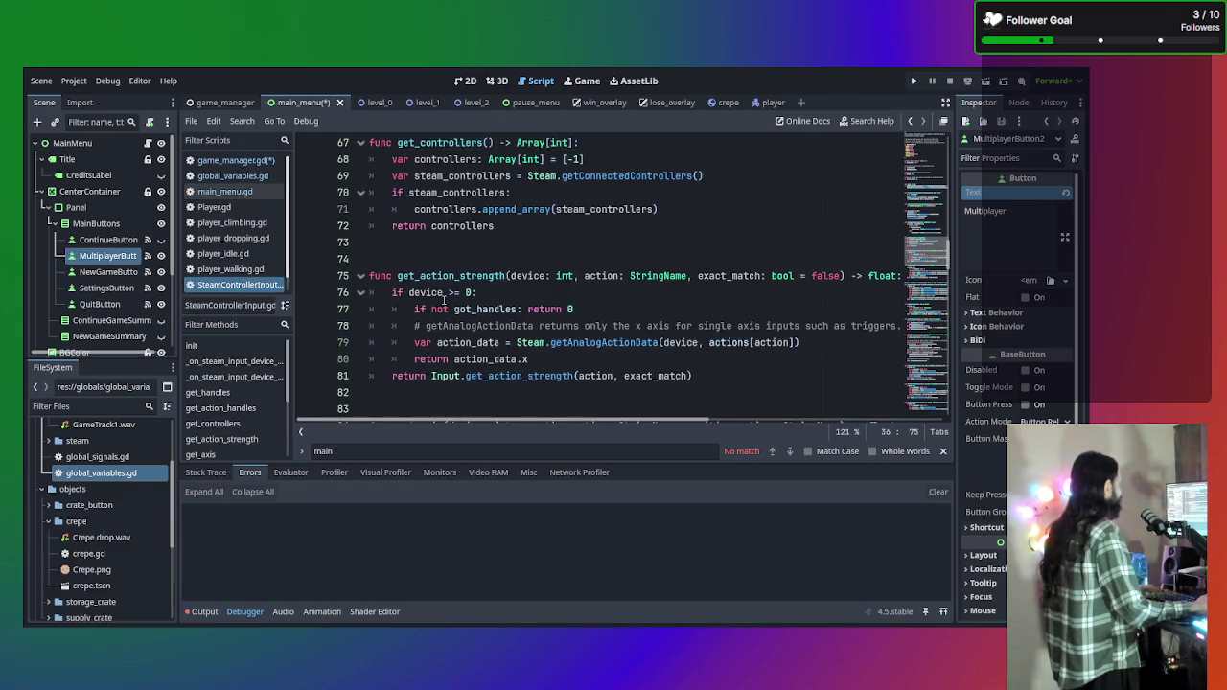
scroll(443, 301, down, 5)
scroll(466, 311, up, 12)
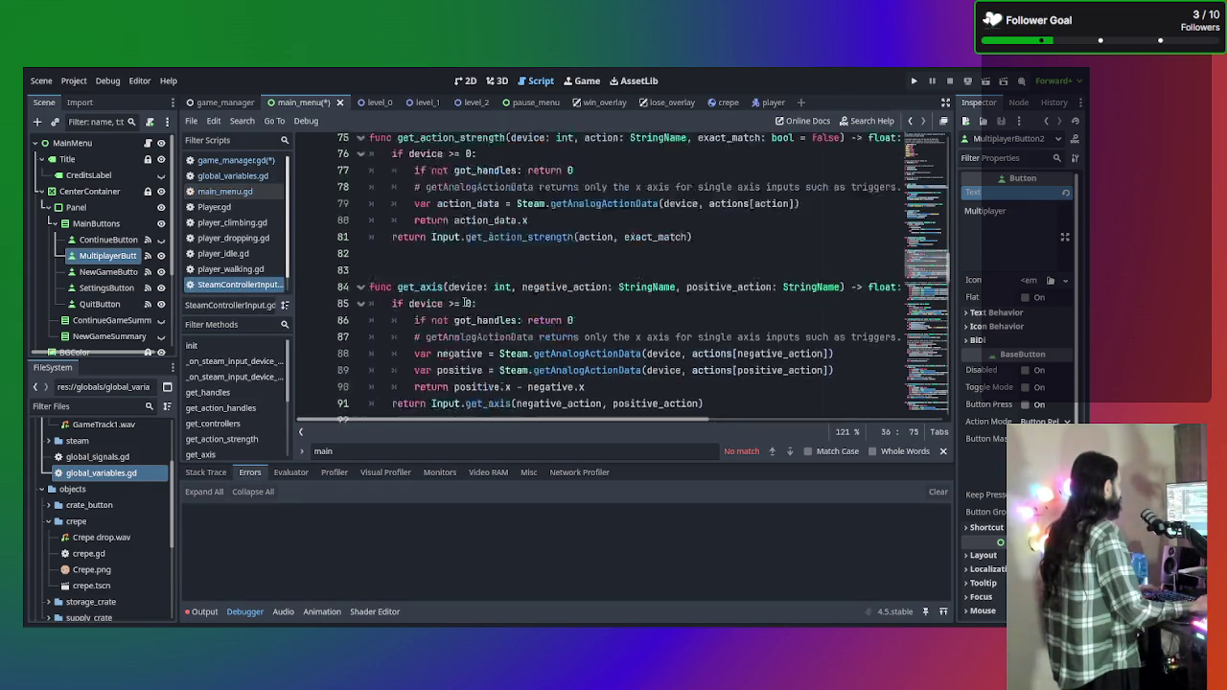
scroll(211, 259, down, 1)
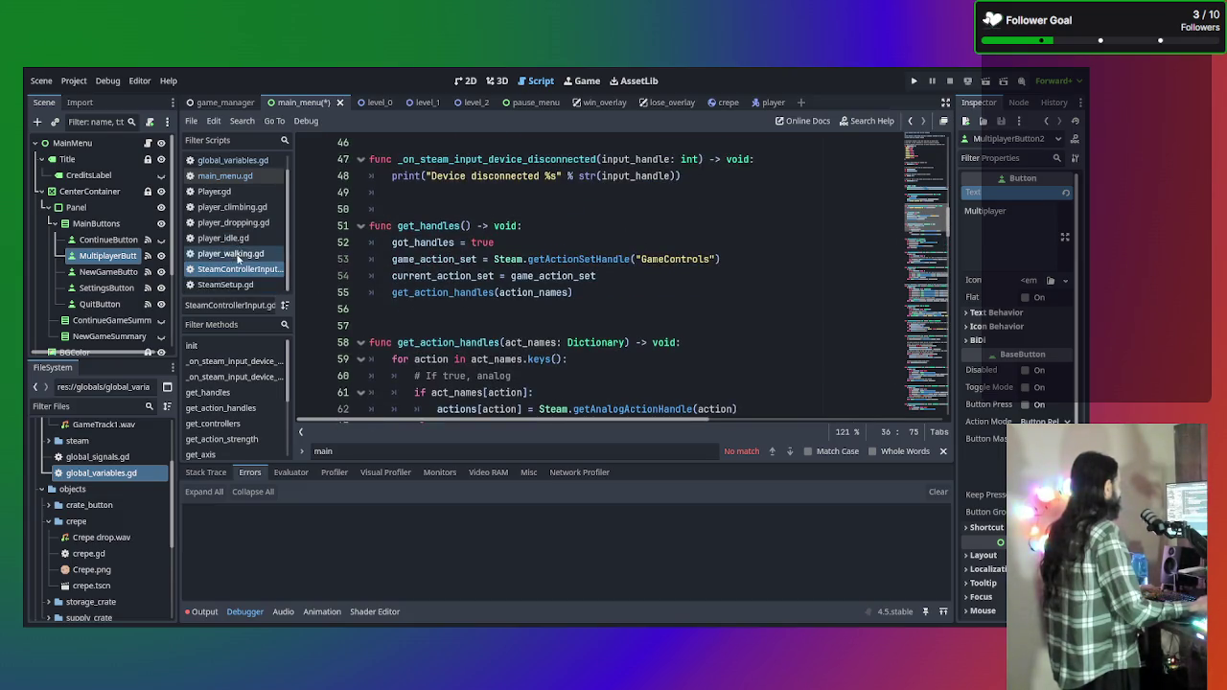
scroll(515, 326, up, 4)
scroll(514, 316, up, 2)
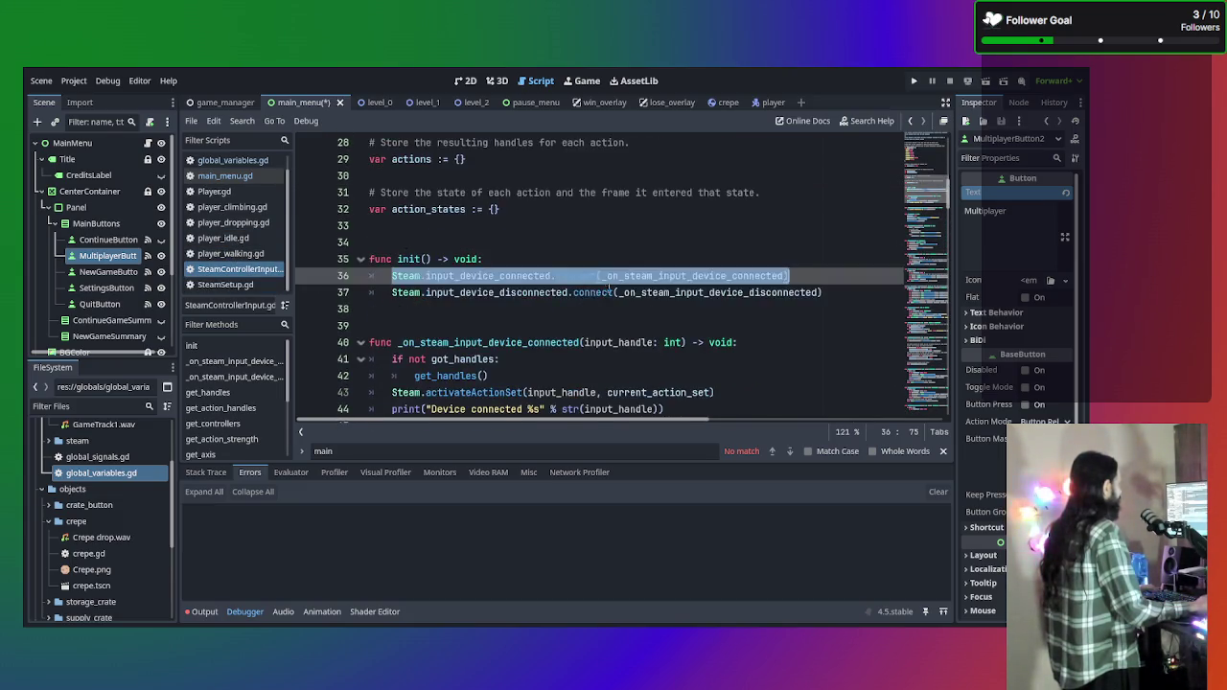
click(605, 292)
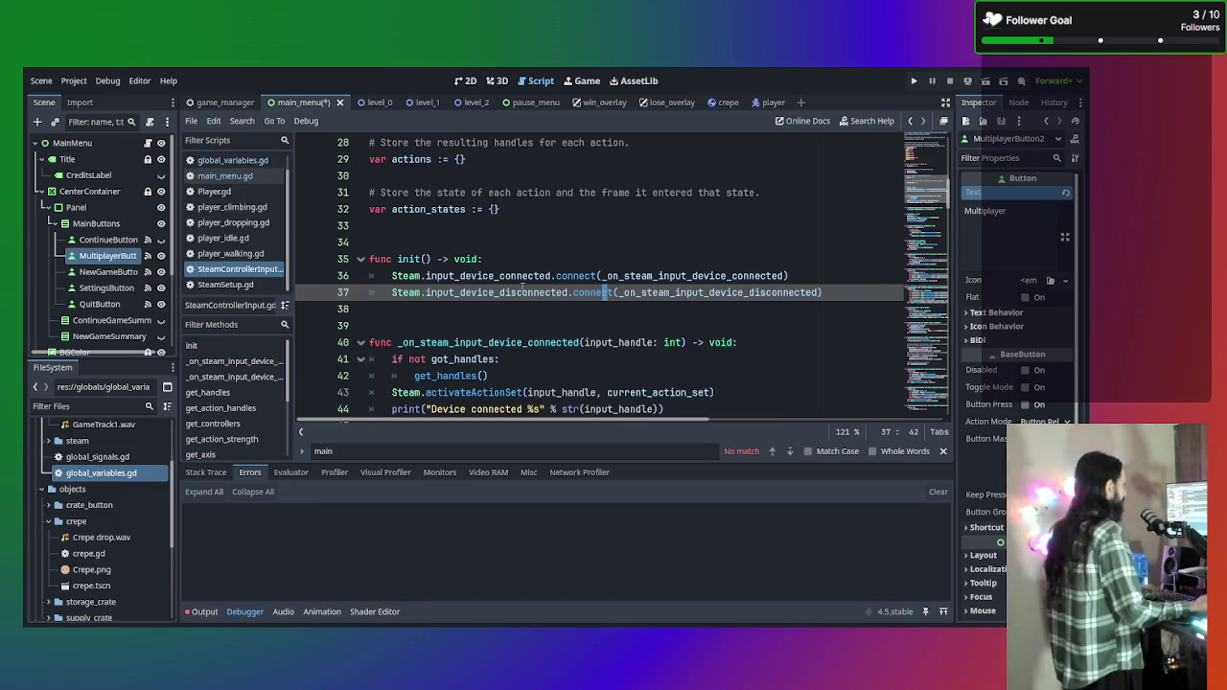
scroll(522, 288, down, 1)
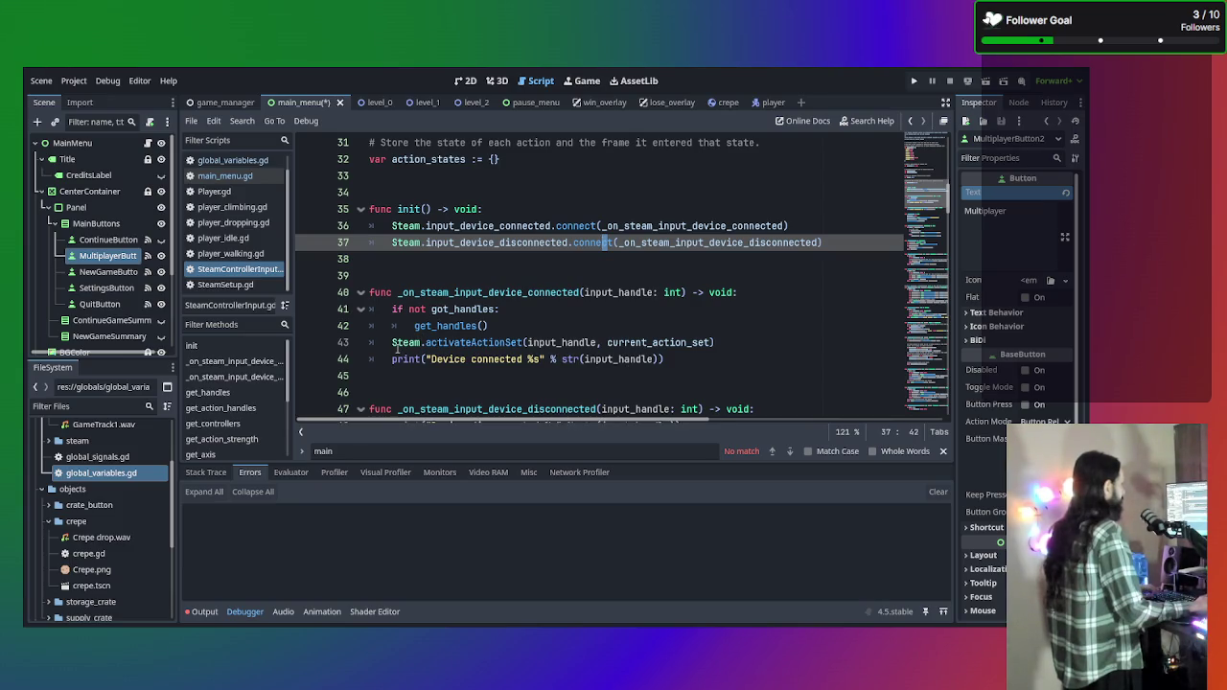
scroll(548, 312, down, 4)
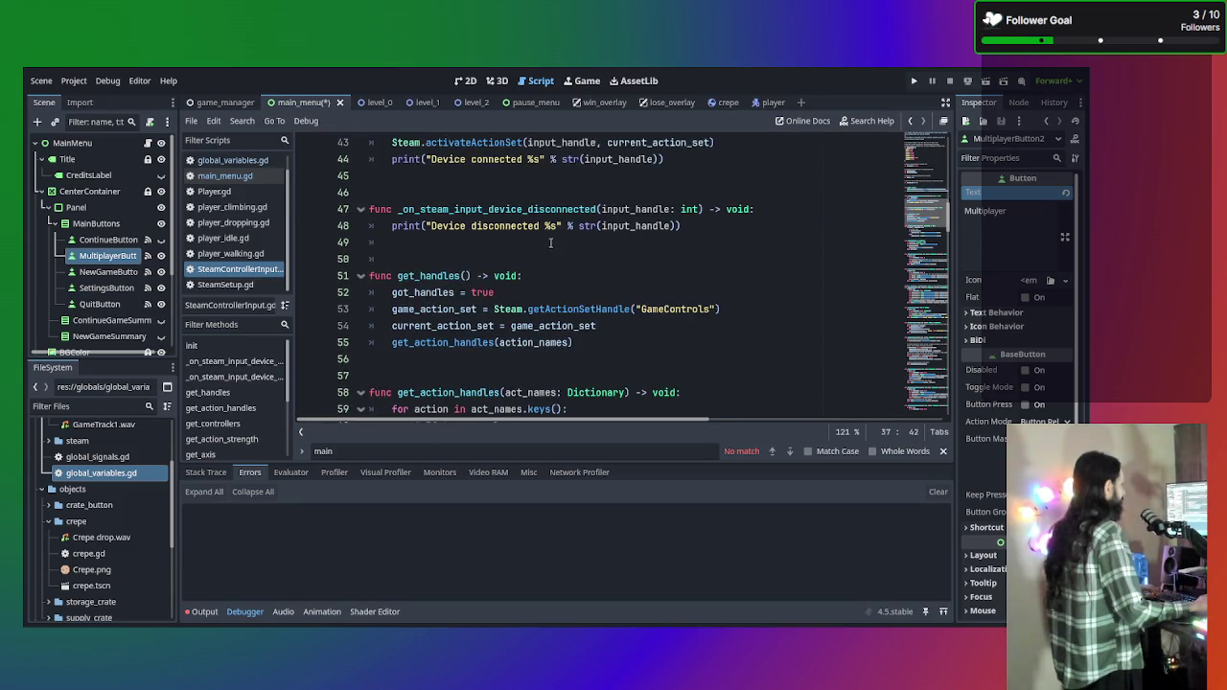
scroll(611, 249, down, 1)
scroll(537, 268, up, 3)
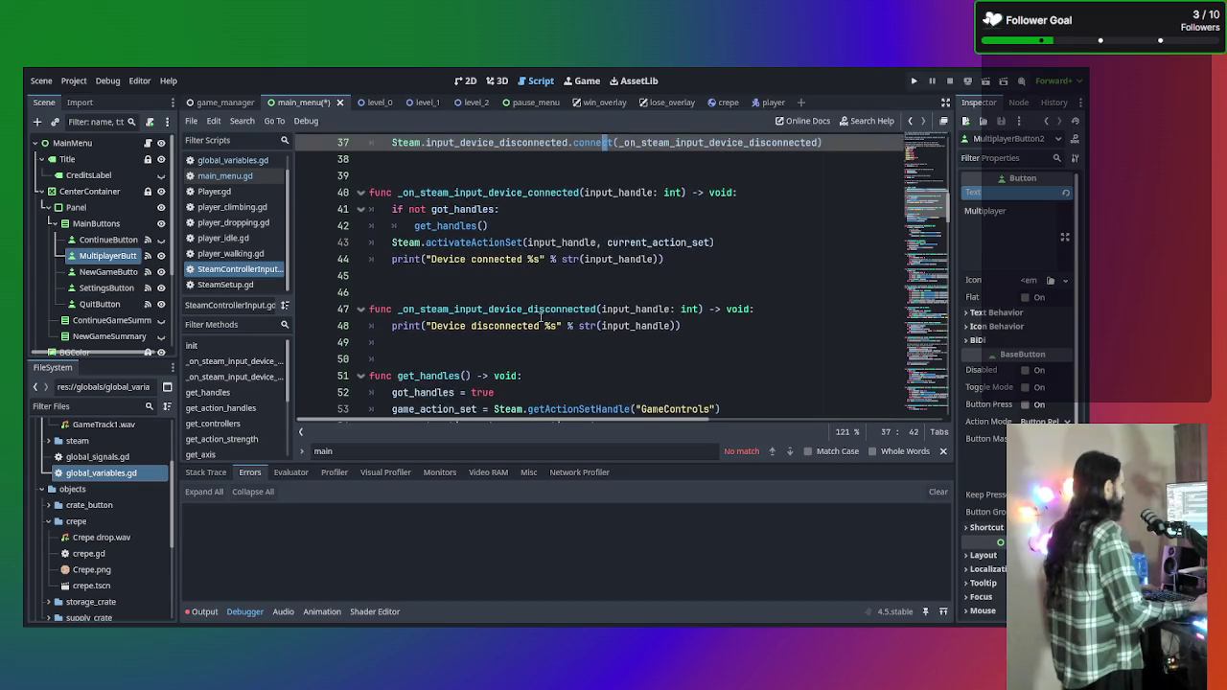
scroll(518, 316, up, 4)
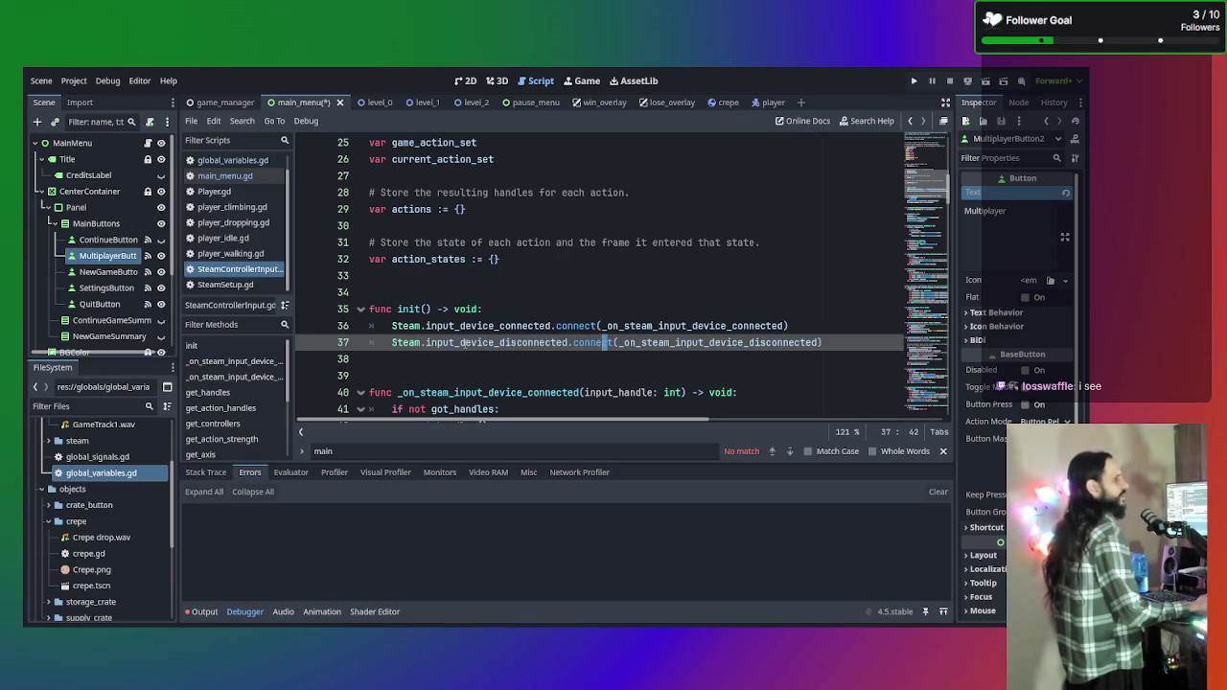
Select the input_device_connected and input_device_disconnected connection lines 36–37 in SteamControllerInput.gd.
click(238, 178)
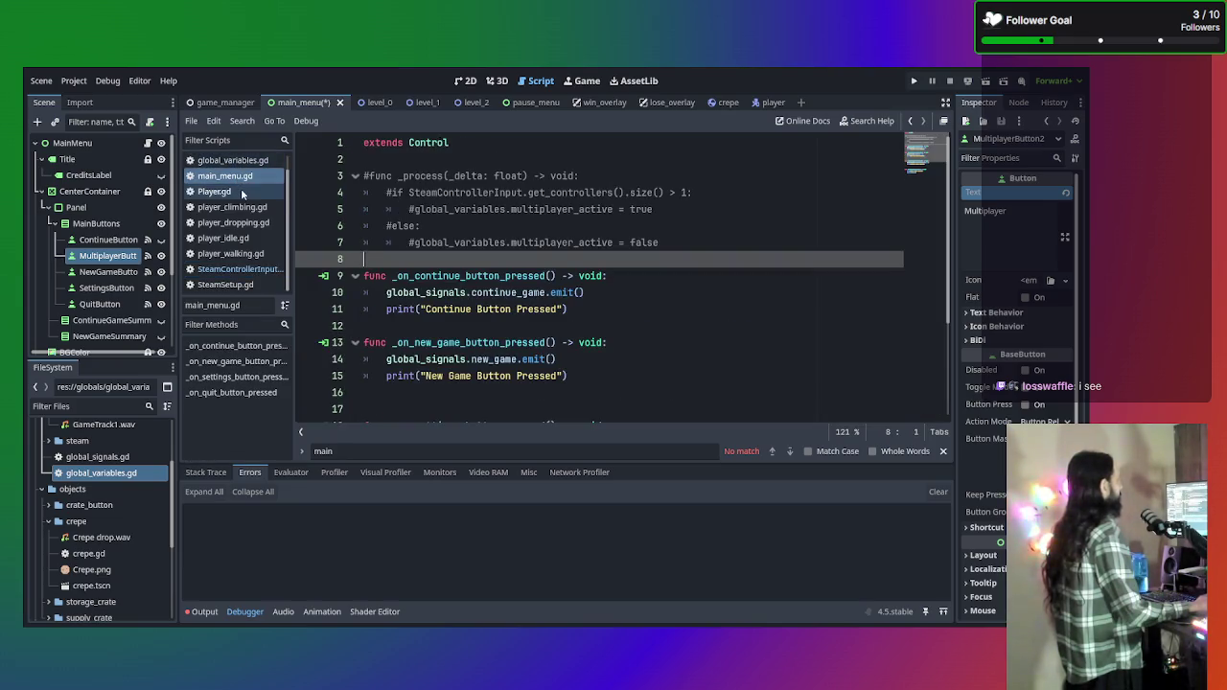
scroll(238, 171, up, 1)
click(238, 163)
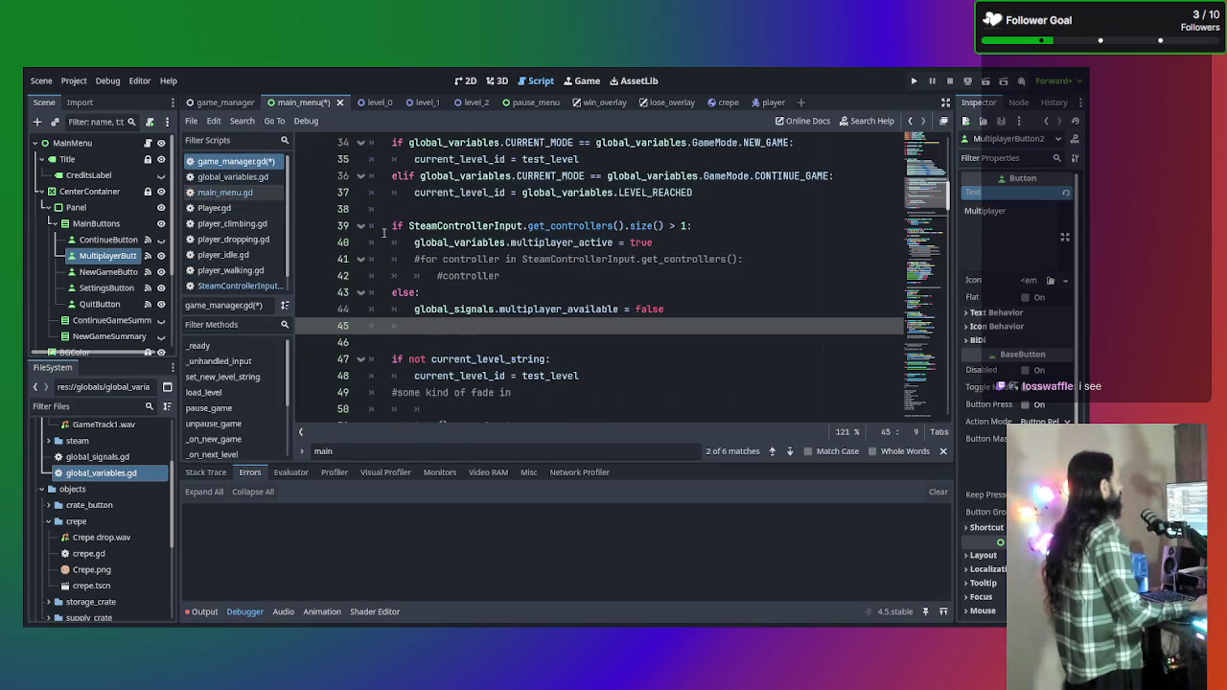
click(226, 288)
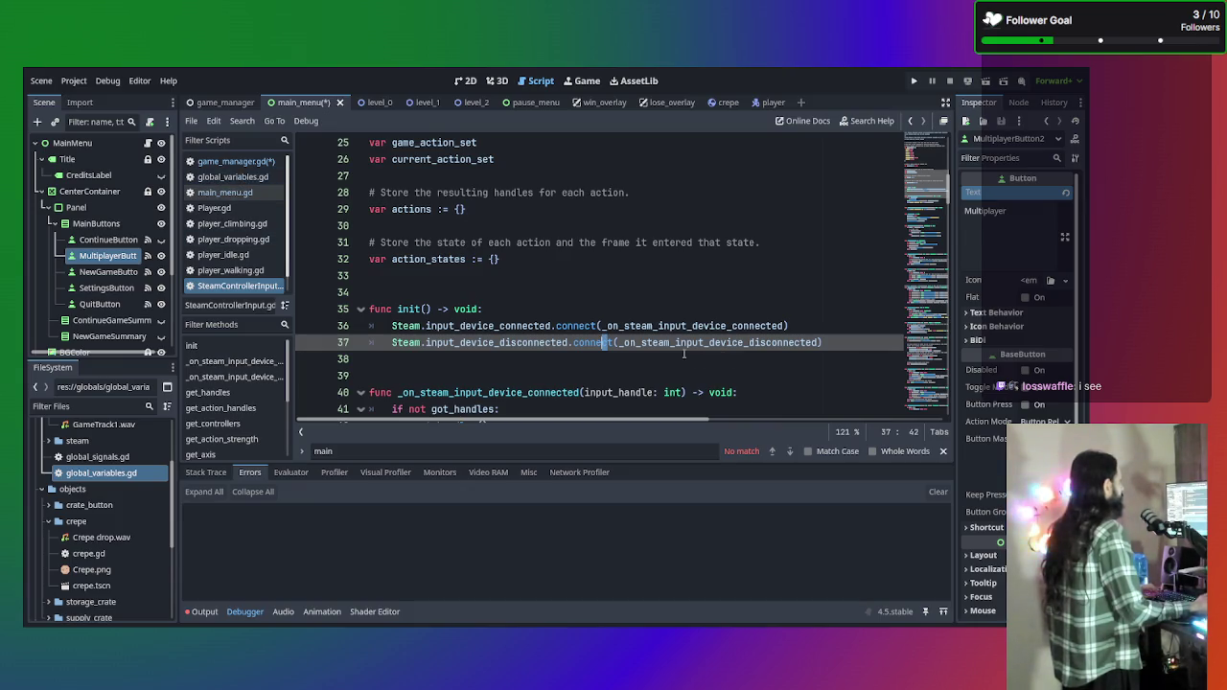
click(818, 325)
drag(836, 341, 313, 326)
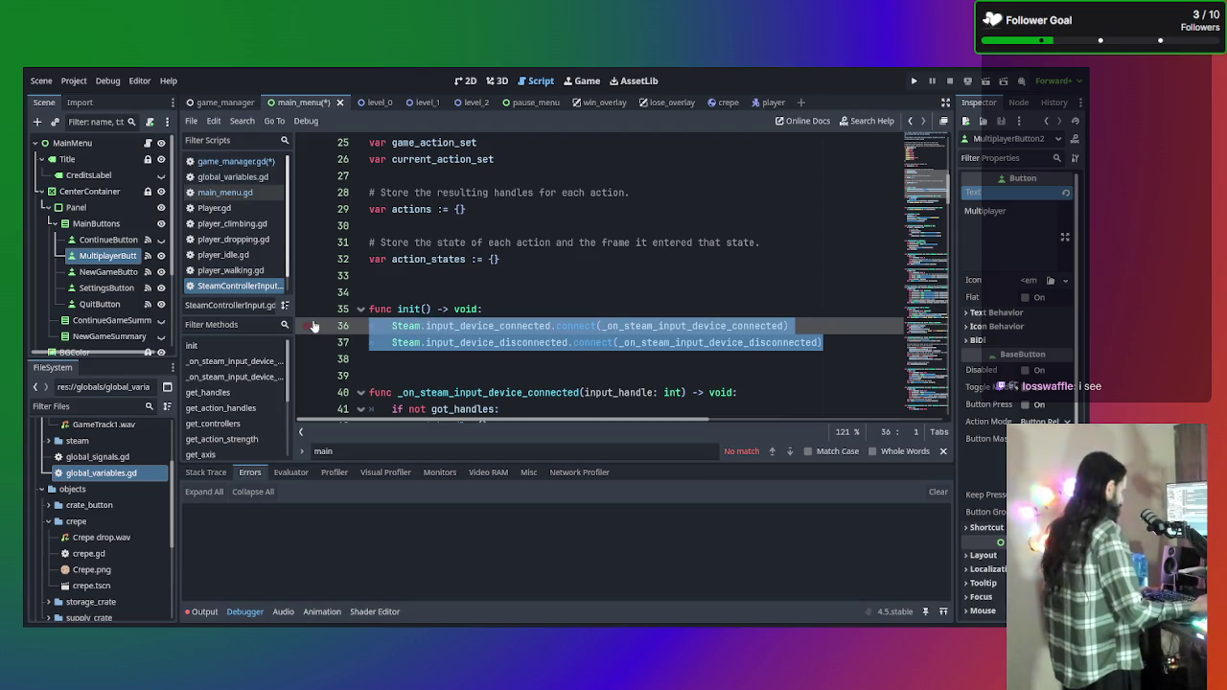
click(218, 290)
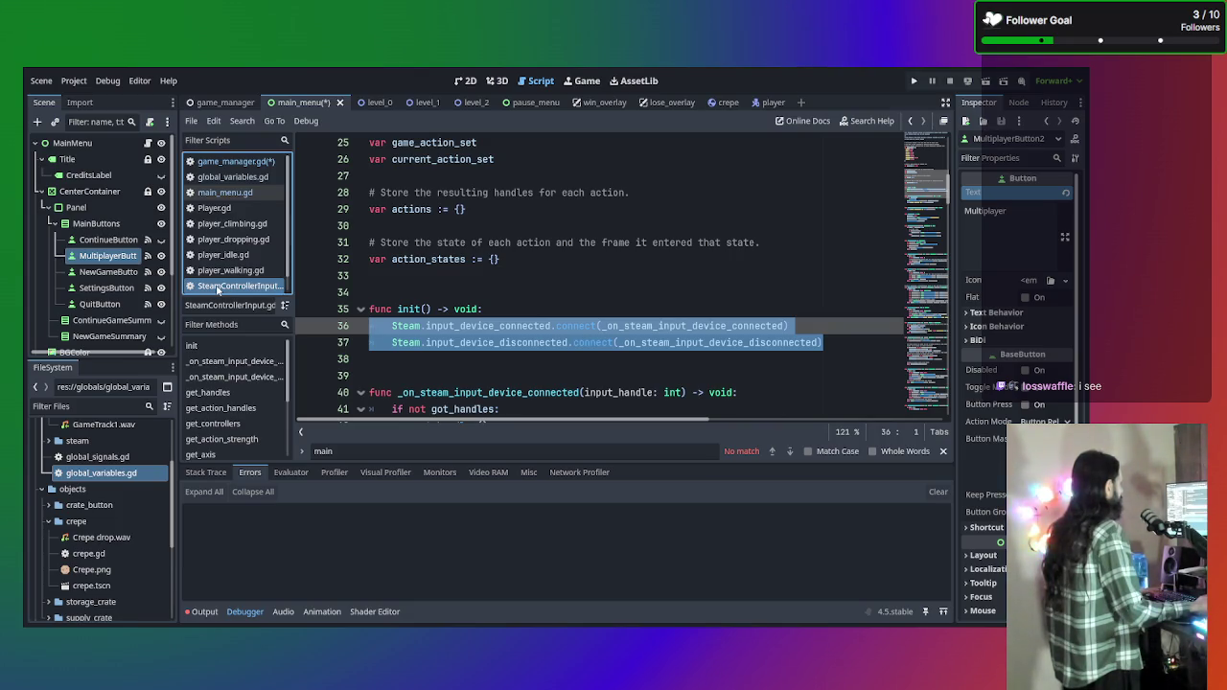
Open game_manager.gd and scroll down to reload_current_scene() near line 155.
click(230, 197)
scroll(633, 308, down, 3)
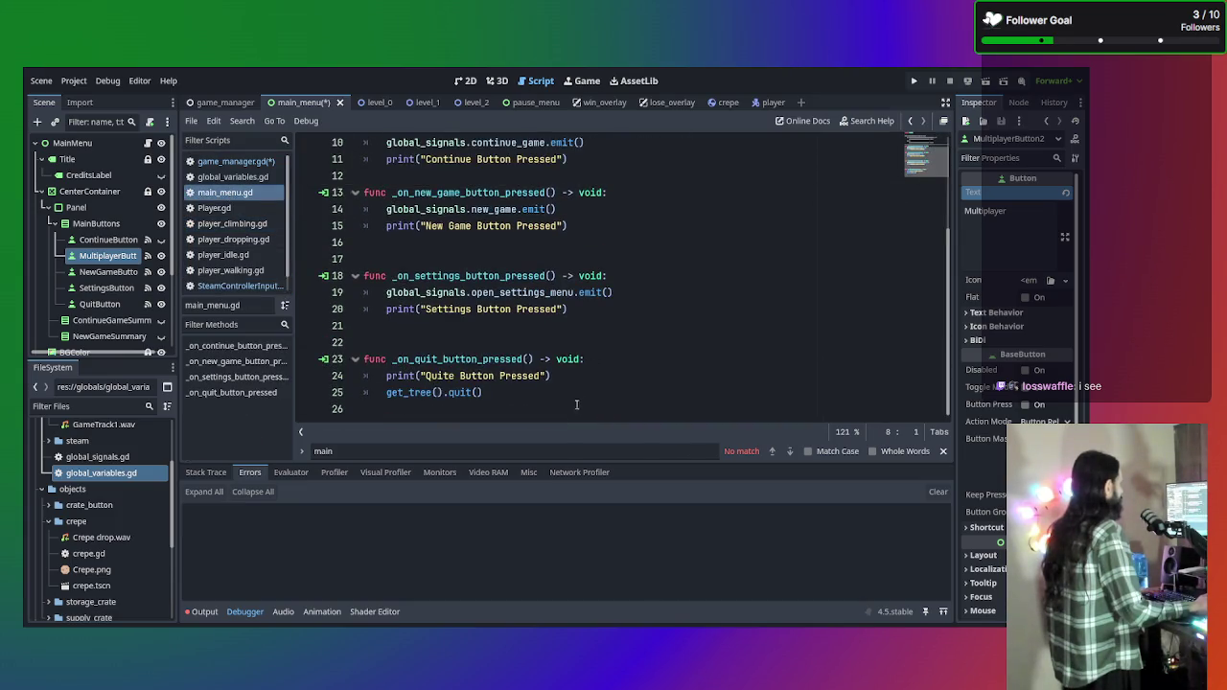
scroll(558, 398, up, 3)
click(230, 162)
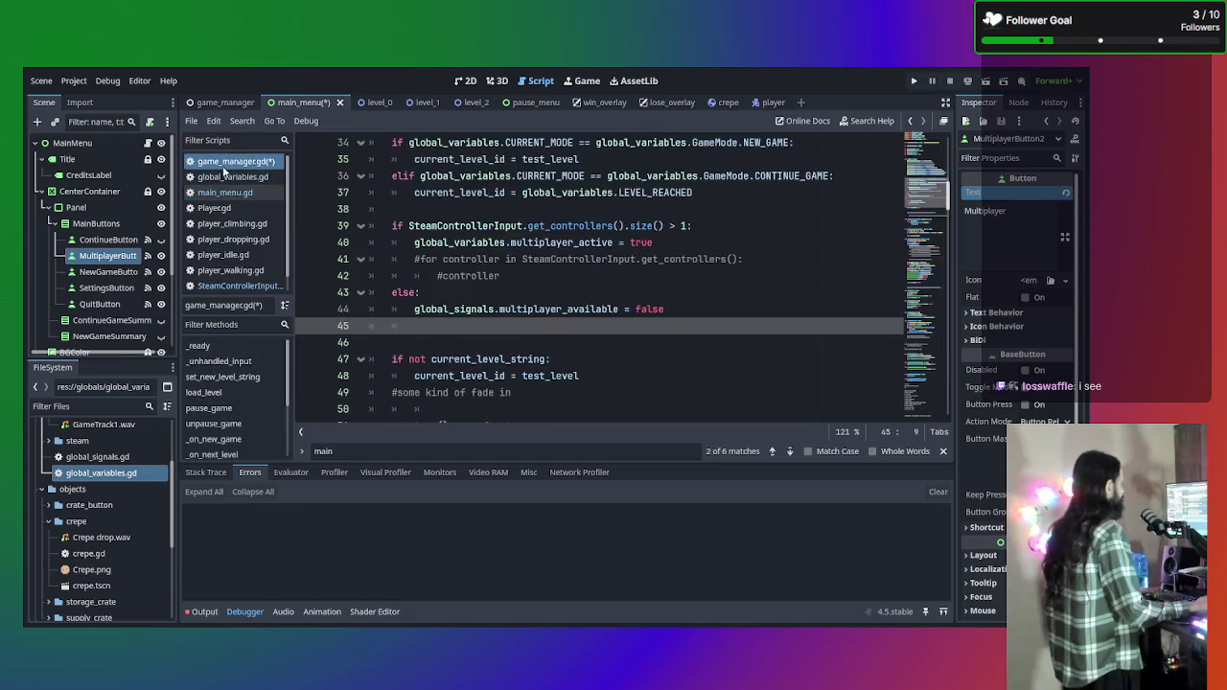
scroll(601, 356, down, 20)
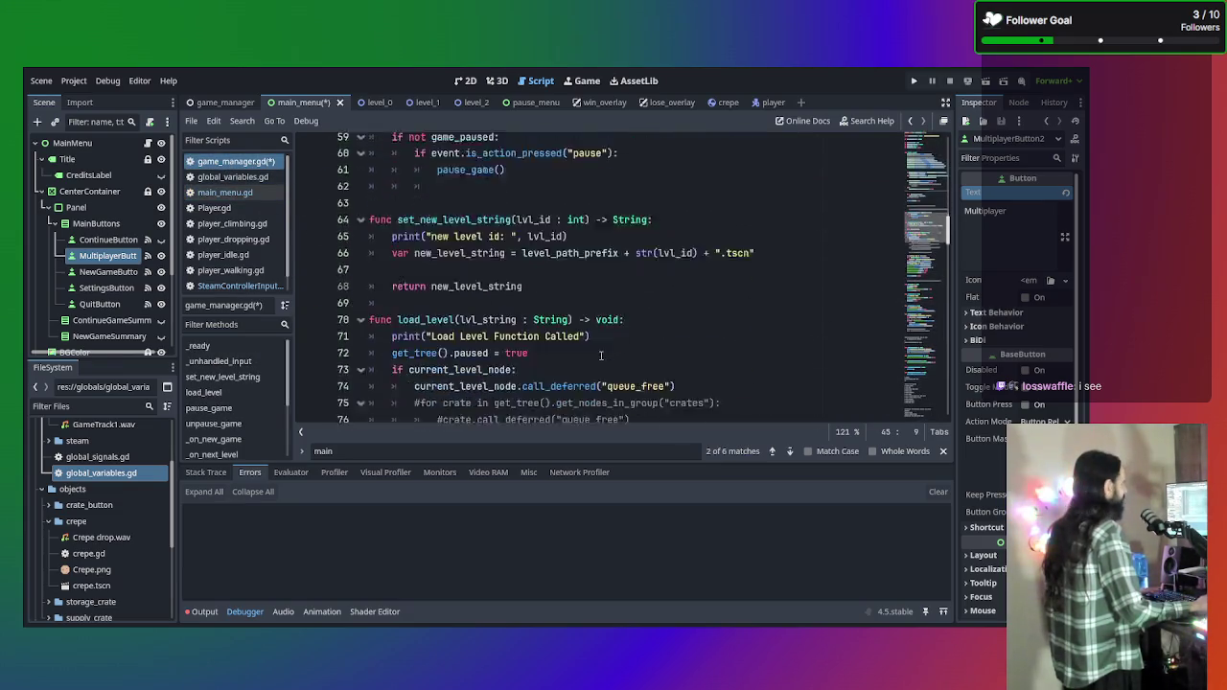
scroll(602, 355, down, 20)
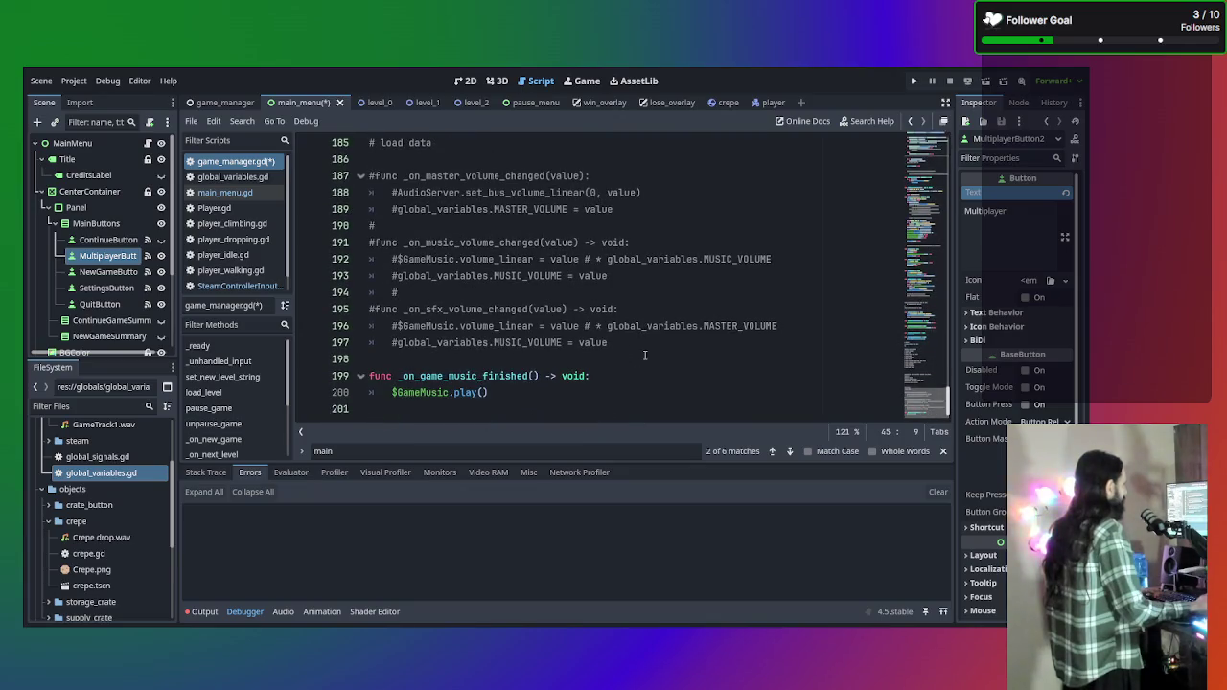
scroll(629, 378, up, 12)
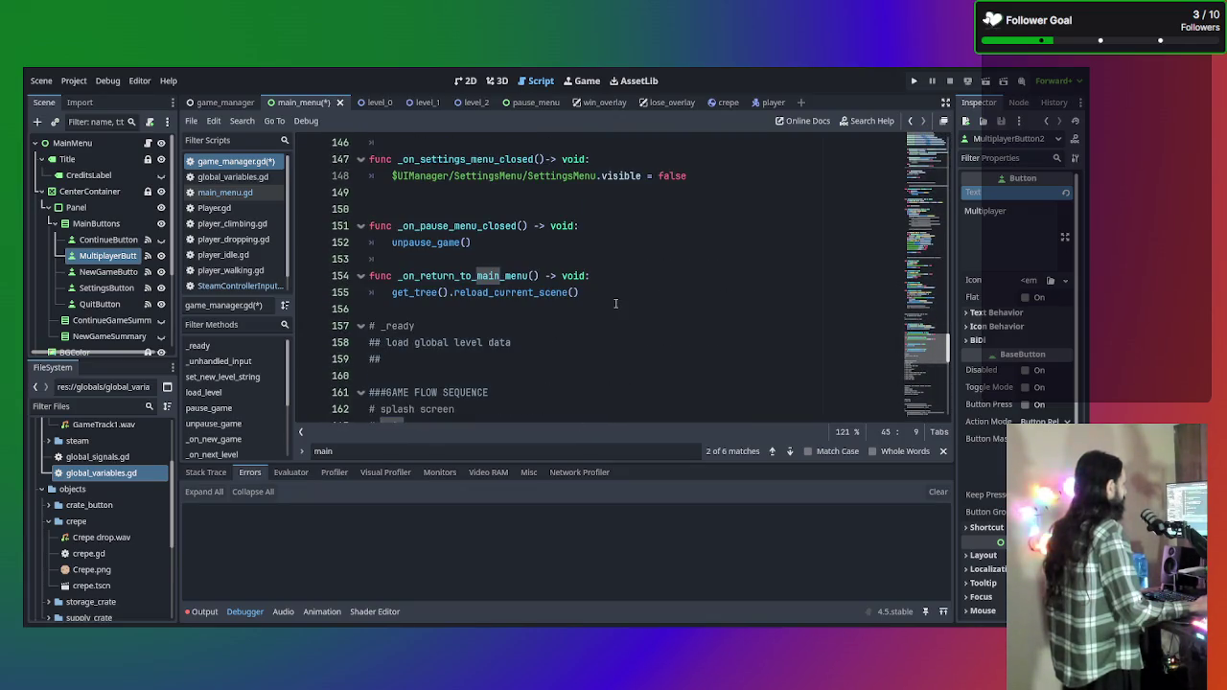
click(633, 288)
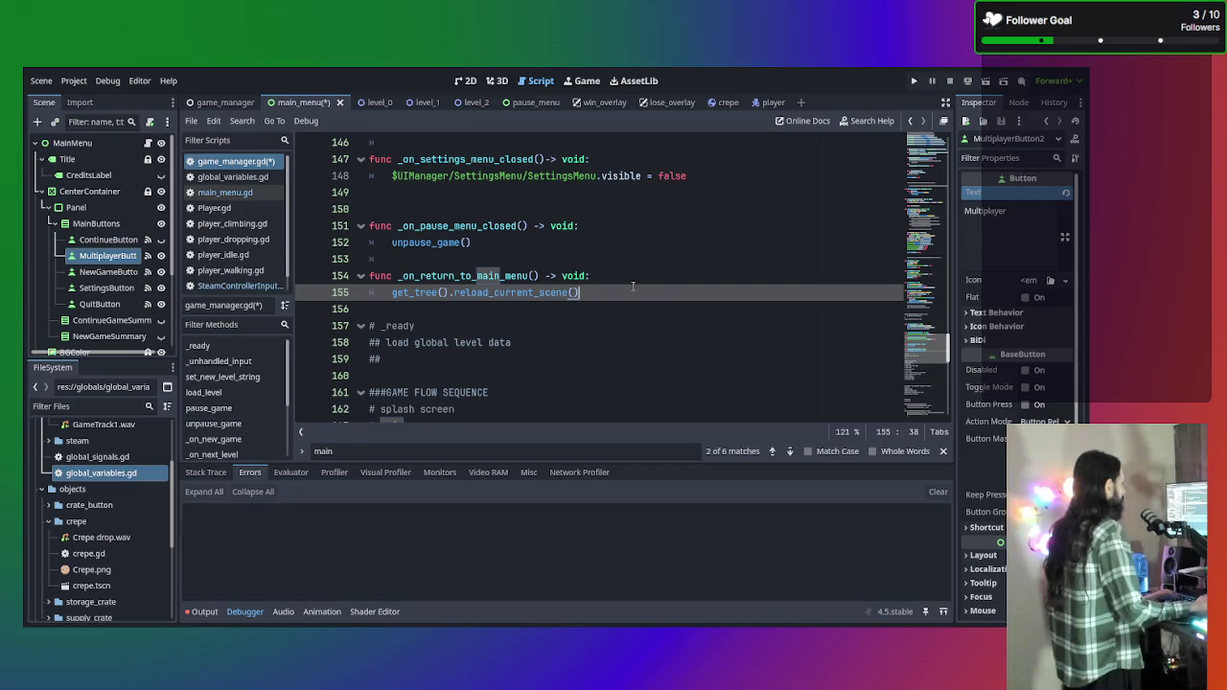
Scroll back up game_manager.gd to pause_game() on line 61 in _unhandled_input.
scroll(629, 286, up, 7)
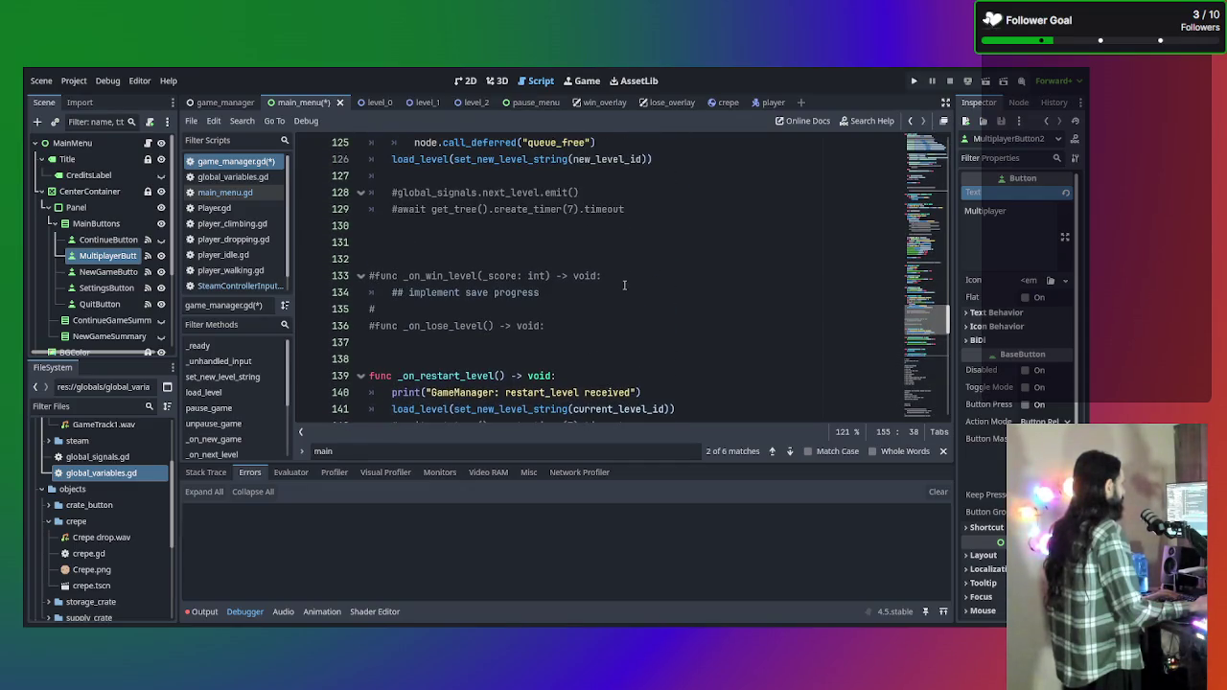
scroll(624, 283, up, 2)
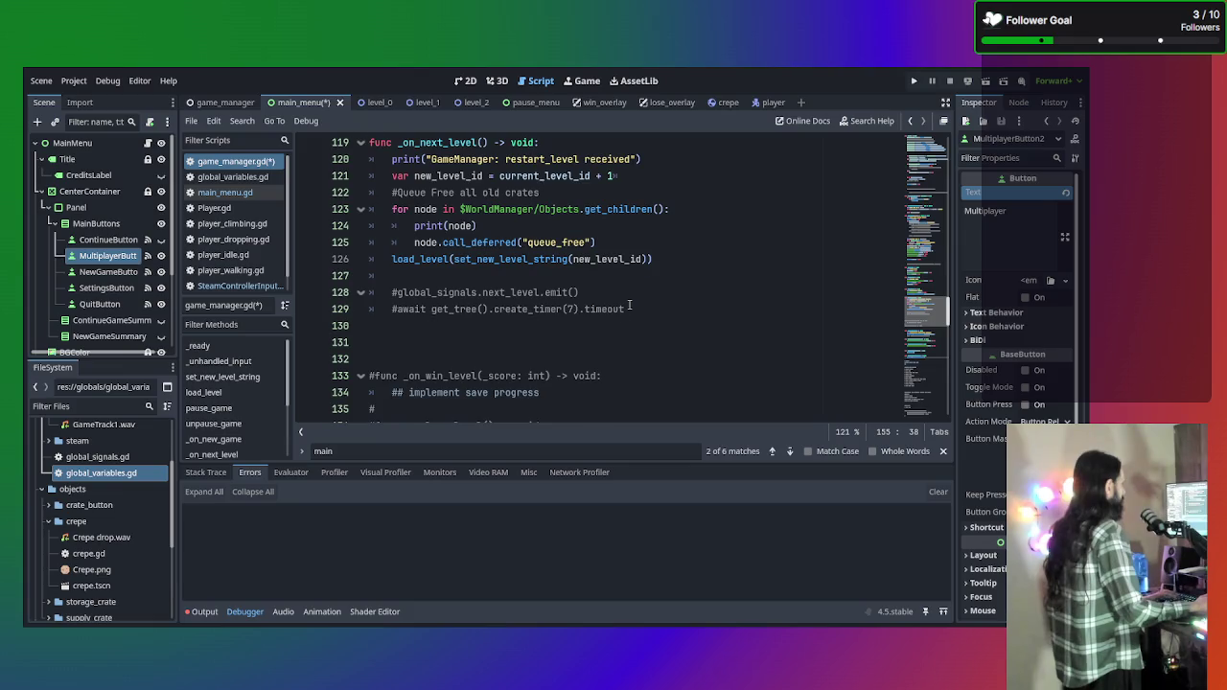
scroll(629, 307, up, 8)
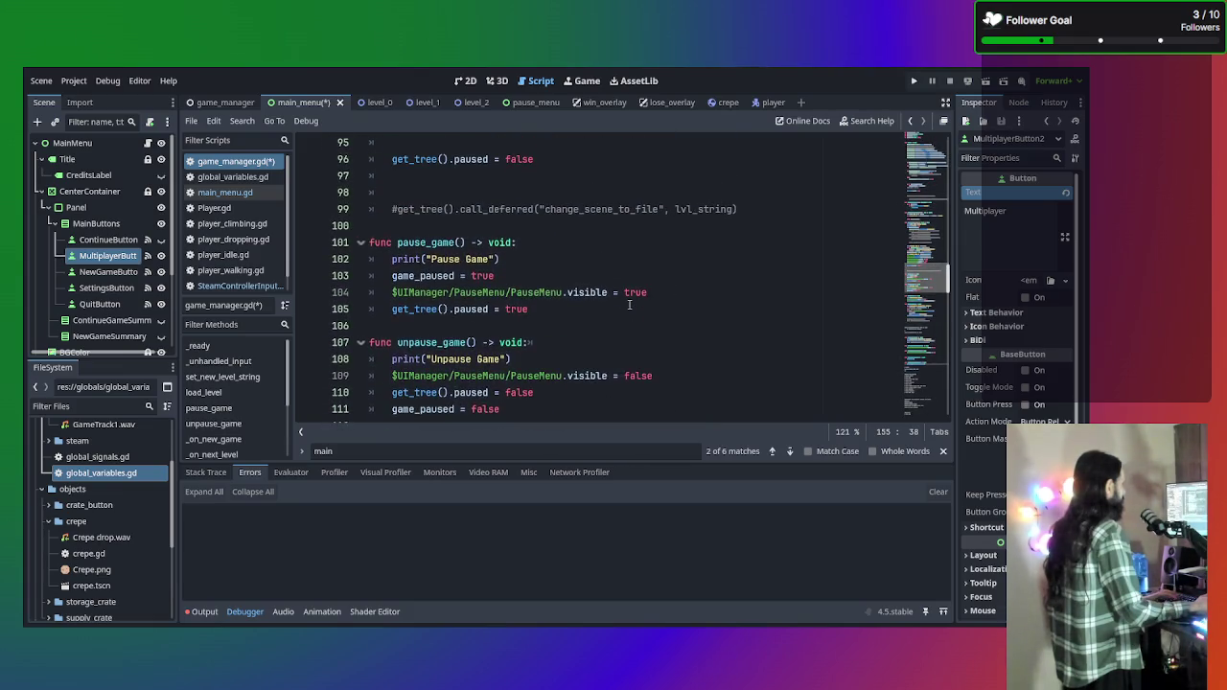
scroll(629, 305, up, 4)
scroll(628, 304, up, 5)
scroll(629, 304, up, 3)
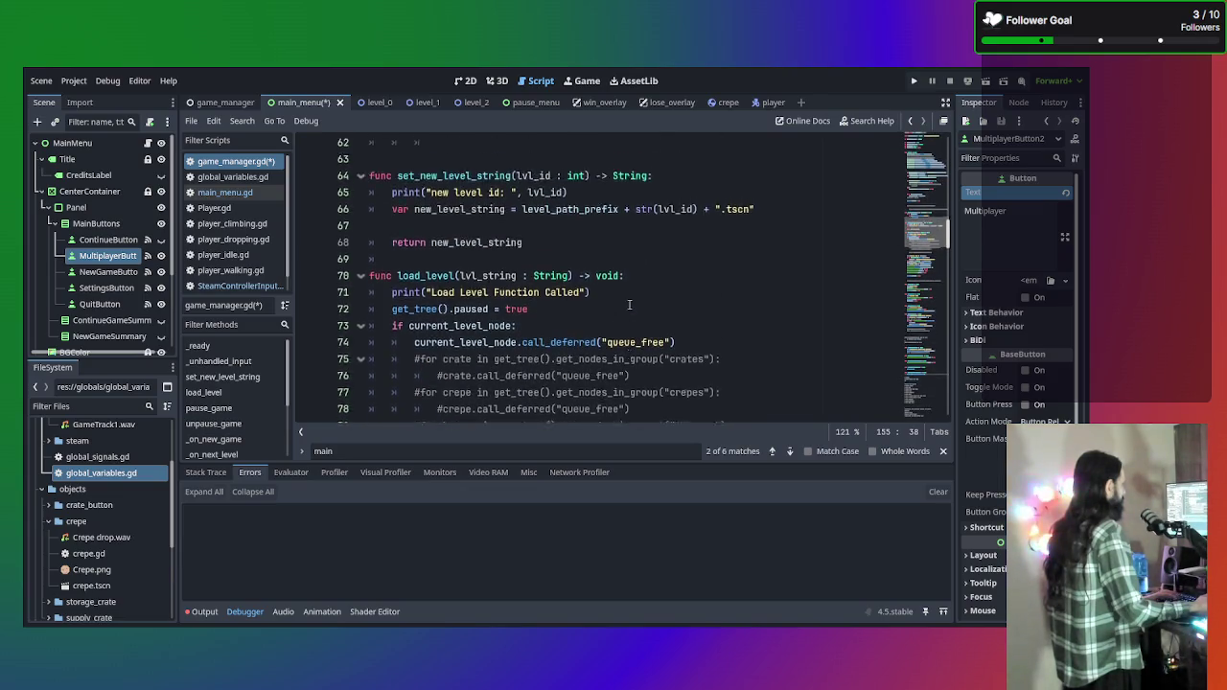
scroll(628, 304, up, 4)
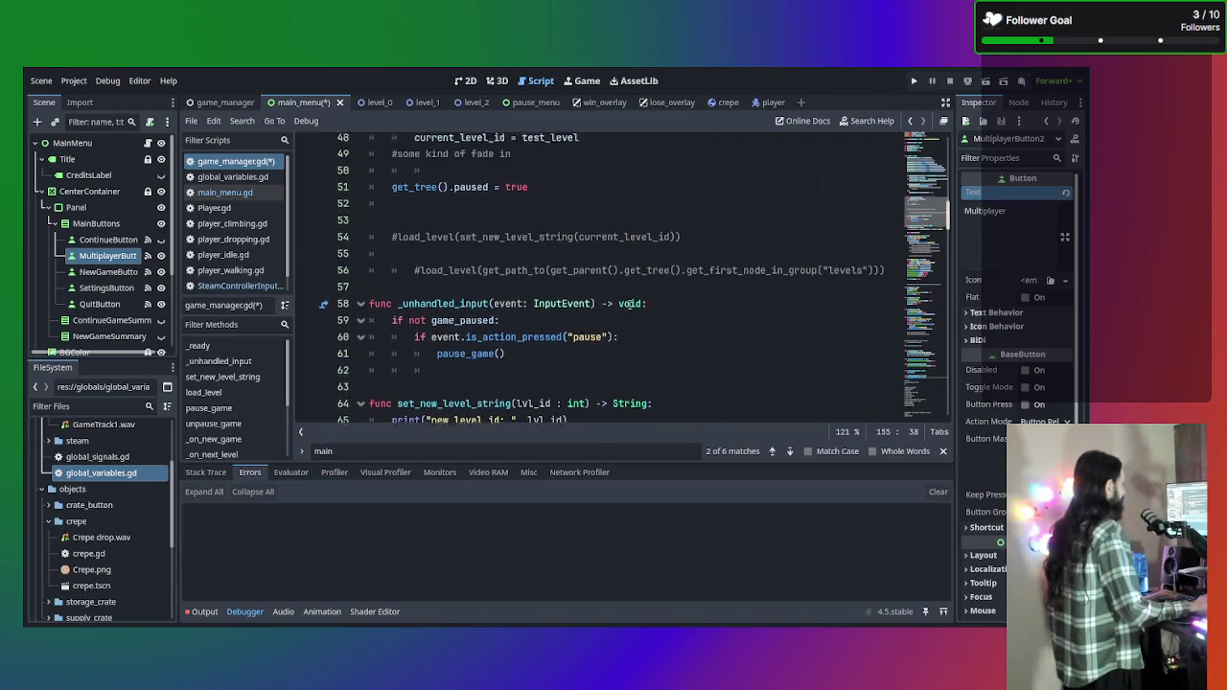
scroll(629, 305, down, 2)
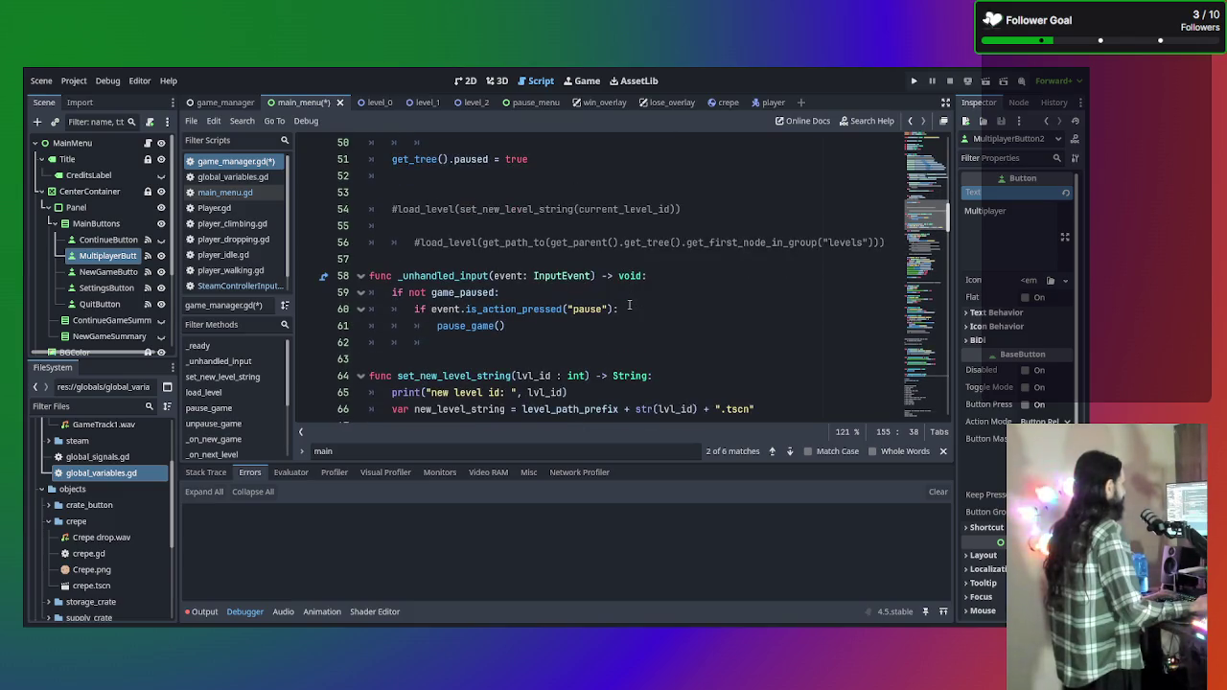
click(590, 334)
scroll(591, 333, up, 5)
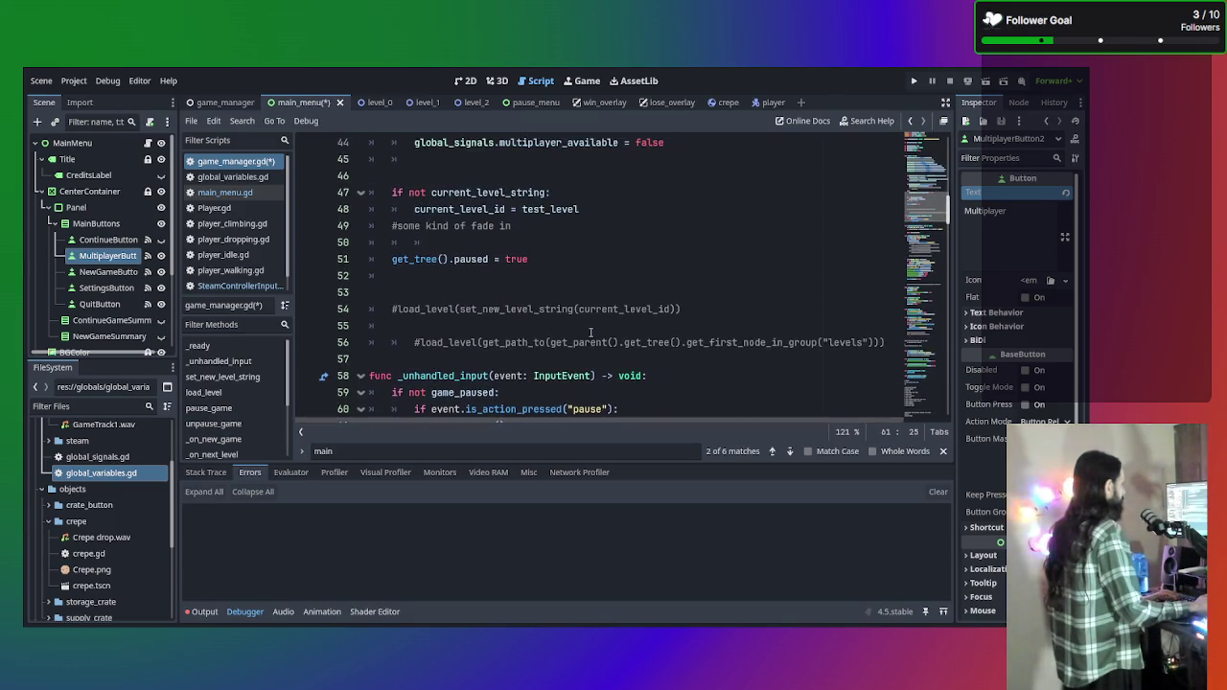
scroll(591, 333, up, 8)
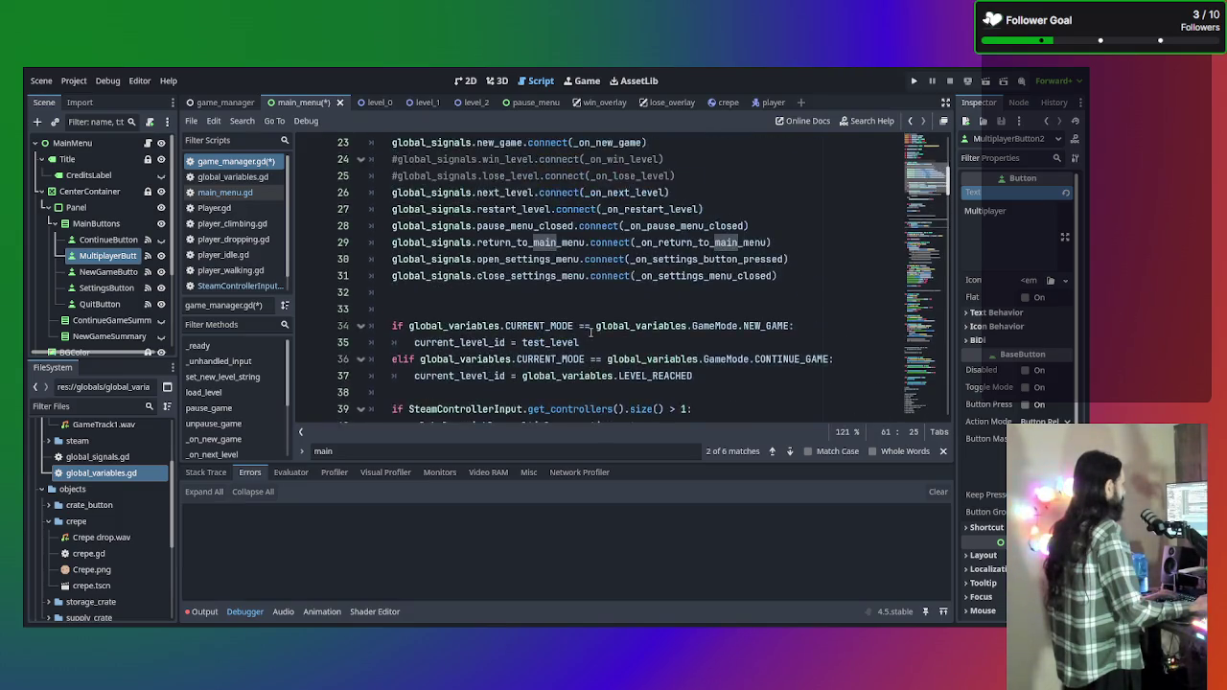
scroll(588, 329, down, 13)
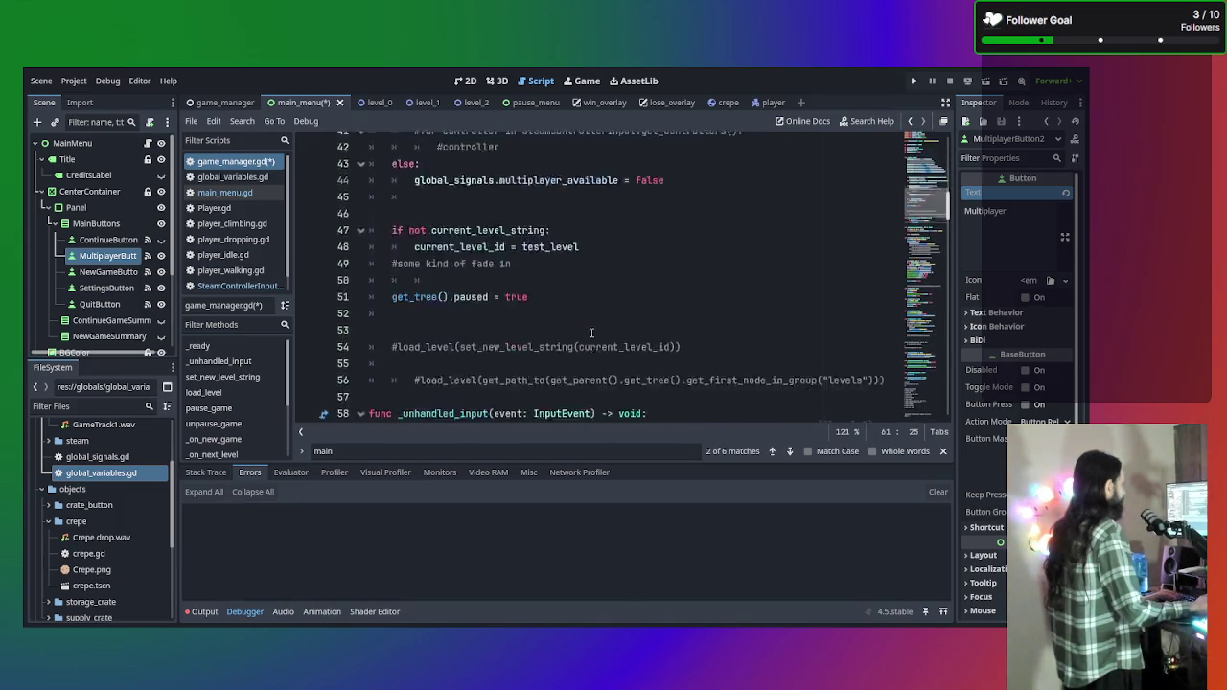
scroll(579, 318, down, 2)
Paste the Steam input_device_connected/disconnected .connect() lines at the top of _ready() and fix the indent.
click(544, 272)
key(Return)
key(Return)
key(Return)
click(544, 271)
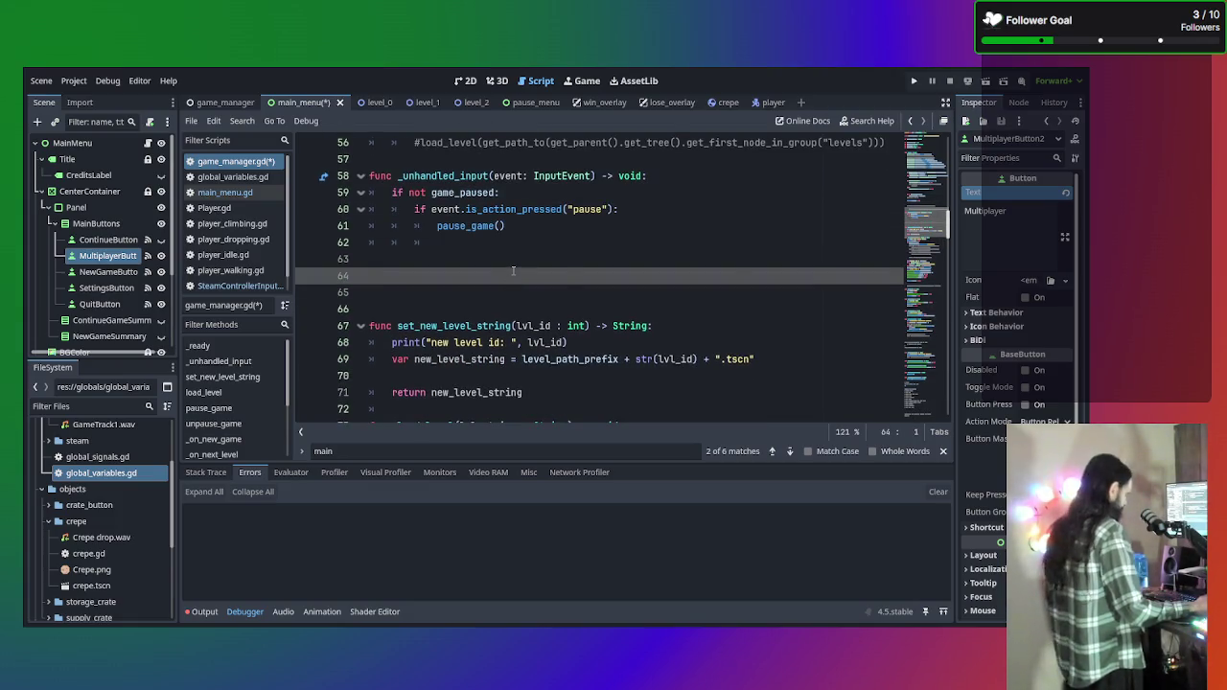
text(Steam.input_device_connected.connect(_on_steam_input_device_connected) 	Steam.input_device_disconnected.connect(_on_steam_input_device_disconnected))
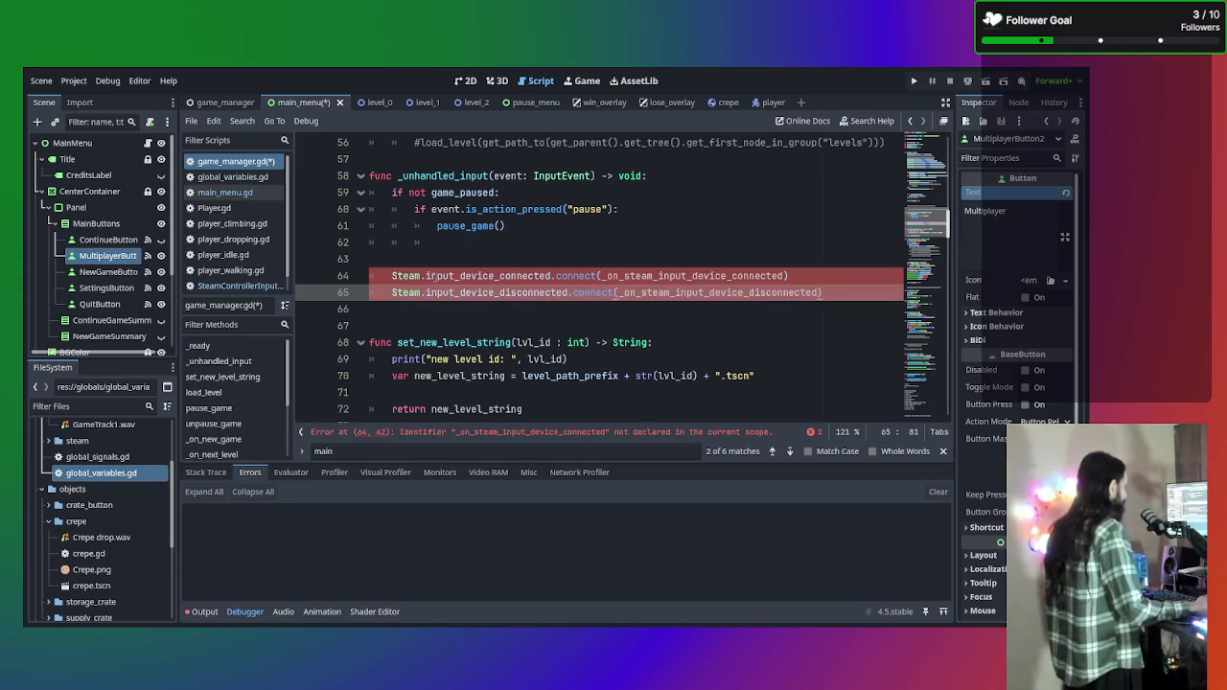
key(ctrl+z)
scroll(498, 275, up, 15)
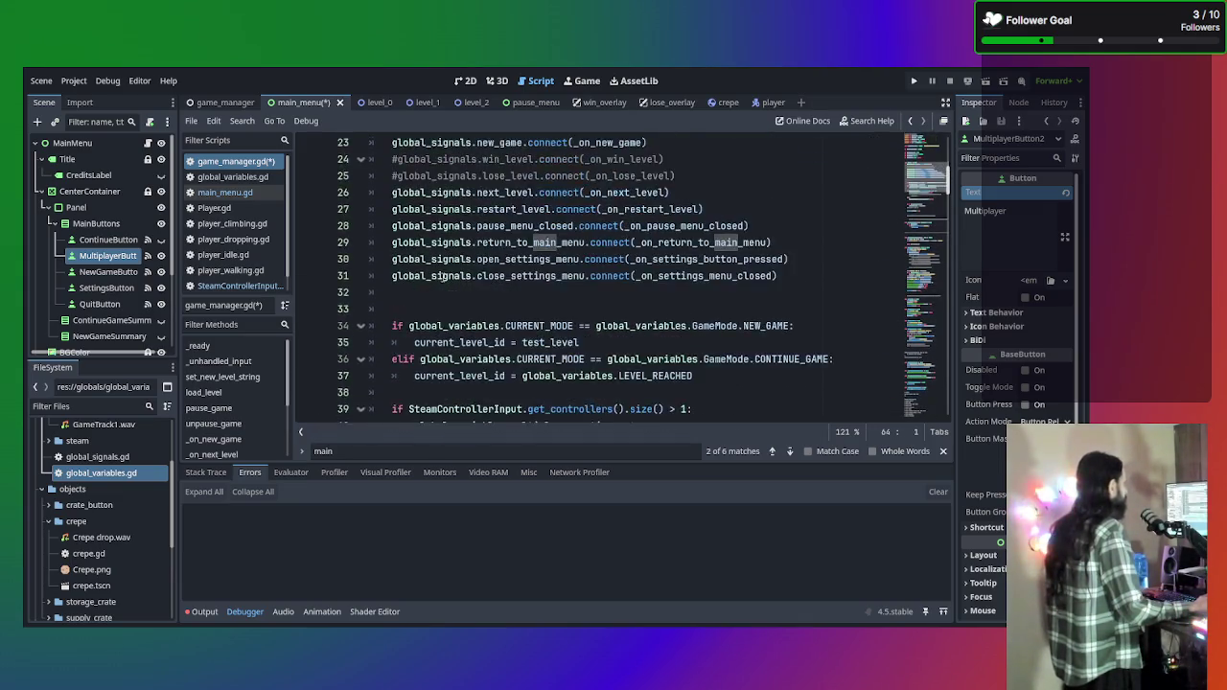
scroll(551, 275, down, 3)
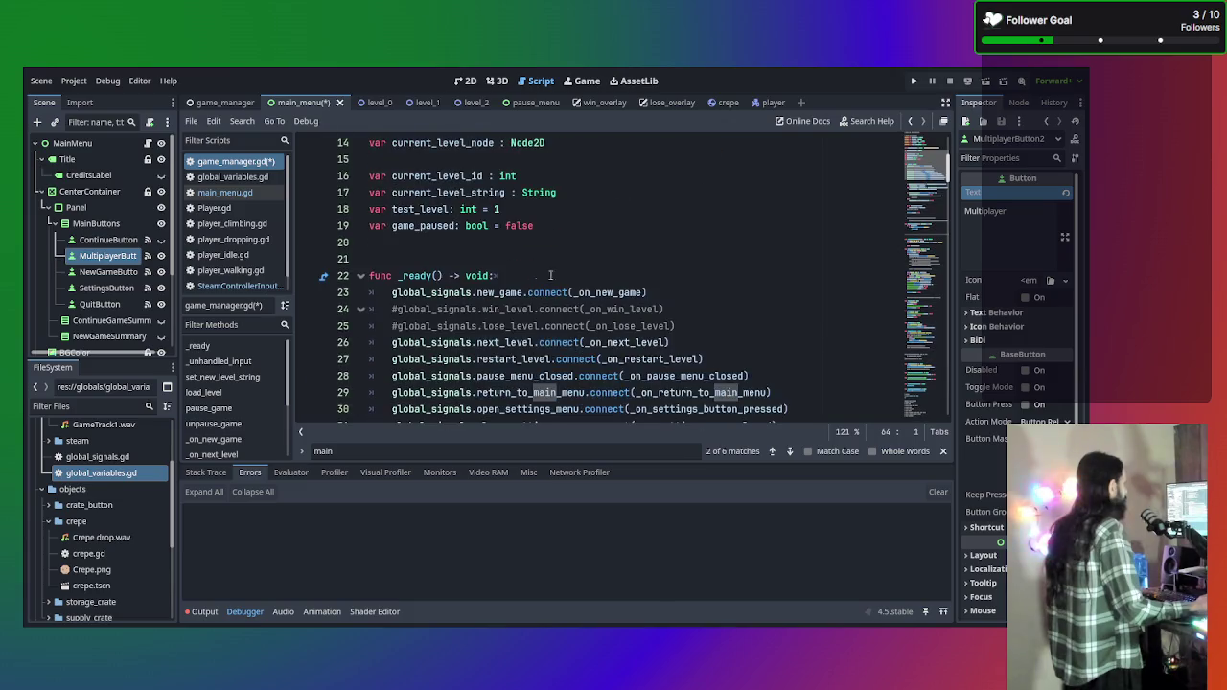
click(636, 275)
key(Return)
text(Steam.input_device_connected.connect(_on_steam_input_device_connected) 	Steam.input_device_disconnected.connect(_on_steam_input_device_disconnected))
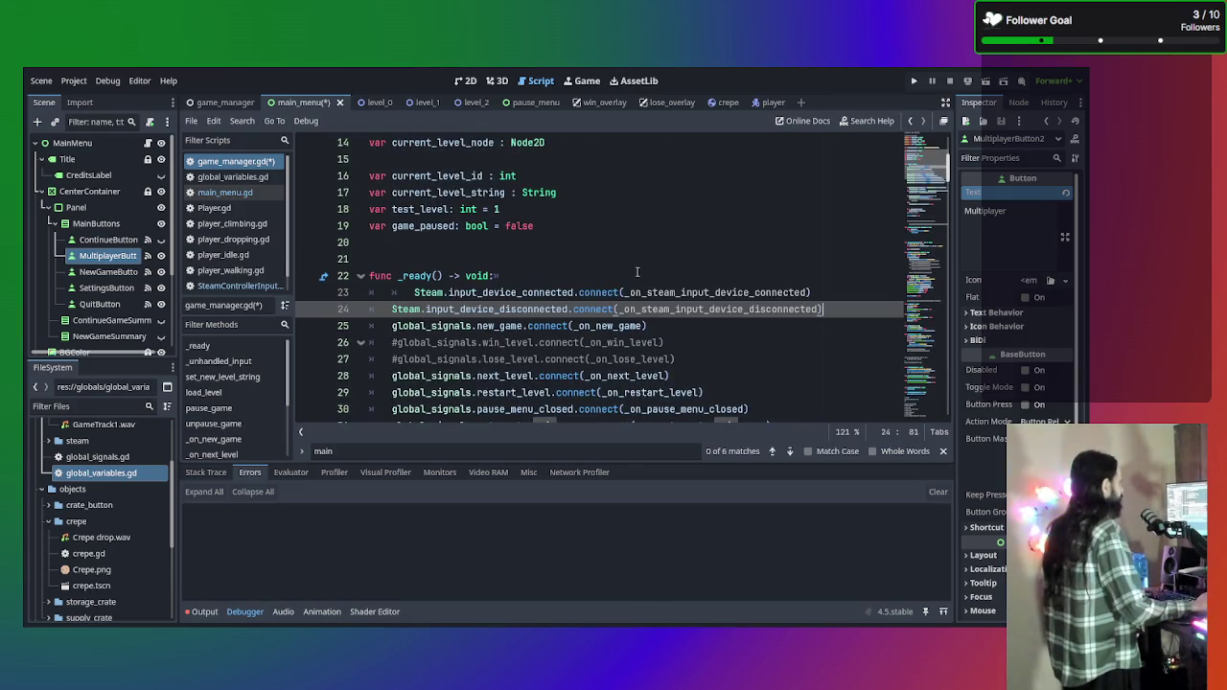
key(Up)
key(BackSpace)
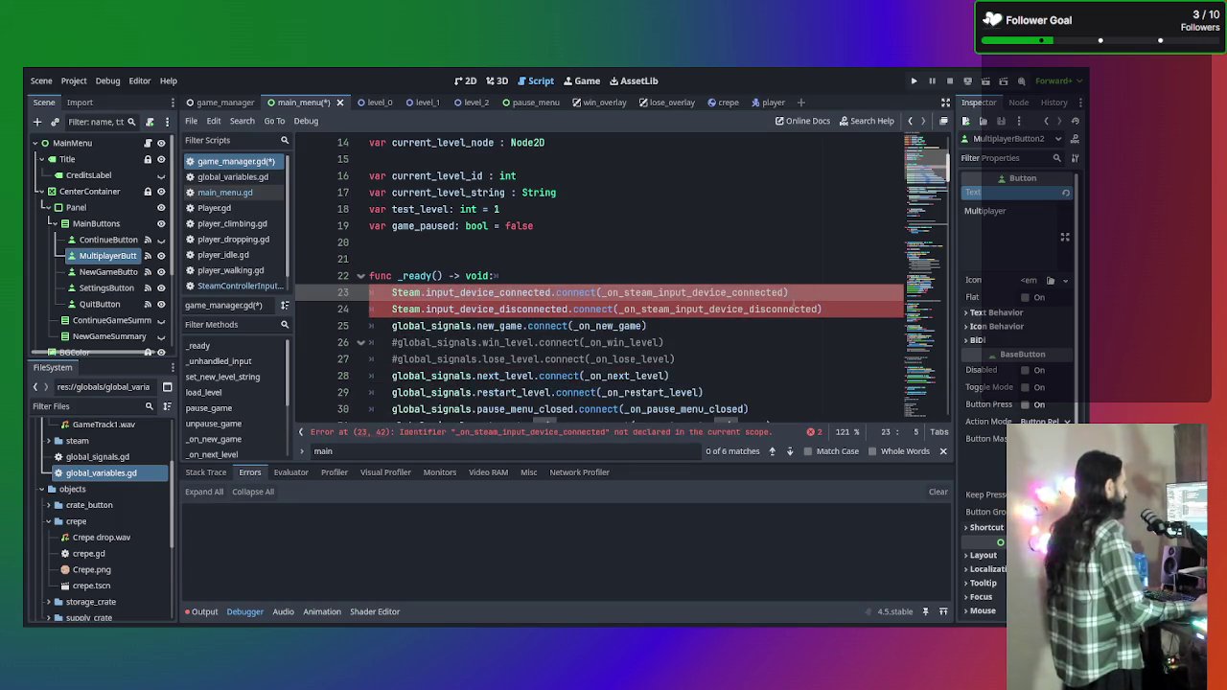
Delete the leftover blank lines below the _unhandled_input function.
drag(787, 293, 602, 292)
key(ctrl+c)
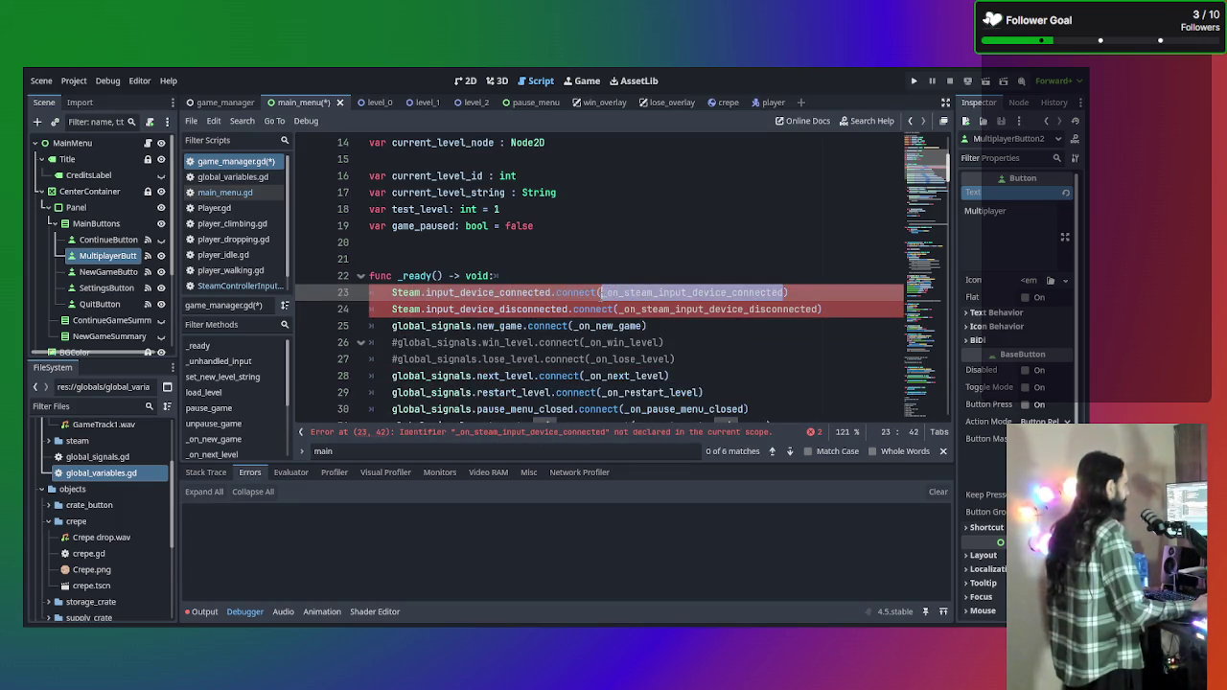
scroll(575, 298, down, 10)
click(505, 308)
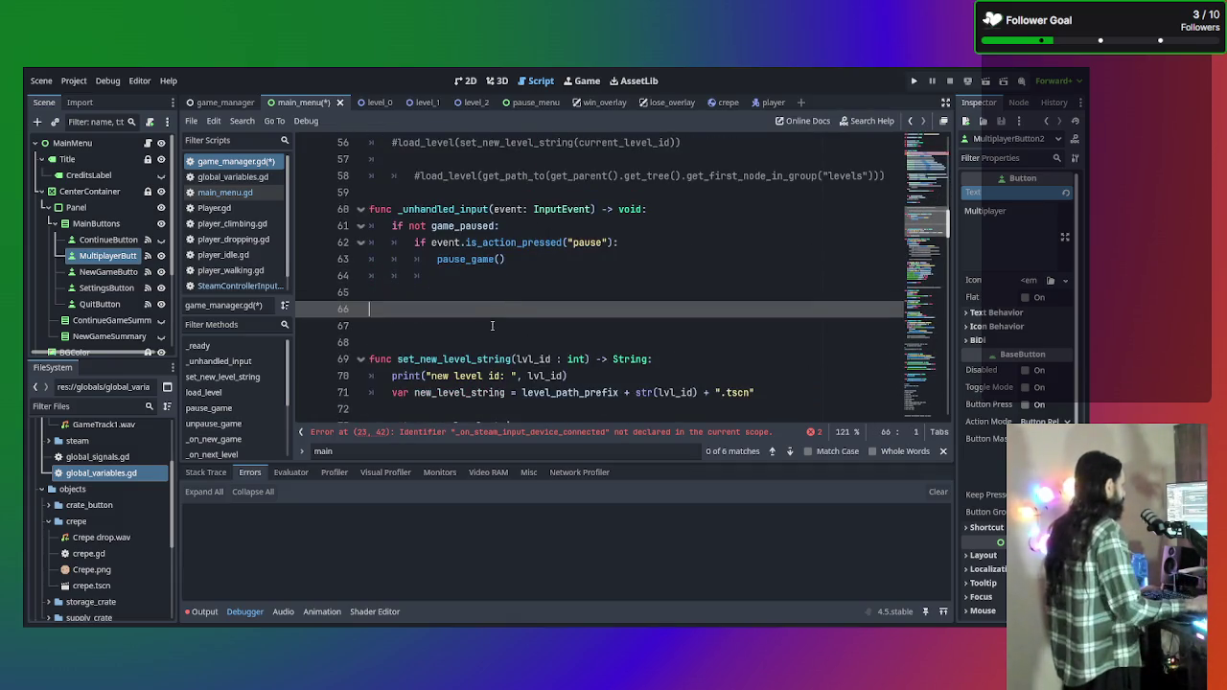
scroll(488, 325, down, 1)
key(BackSpace)
key(Delete)
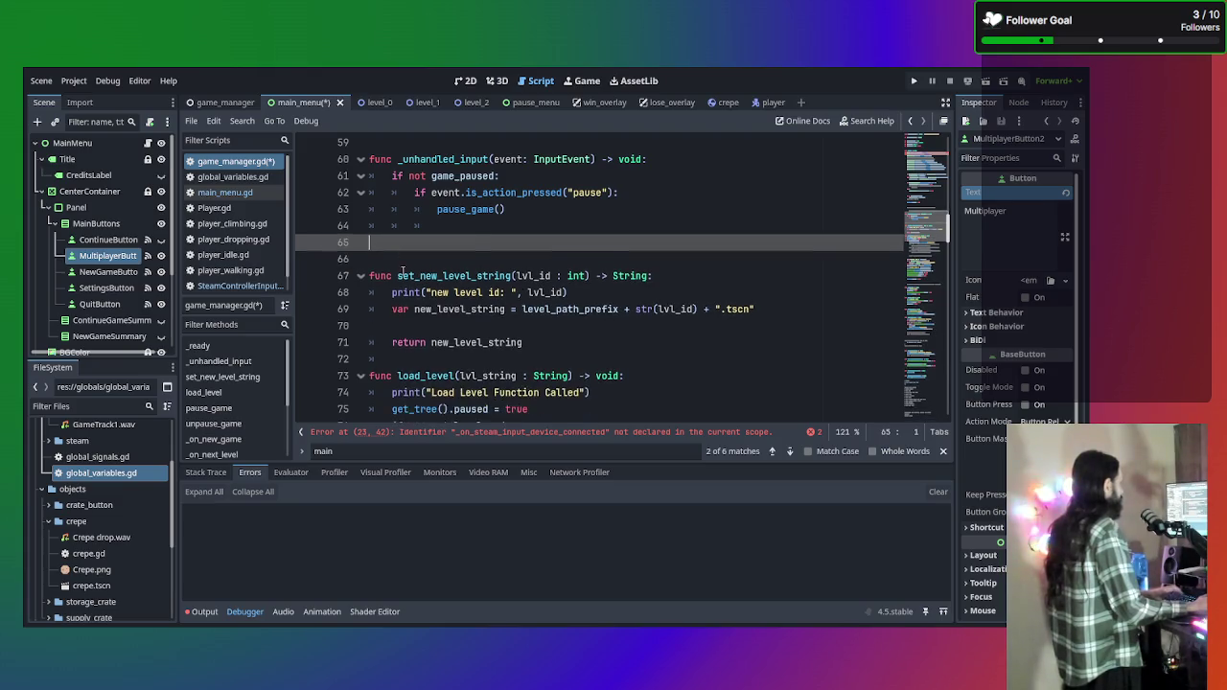
key(BackSpace)
scroll(402, 272, down, 15)
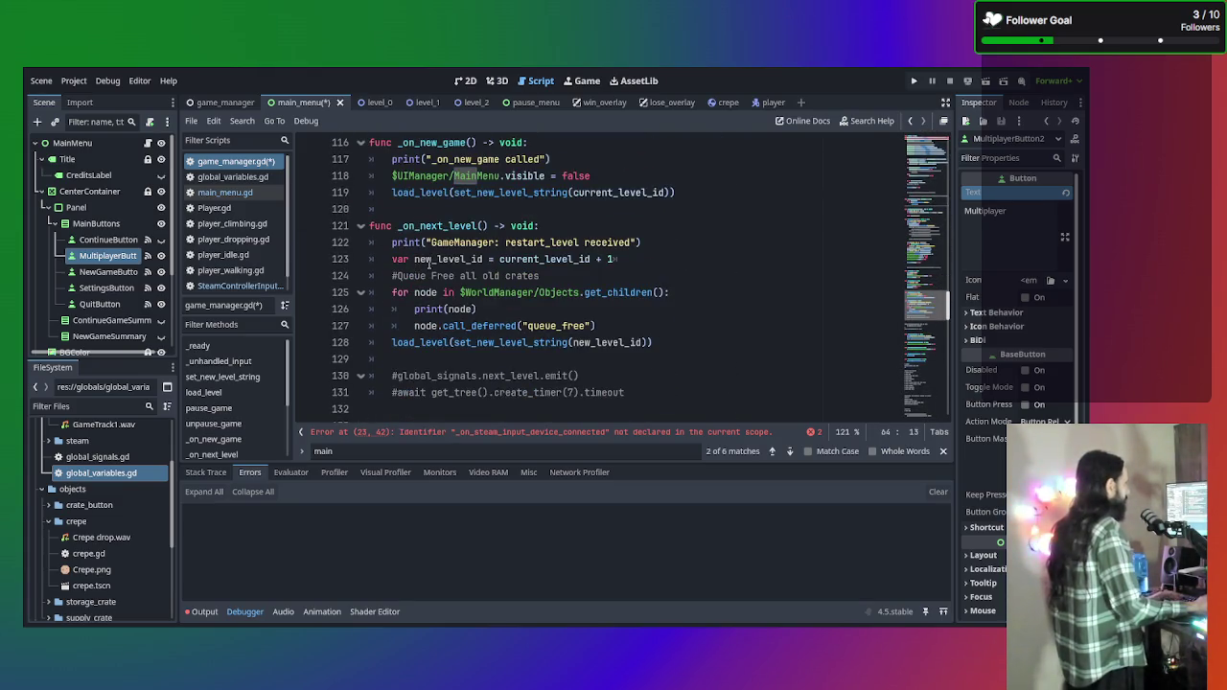
scroll(428, 264, up, 3)
click(439, 262)
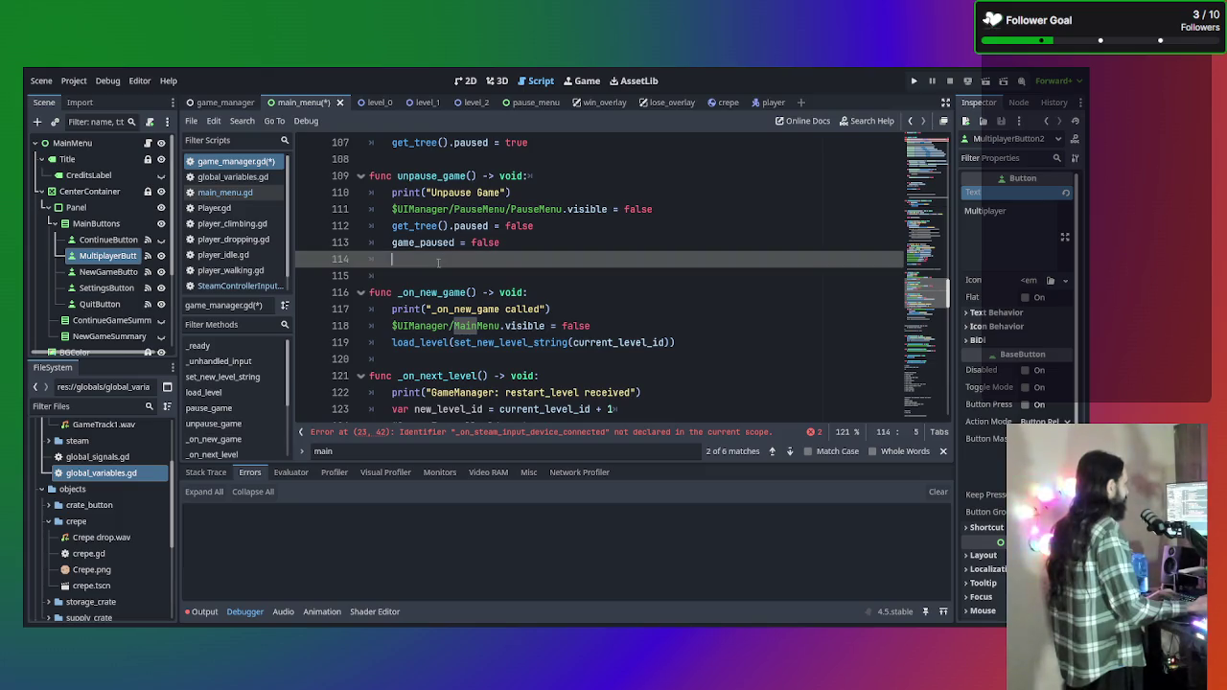
Add a 'func _on_steam_input_device_connected() -> void:' stub whose body is pass.
key(Return)
key(Return)
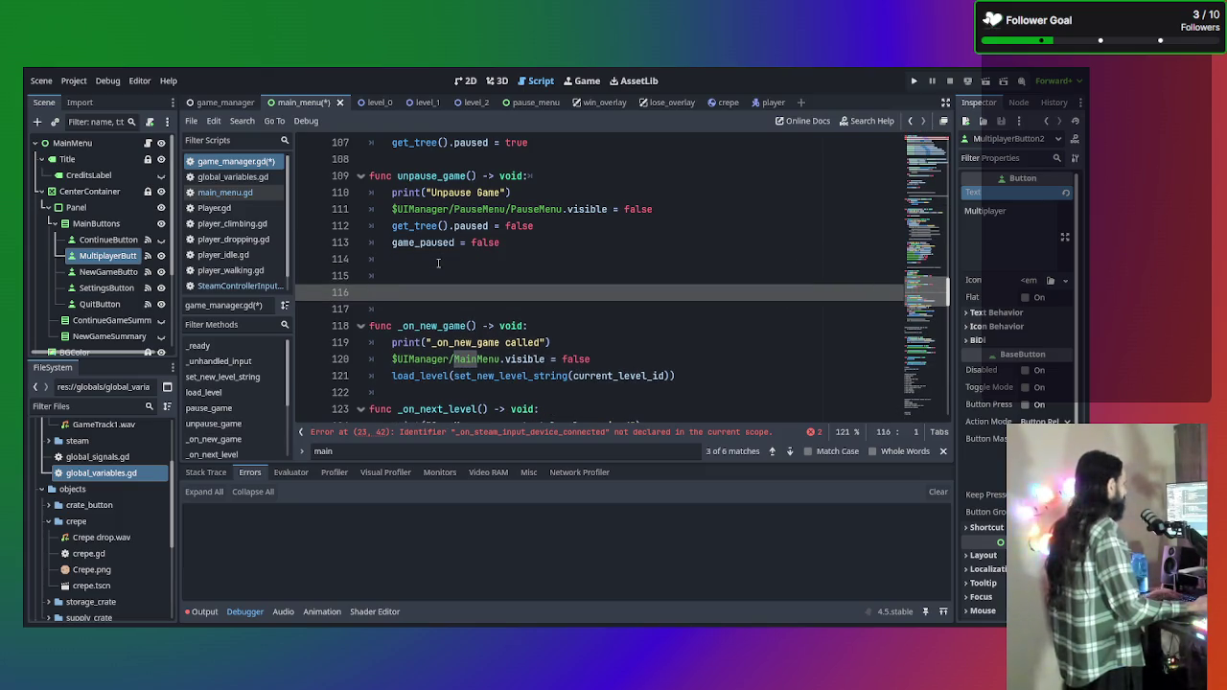
text(func)
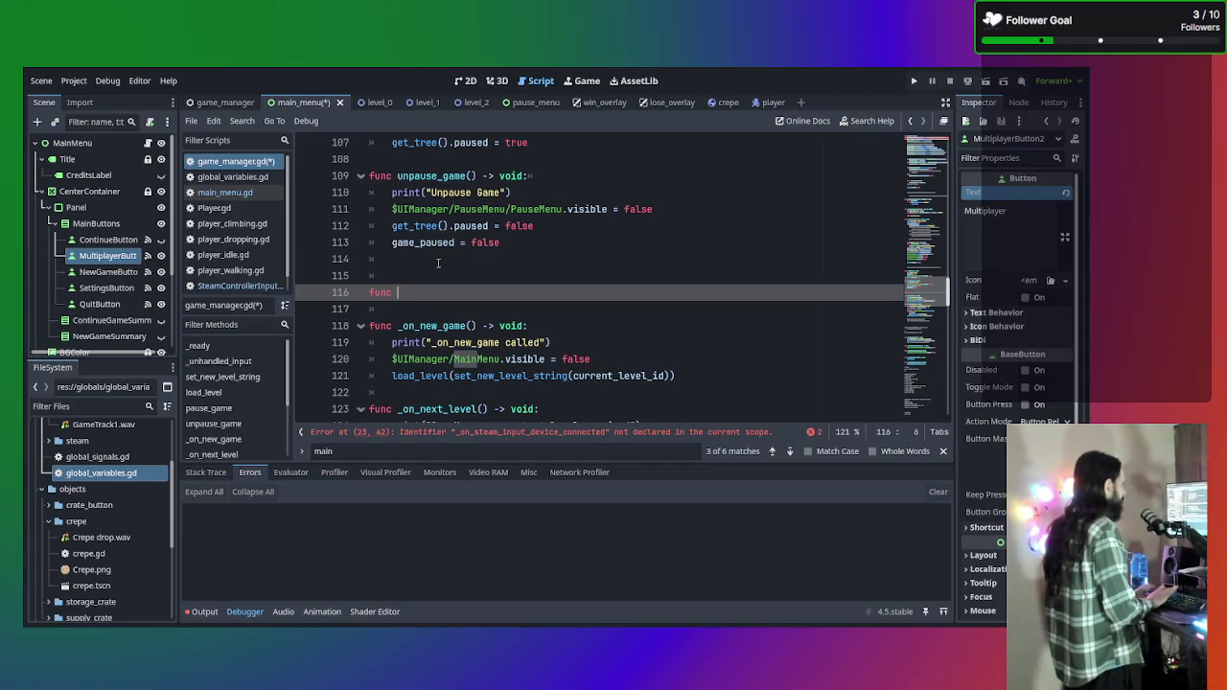
key(ctrl+v)
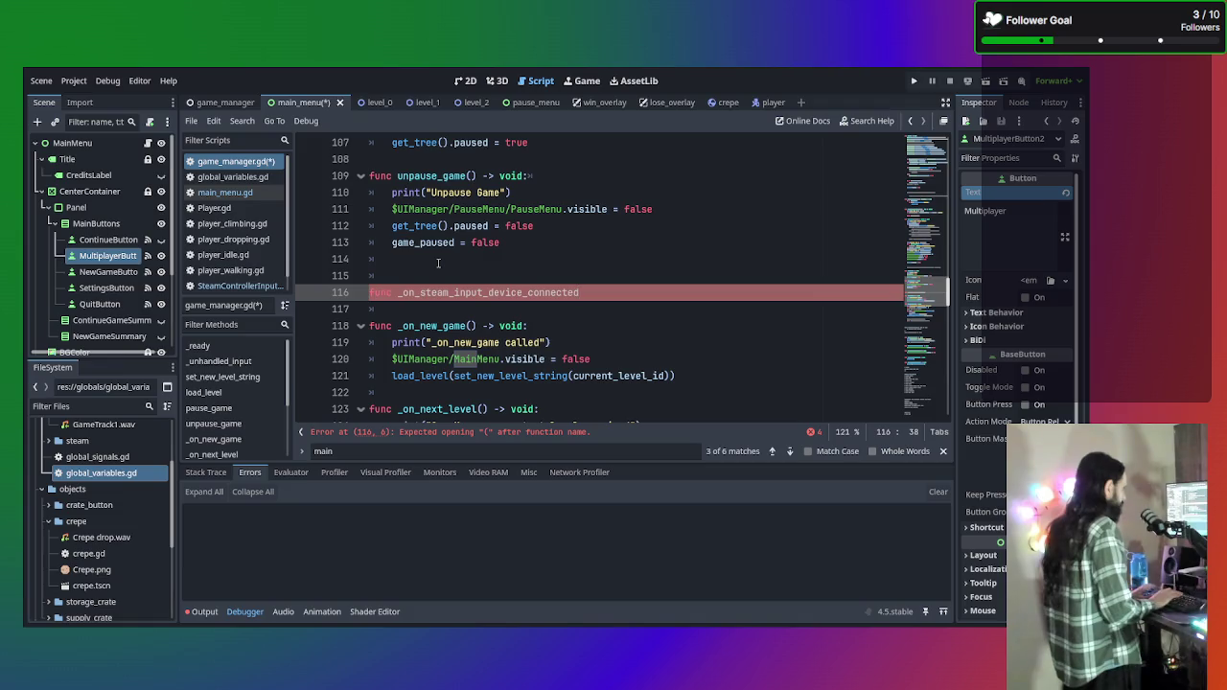
text(() -)
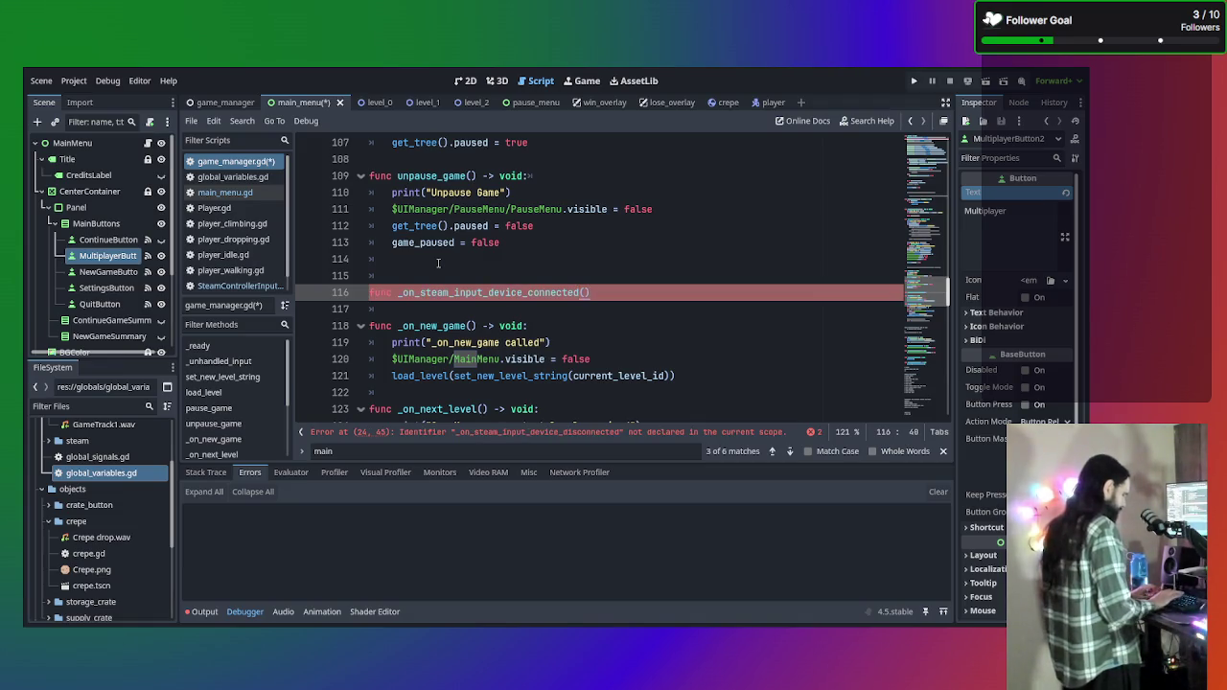
text(> void:)
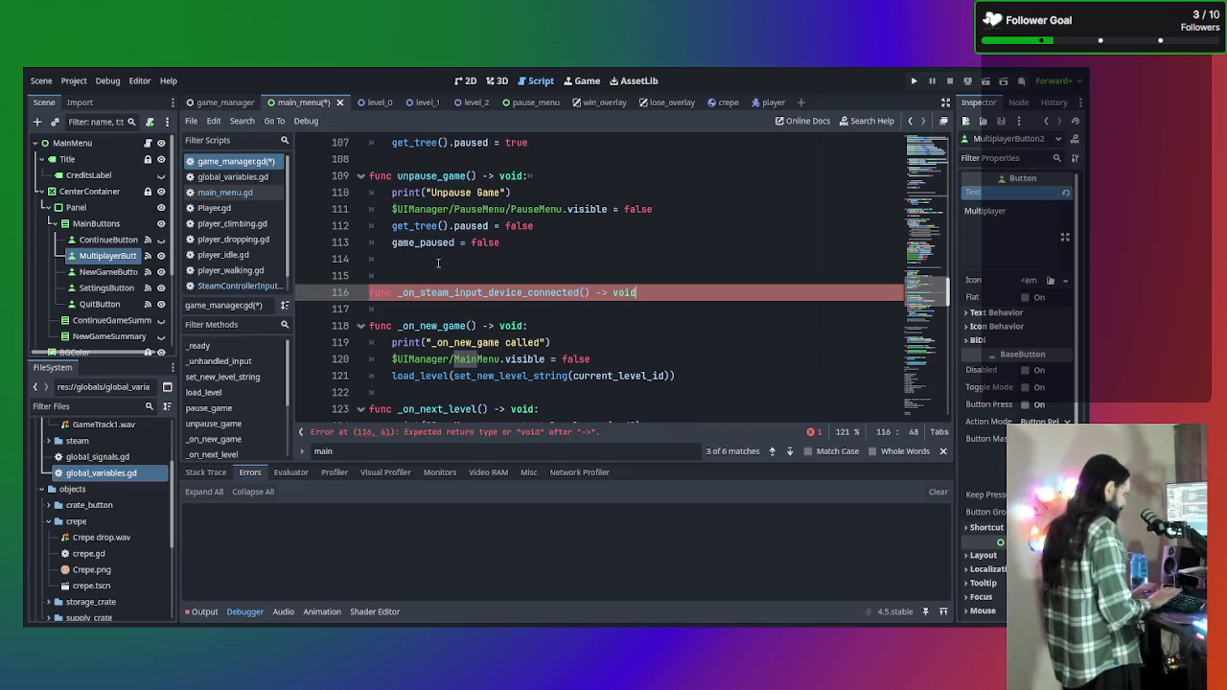
key(Return)
key(ctrl+v)
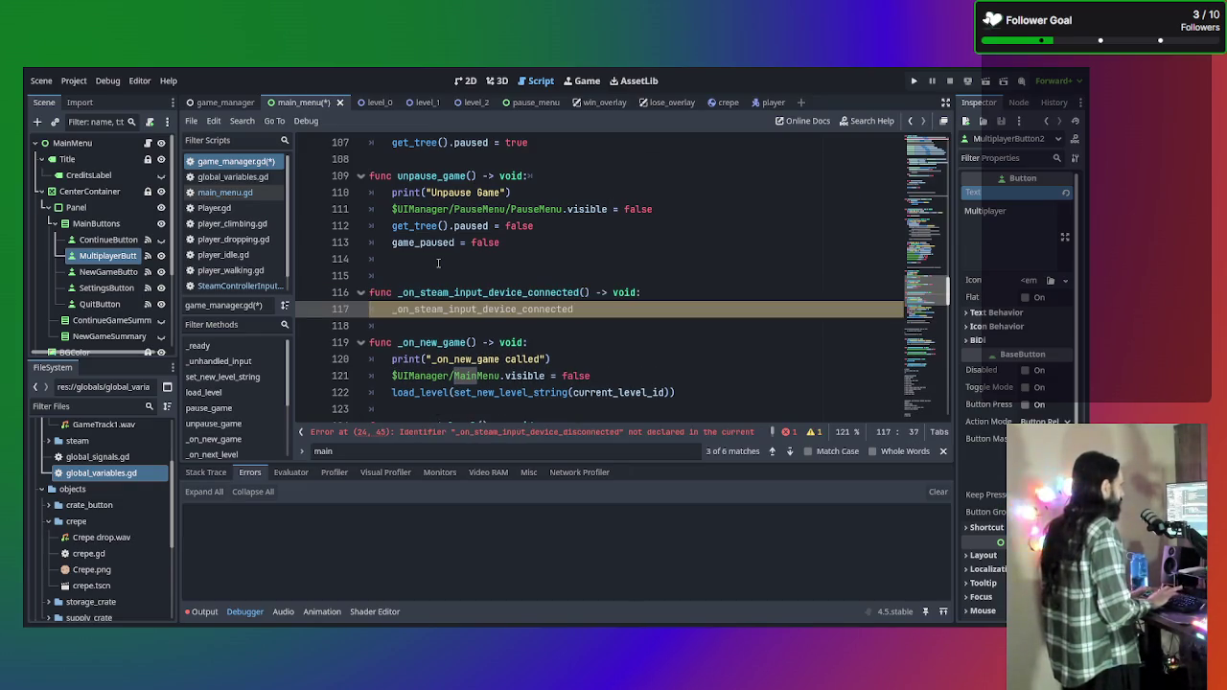
drag(573, 309, 392, 310)
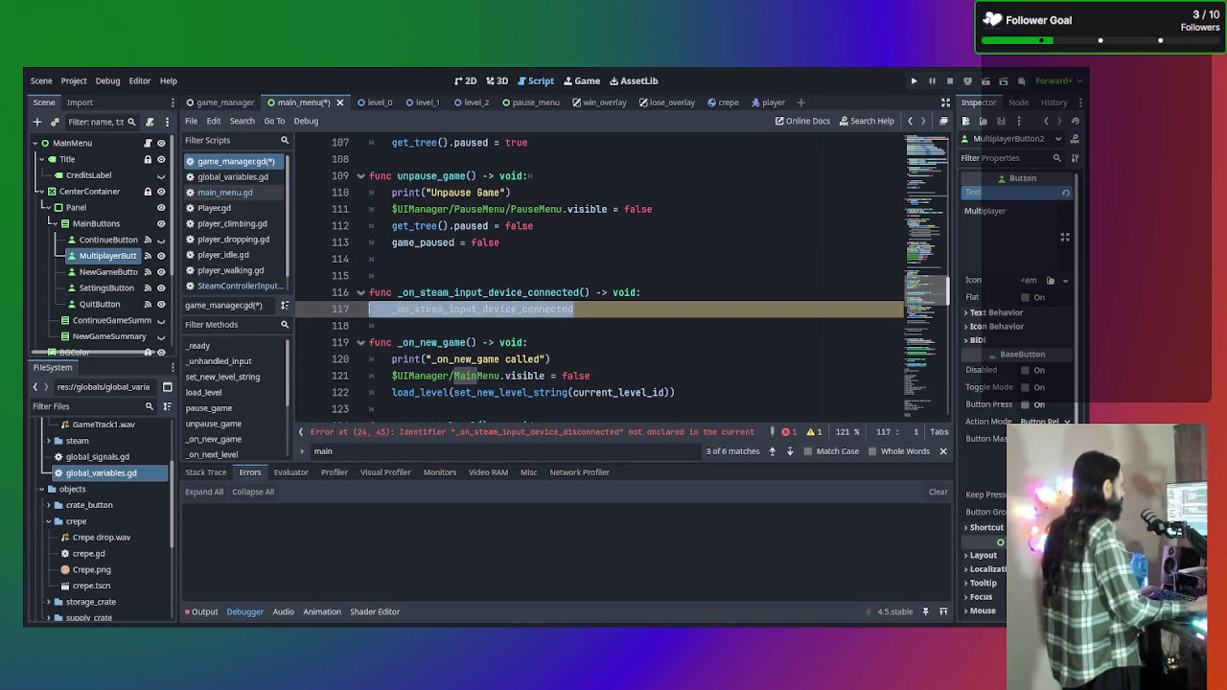
text(pass)
drag(312, 328, 309, 280)
click(443, 309)
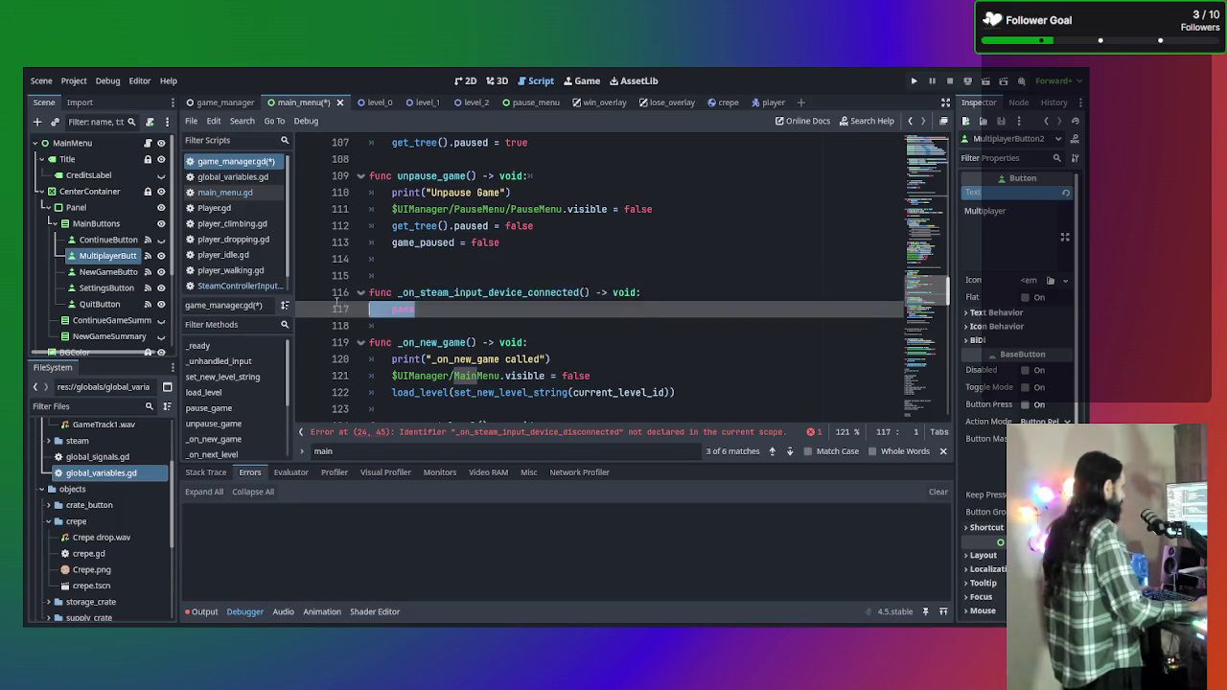
key(Down)
Duplicate the stub below and rename the copy to _on_steam_input_device_disconnected.
drag(443, 309, 334, 297)
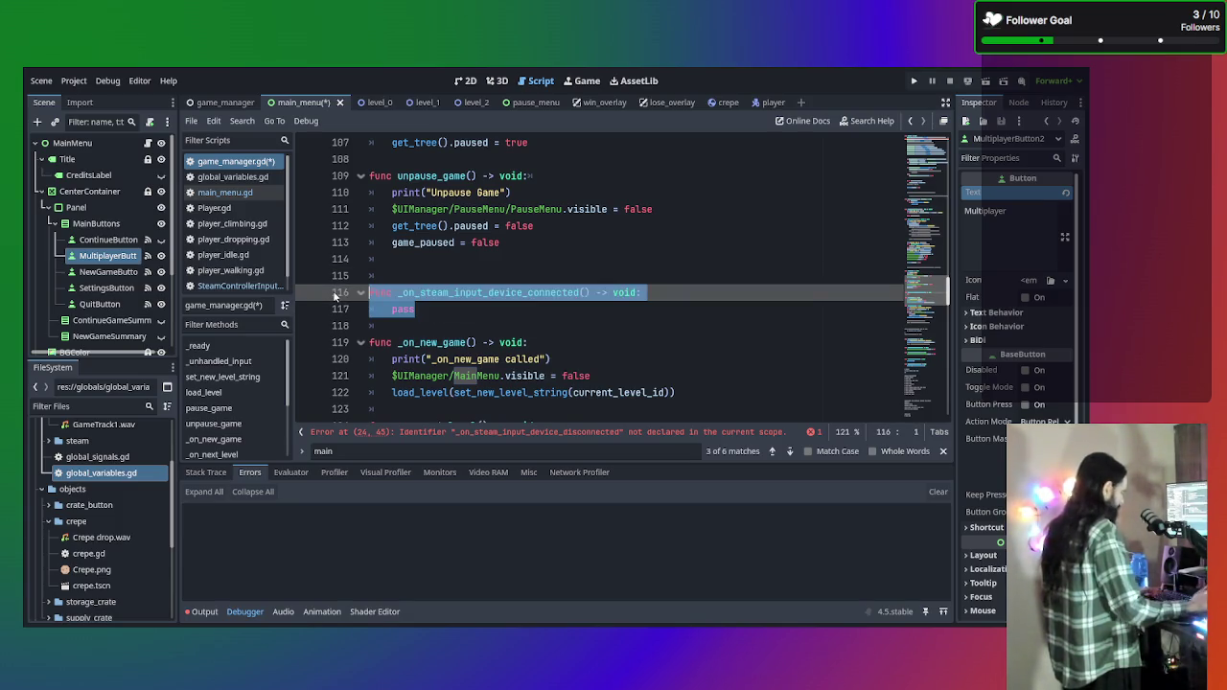
key(ctrl+c)
click(440, 309)
key(Return)
key(Return)
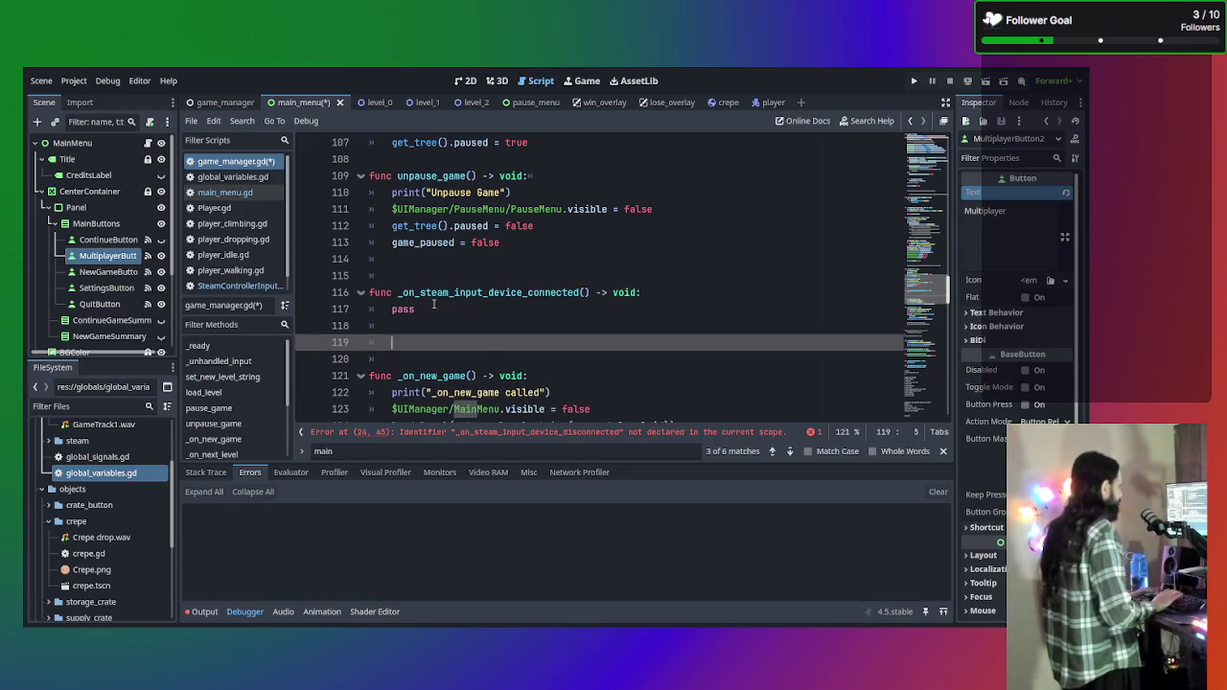
key(ctrl+v)
click(526, 343)
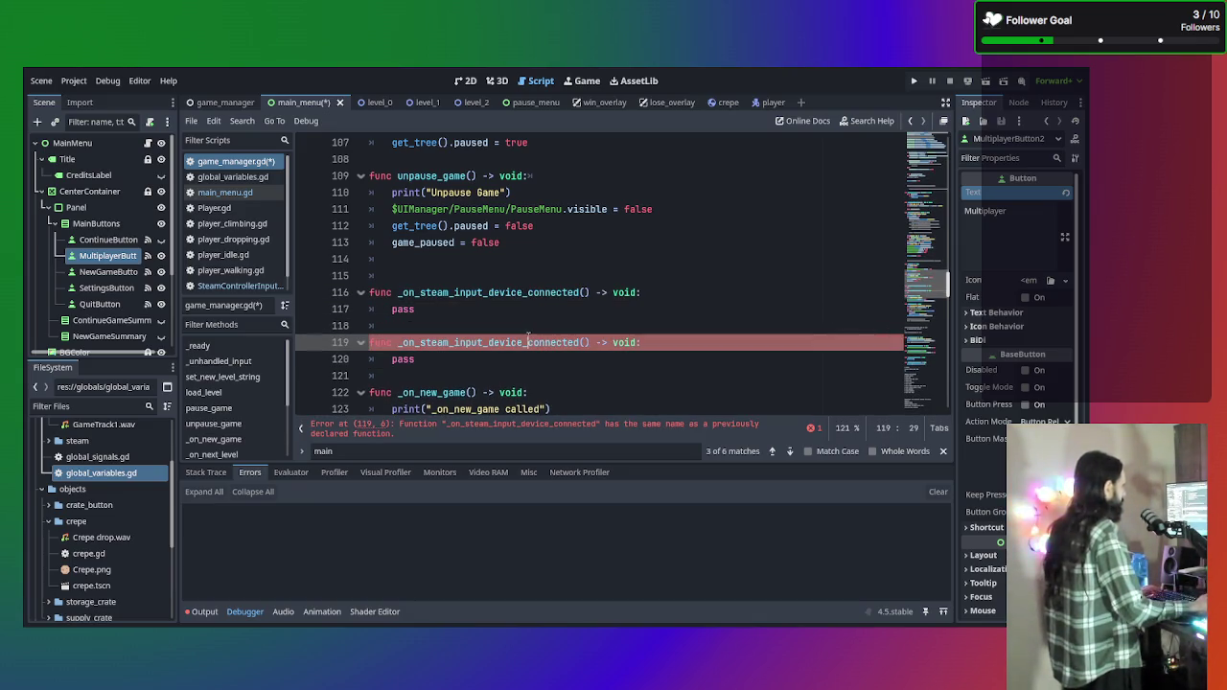
text(dis)
click(565, 382)
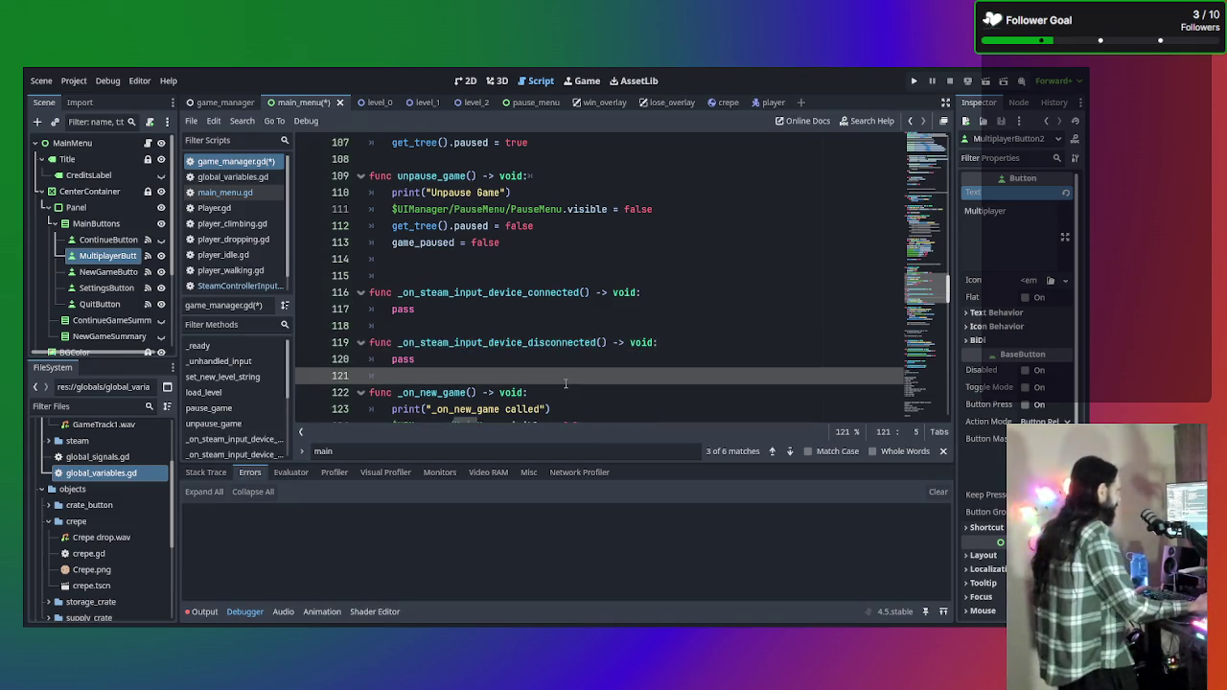
Switch to the main_menu.gd script.
click(449, 293)
click(448, 307)
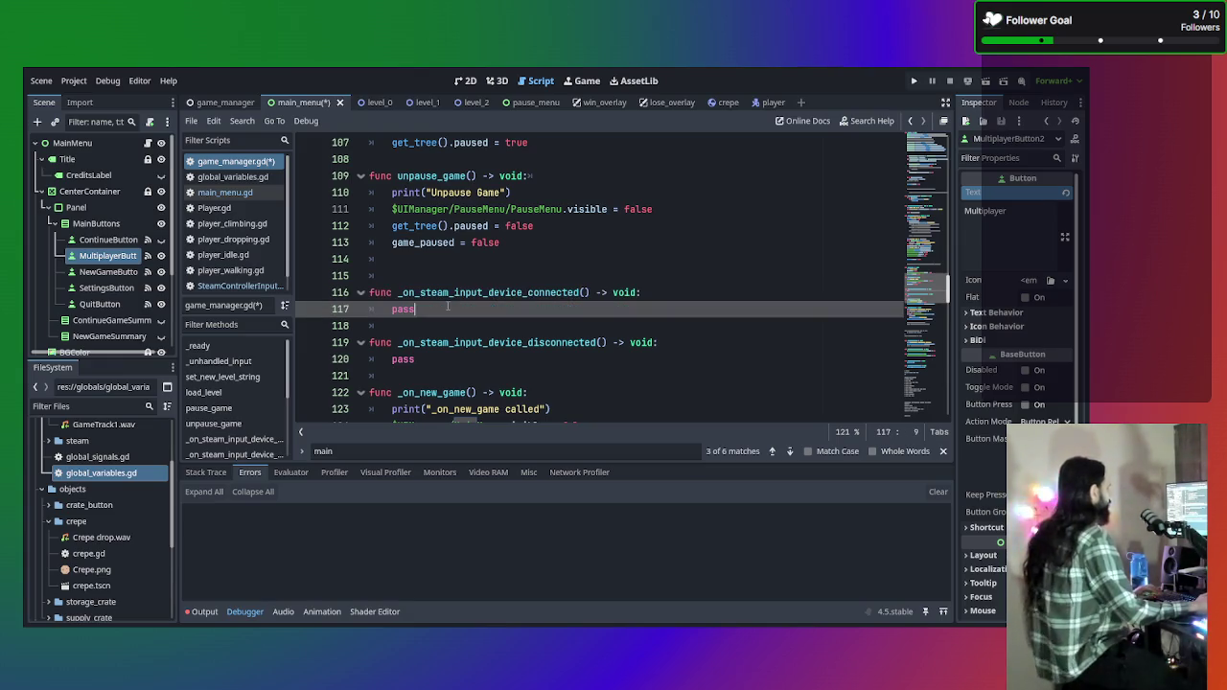
click(225, 192)
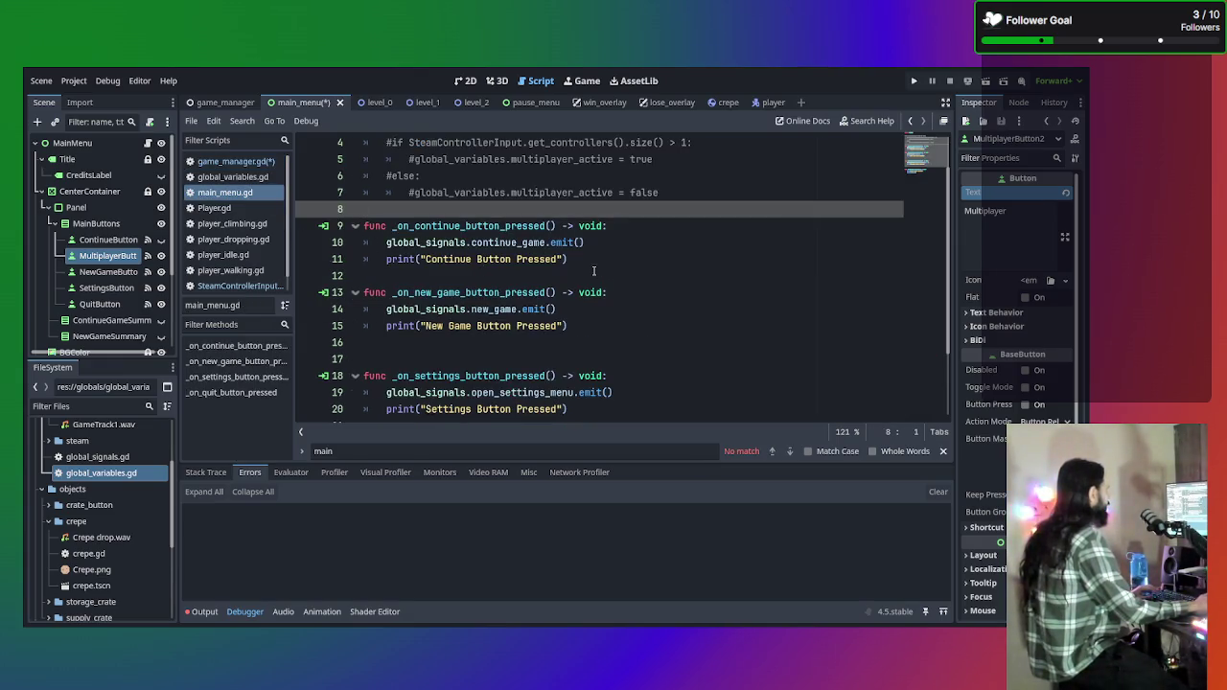
Cut the commented controller-count check (lines 4–7) out of main_menu.gd.
click(593, 266)
scroll(590, 270, down, 3)
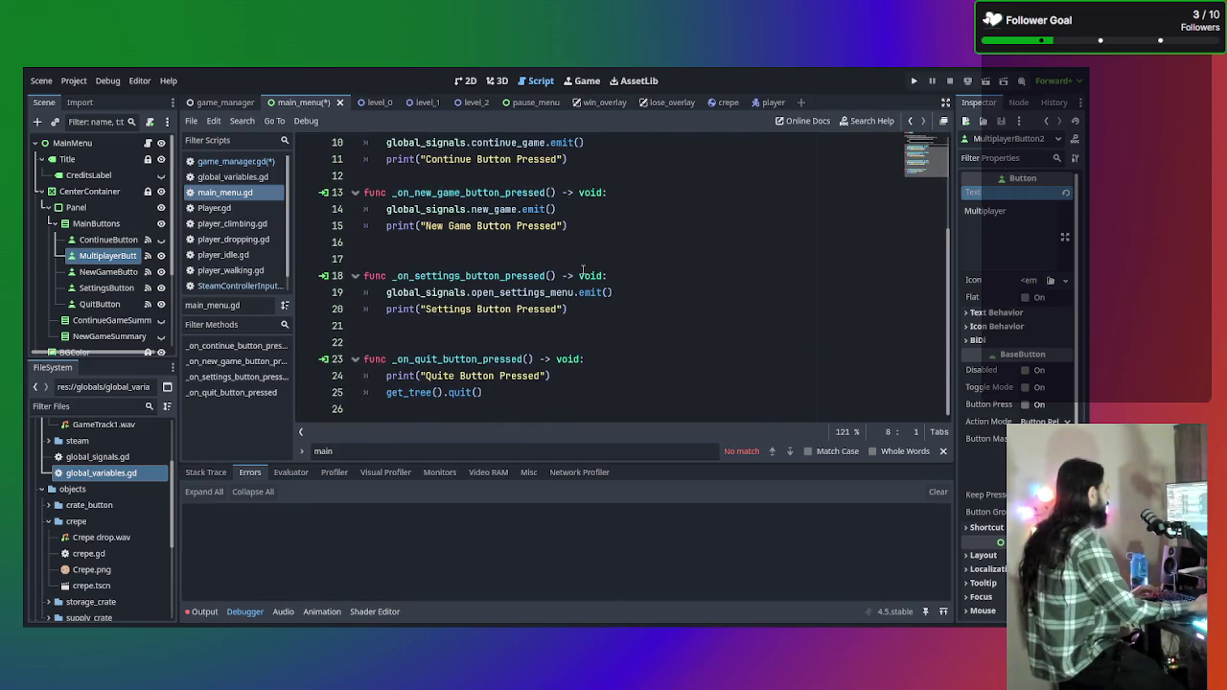
scroll(581, 270, up, 3)
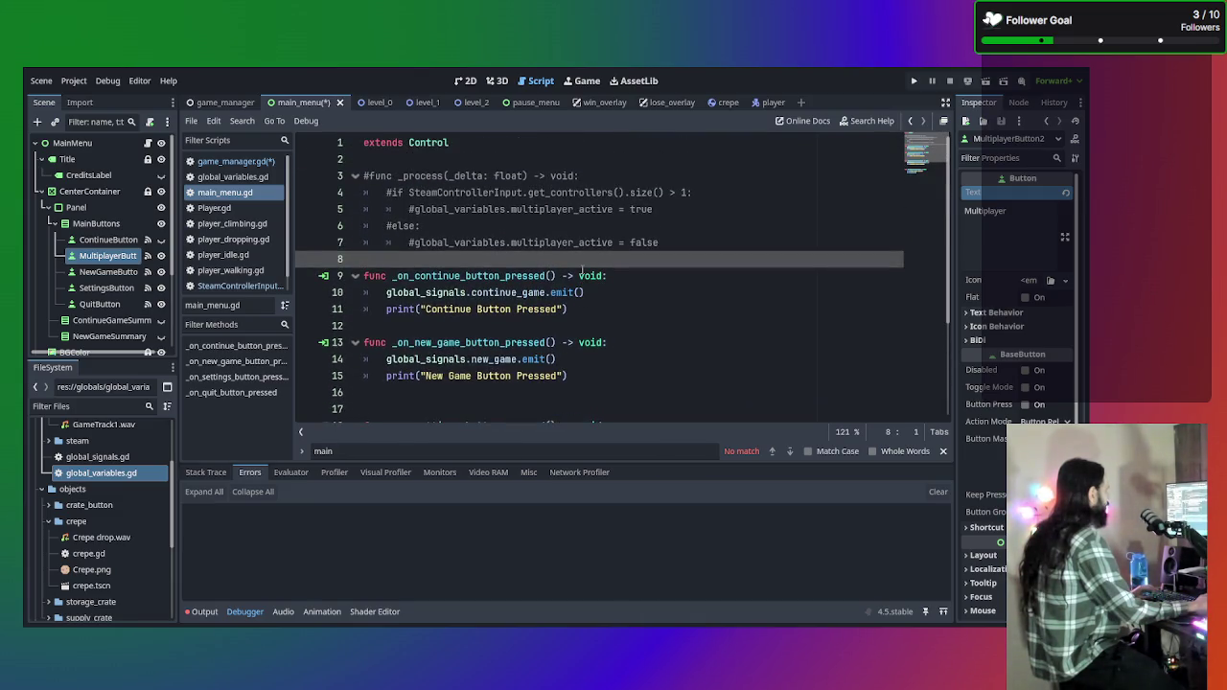
click(667, 210)
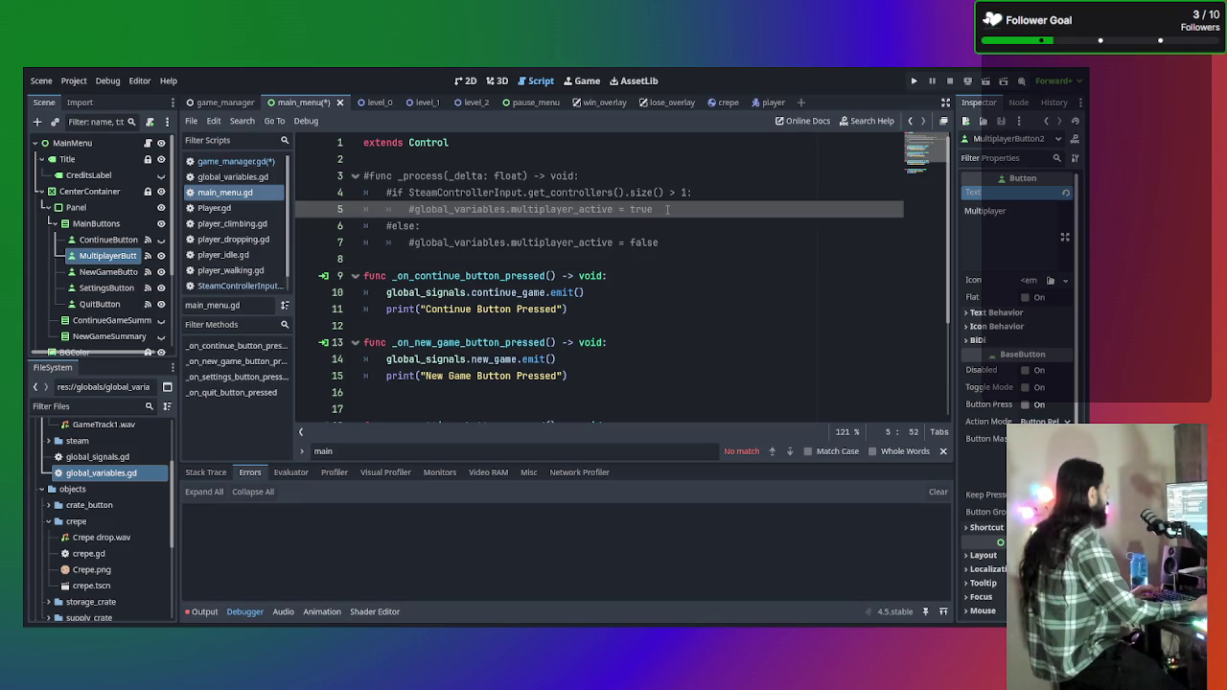
mouse_move(676, 240)
mouse_down()
mouse_move(537, 225)
mouse_move(470, 192)
mouse_move(327, 199)
mouse_up()
key(ctrl+c)
key(BackSpace)
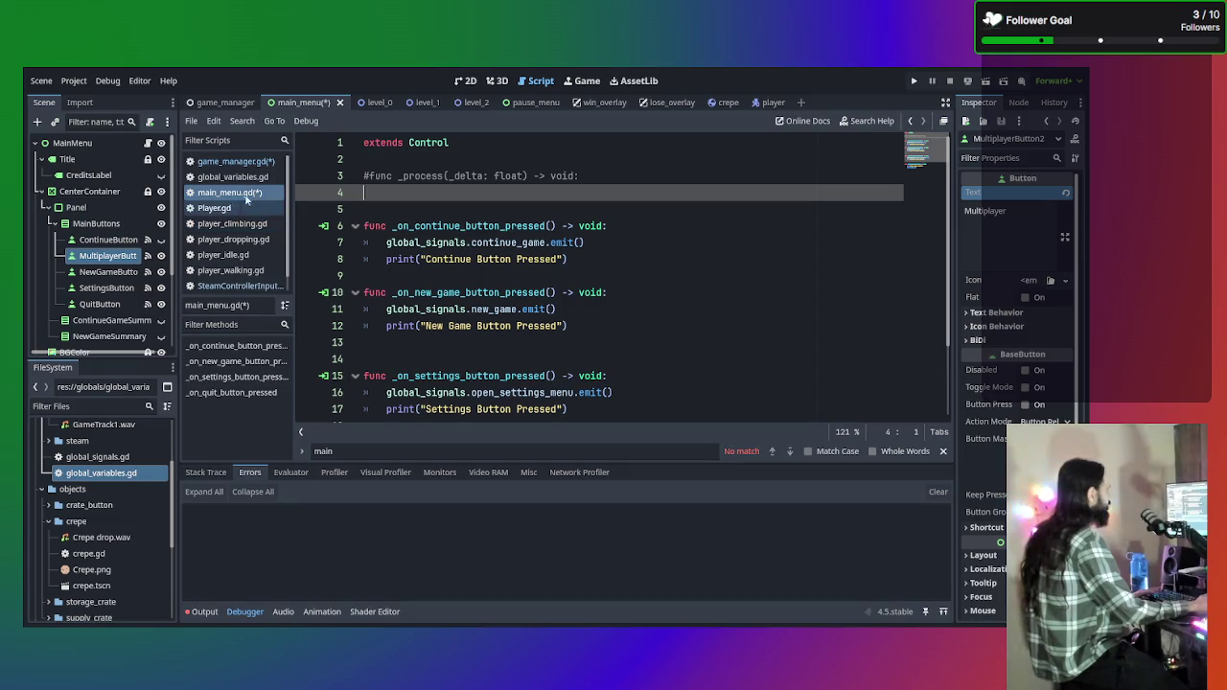
Paste the check over pass in the connected handler, uncomment it with Ctrl+K, and fix indentation.
click(235, 161)
drag(457, 309, 384, 306)
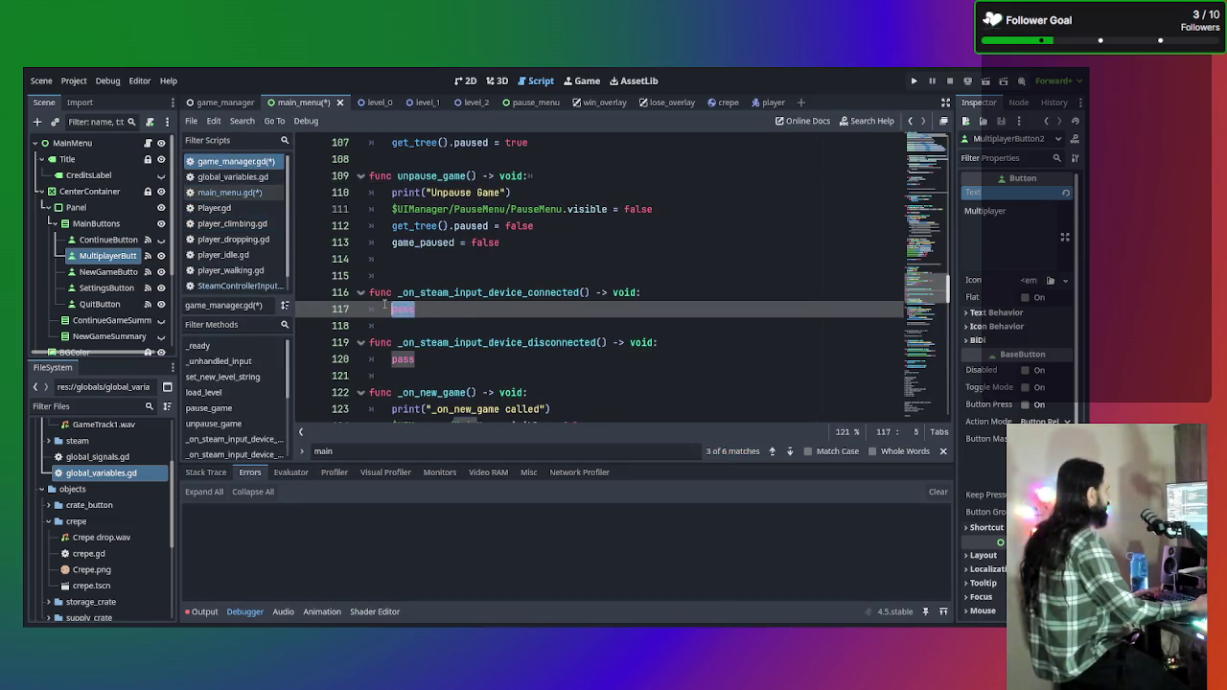
key(ctrl+v)
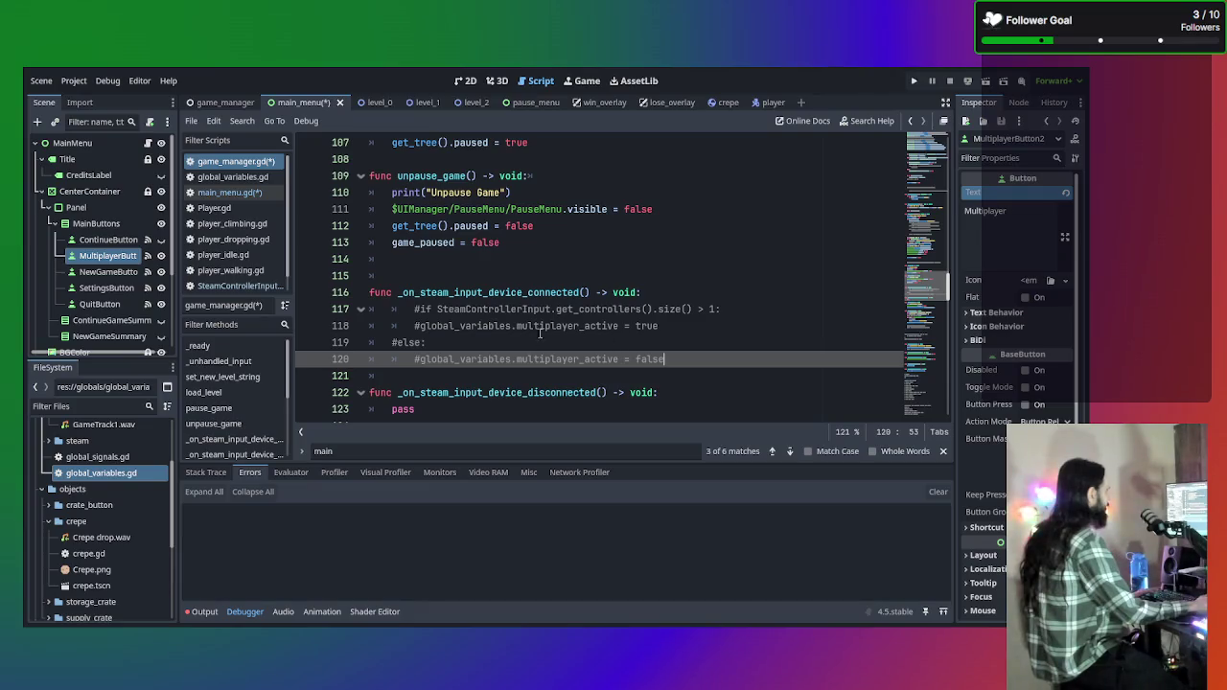
shift+click(323, 308)
key(ctrl+k)
click(414, 309)
key(BackSpace)
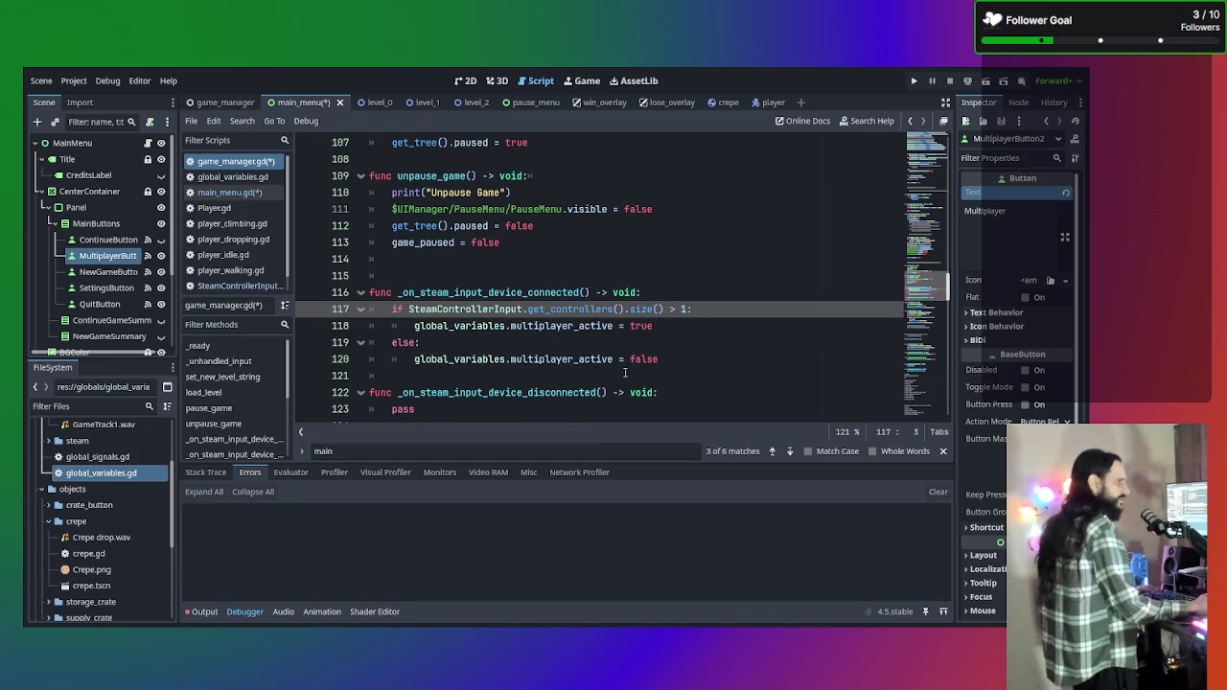
Copy the multiplayer_active if/else block over pass in the disconnected handler and save.
double_click(403, 409)
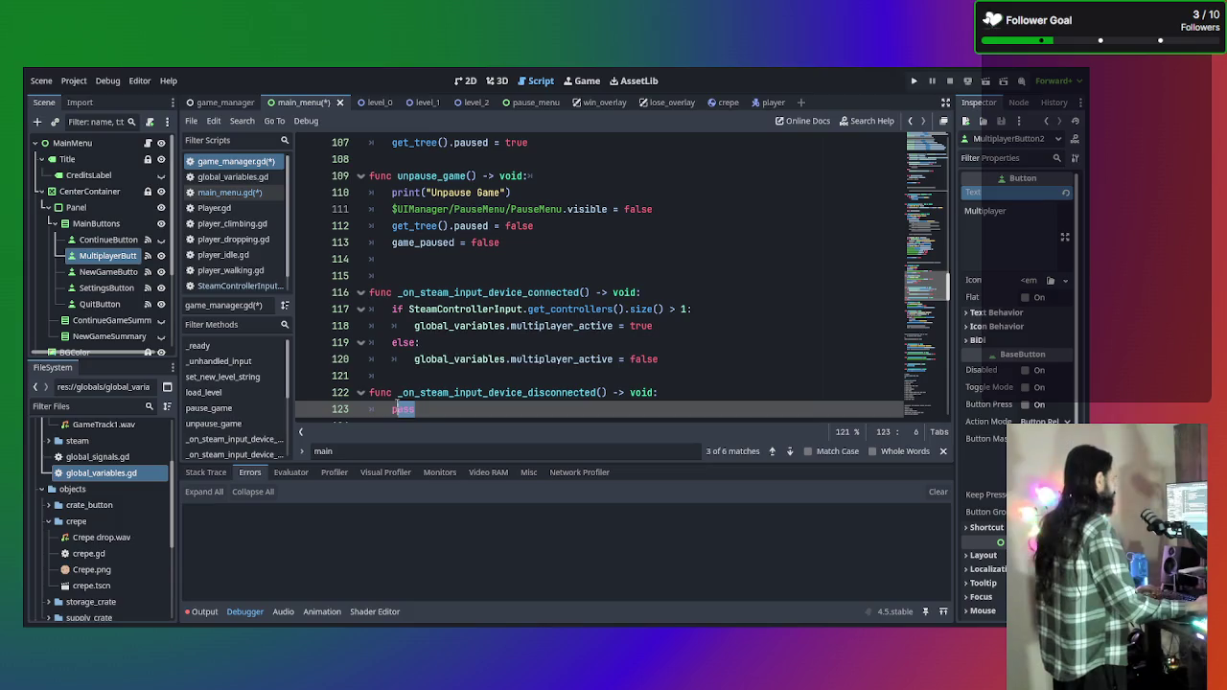
scroll(553, 401, down, 1)
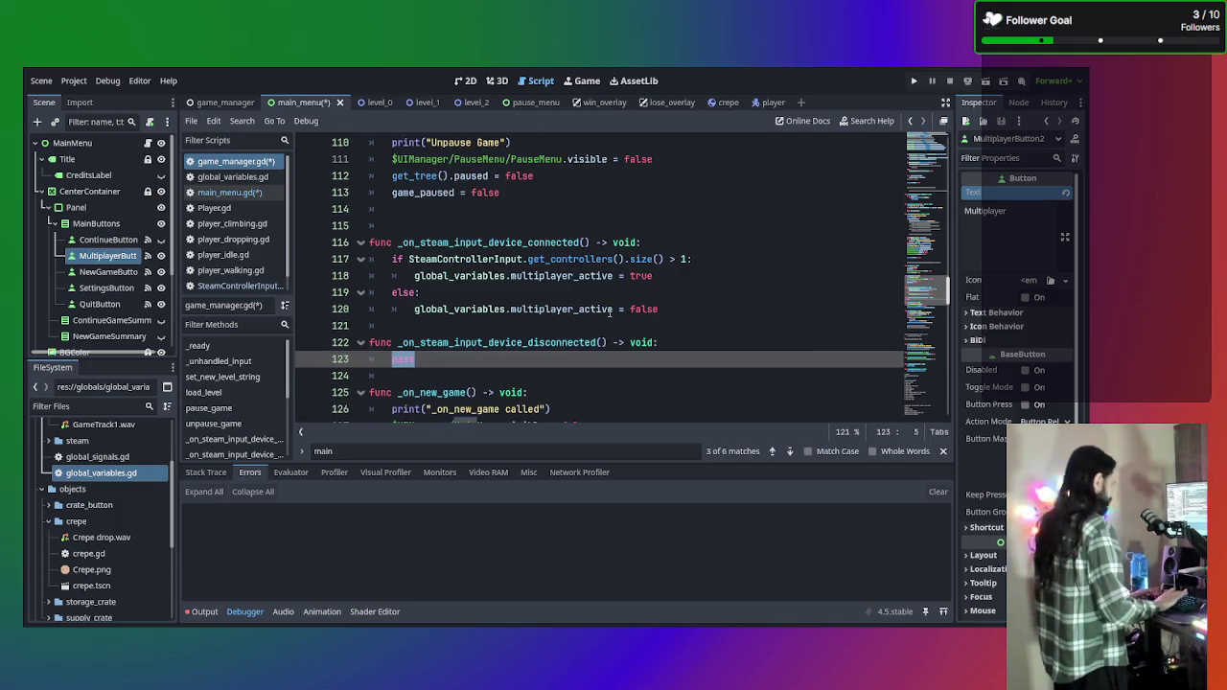
key(ctrl+v)
key(ctrl+z)
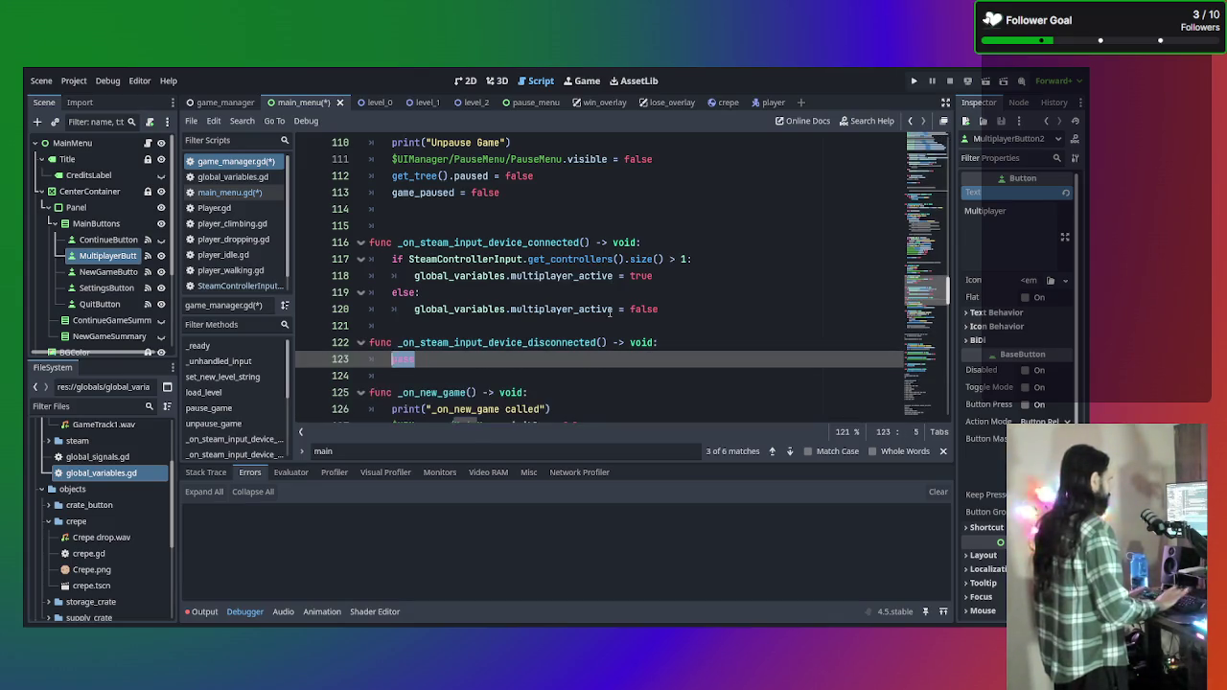
drag(659, 308, 393, 259)
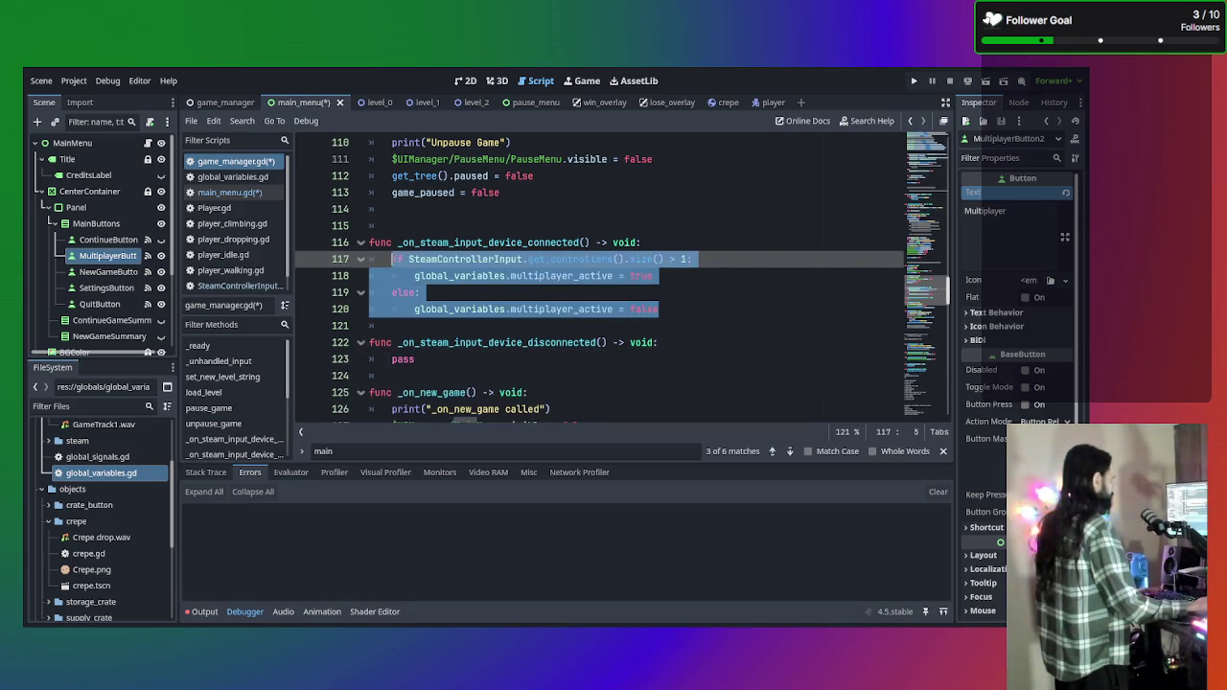
key(ctrl+c)
double_click(403, 359)
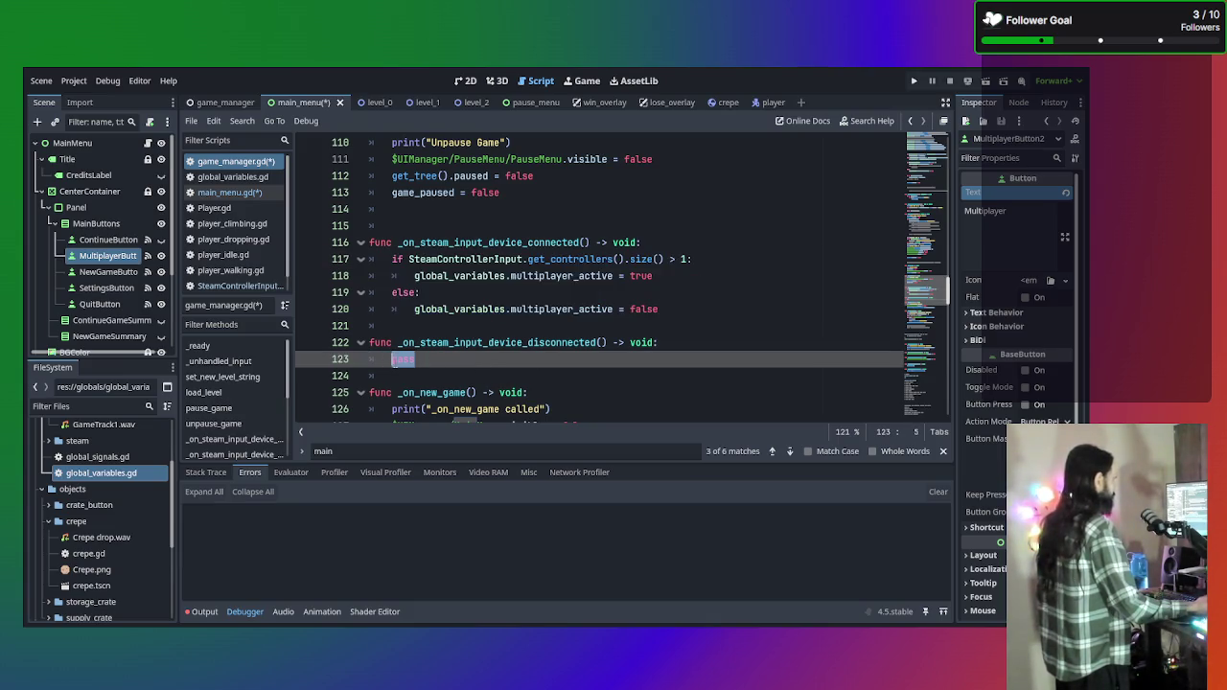
key(ctrl+v)
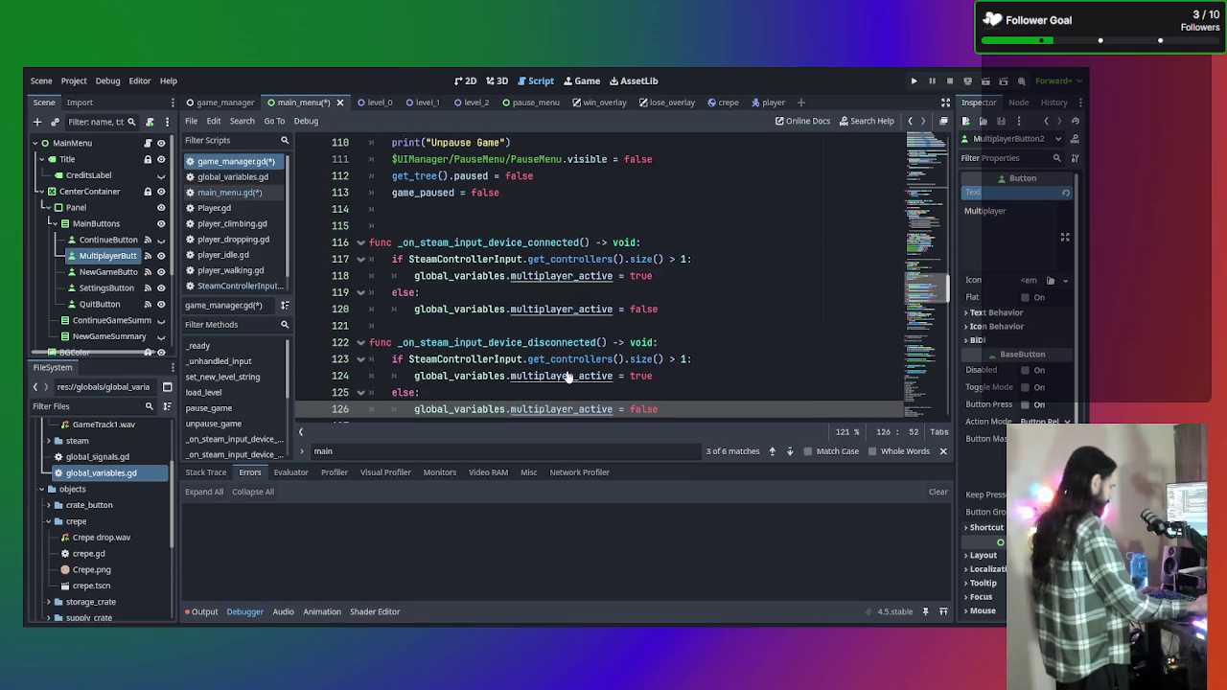
key(ctrl+s)
click(677, 292)
scroll(677, 293, down, 2)
scroll(681, 290, up, 2)
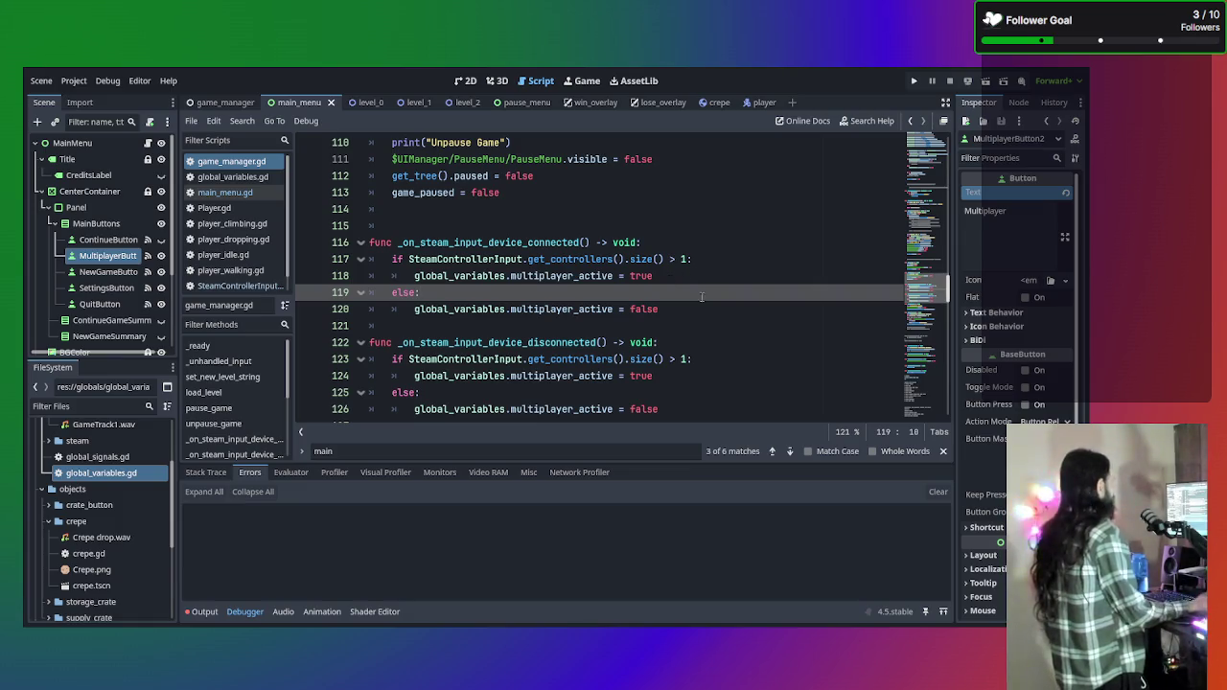
scroll(663, 291, down, 1)
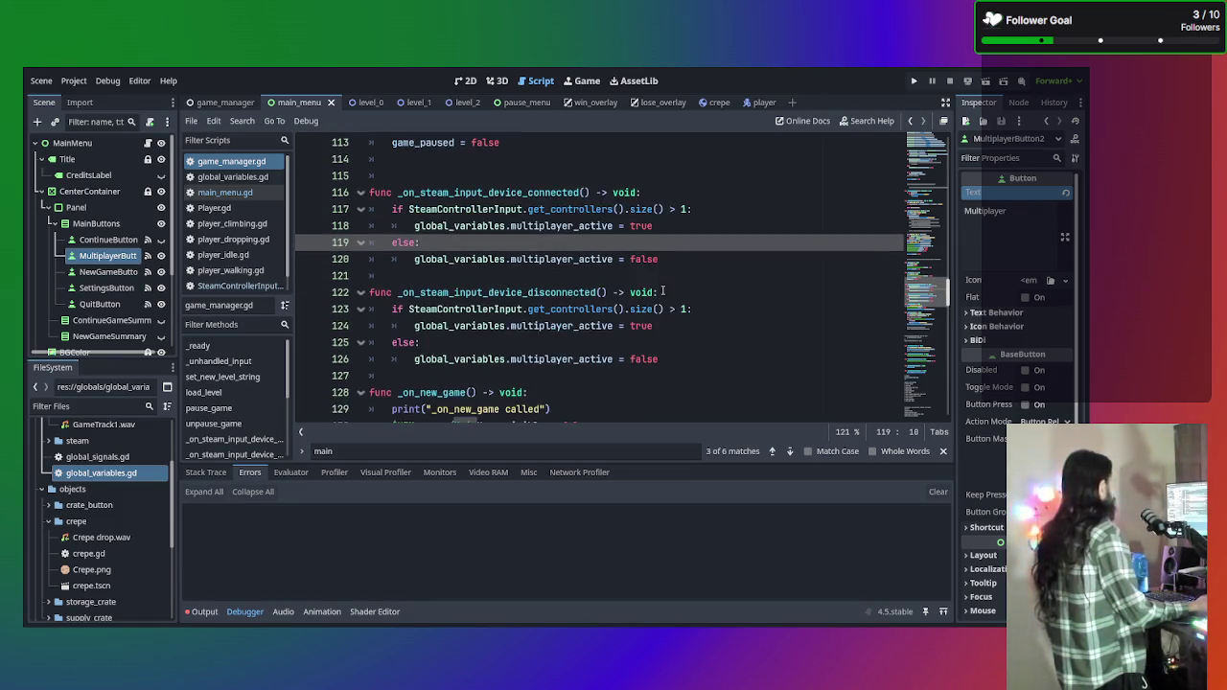
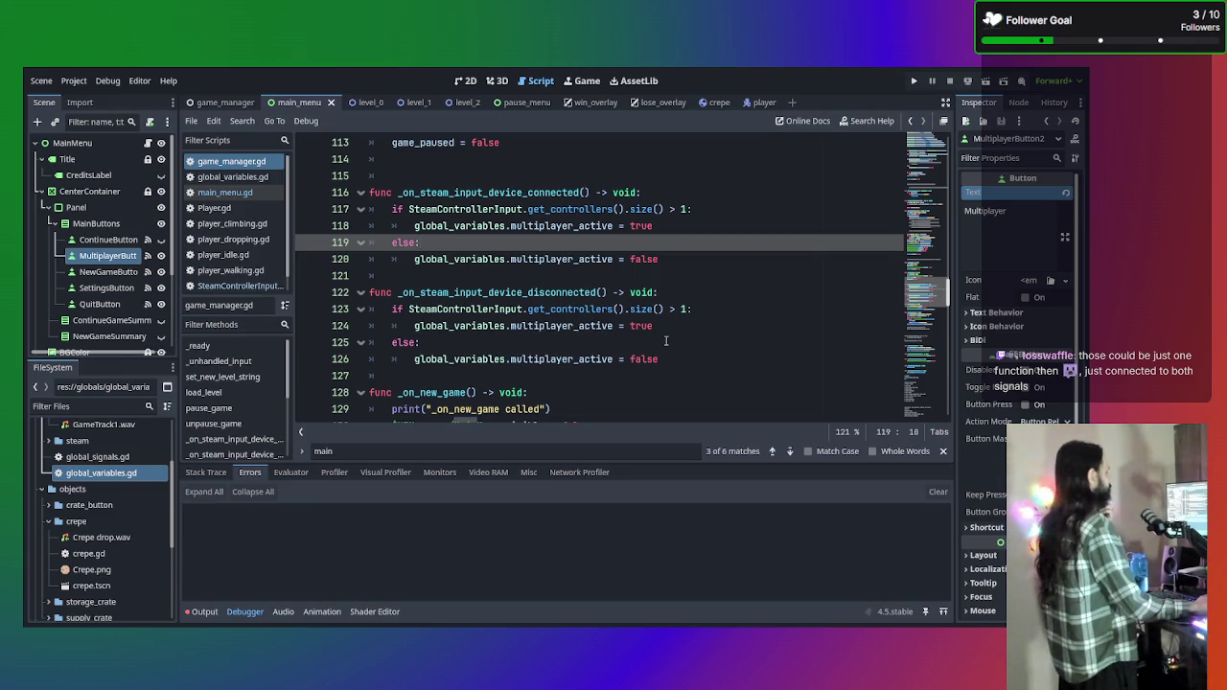
Adjust the blank lines around the Steam input device handlers in game_manager.gd.
scroll(665, 341, up, 20)
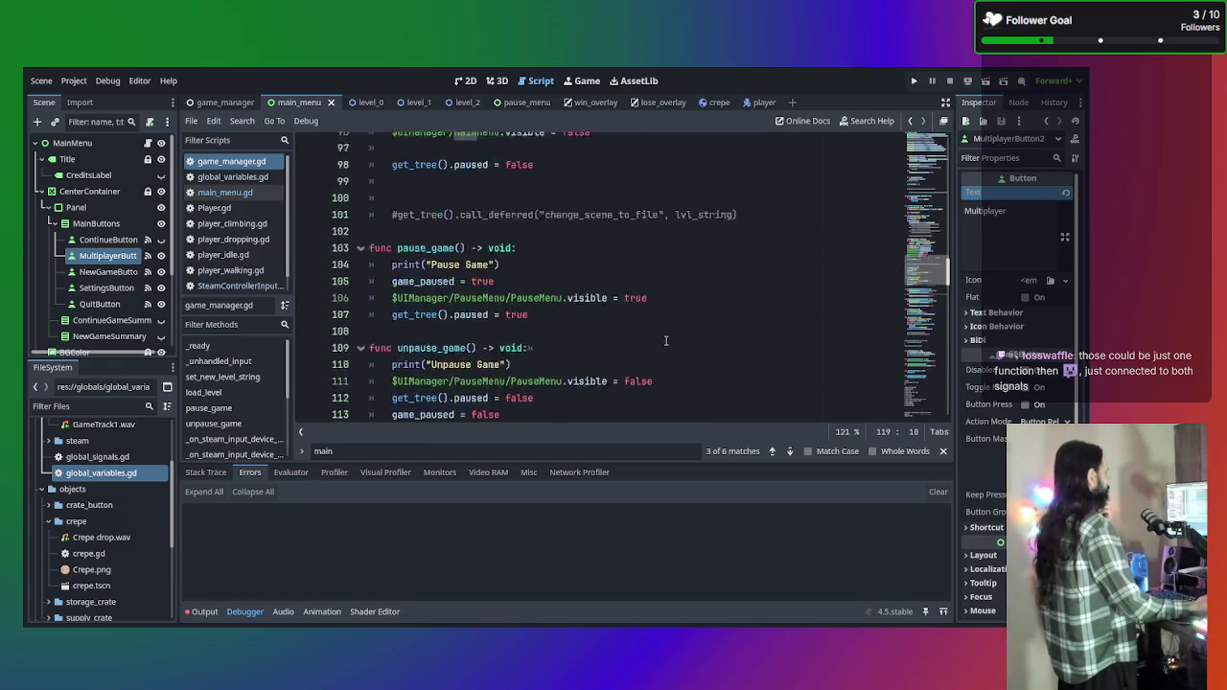
scroll(666, 342, up, 5)
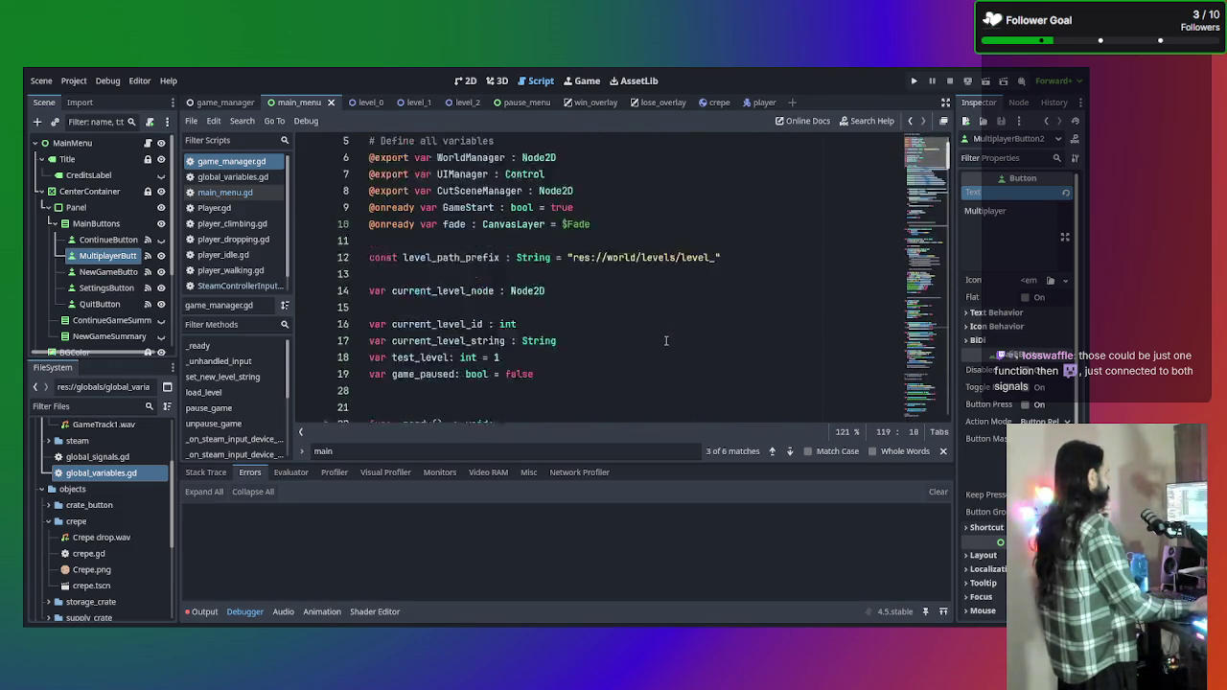
scroll(666, 341, down, 6)
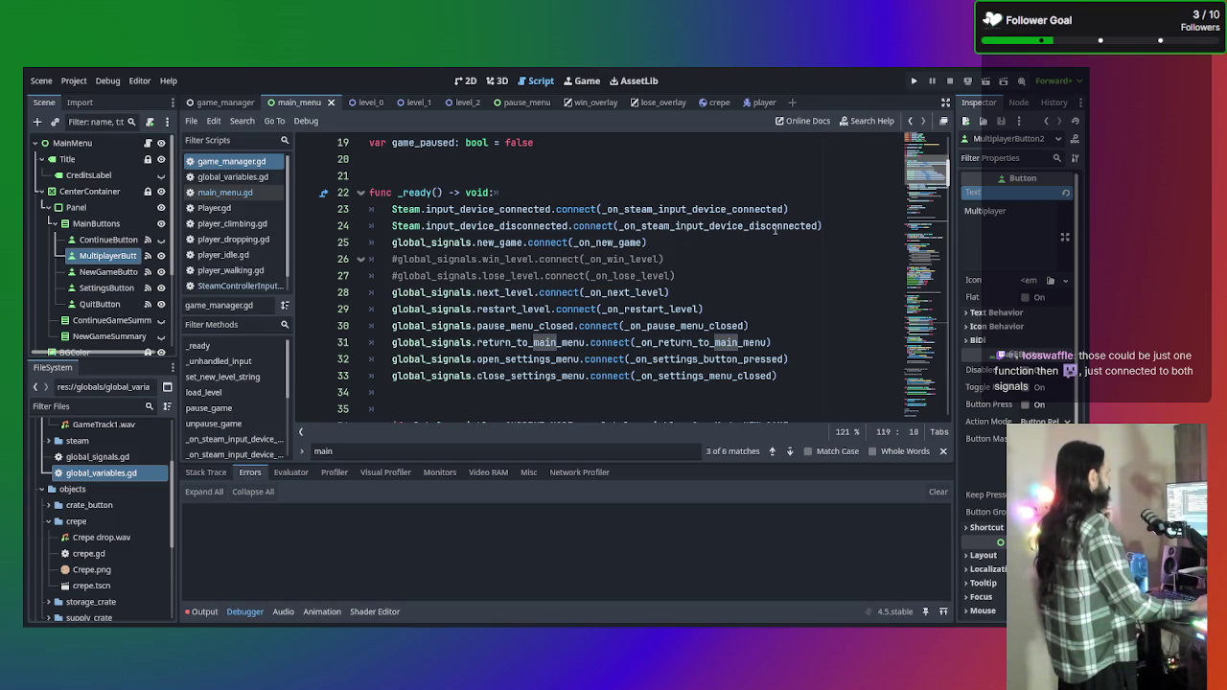
scroll(709, 247, down, 19)
scroll(699, 254, down, 12)
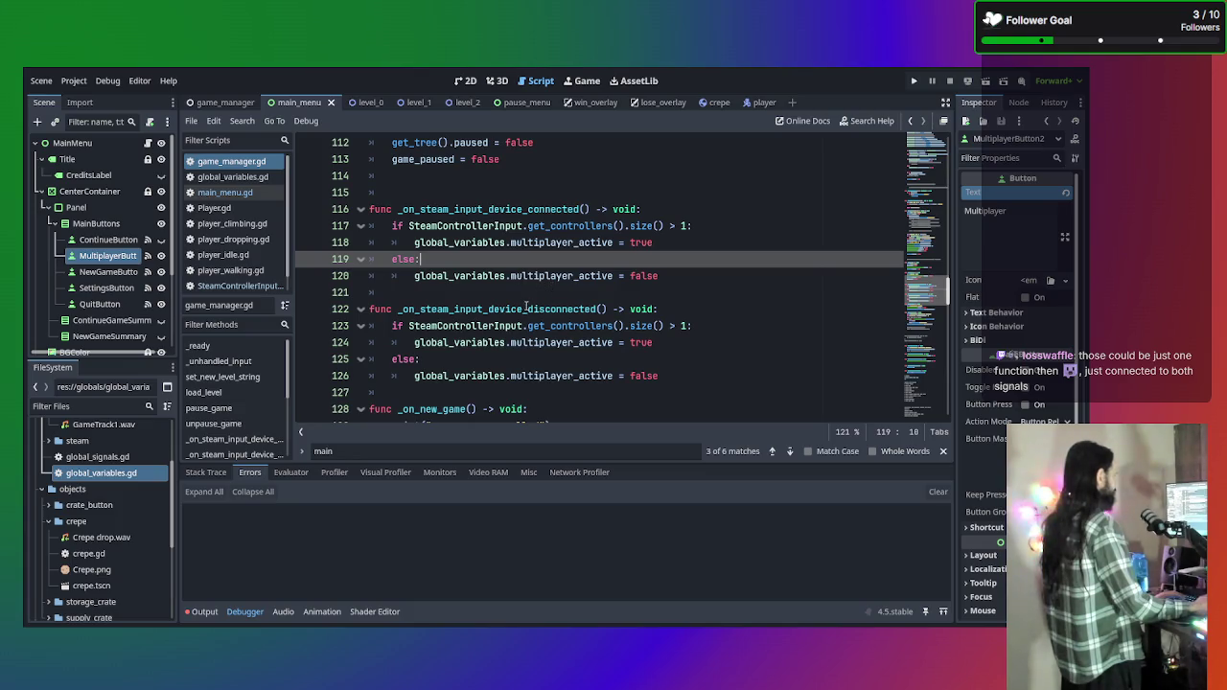
click(439, 392)
key(Return)
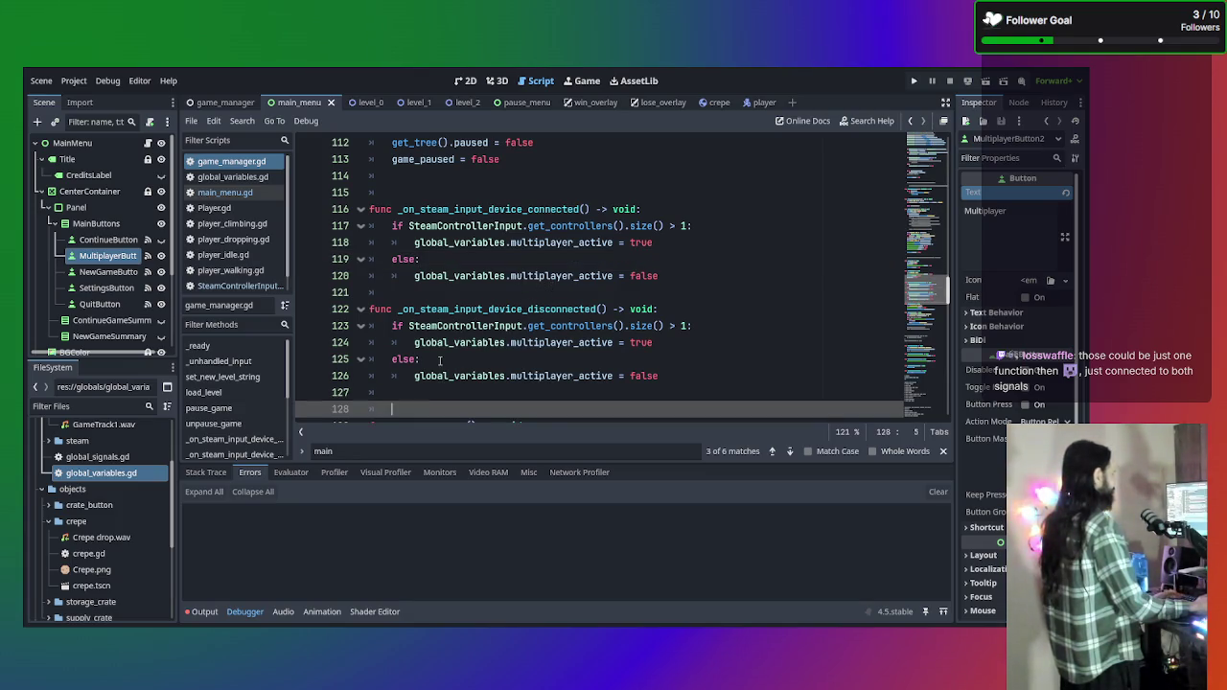
click(470, 192)
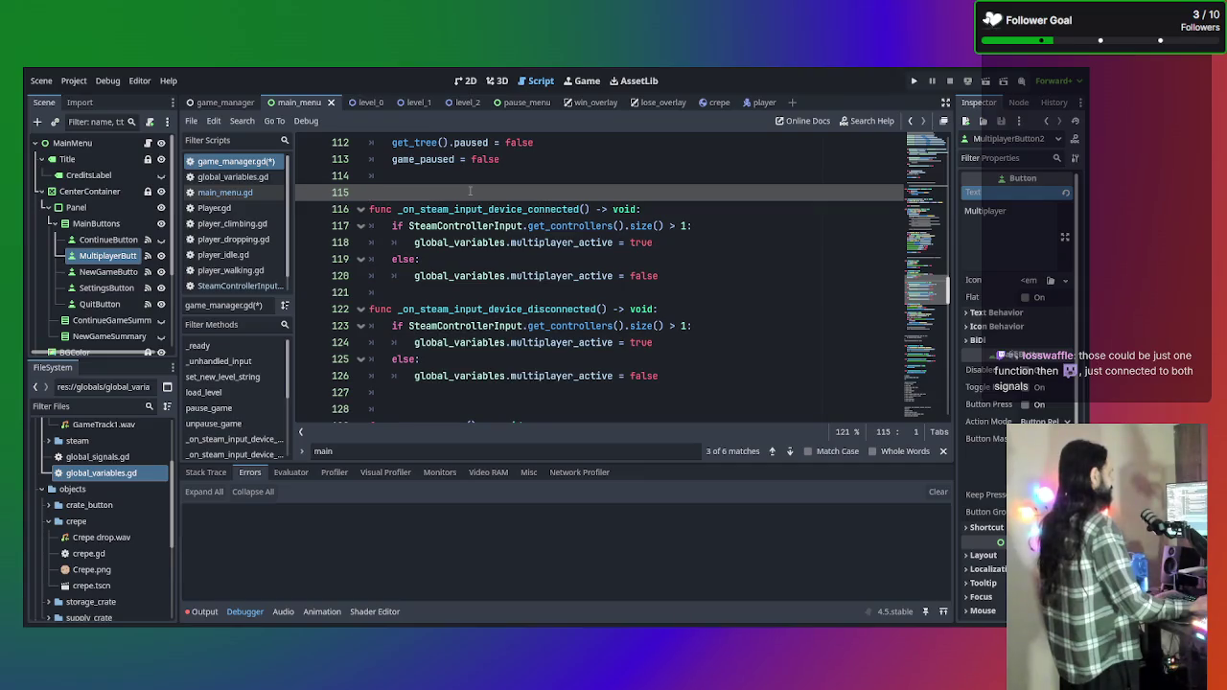
key(BackSpace)
key(Return)
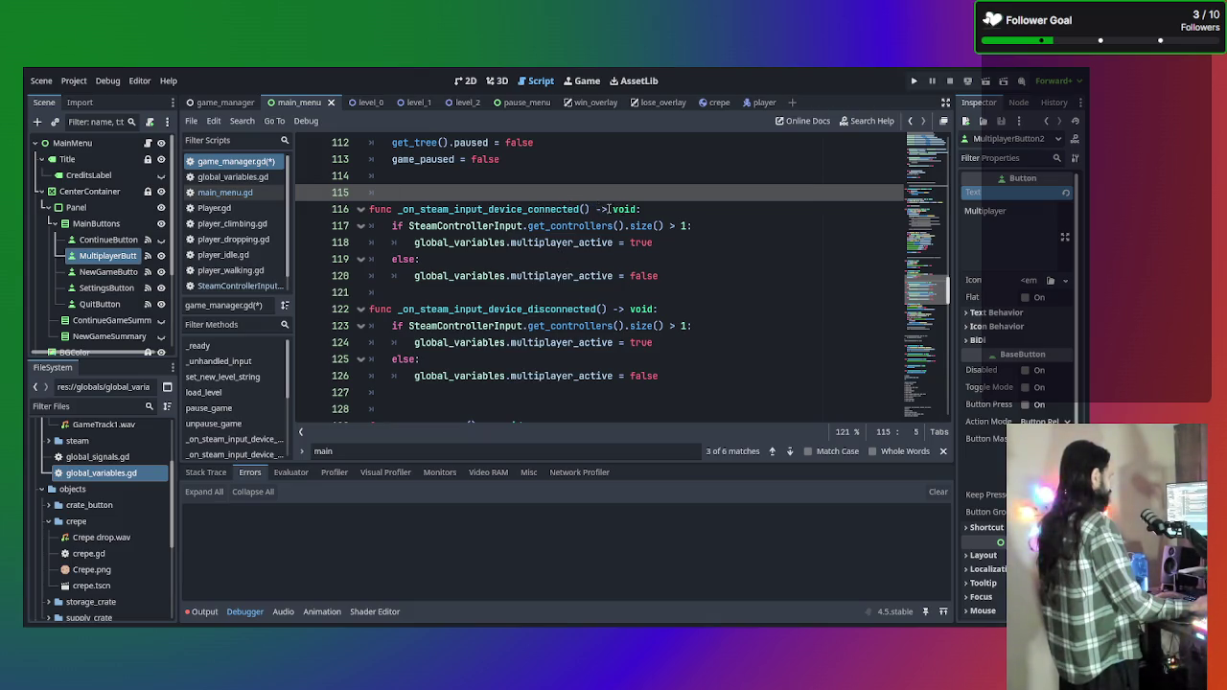
Rename the connected handler to _on_steam_input_device_changed and delete the disconnected handler.
drag(582, 208, 530, 209)
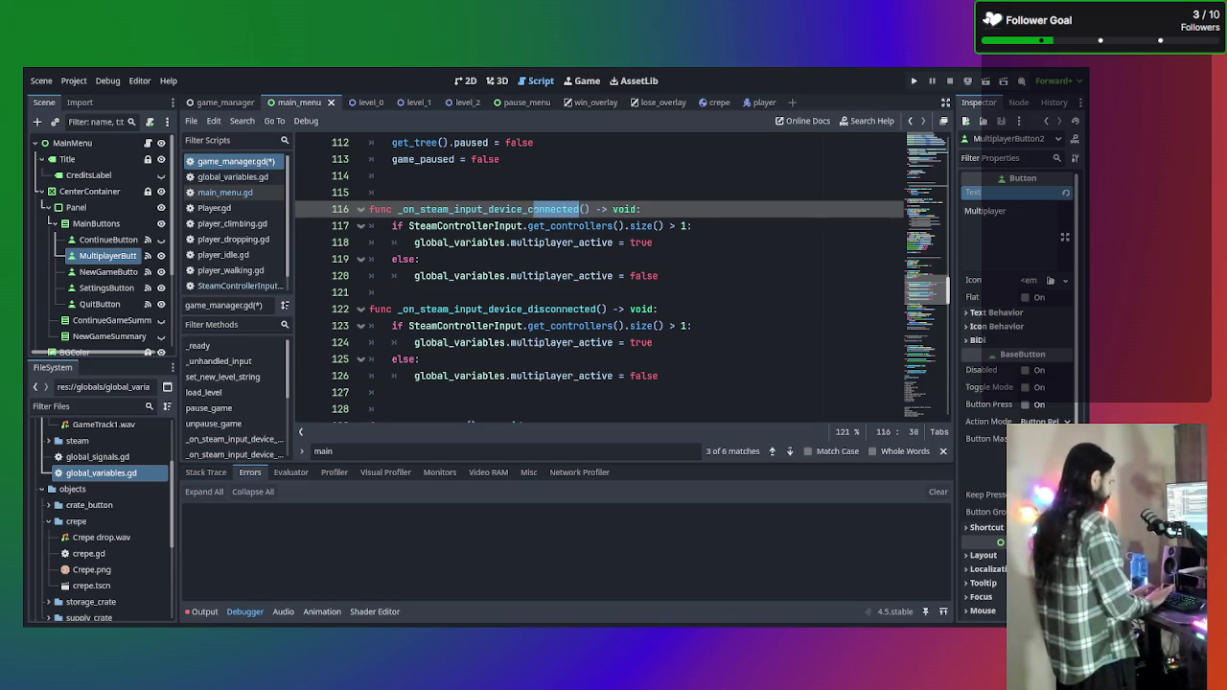
text(hanged)
drag(674, 374, 335, 312)
key(BackSpace)
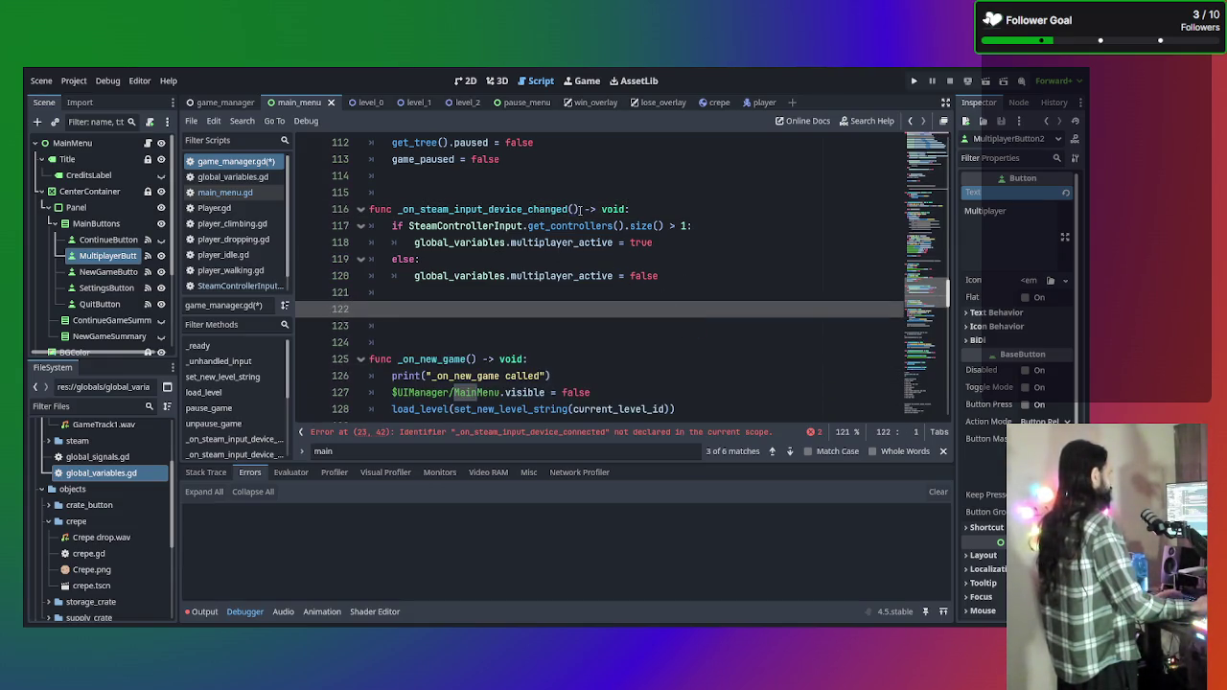
click(571, 209)
scroll(634, 223, up, 10)
scroll(634, 223, up, 20)
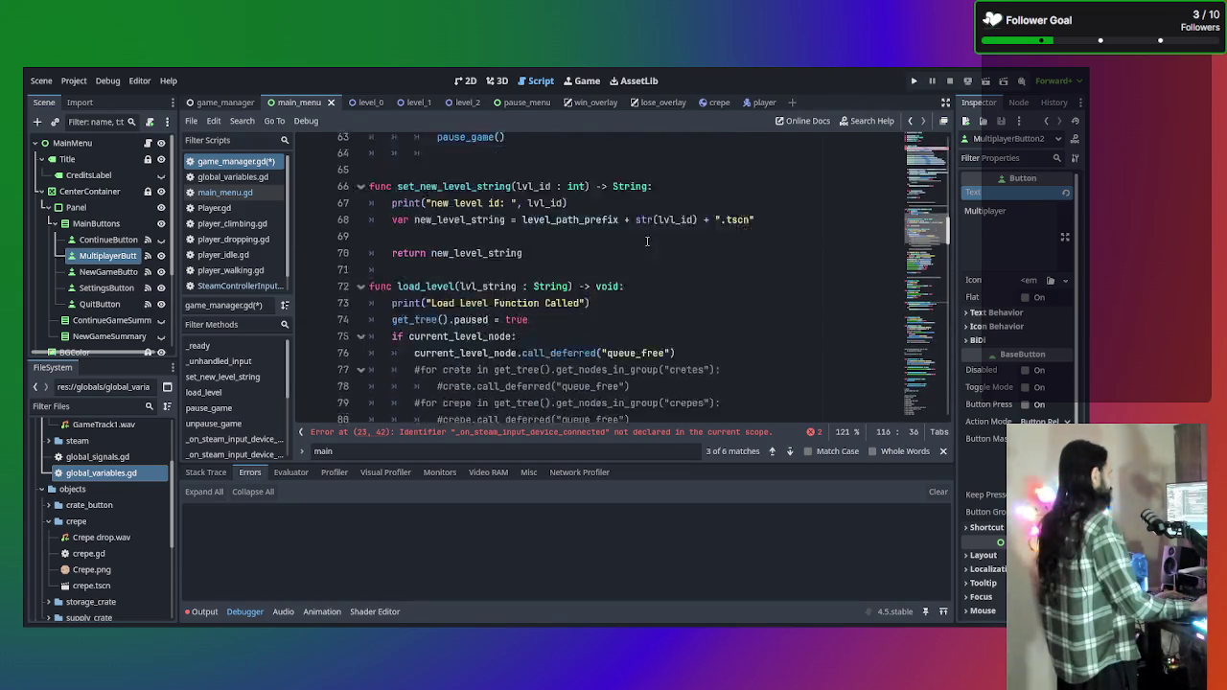
Point both connect() calls in _ready() to _on_steam_input_device_changed and save the script.
drag(784, 209, 731, 209)
text(changed)
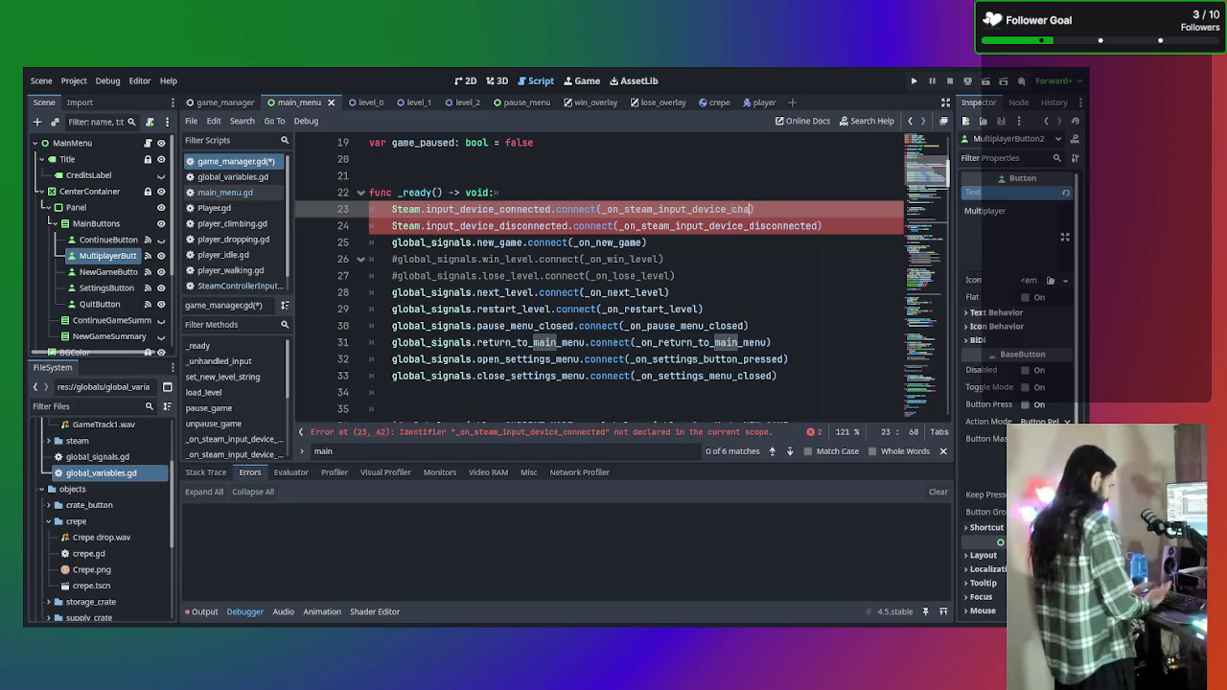
drag(818, 226, 748, 226)
text(changed)
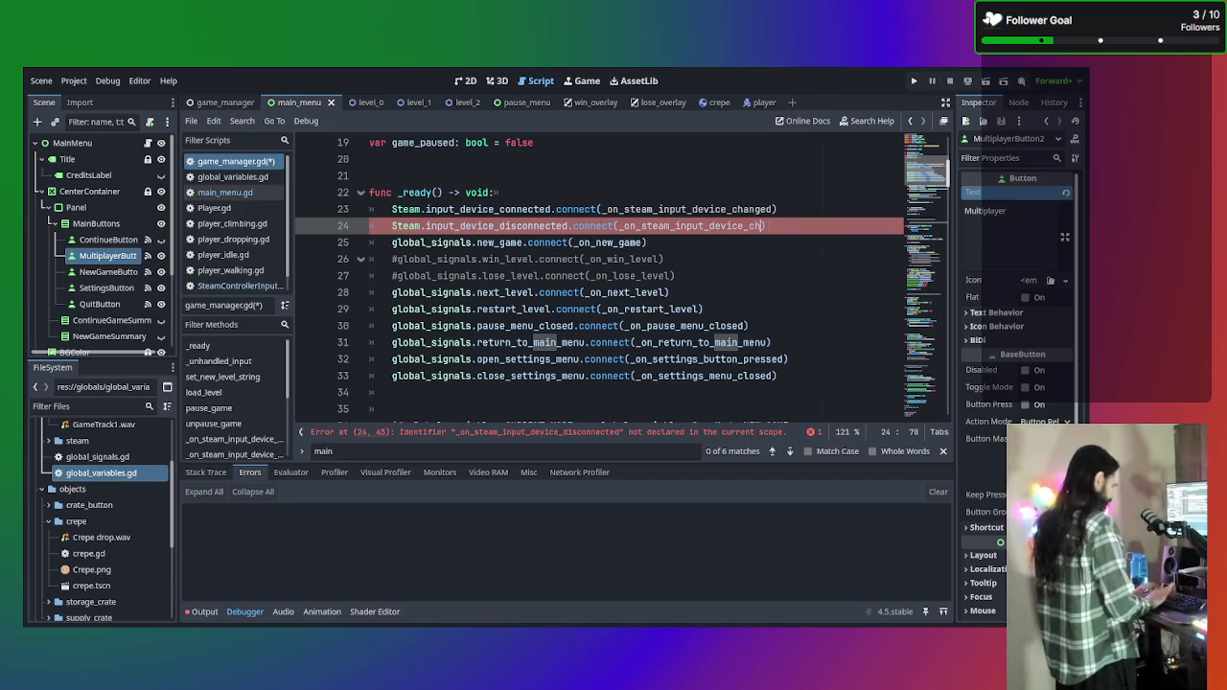
key(ctrl+s)
click(749, 308)
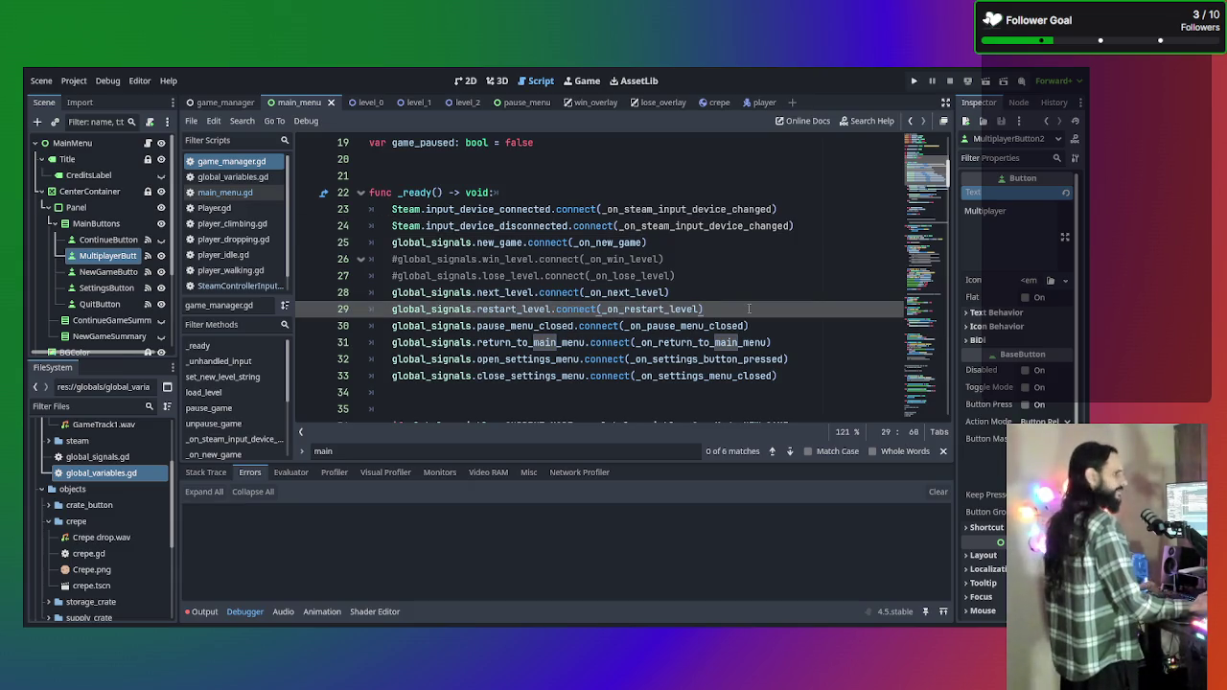
Delete the extra blank lines above func _on_new_game in game_manager.gd.
scroll(749, 309, down, 10)
scroll(734, 305, down, 12)
scroll(734, 305, down, 3)
scroll(595, 335, up, 1)
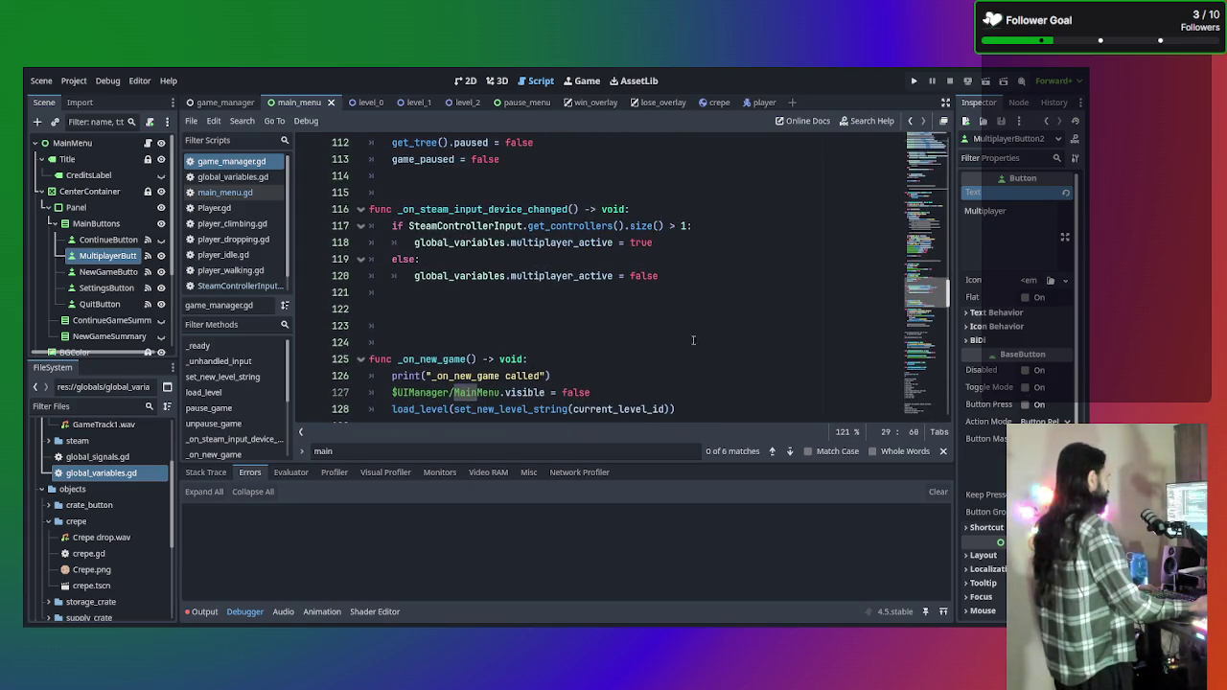
click(594, 343)
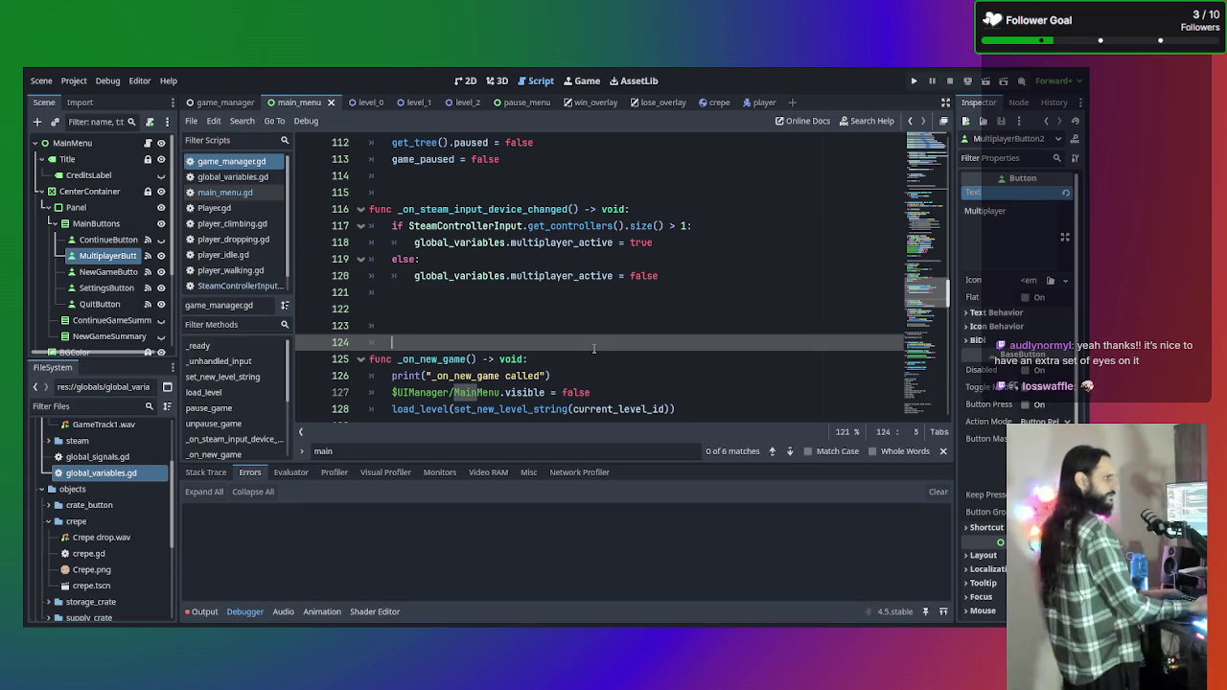
key(BackSpace)
key(BackSpace)
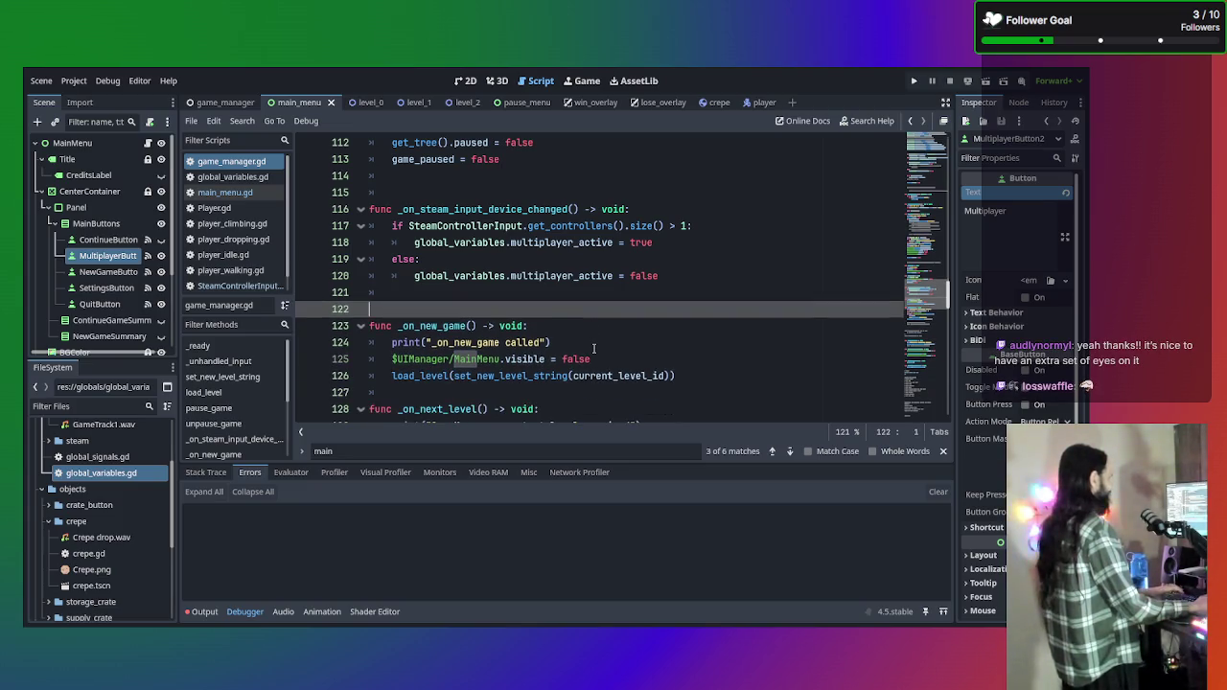
Review the edited game_manager.gd script, then view the main_menu scene layout.
scroll(594, 348, up, 20)
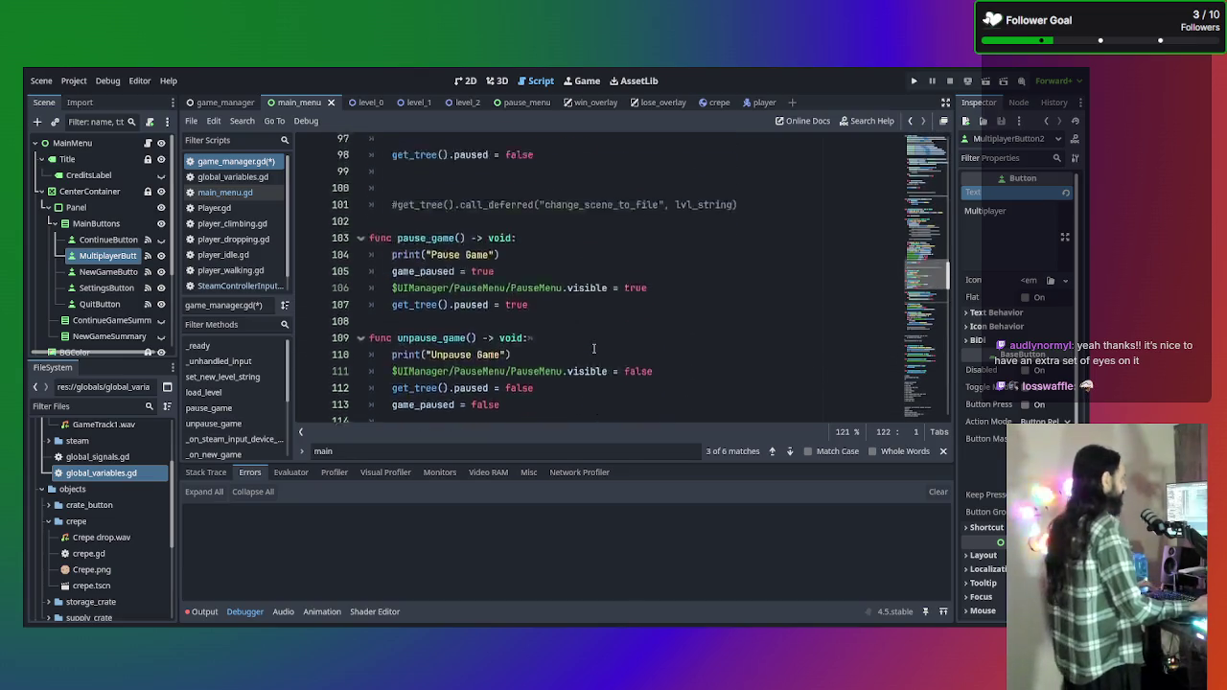
scroll(594, 348, up, 10)
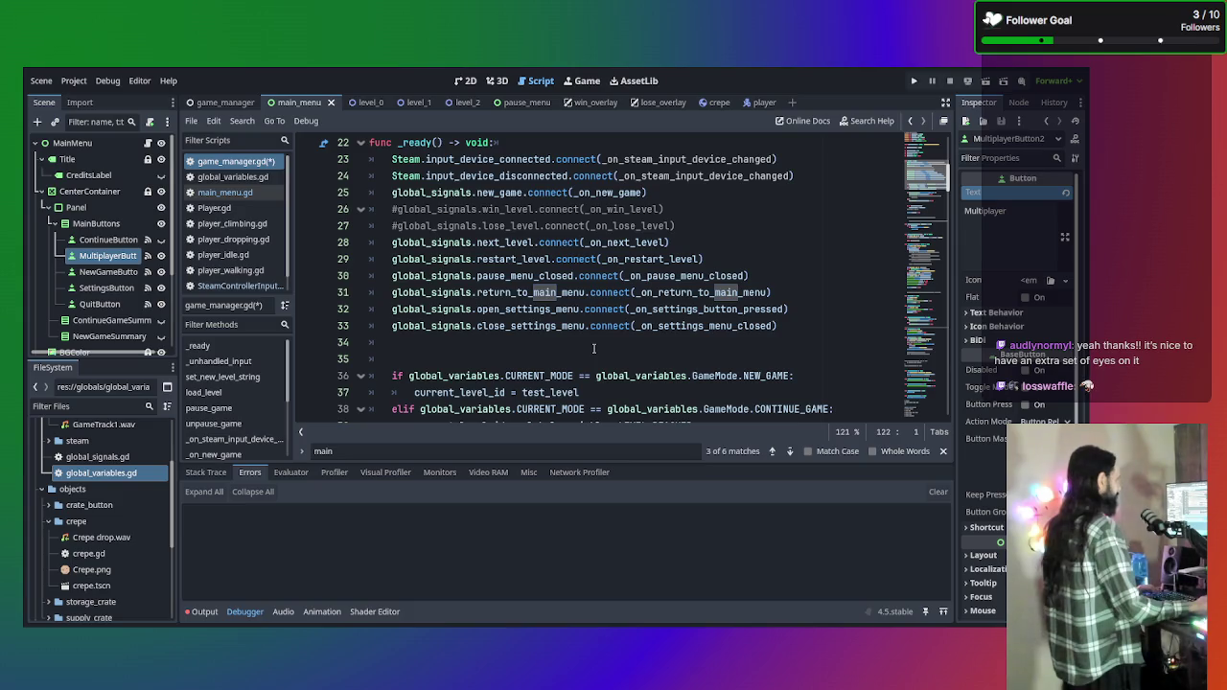
scroll(594, 348, up, 3)
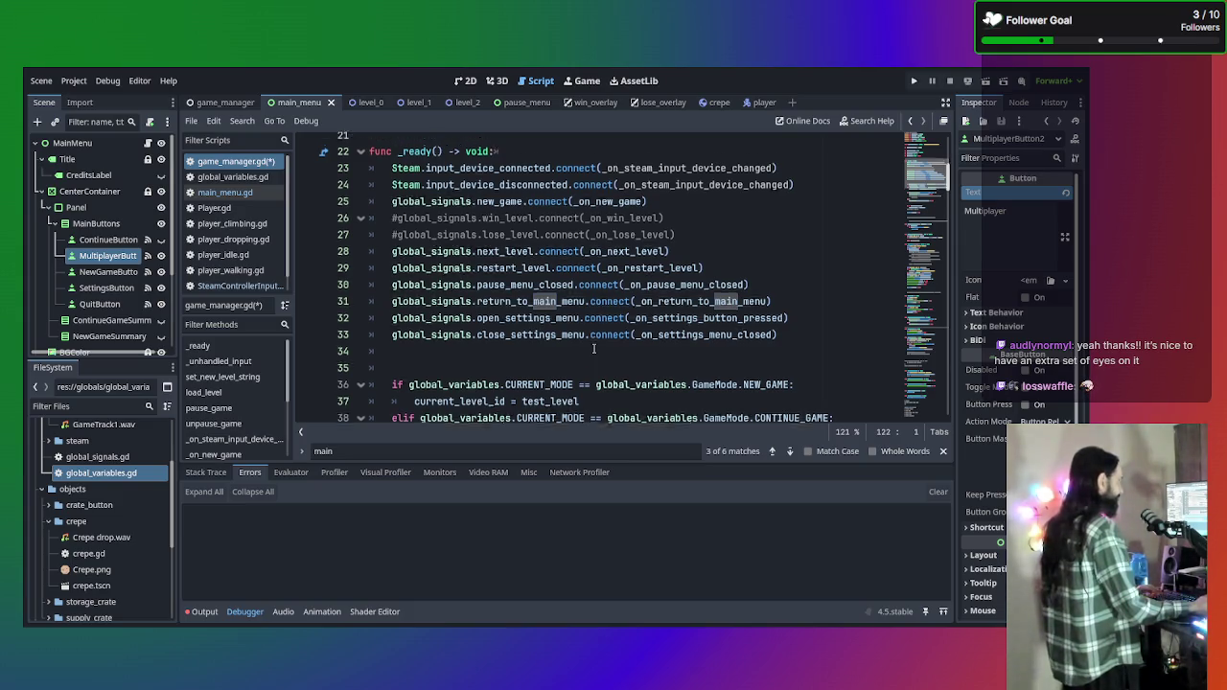
scroll(594, 349, up, 2)
scroll(594, 349, down, 4)
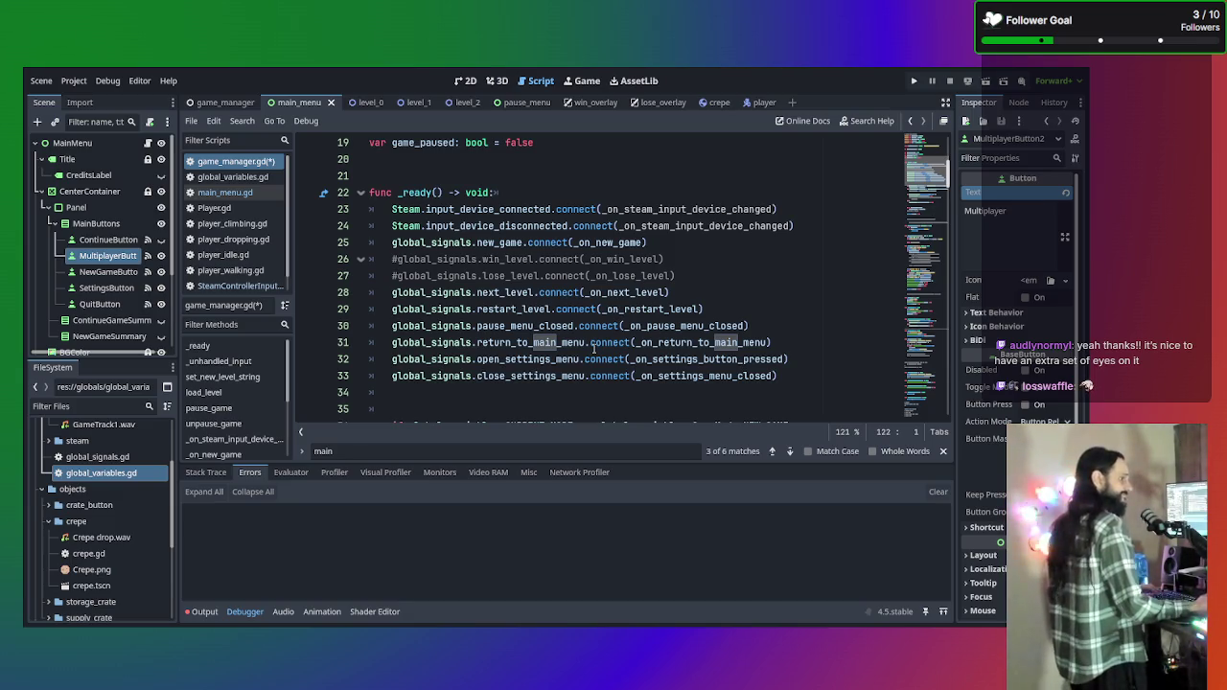
scroll(523, 332, down, 15)
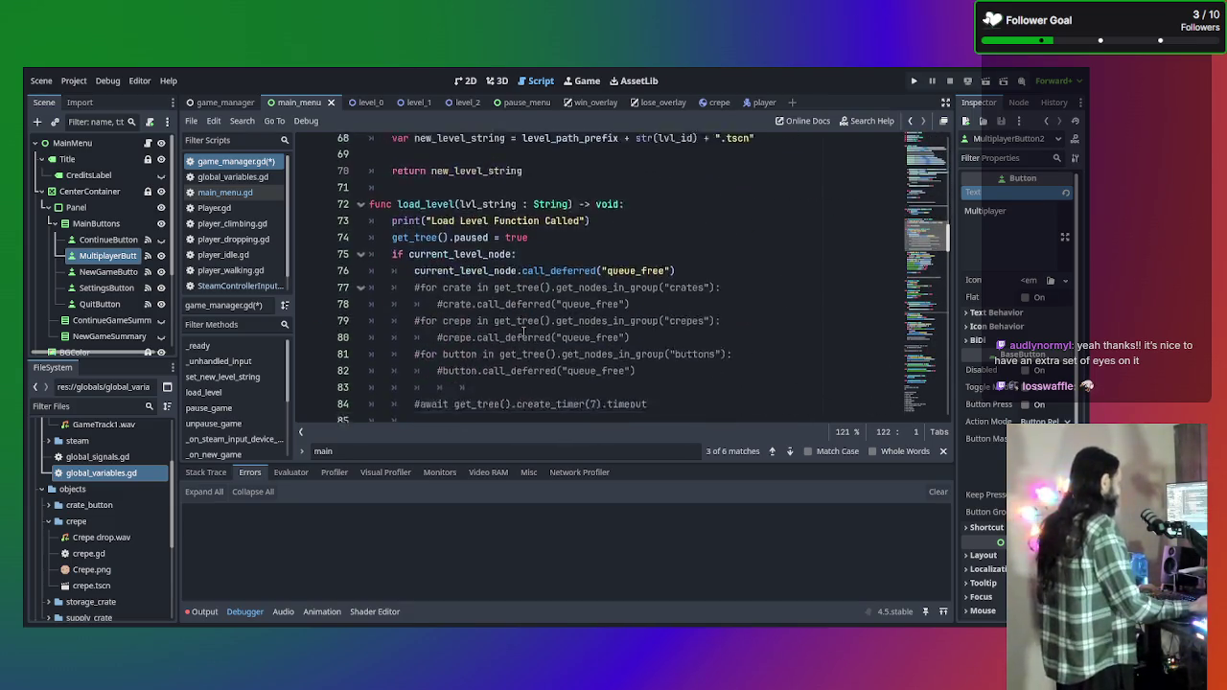
scroll(524, 332, down, 5)
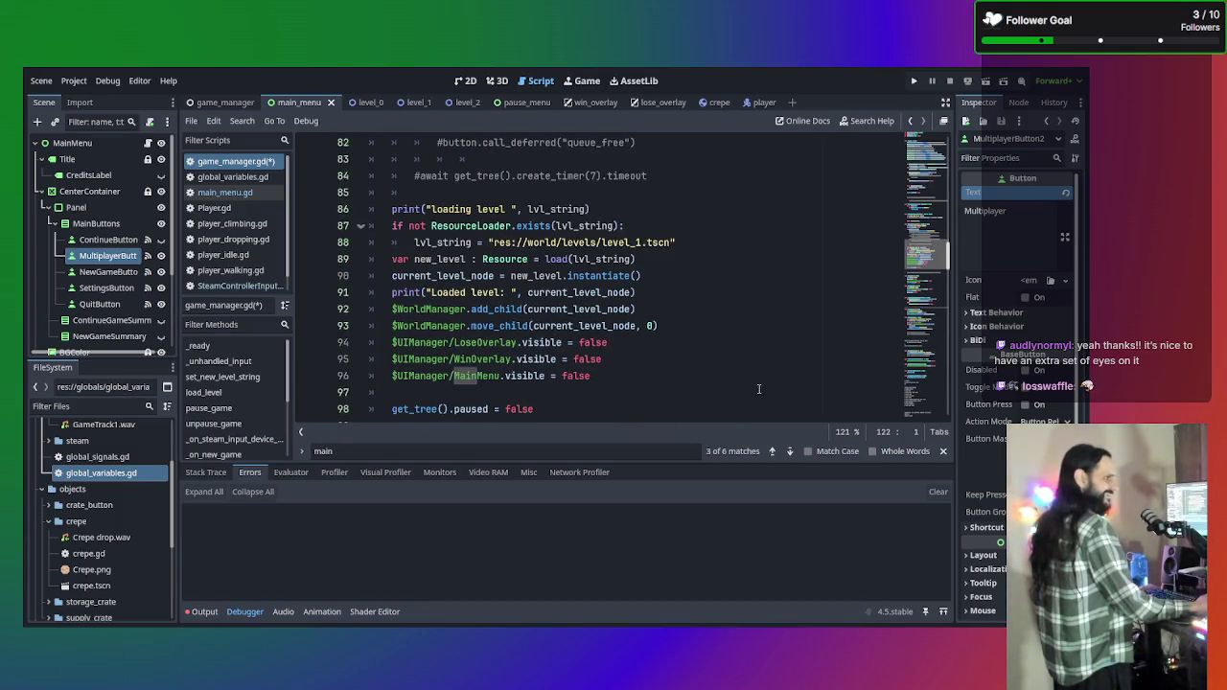
scroll(621, 355, up, 9)
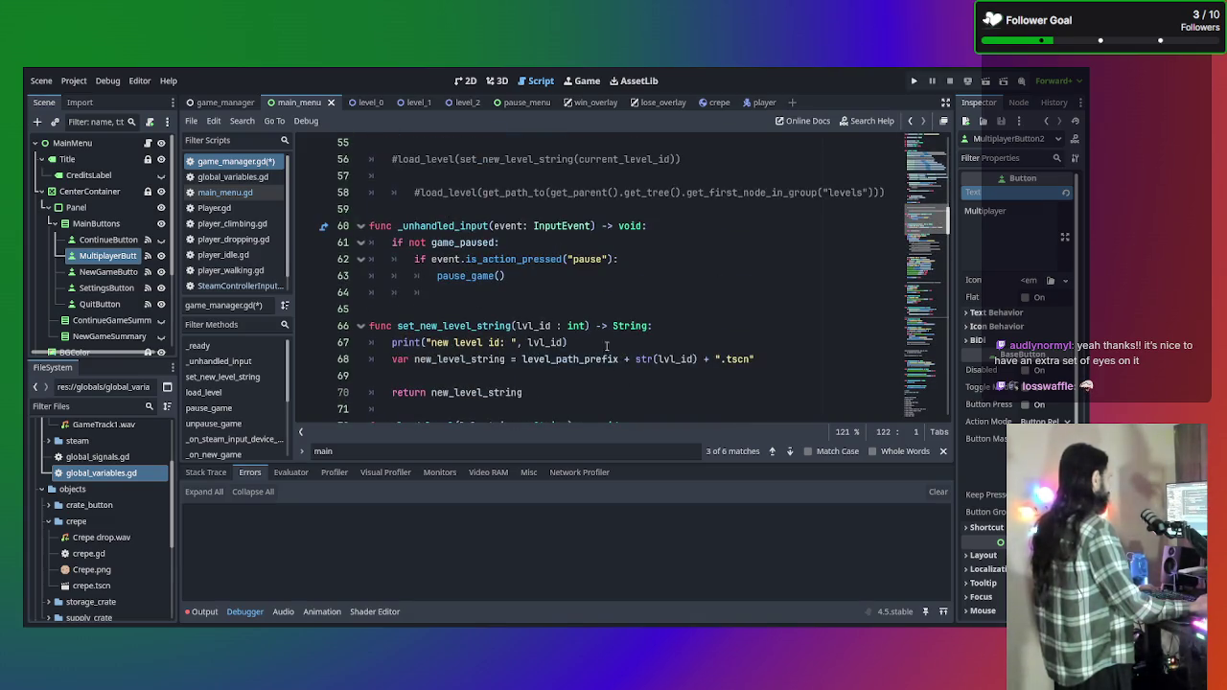
scroll(621, 355, down, 20)
scroll(591, 331, down, 4)
scroll(671, 317, up, 7)
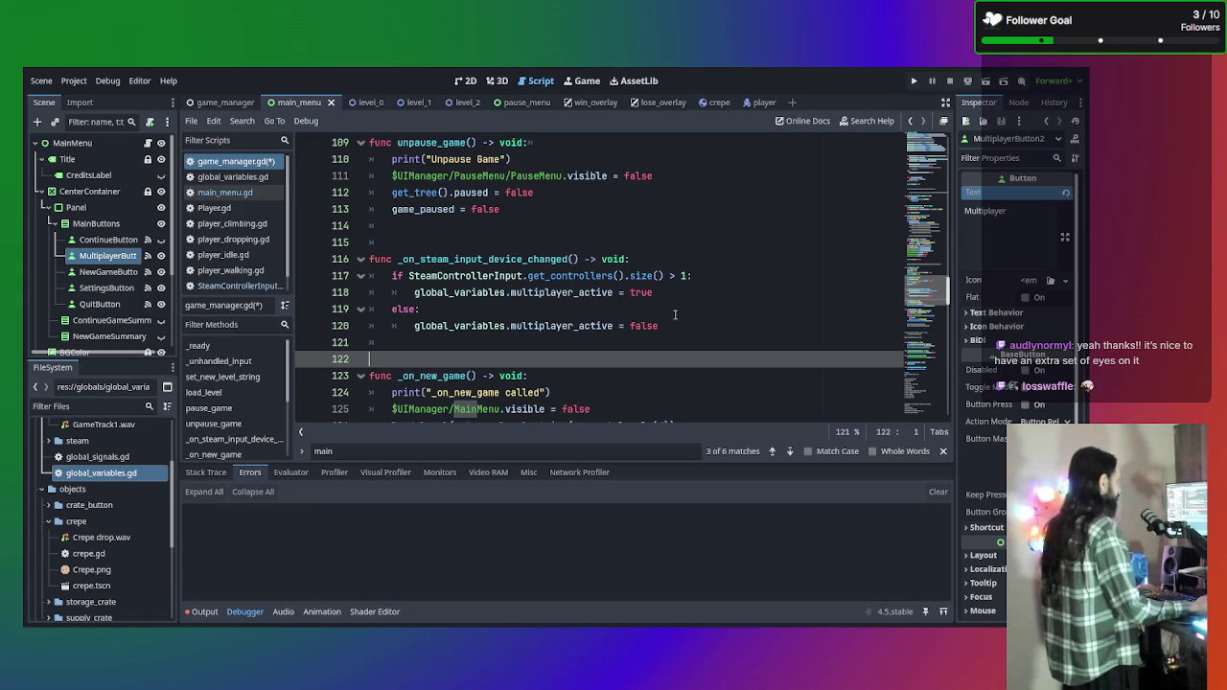
scroll(675, 315, up, 8)
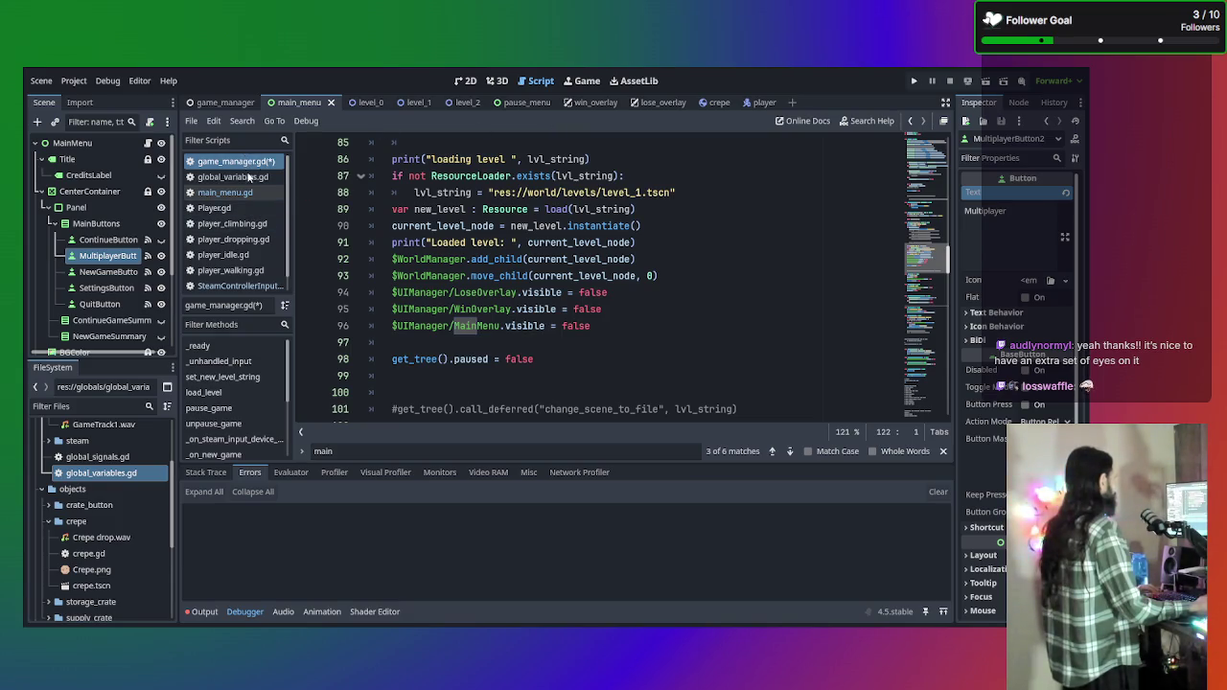
click(476, 82)
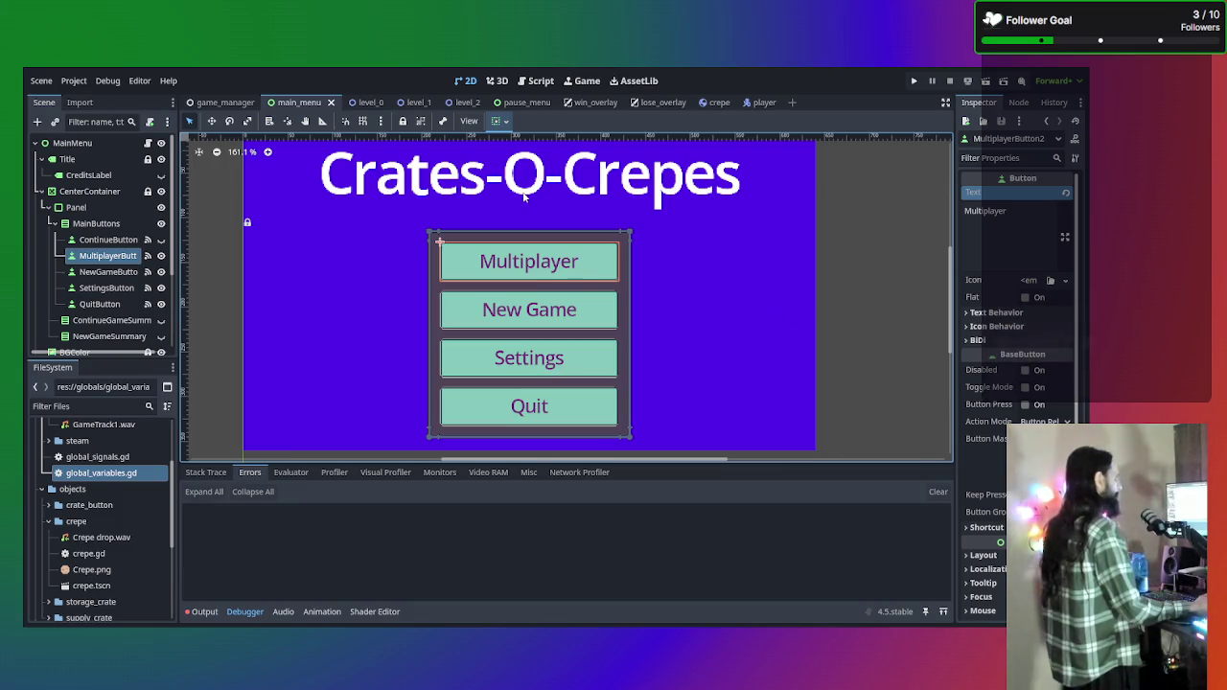
click(519, 82)
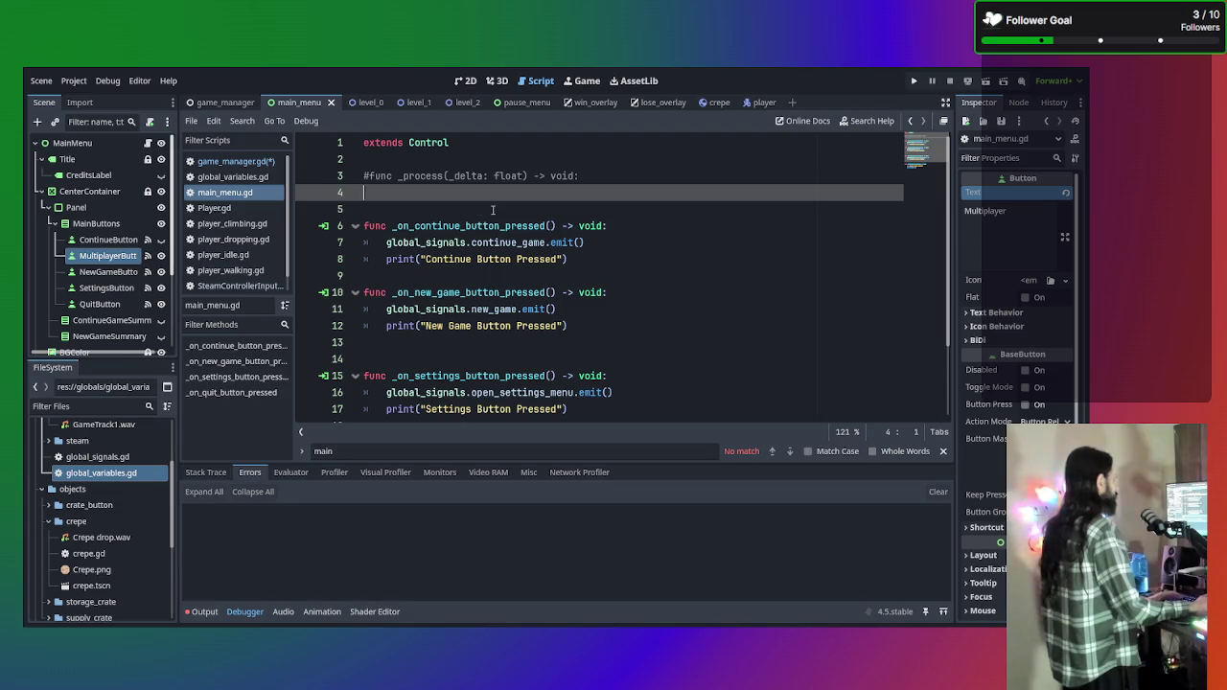
click(236, 161)
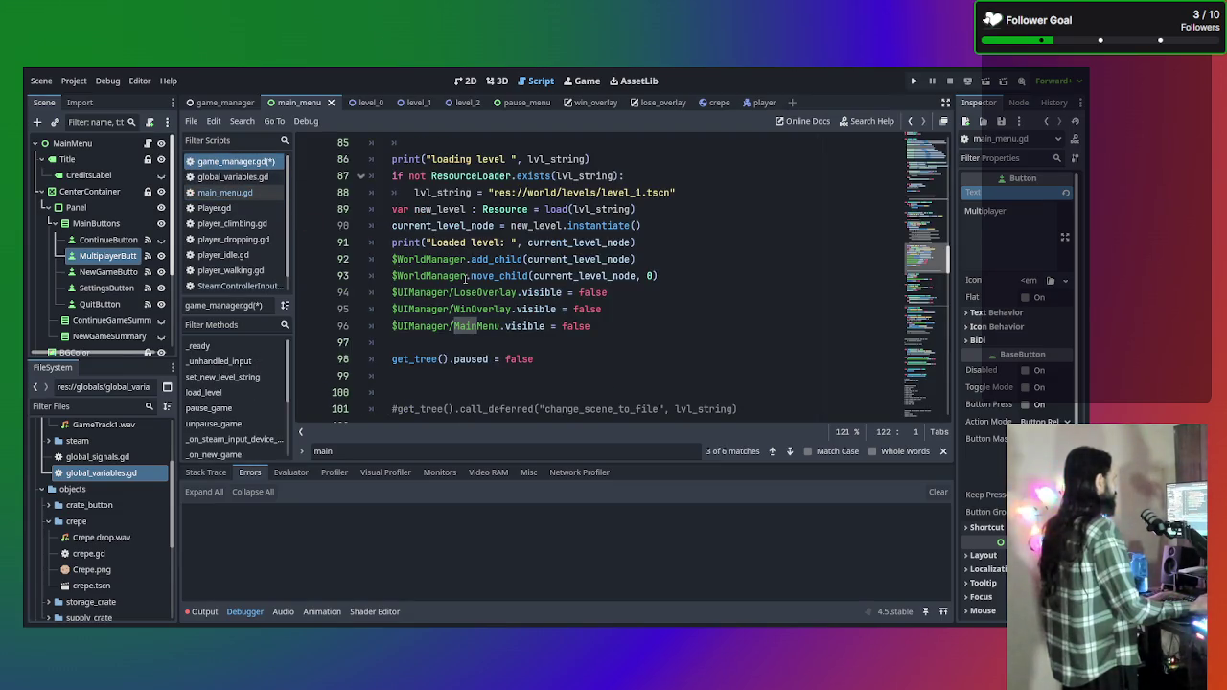
Check the line 24 connect call, then place the caret after multiplayer_active = true on line 118.
scroll(465, 278, down, 10)
scroll(477, 300, down, 3)
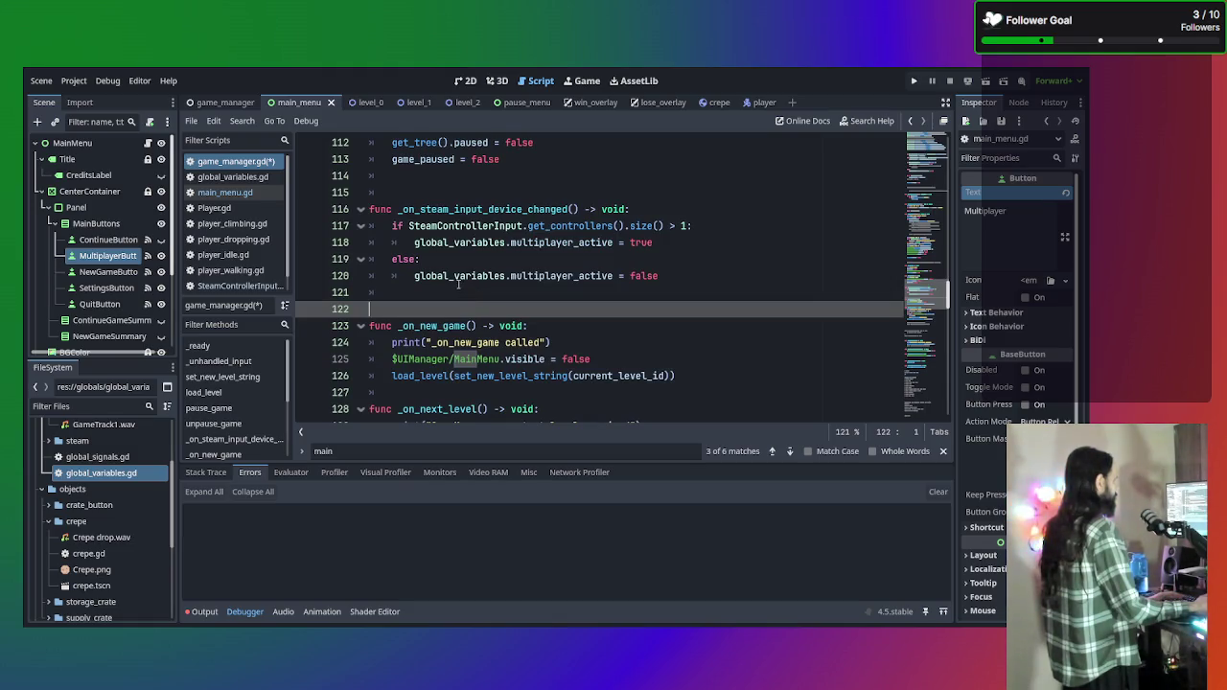
scroll(477, 299, up, 12)
scroll(497, 282, up, 14)
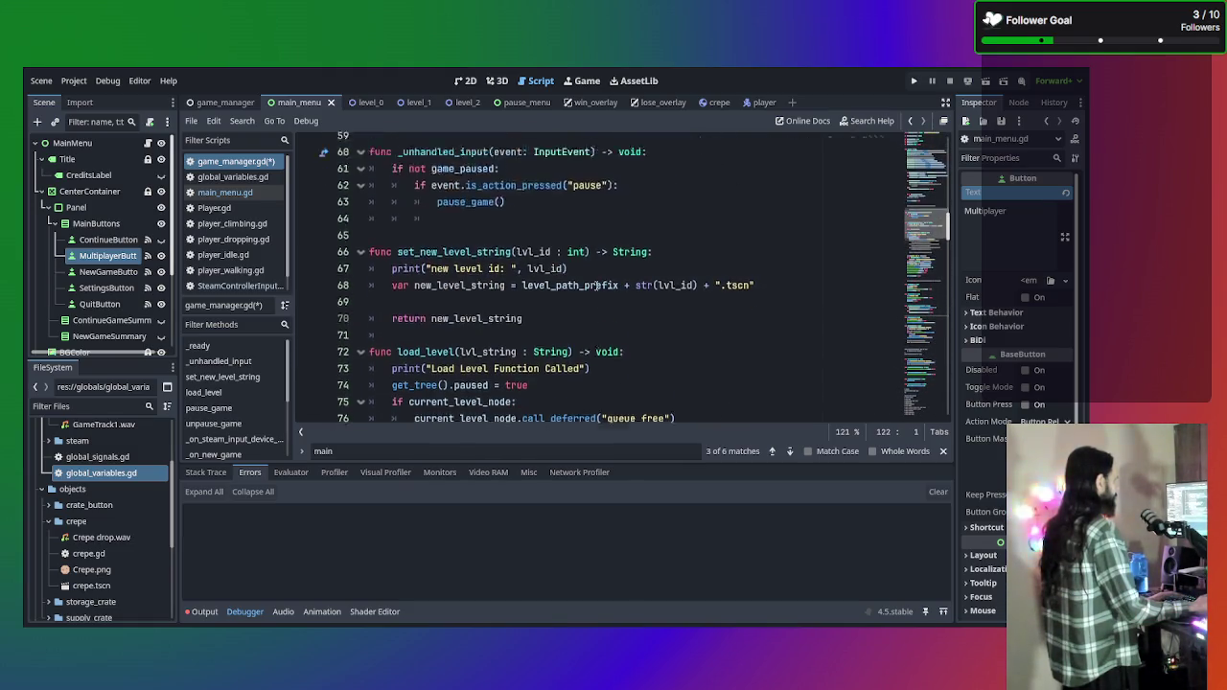
scroll(596, 286, up, 5)
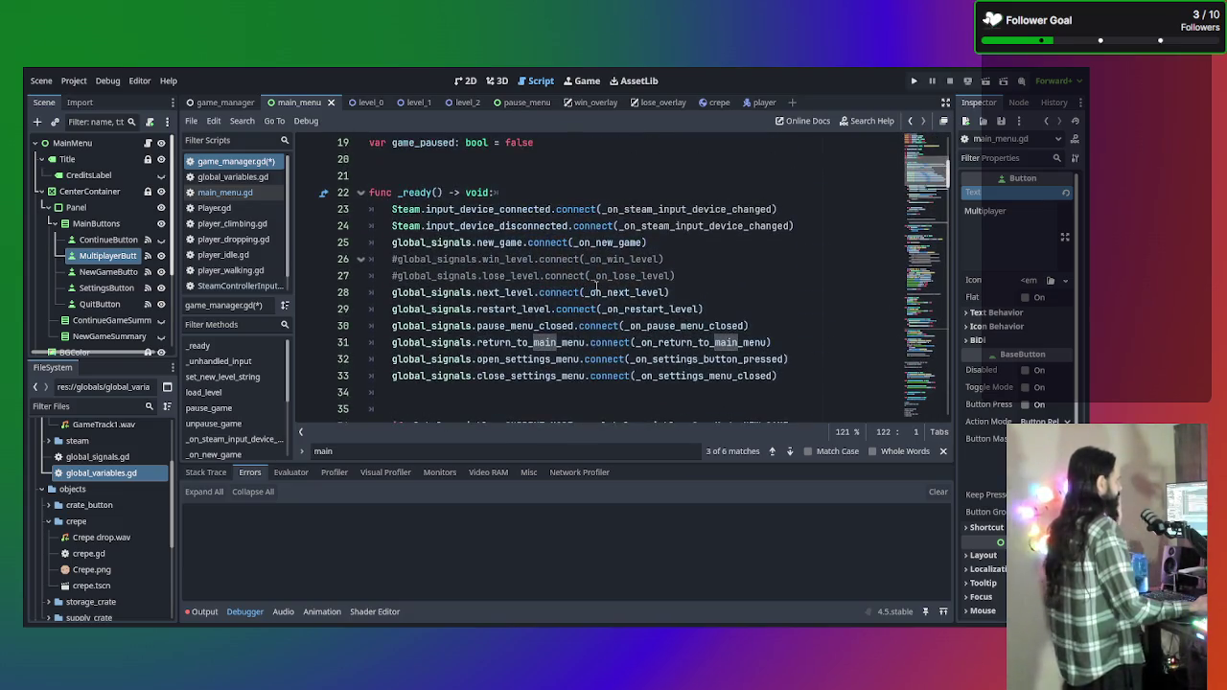
mouse_move(812, 230)
mouse_down()
mouse_move(469, 209)
mouse_move(352, 219)
mouse_move(369, 209)
mouse_up()
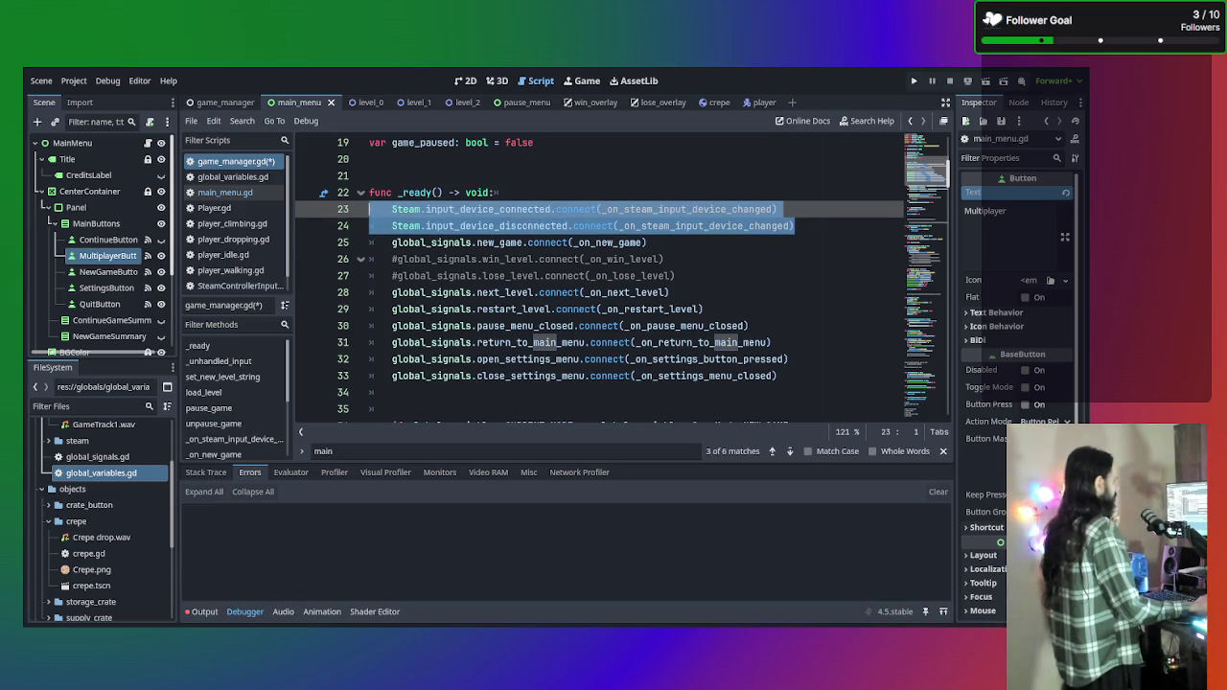
scroll(535, 237, down, 14)
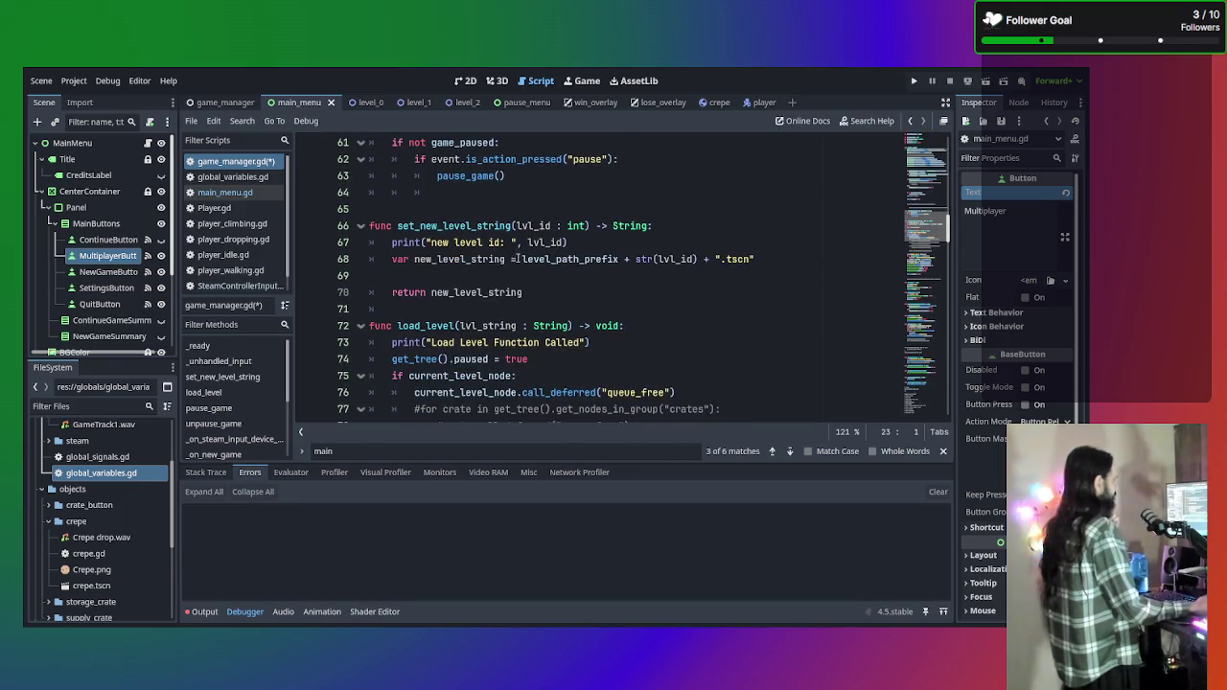
scroll(541, 304, up, 3)
scroll(541, 304, down, 12)
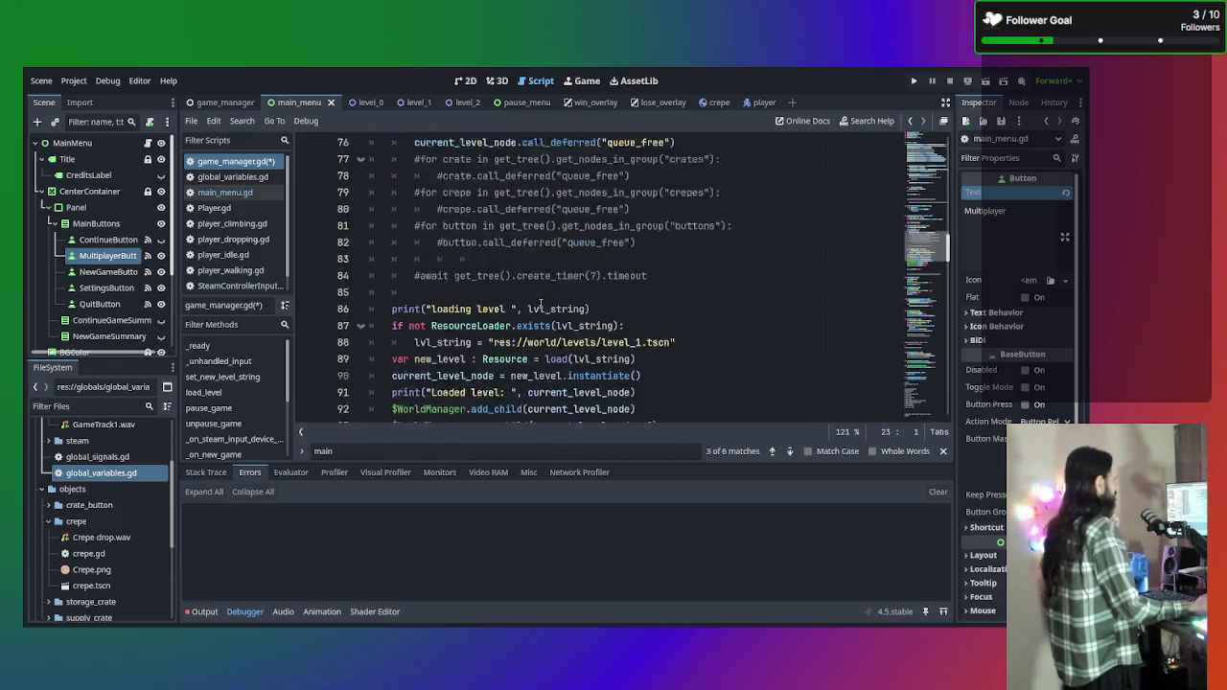
scroll(542, 304, up, 1)
scroll(542, 304, up, 10)
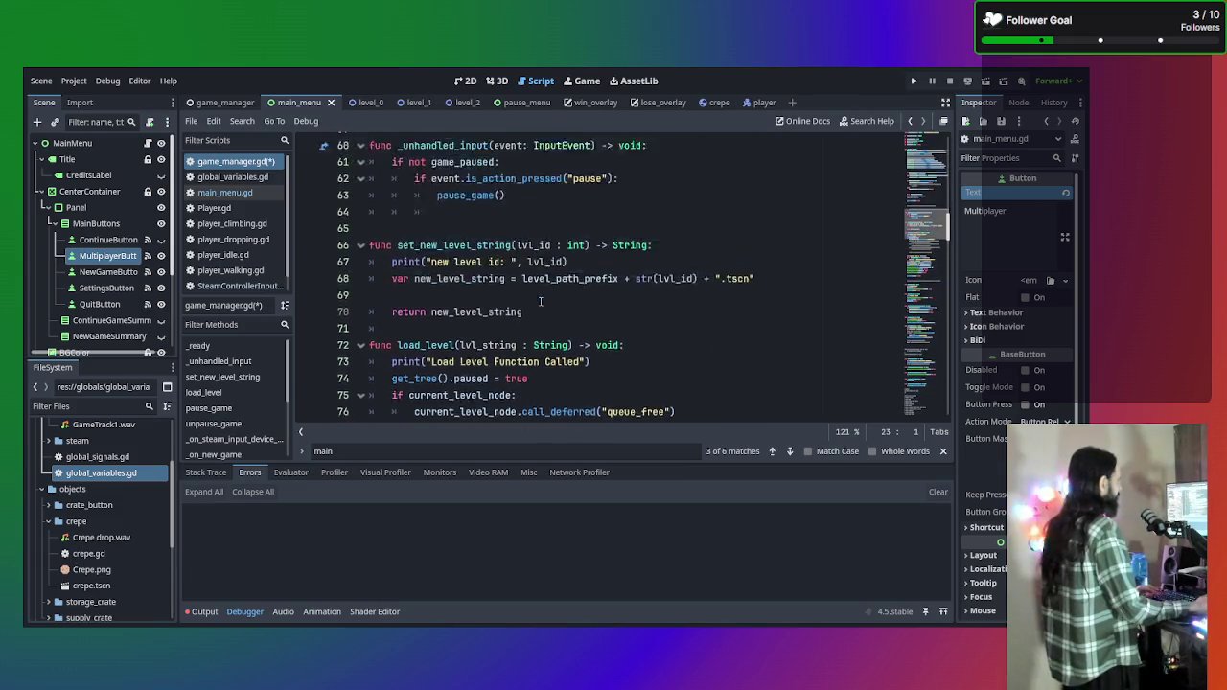
scroll(541, 302, down, 18)
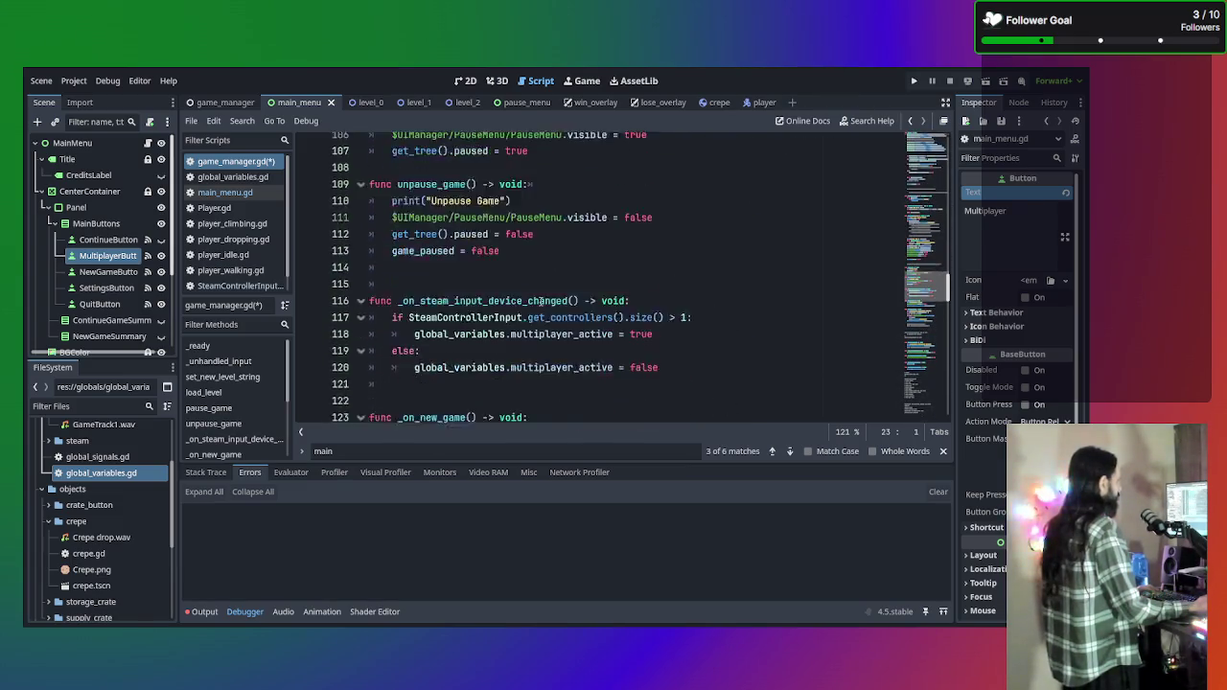
click(680, 292)
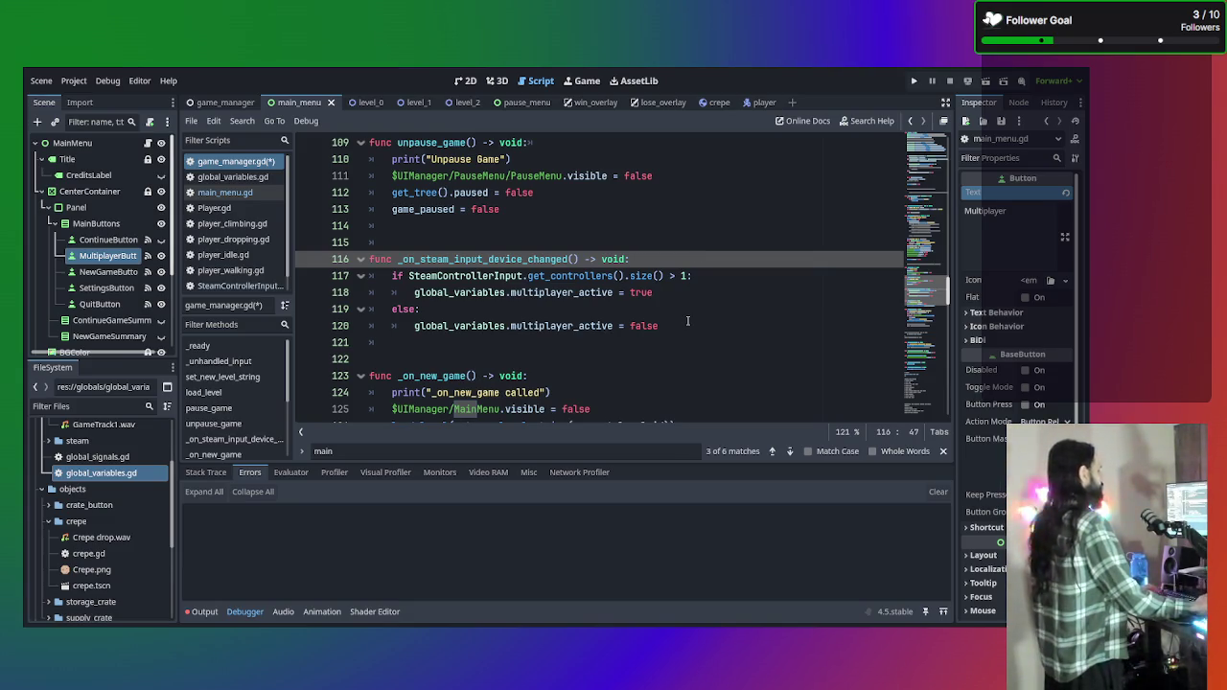
Leave _on_steam_input_device_changed unchanged after a trial blank line, then switch to main_menu.gd.
click(686, 300)
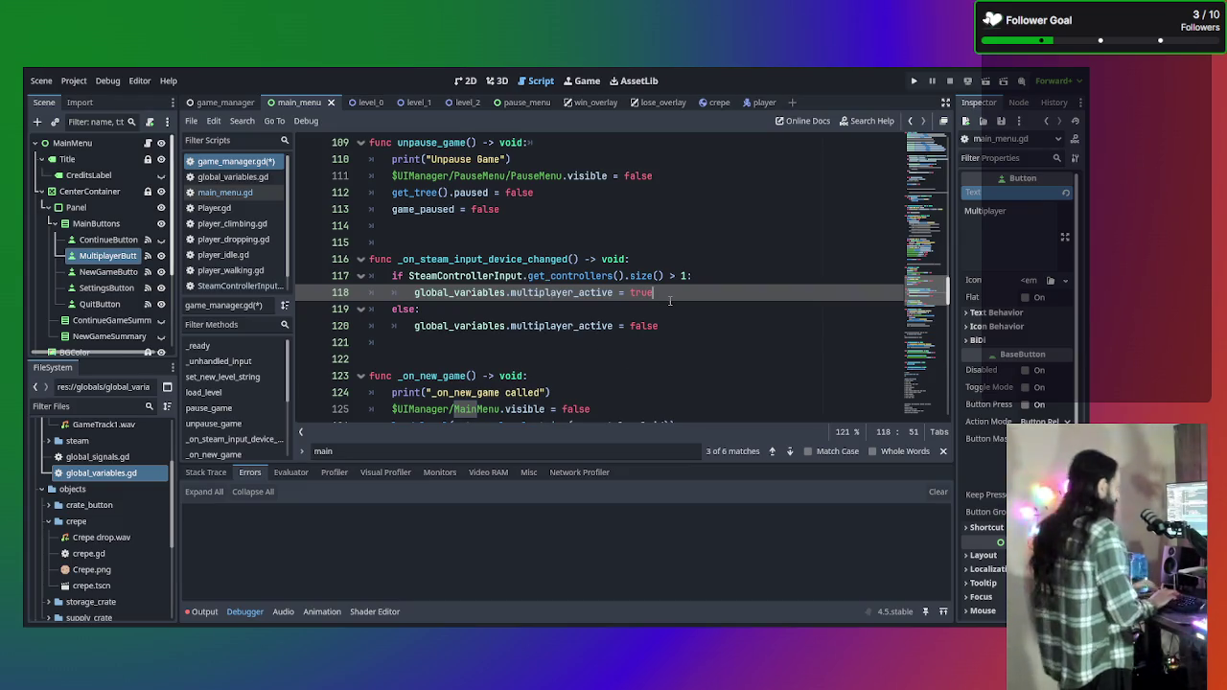
key(Return)
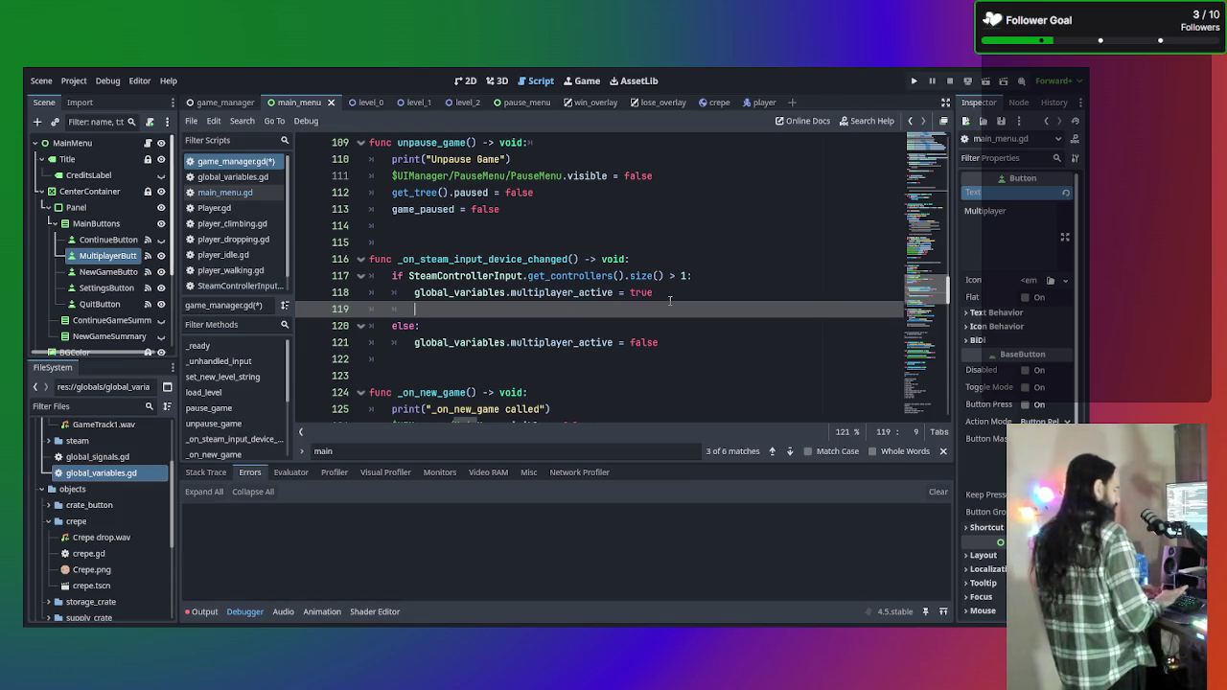
key(BackSpace)
key(BackSpace)
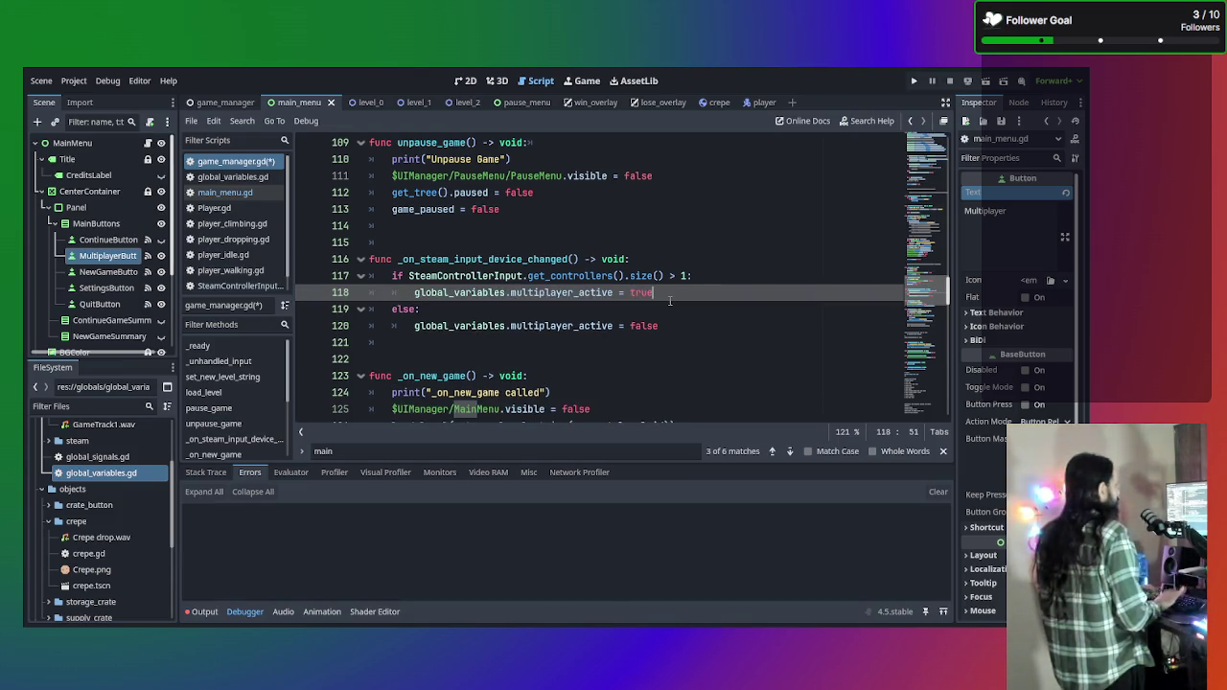
mouse_move(665, 324)
mouse_down()
mouse_move(403, 326)
mouse_move(374, 276)
mouse_move(329, 255)
mouse_up()
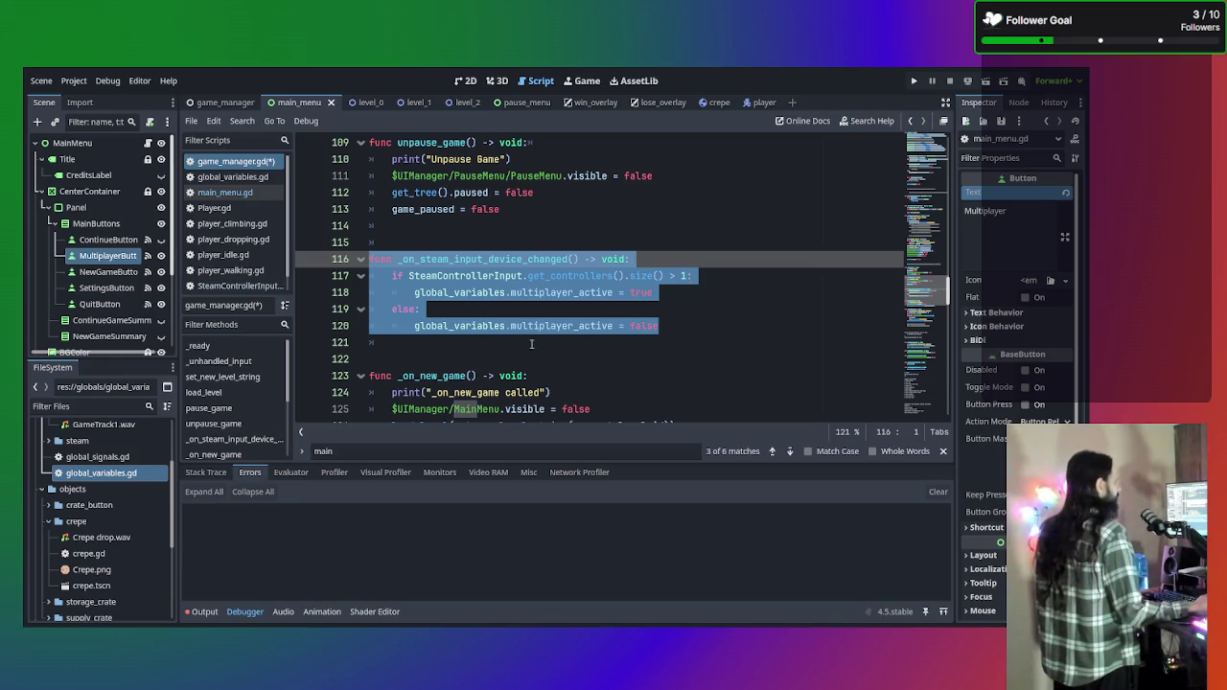
click(220, 192)
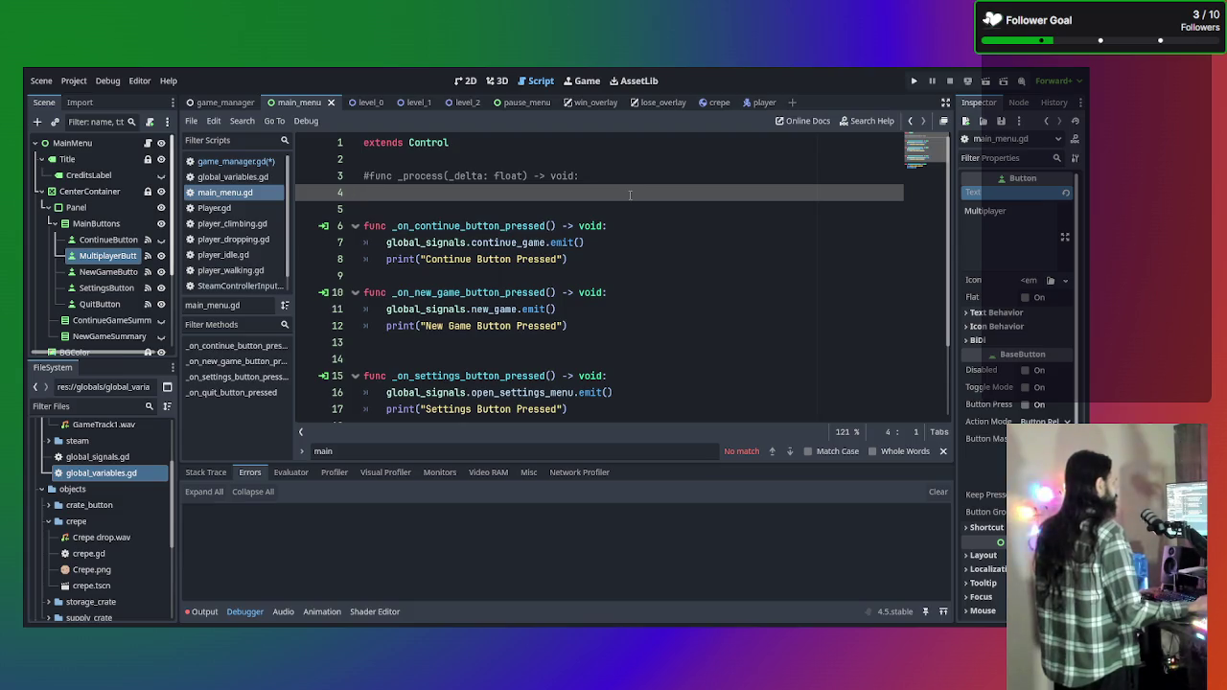
Revisit game_manager.gd's line 118, adding and removing a blank line without changes.
click(235, 161)
click(679, 326)
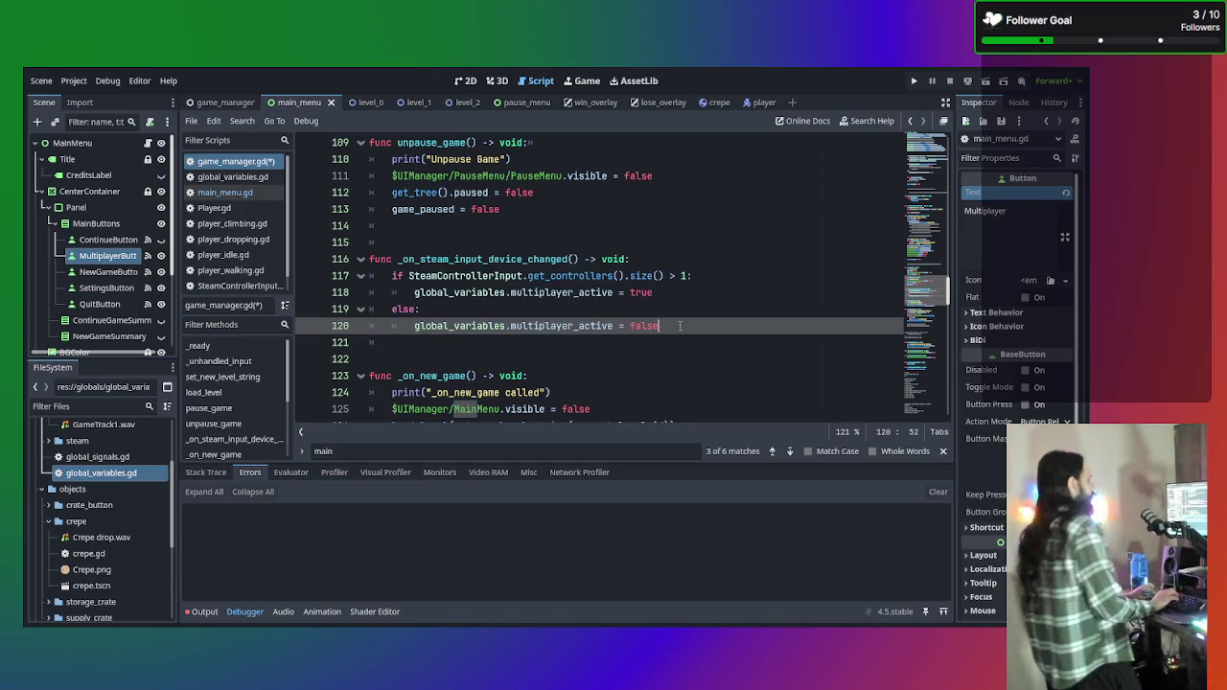
click(689, 292)
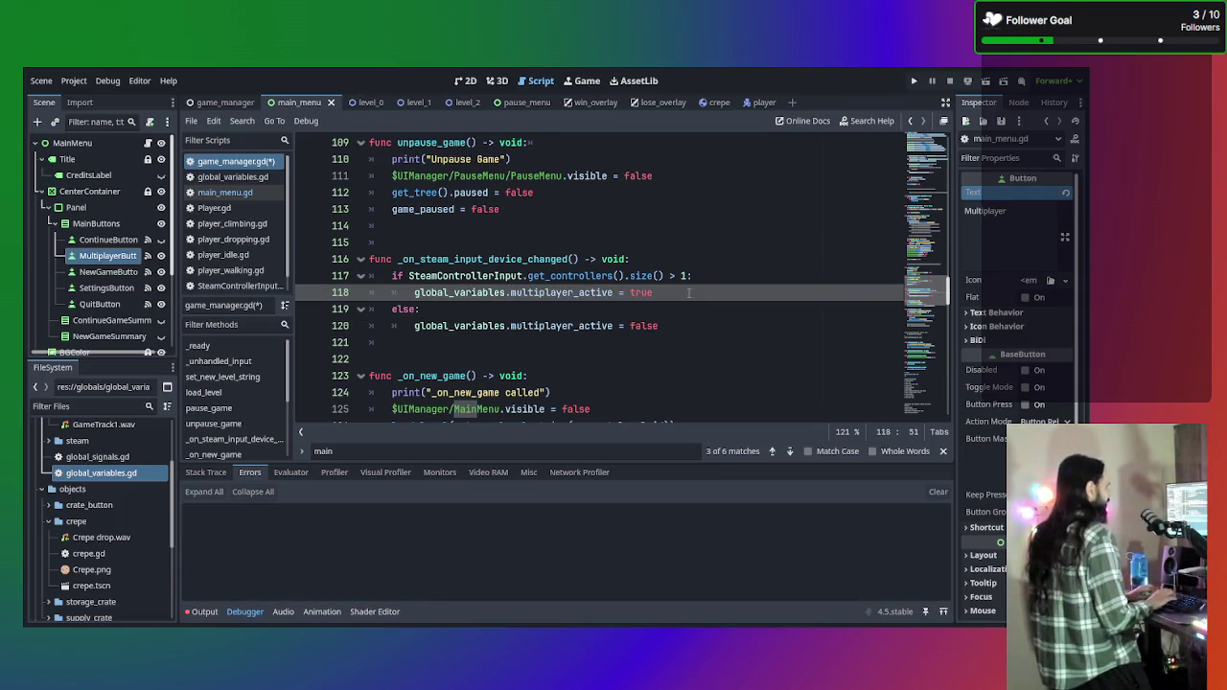
key(Return)
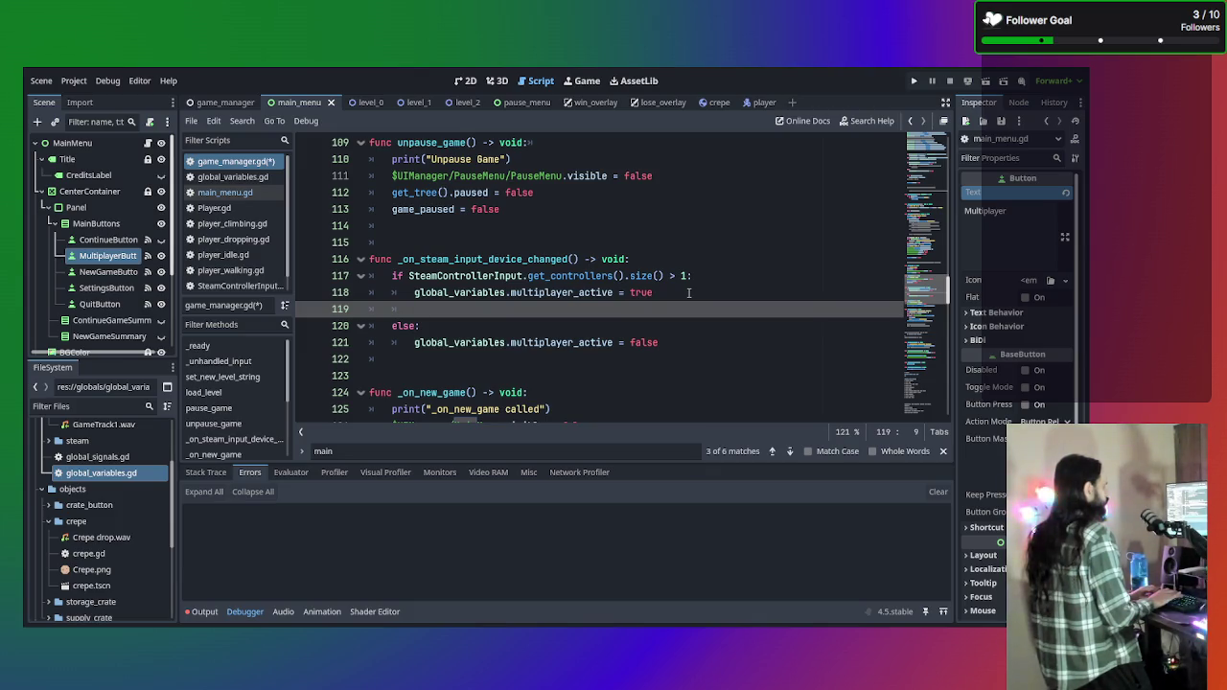
key(BackSpace)
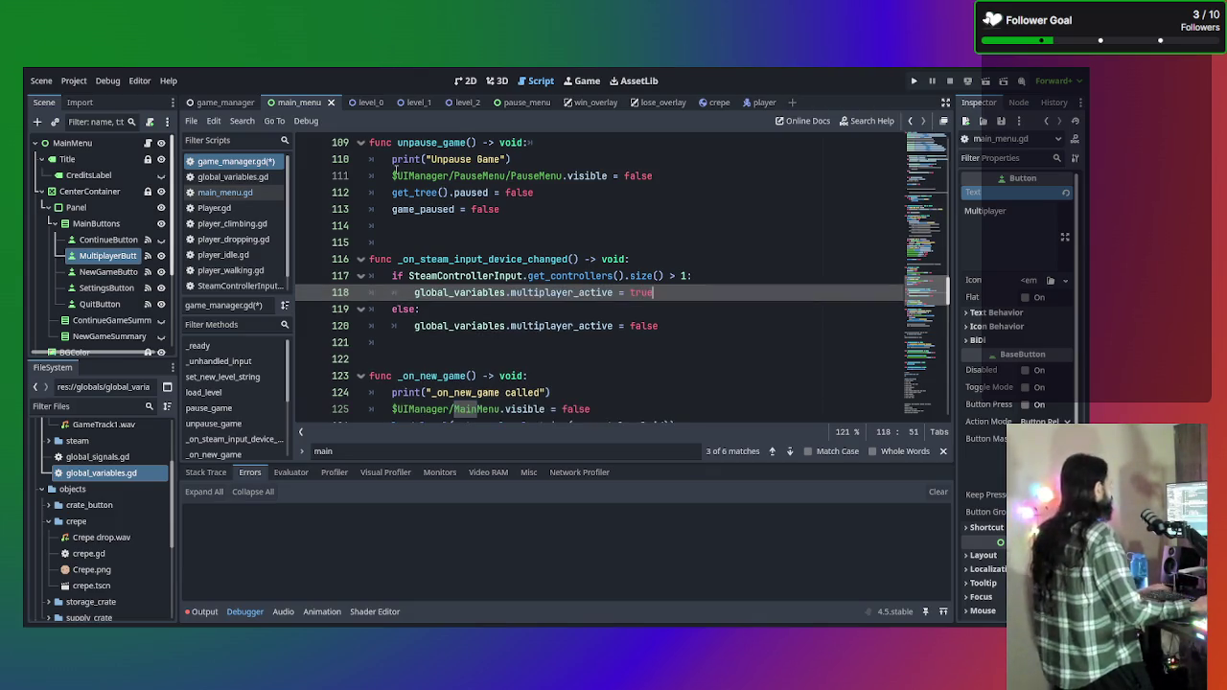
Add a blank line below main_menu.gd's commented _process stub and show the multiplayer button's signals.
click(253, 197)
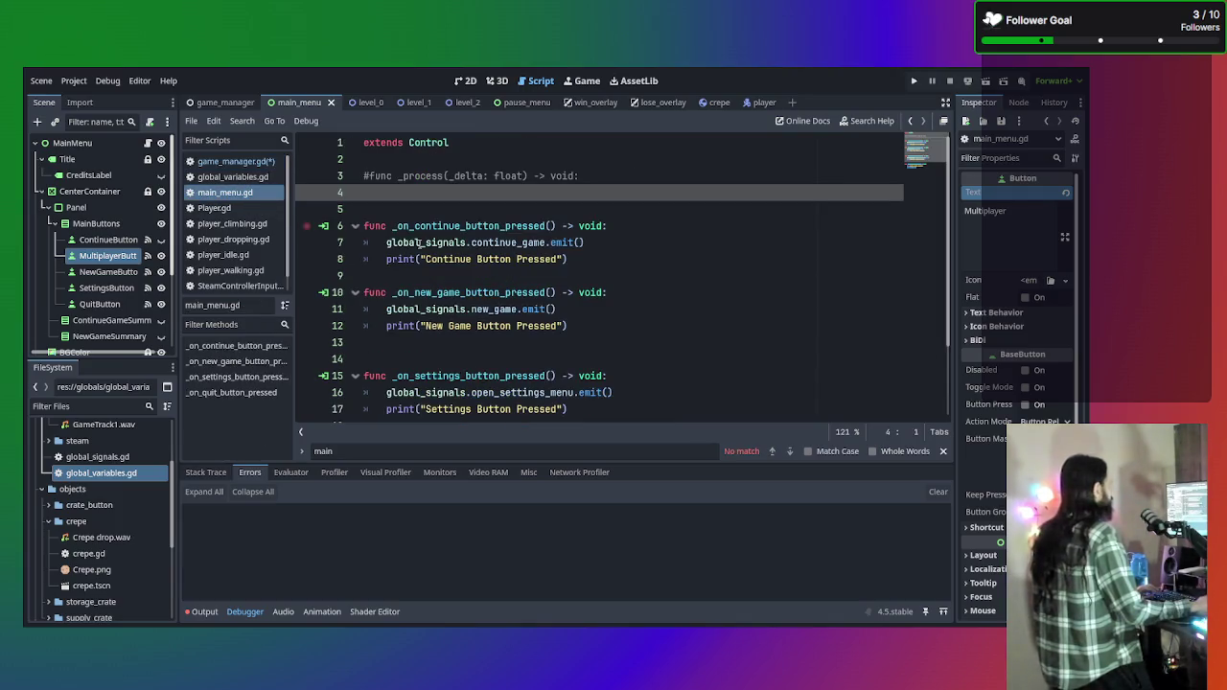
click(614, 178)
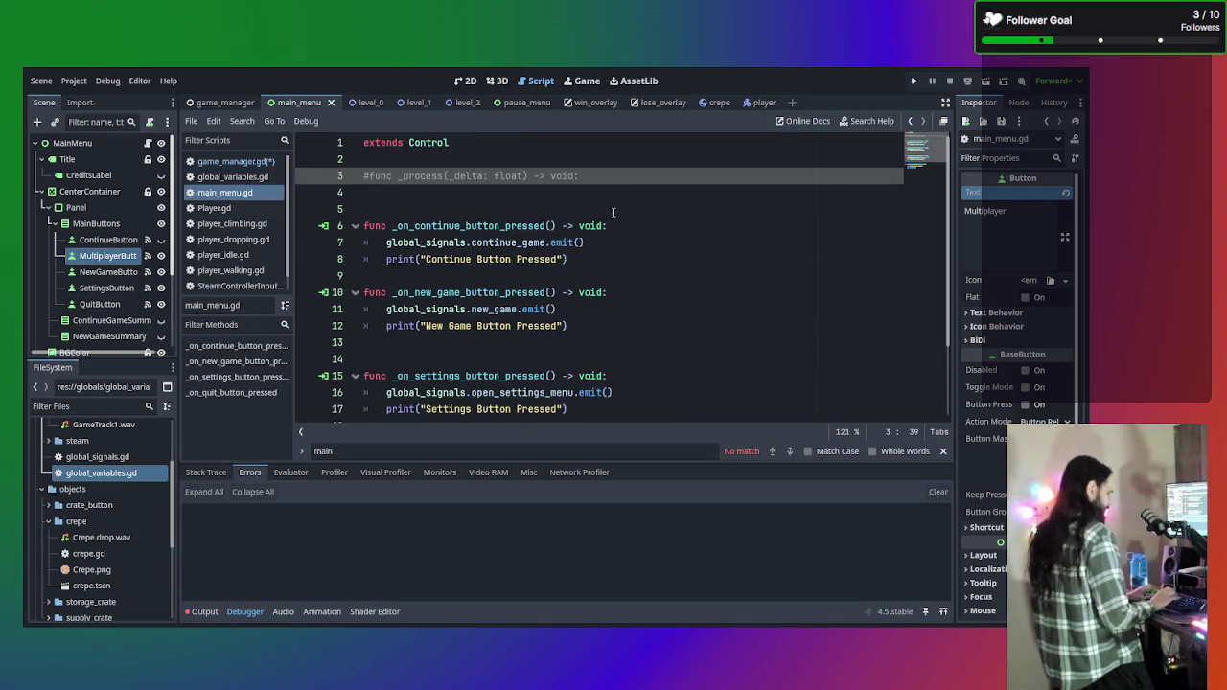
key(Return)
click(1019, 103)
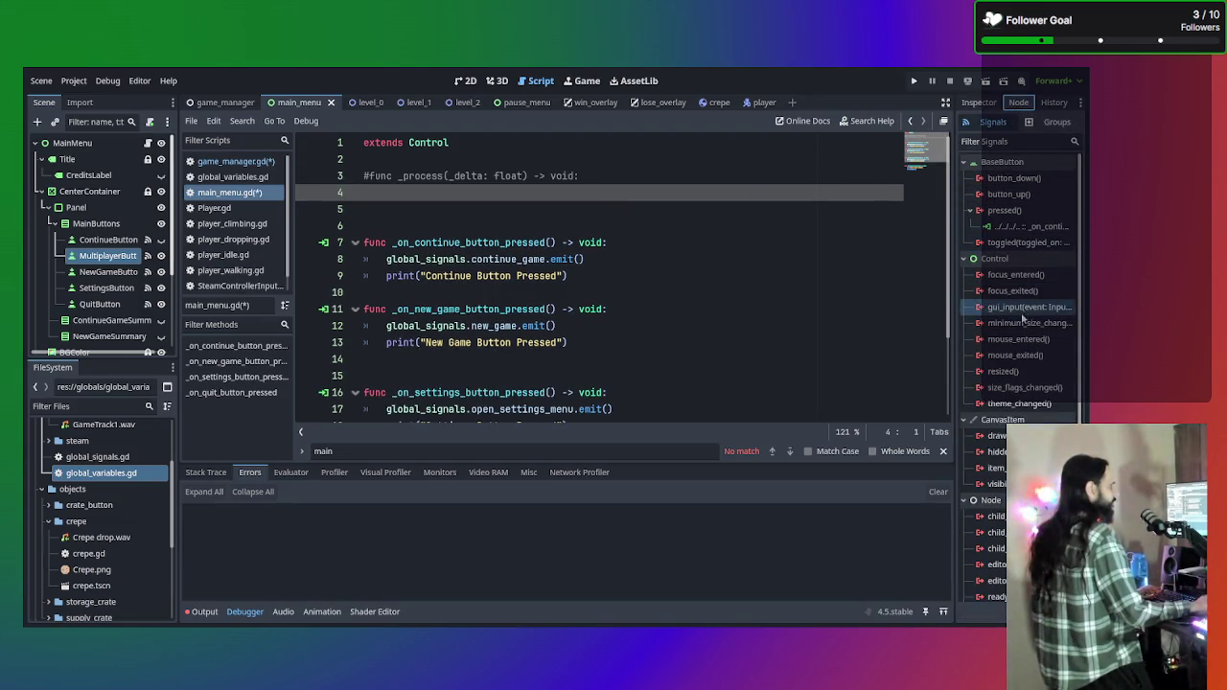
Uncomment the _process function declaration in main_menu.gd with Ctrl+K.
scroll(1022, 319, down, 3)
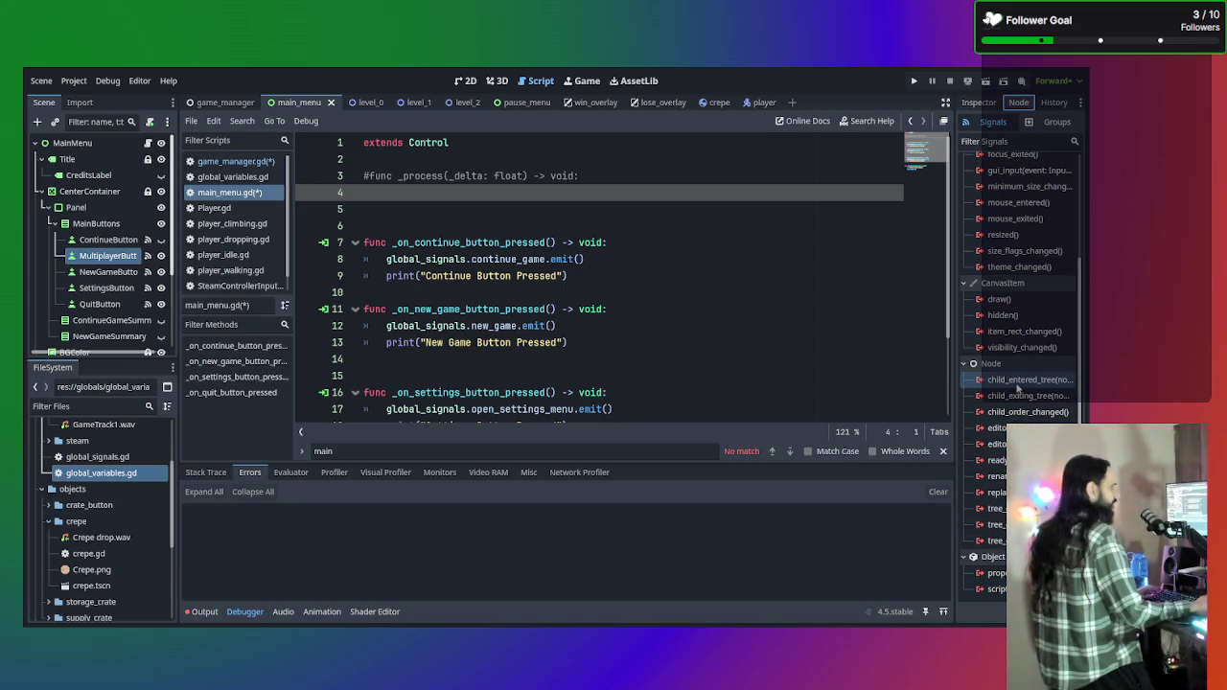
scroll(1017, 407, up, 3)
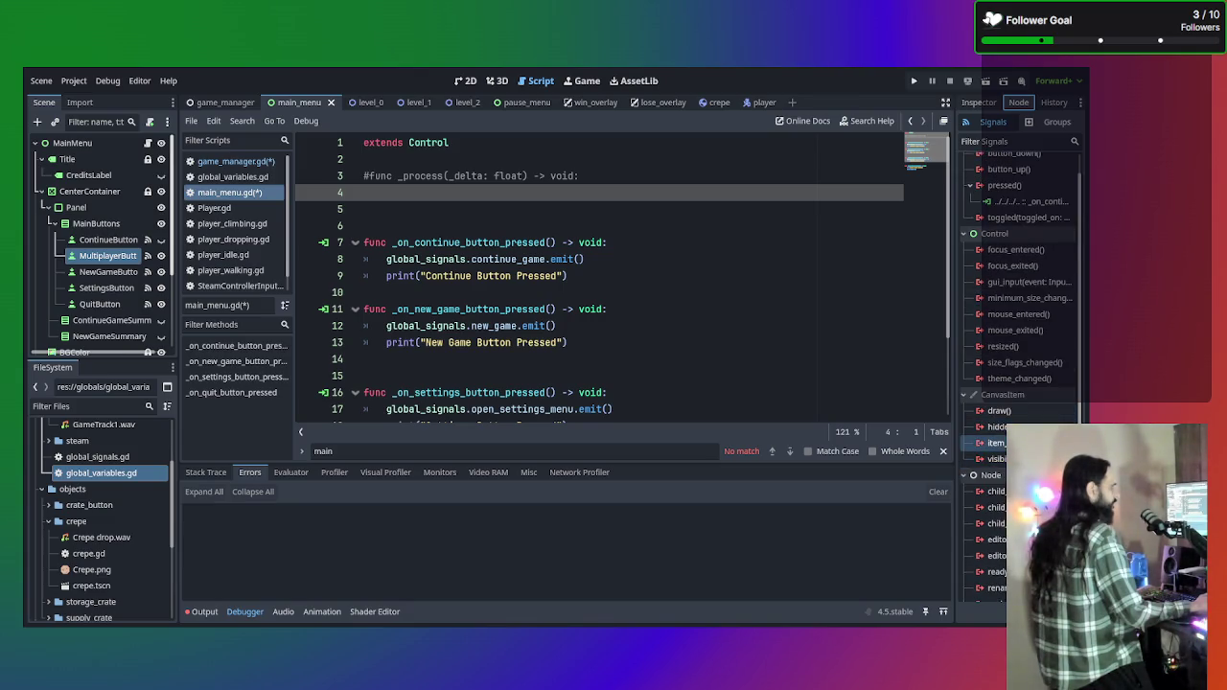
scroll(1002, 439, up, 1)
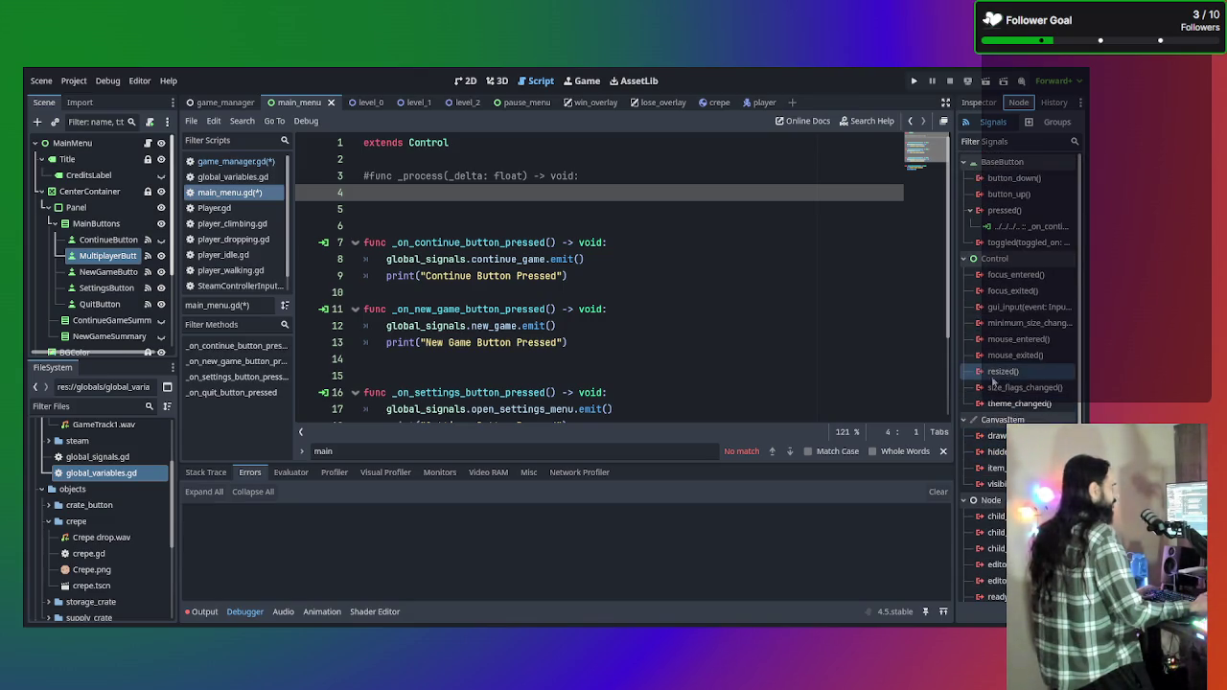
click(593, 173)
key(ctrl+k)
Start an indented 'if multiplayer' line inside _process, then return to game_manager.gd.
click(570, 192)
key(Tab)
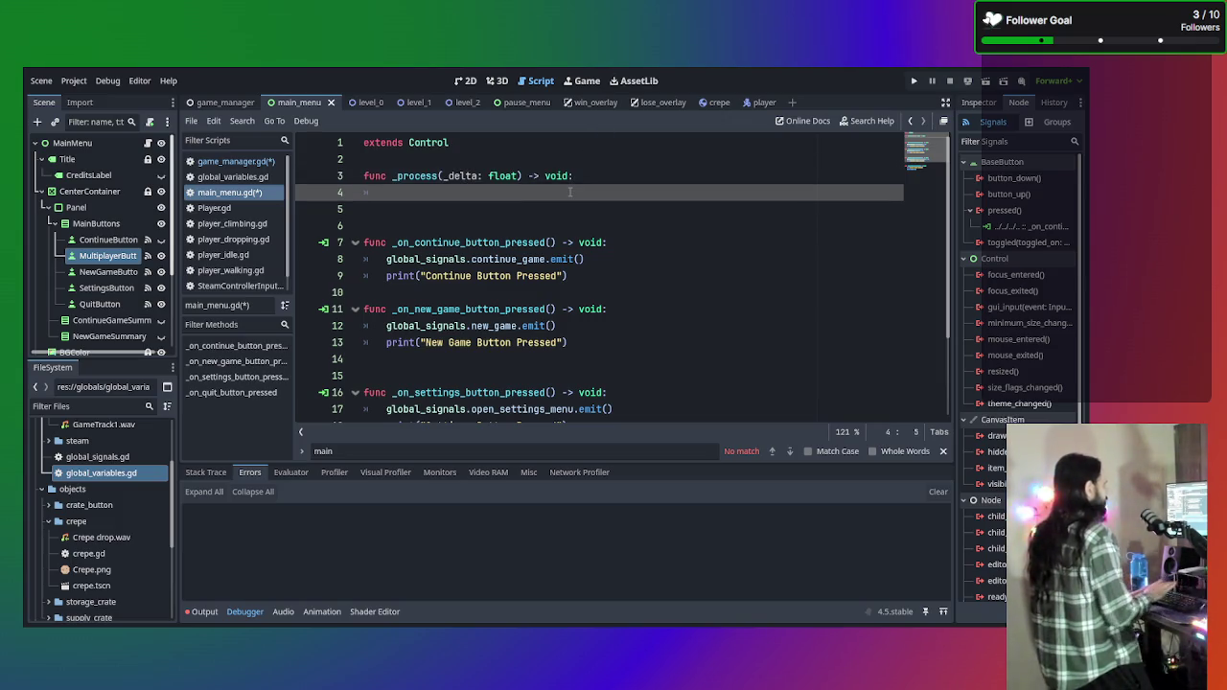
text(i)
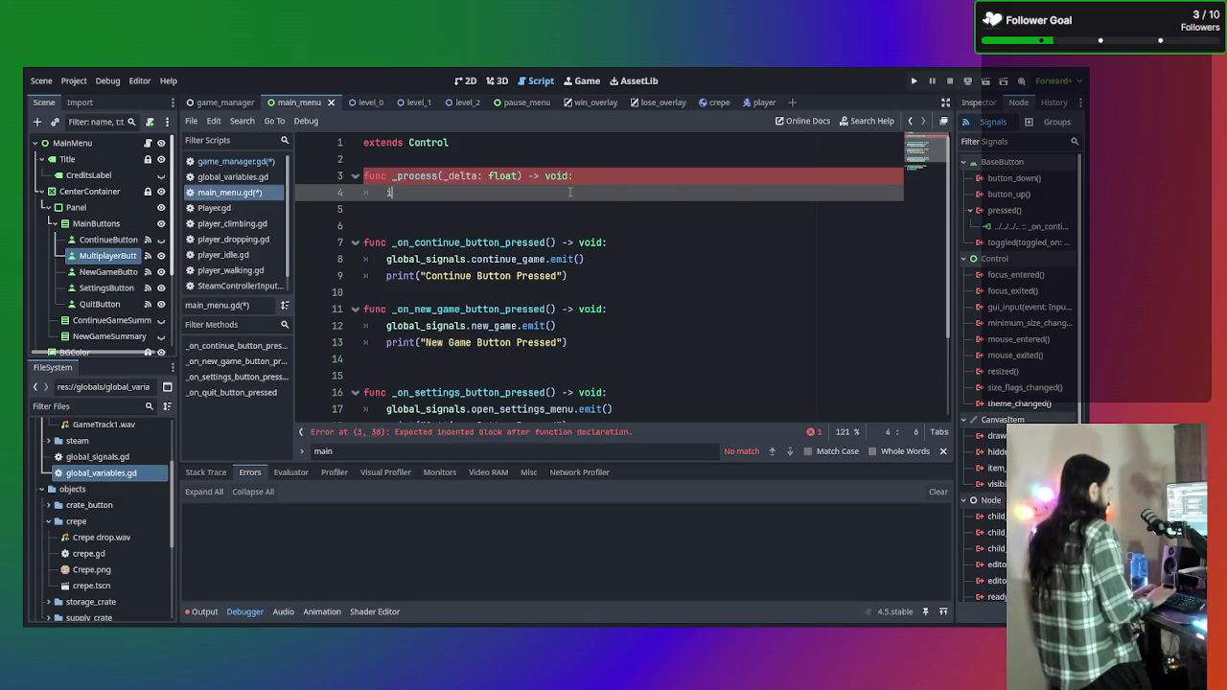
text(f)
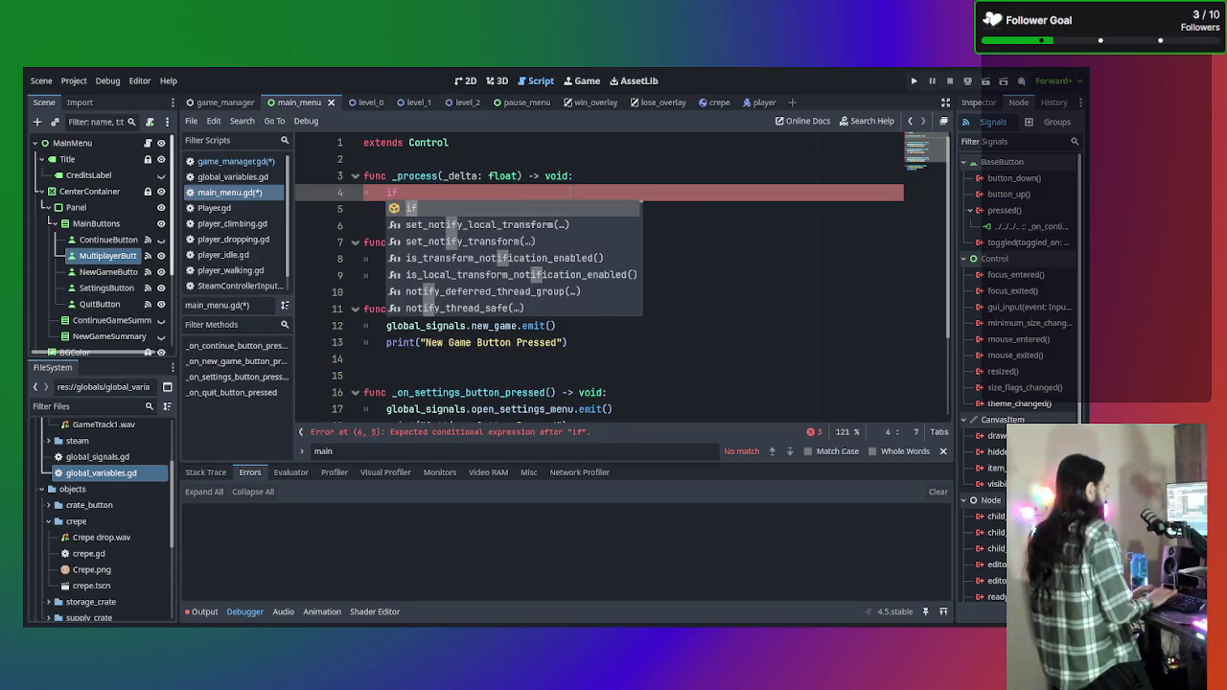
text( glo)
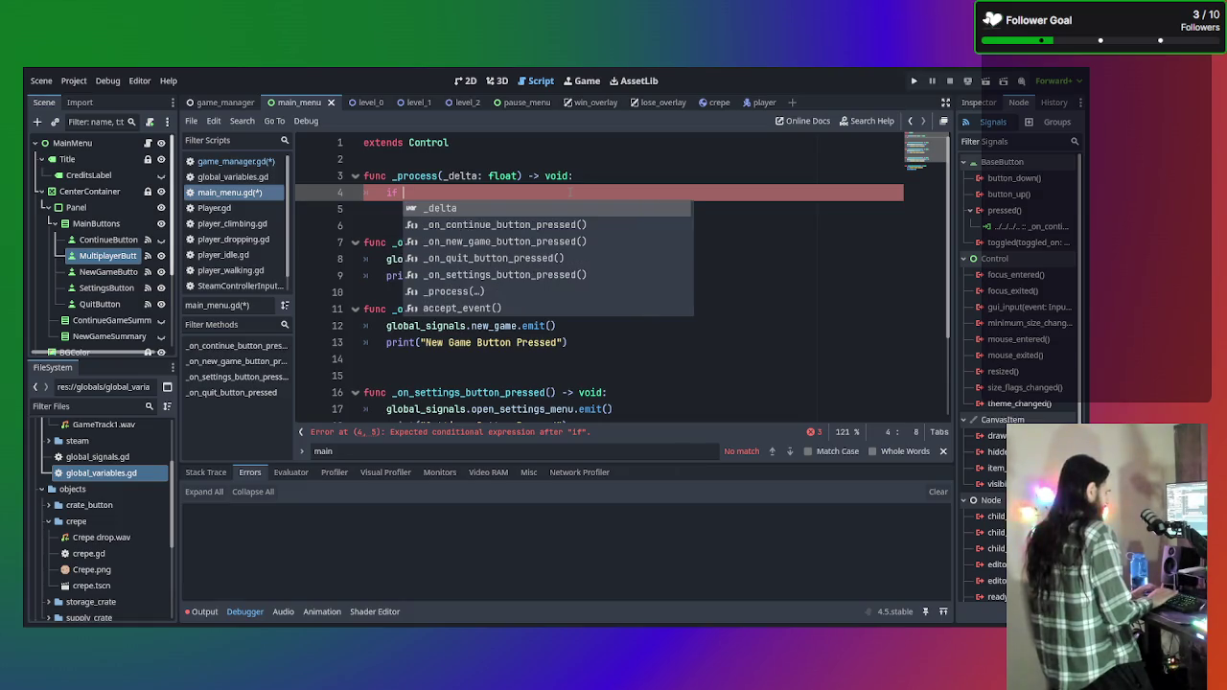
key(BackSpace)
key(BackSpace)
key(BackSpace)
text(muy)
key(Return)
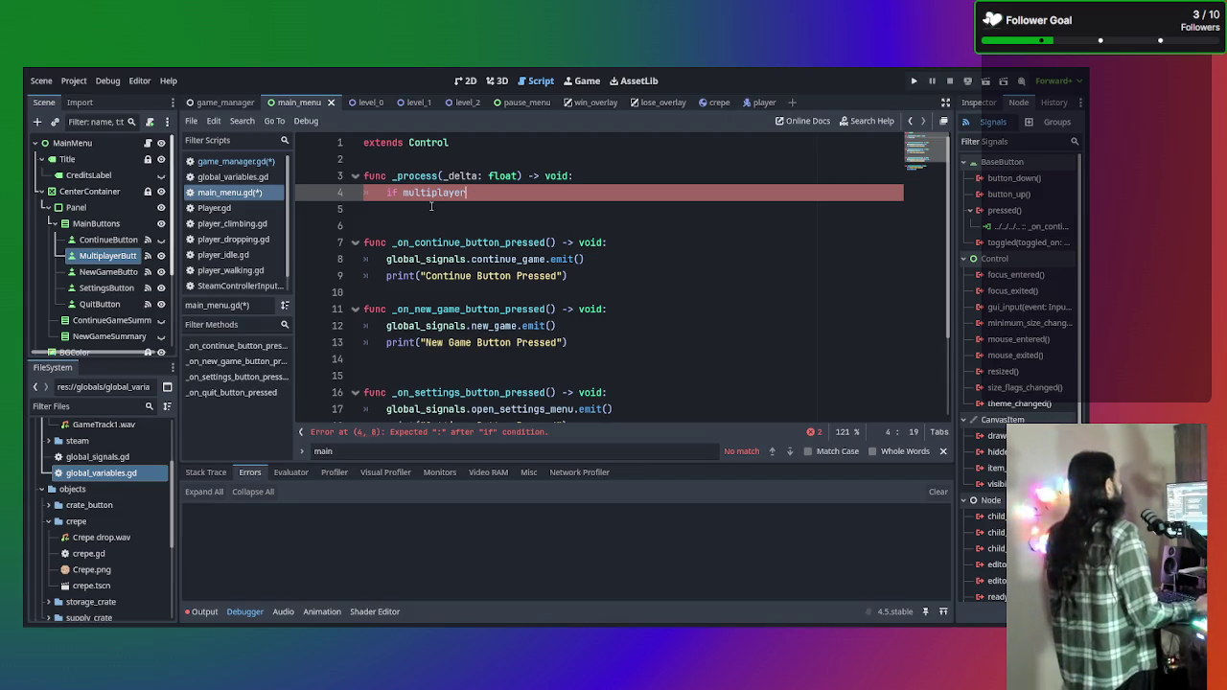
click(228, 198)
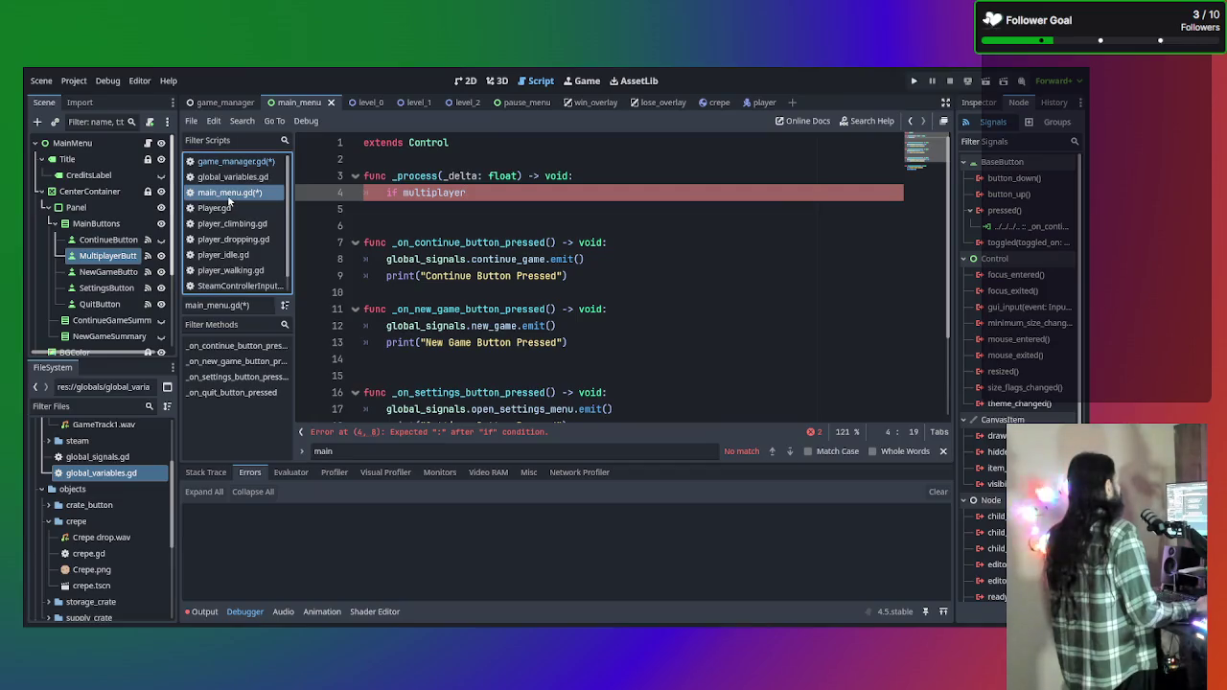
click(235, 161)
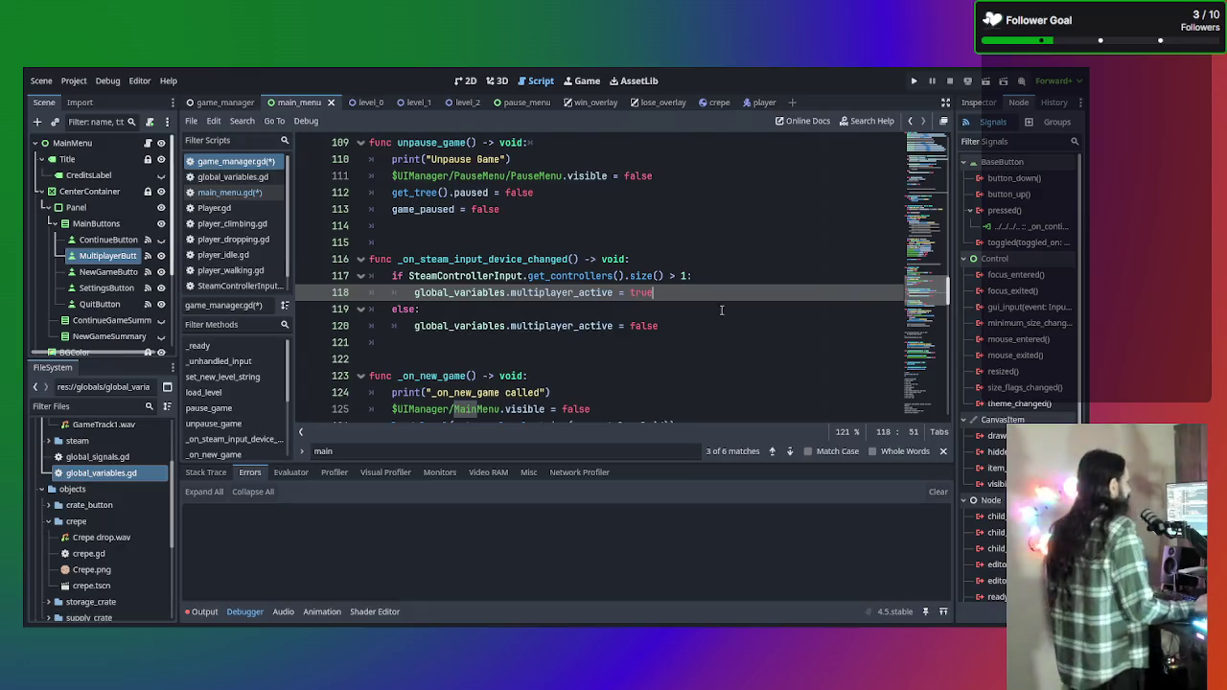
Add a function-level line after the else branch in game_manager.gd, then open global_signals.gd.
click(710, 329)
key(Down)
key(BackSpace)
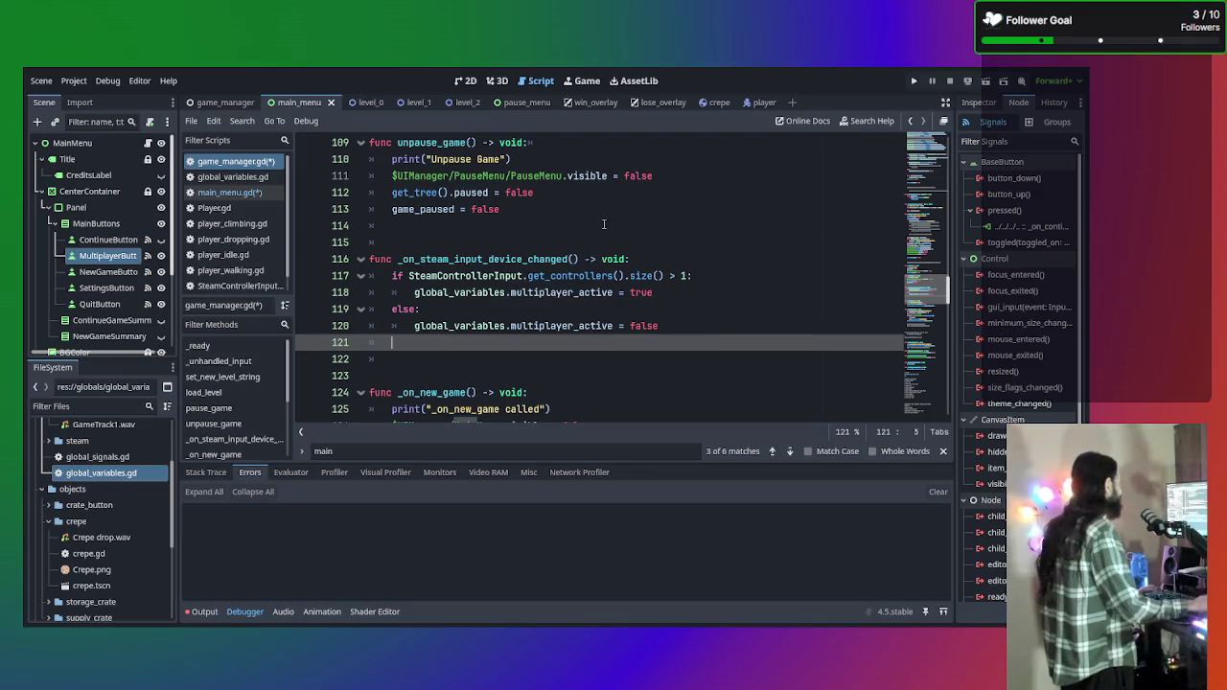
double_click(96, 456)
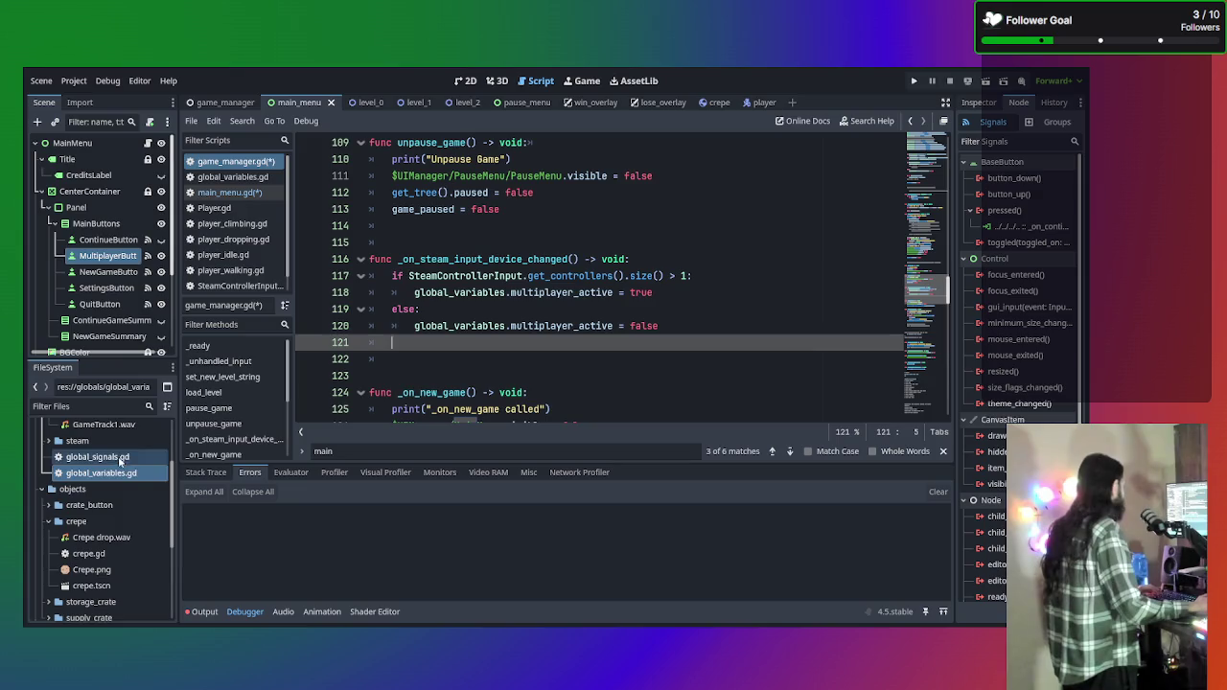
scroll(373, 395, down, 2)
scroll(509, 342, down, 1)
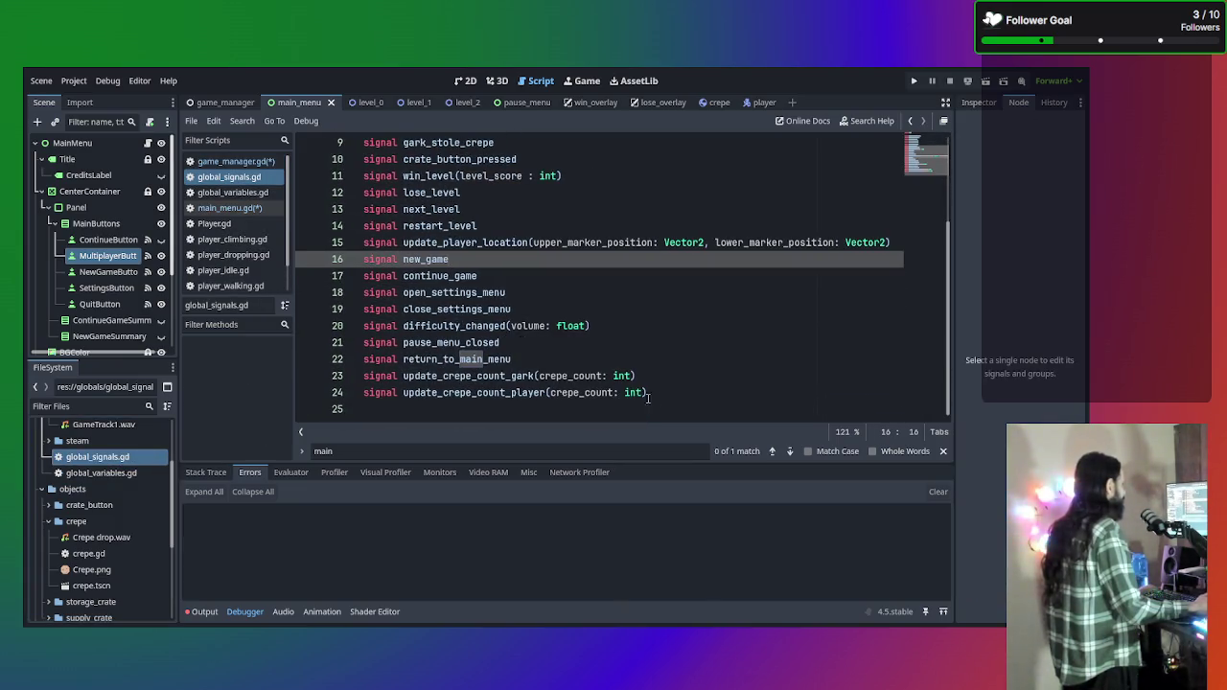
Declare 'signal multiplayer_active_changed' after the last signal, then view global_variables.gd.
click(664, 393)
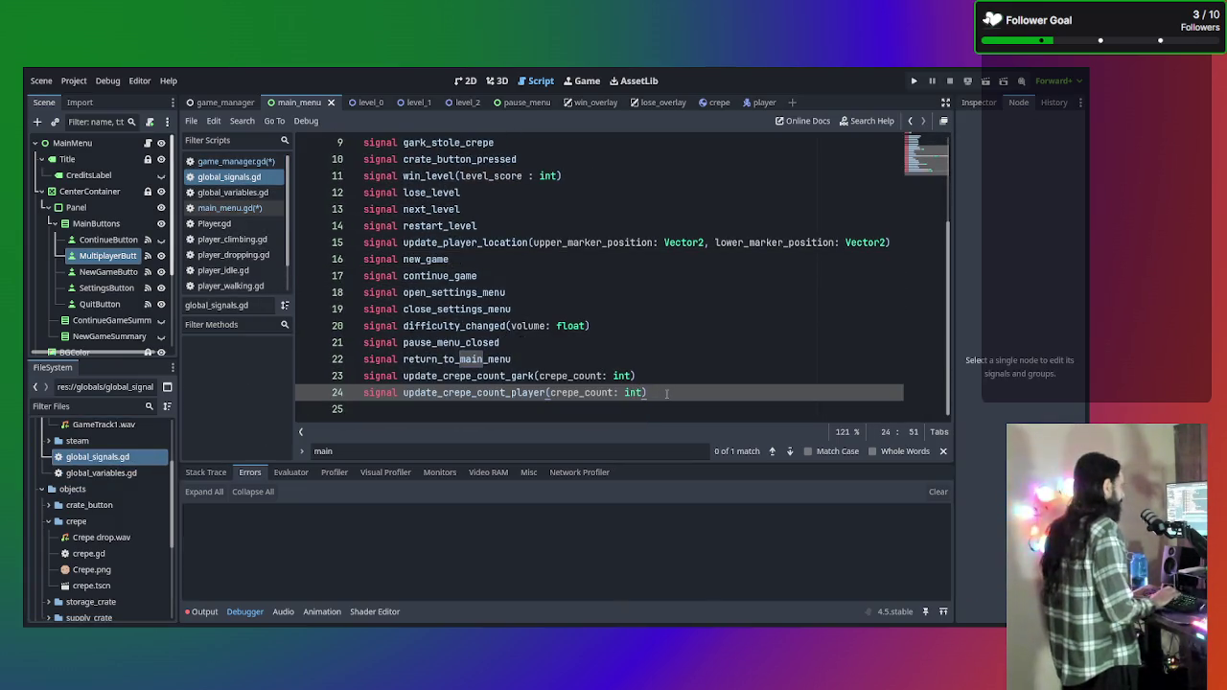
scroll(680, 366, up, 4)
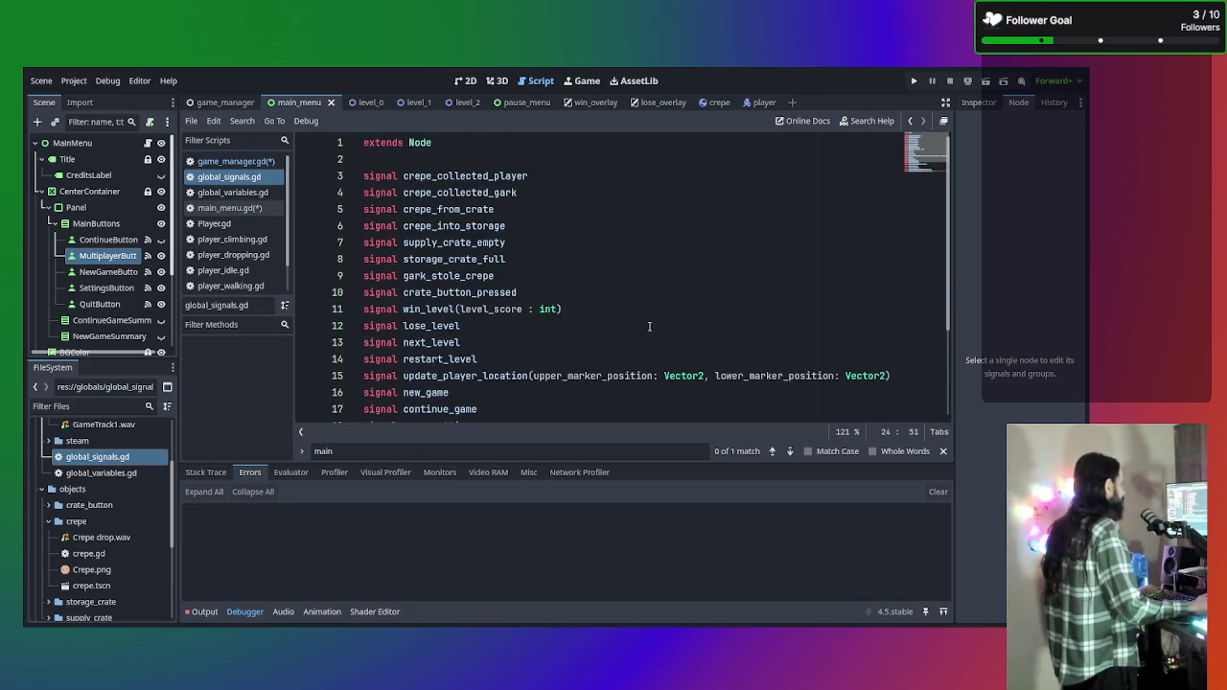
scroll(634, 331, down, 4)
key(Return)
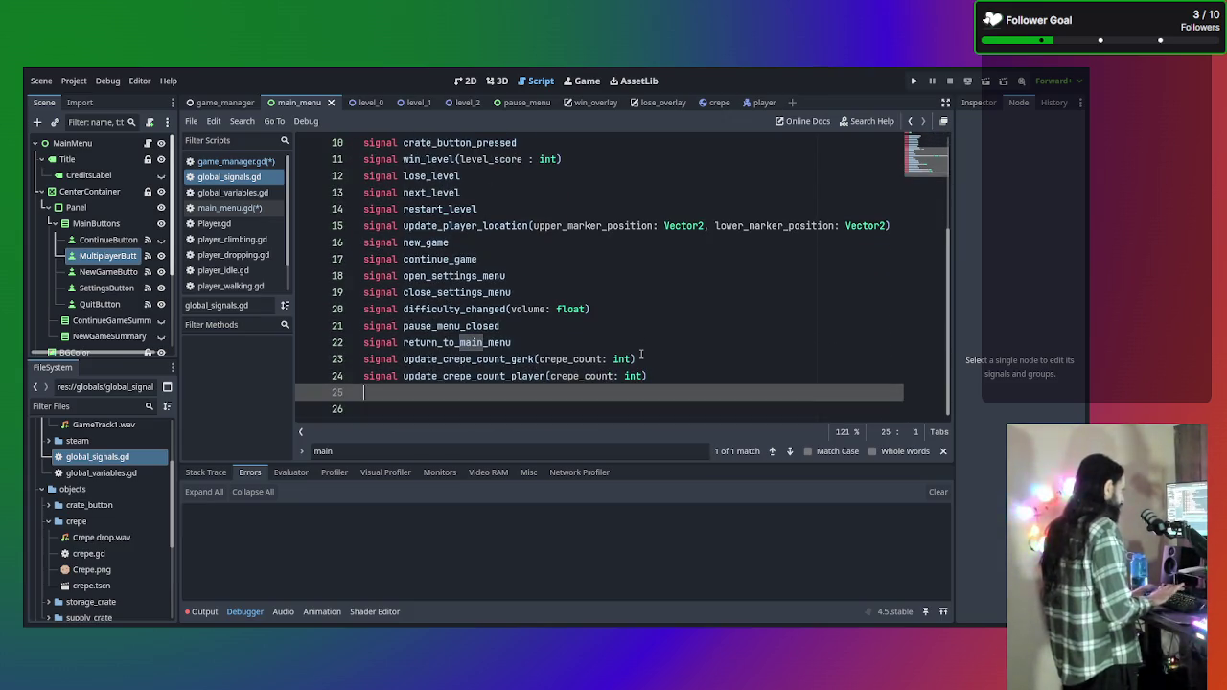
text(signal multiplayer_)
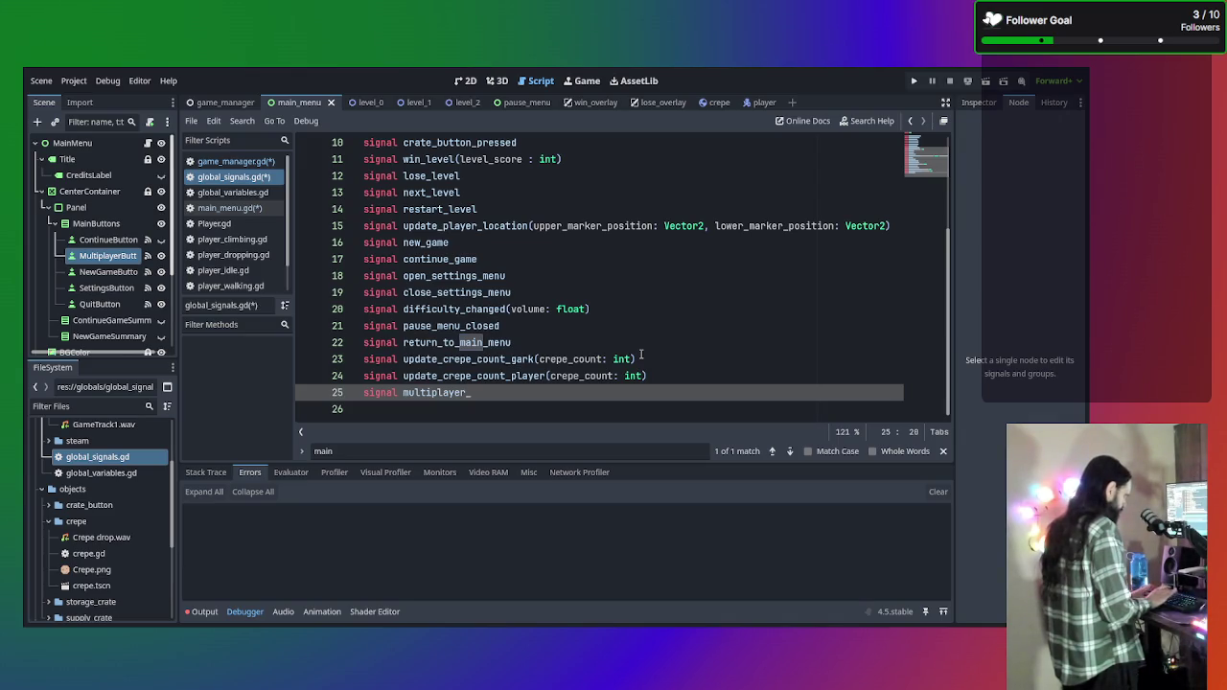
text(Active)
key(BackSpace)
key(BackSpace)
key(BackSpace)
text(active_changed)
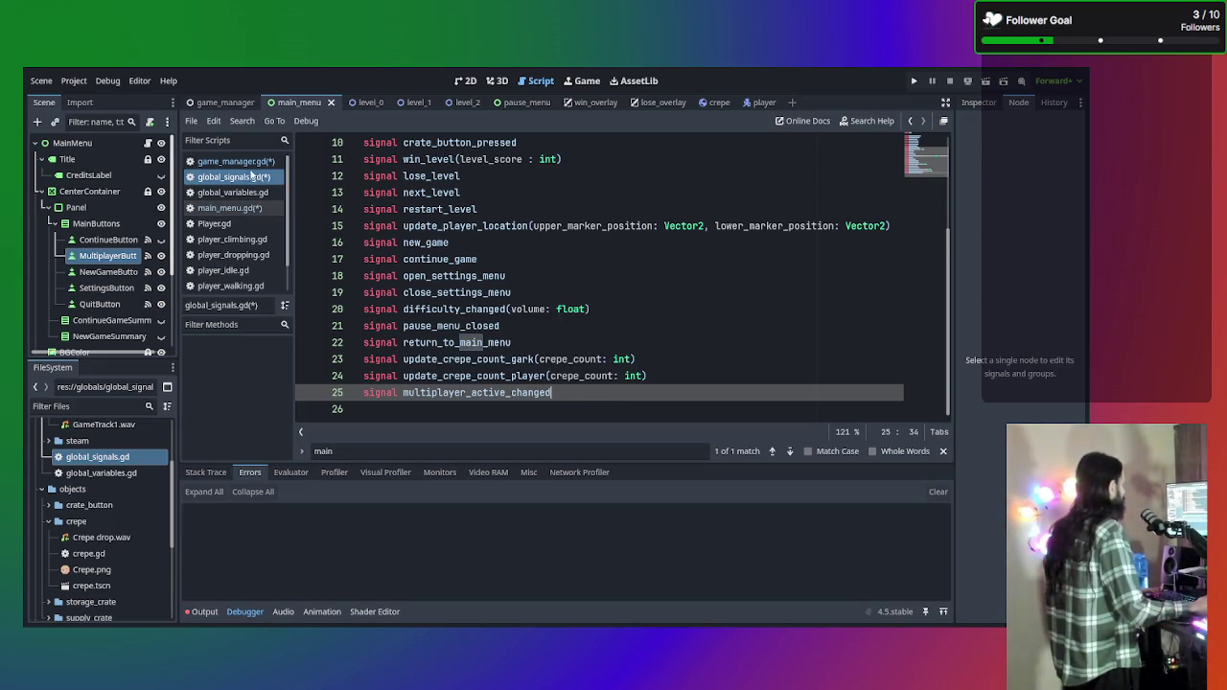
click(245, 208)
click(235, 191)
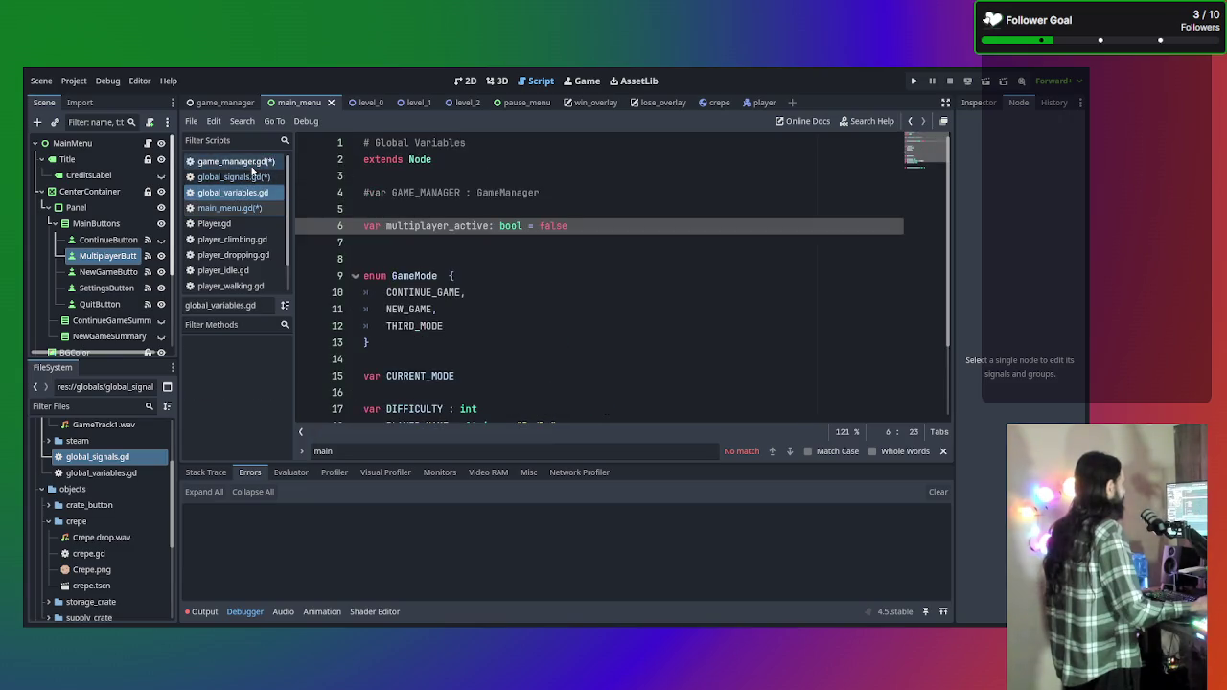
Type 'global_signals.multipla' on game_manager.gd line 121, save all scripts, and return to main_menu.gd.
click(235, 161)
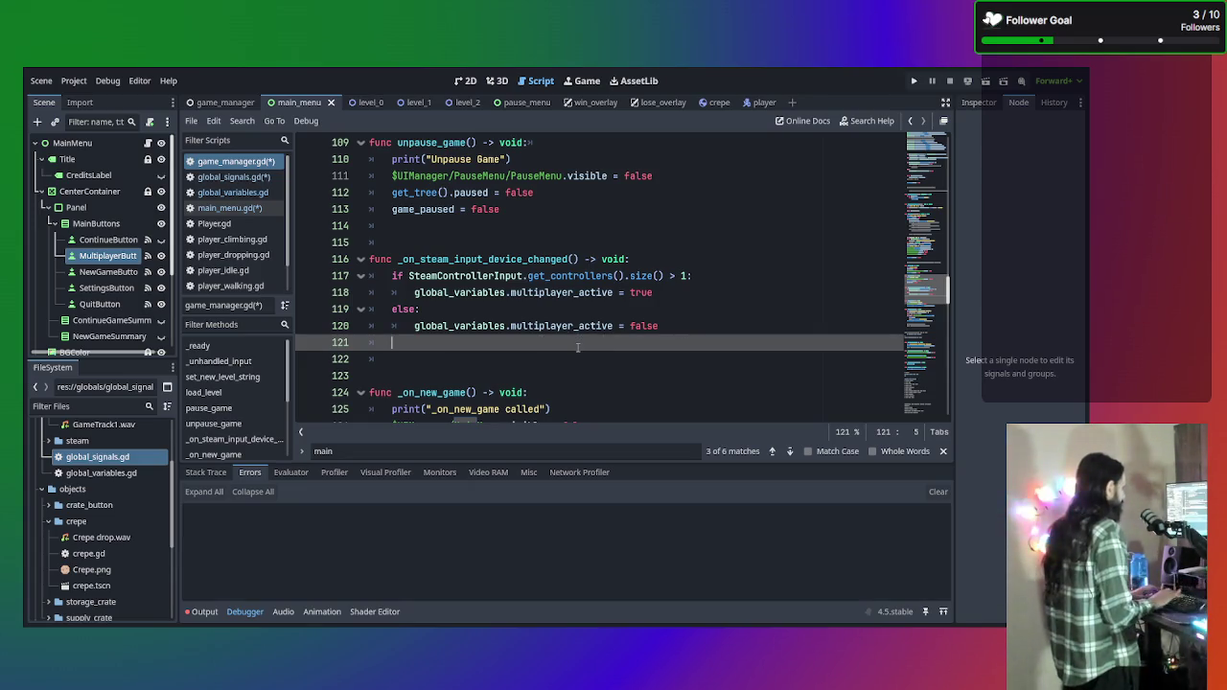
text(global_signals)
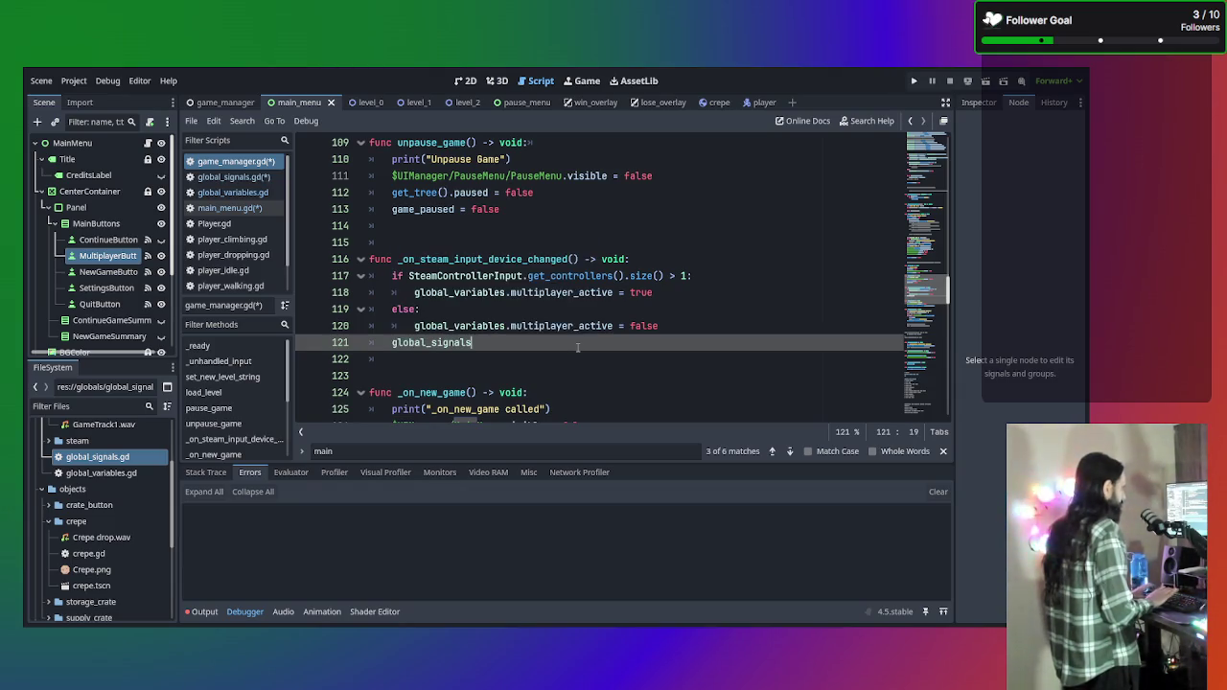
text(.mul)
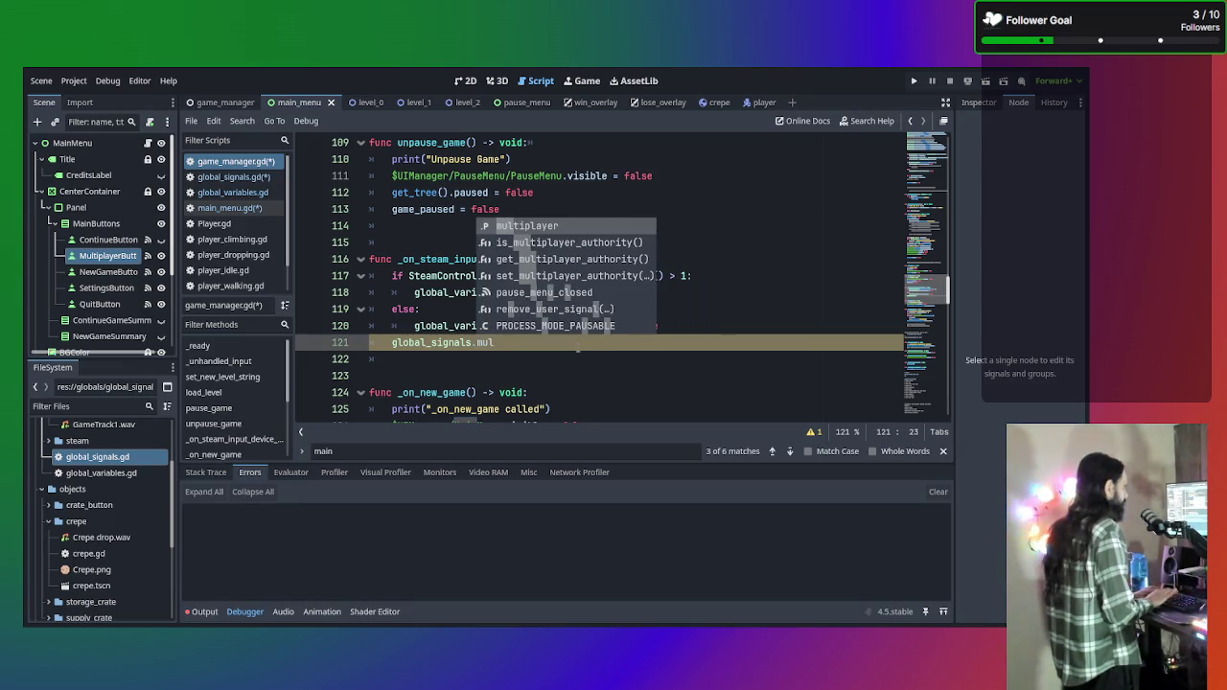
text(t)
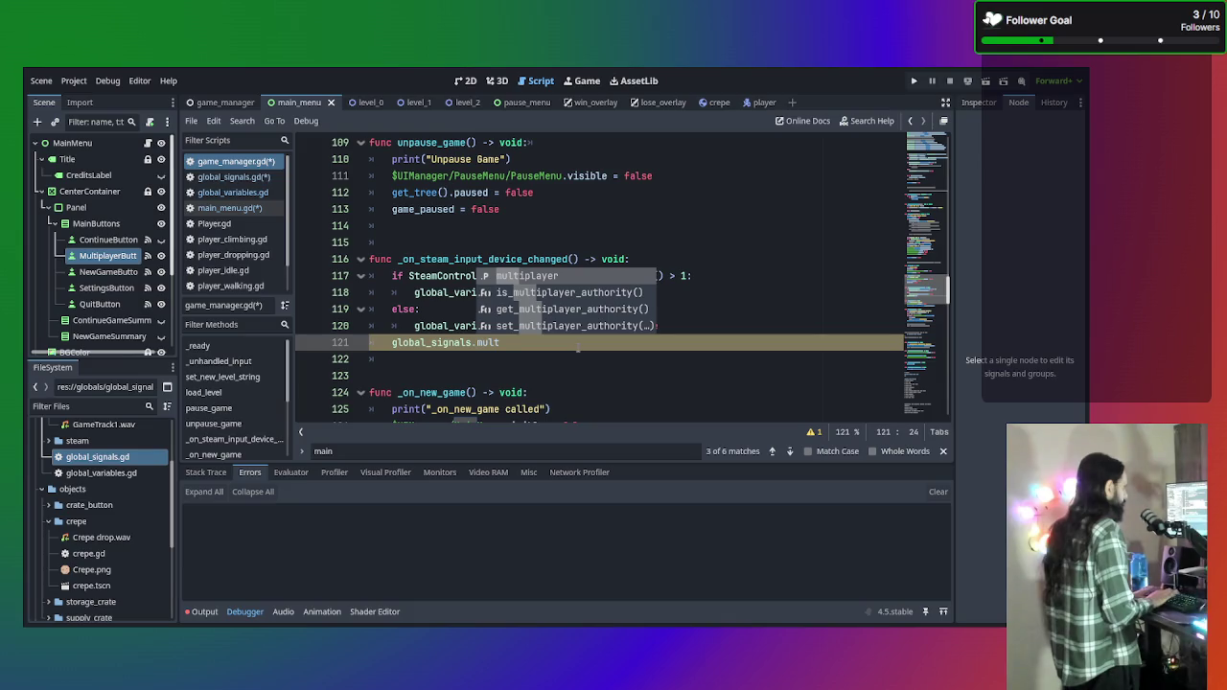
text(ipla)
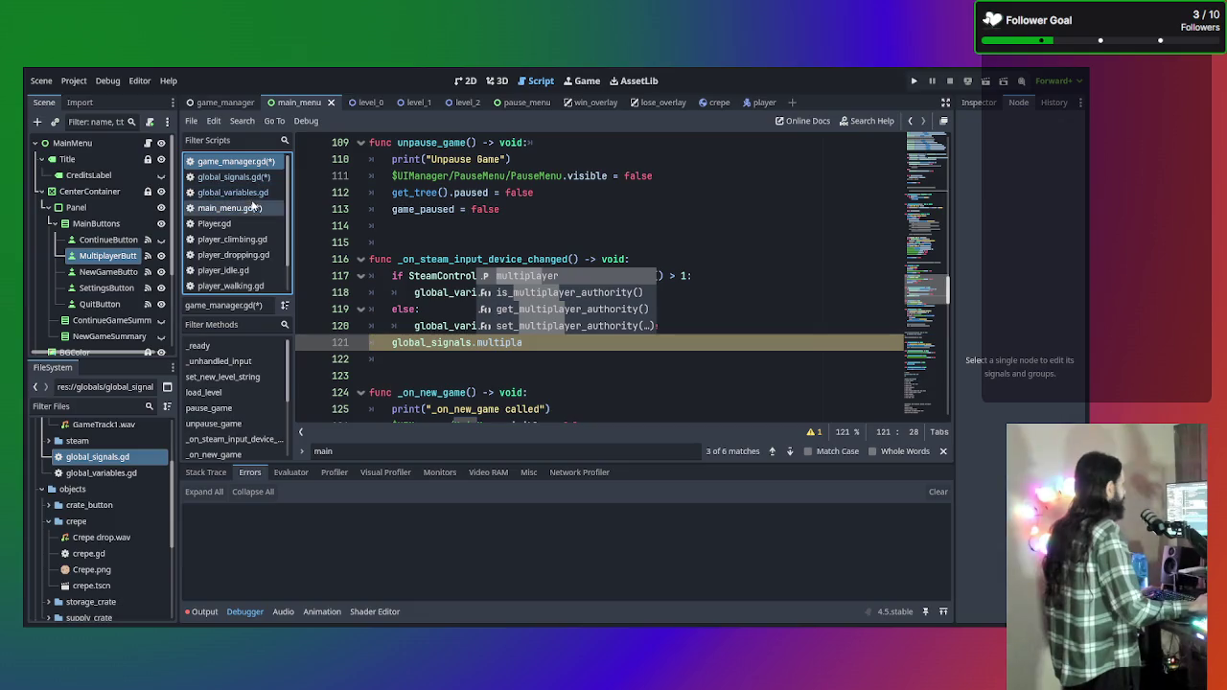
click(233, 176)
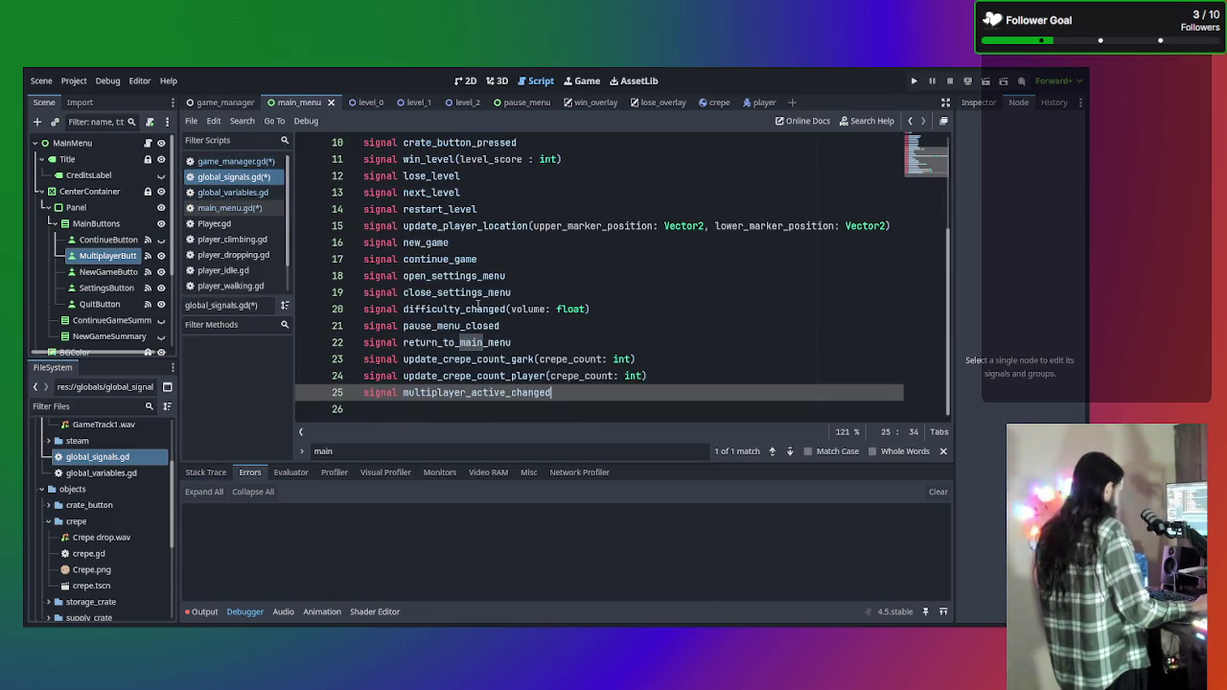
key(ctrl+s)
key(alt+Left)
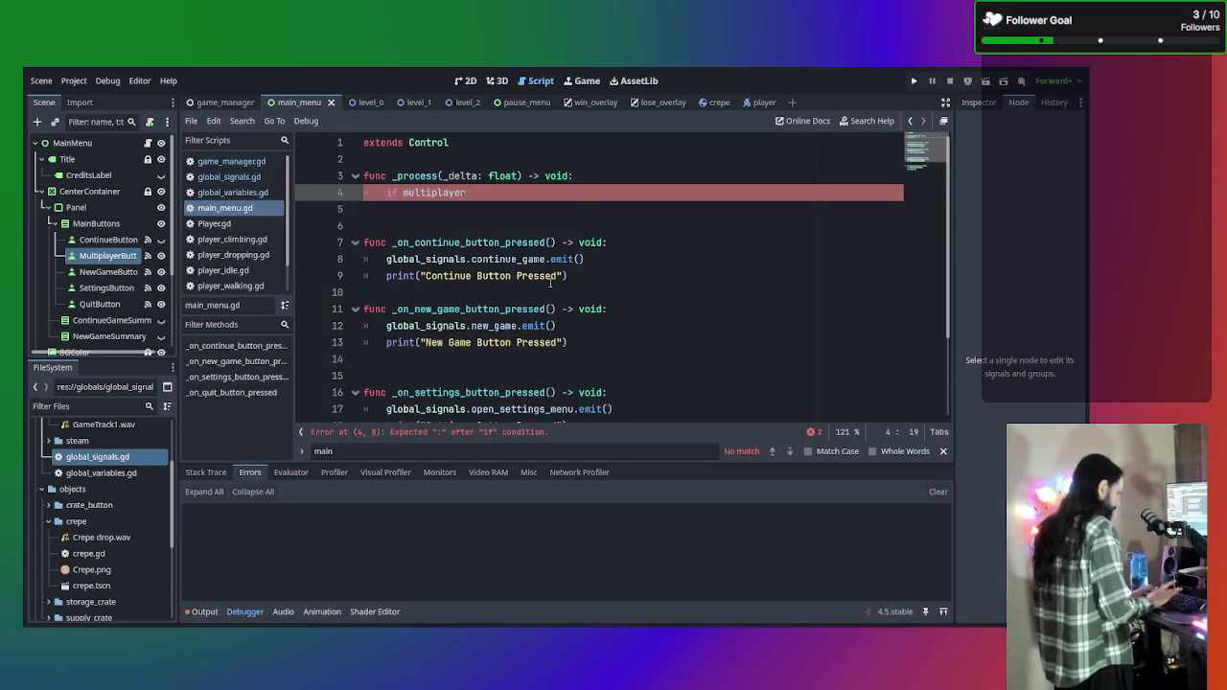
Delete the unfinished _process function and its leftover blank lines from main_menu.gd.
text(_ac)
key(BackSpace)
key(BackSpace)
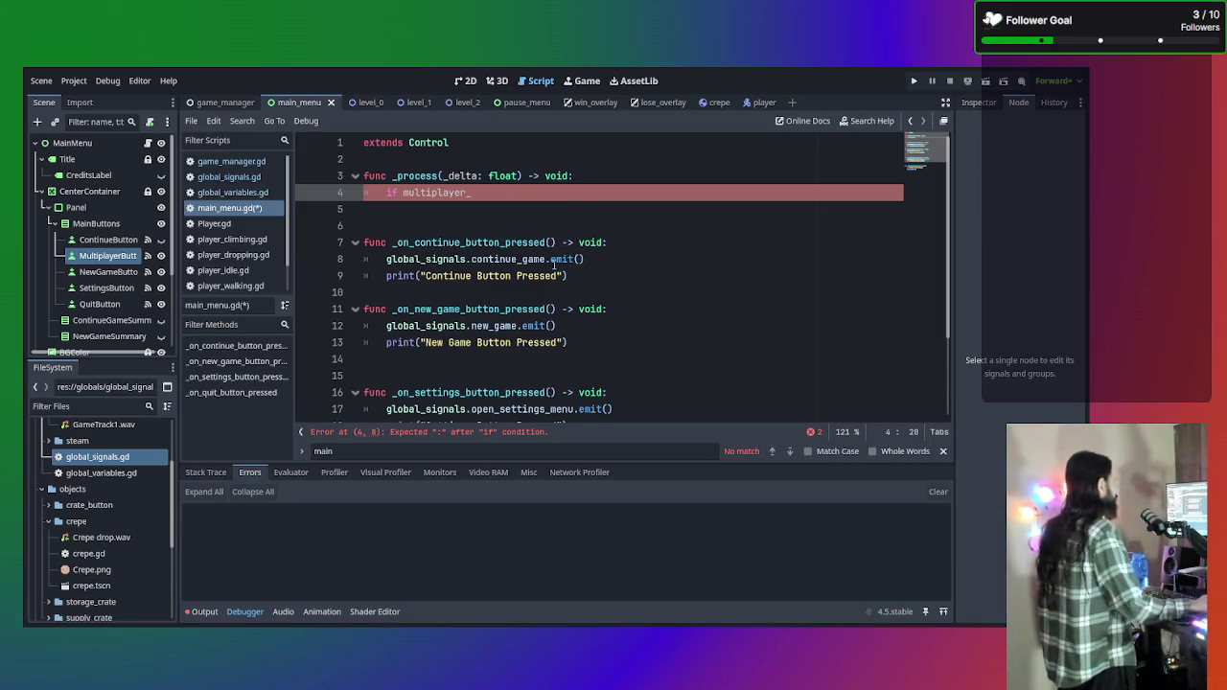
drag(474, 193, 396, 159)
key(BackSpace)
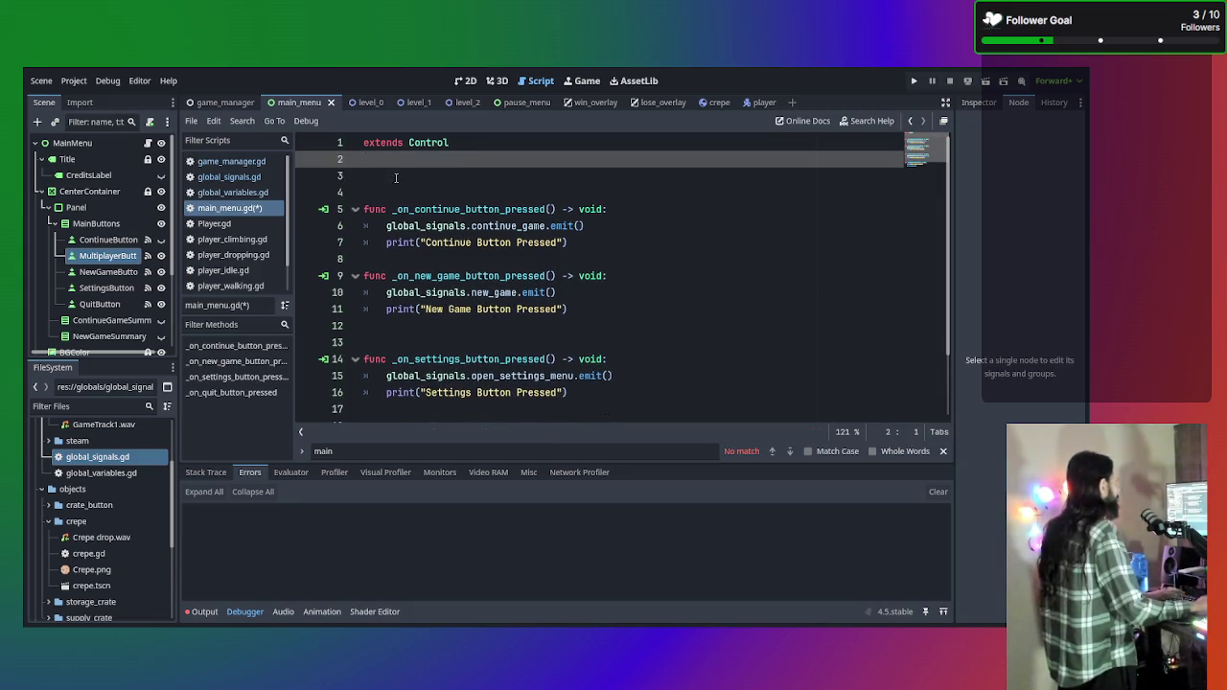
key(Delete)
key(Delete)
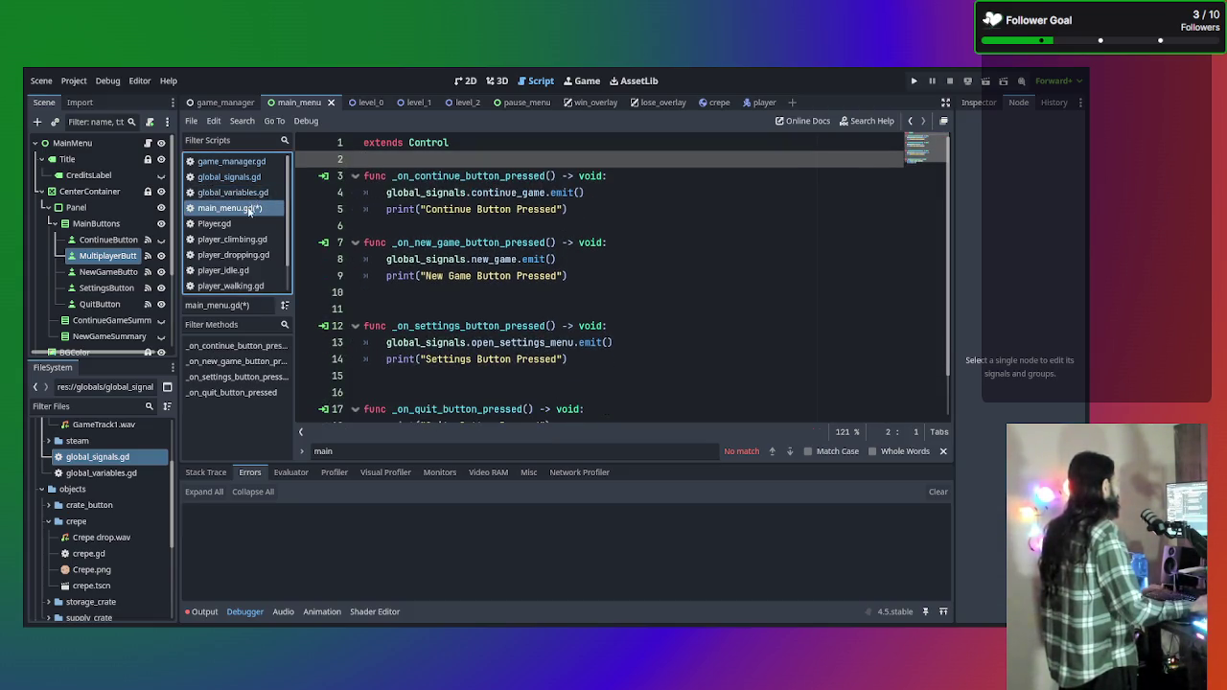
Complete line 121 to global_signals.multiplayer_active_changed.emit() in game_manager.gd and save.
click(240, 193)
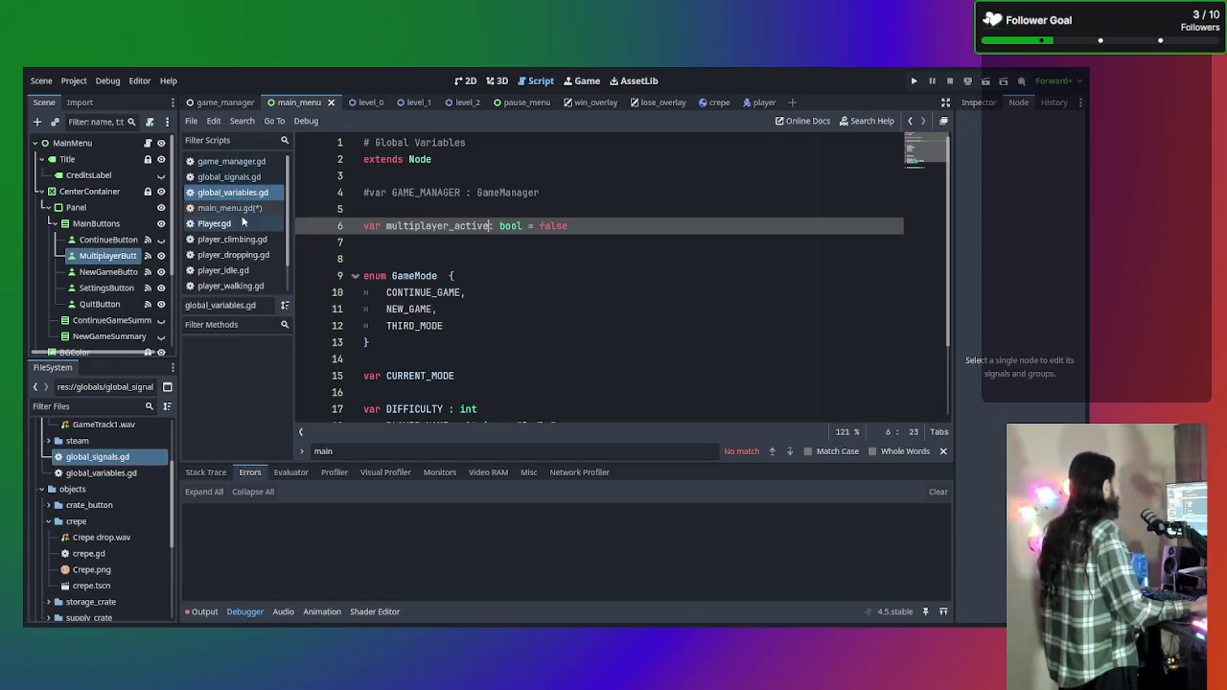
click(231, 161)
click(609, 348)
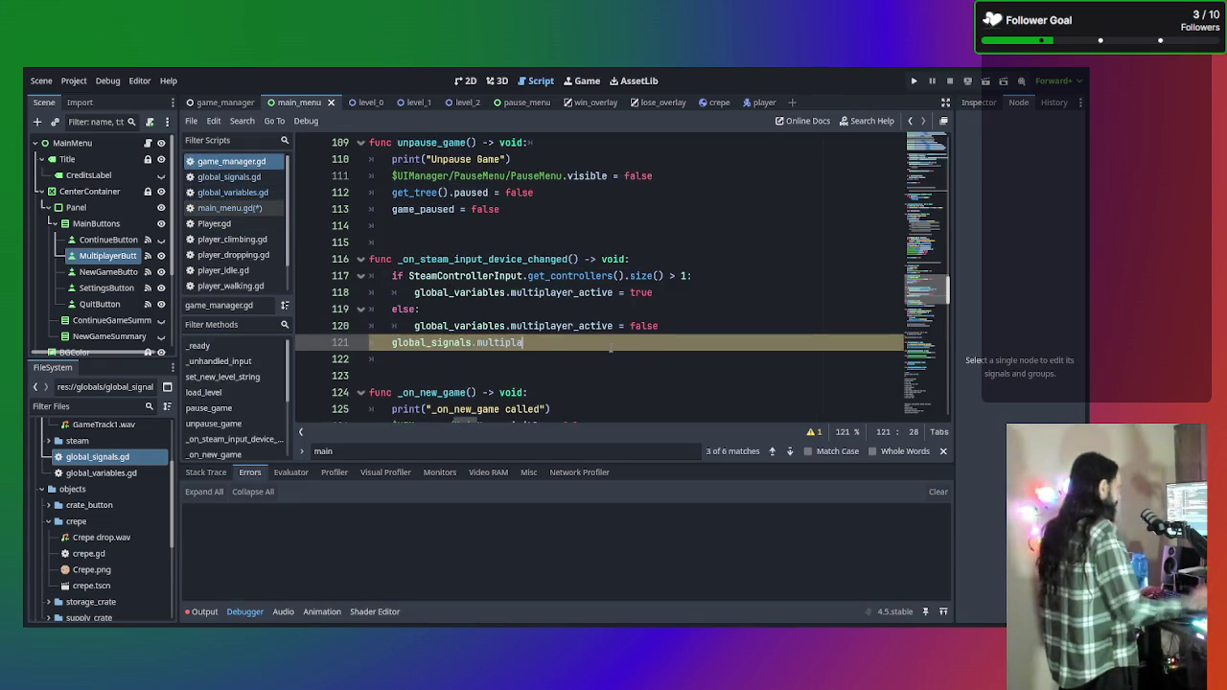
text(y)
key(Return)
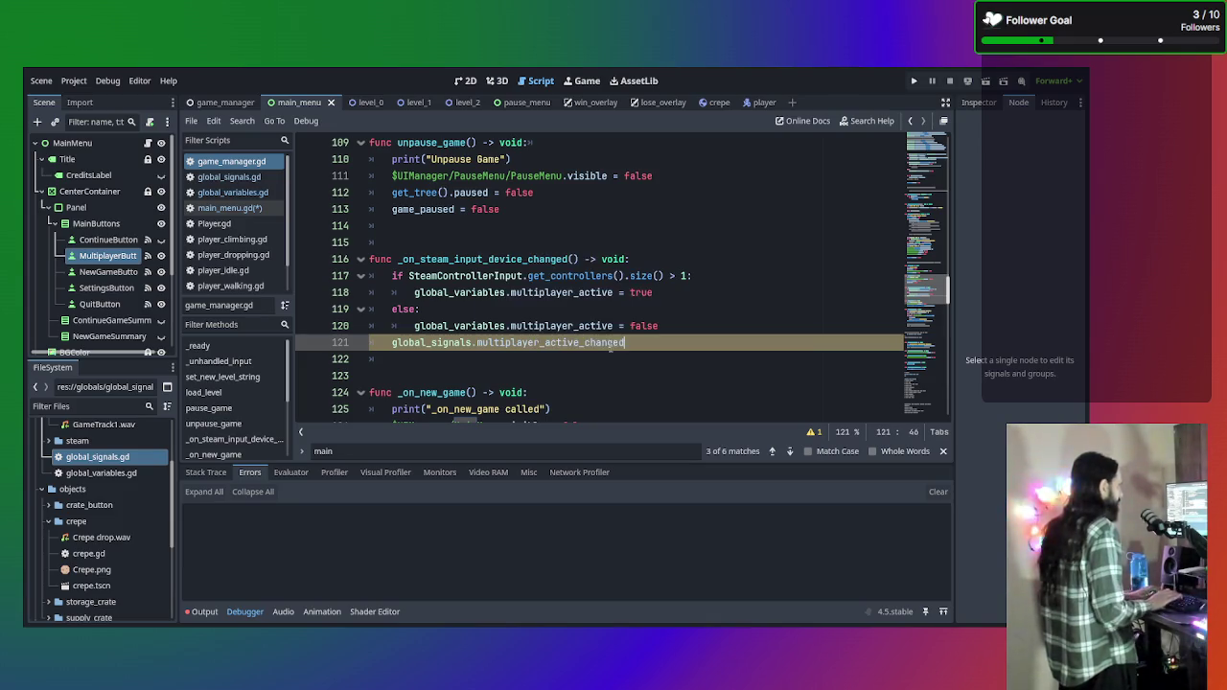
text(.emit)
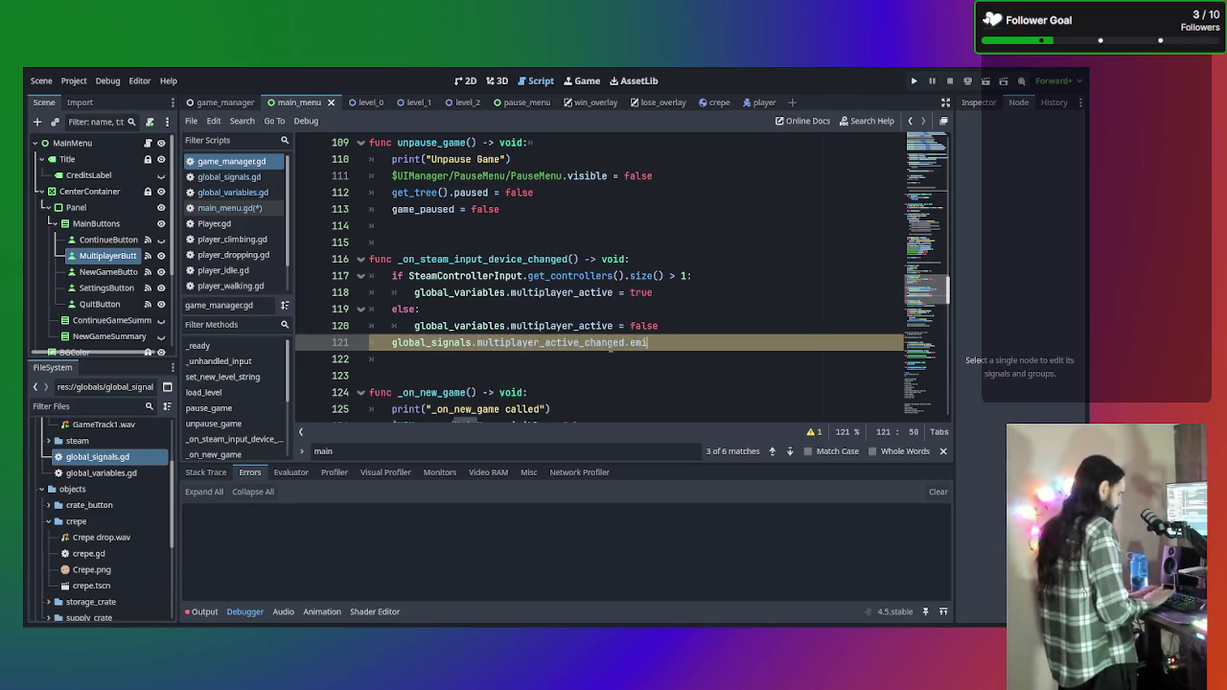
key(Return)
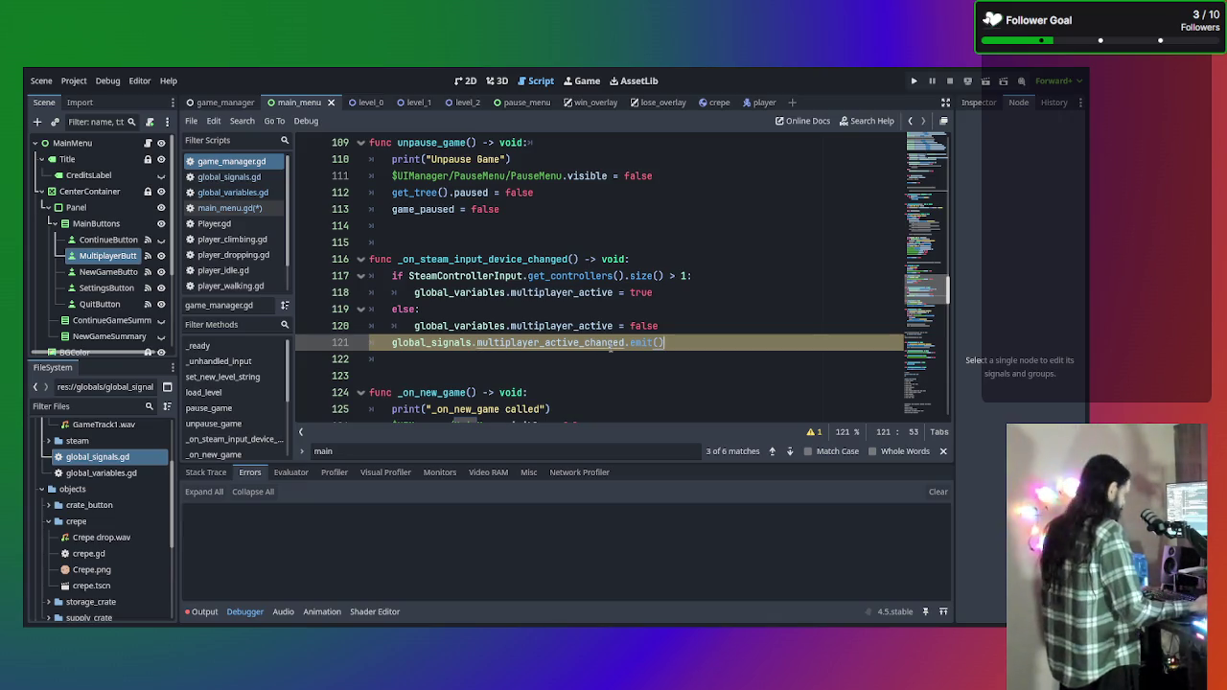
key(ctrl+s)
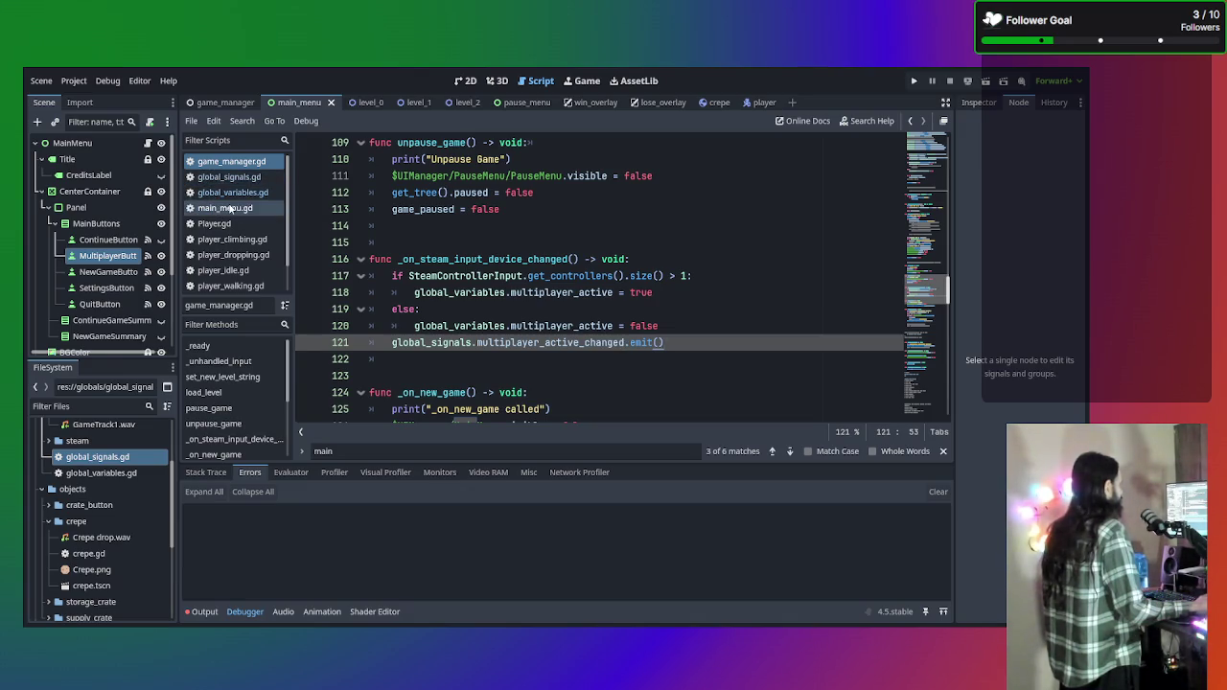
Type 'func _on_multiplayer_active_changed()' below extends Control in main_menu.gd, then view global_signals.gd.
click(226, 208)
key(Return)
key(Return)
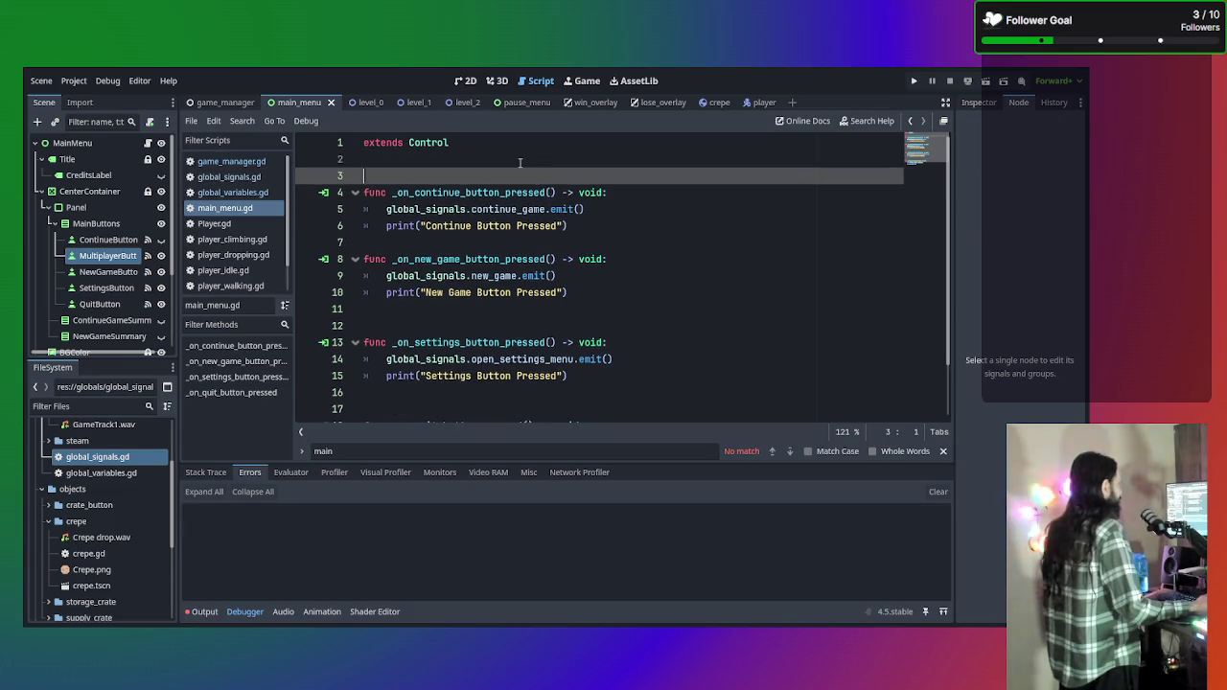
key(Up)
text(fu)
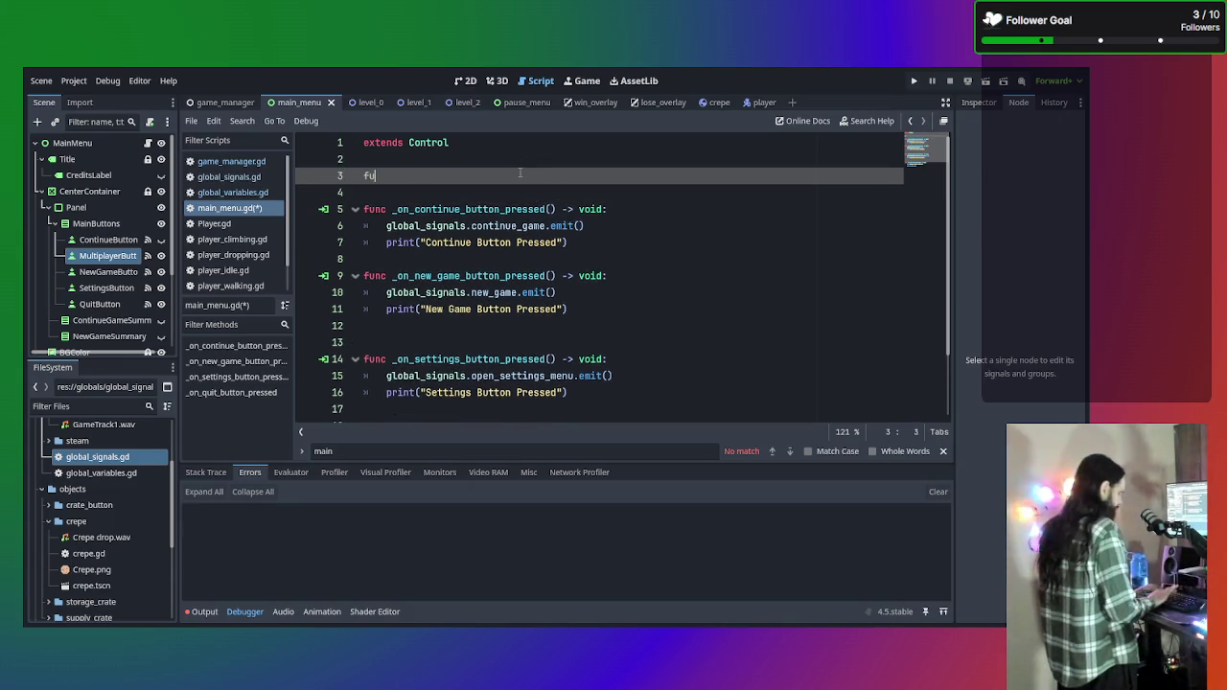
text(nc _)
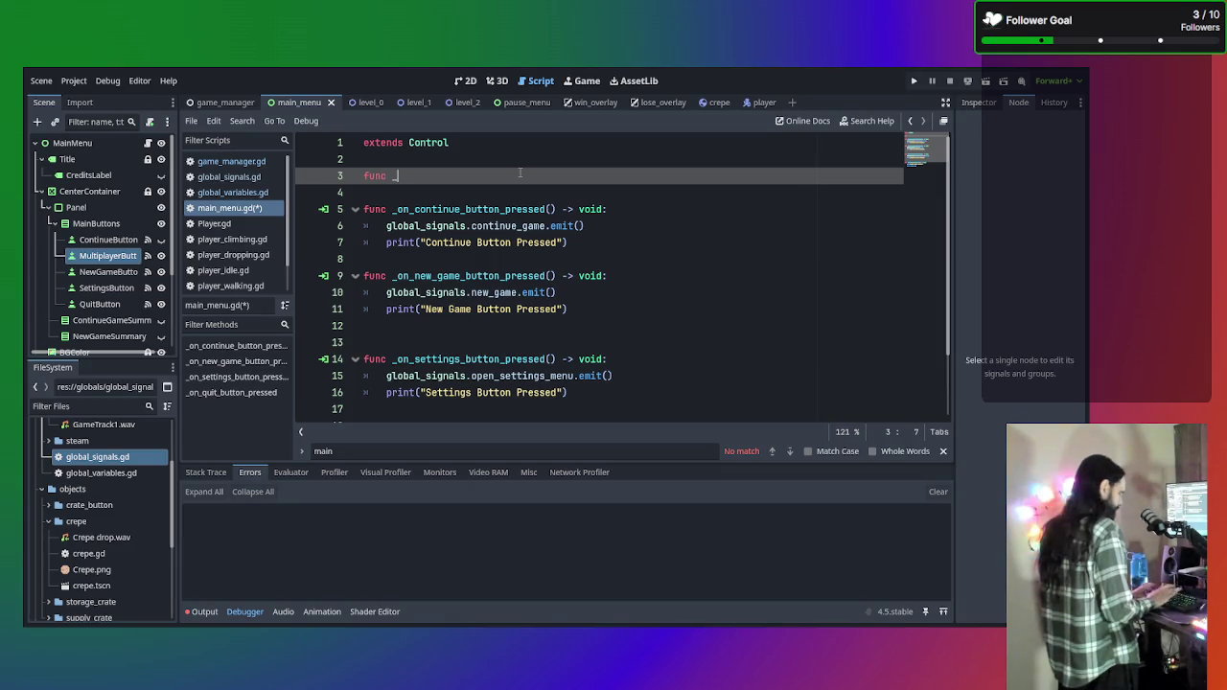
text(on_mu)
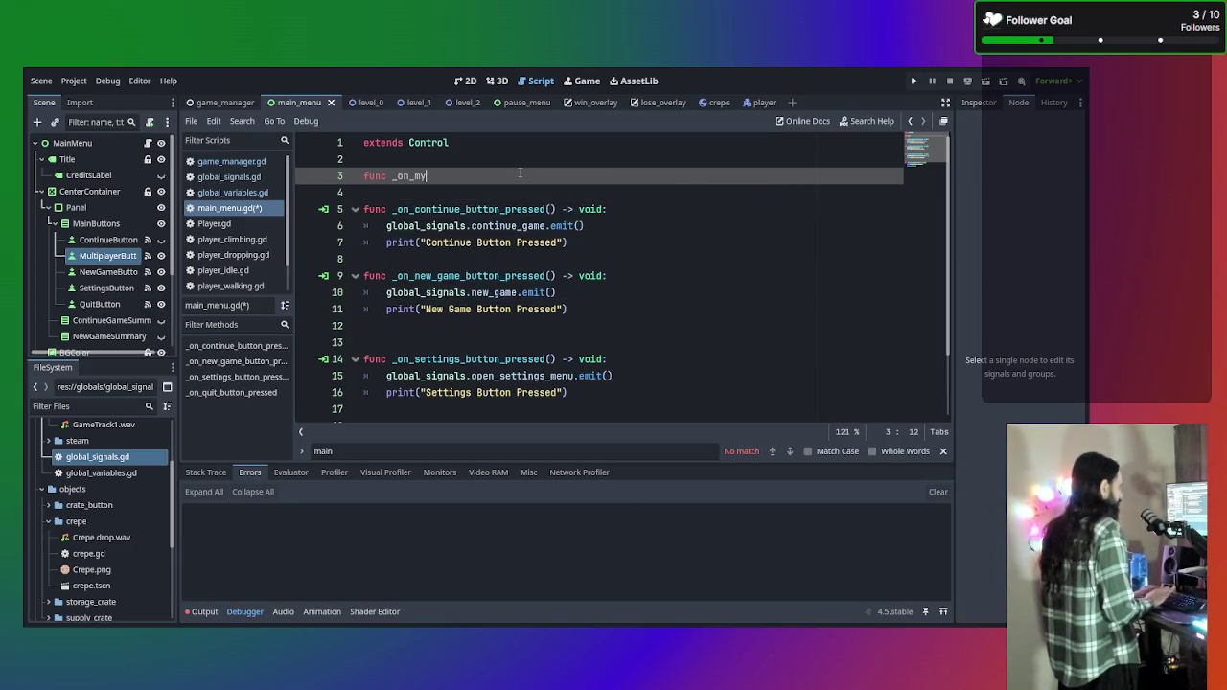
text(ltiplaye)
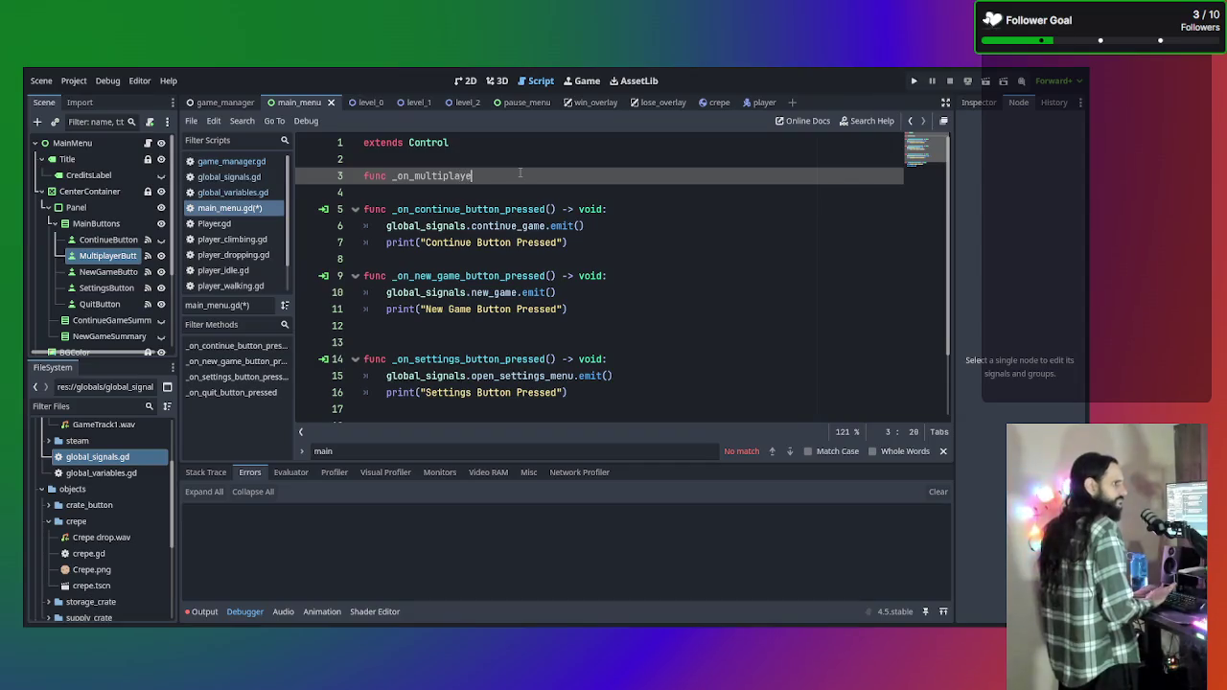
text(r_change)
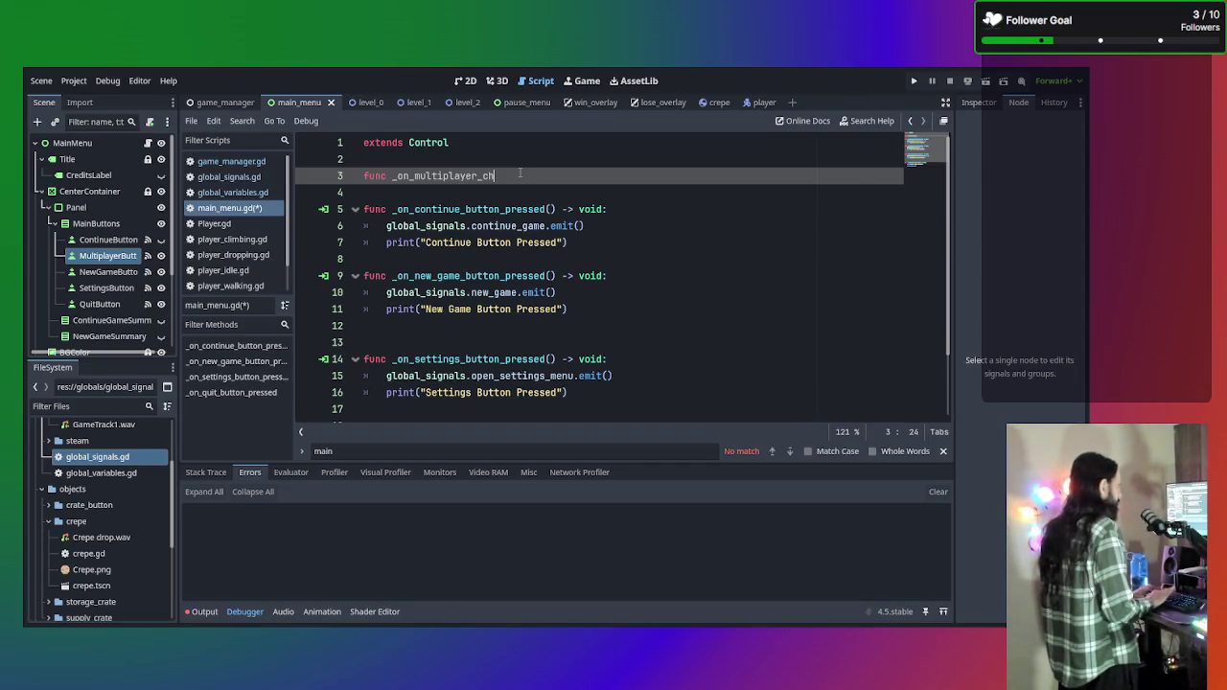
key(BackSpace)
key(BackSpace)
key(BackSpace)
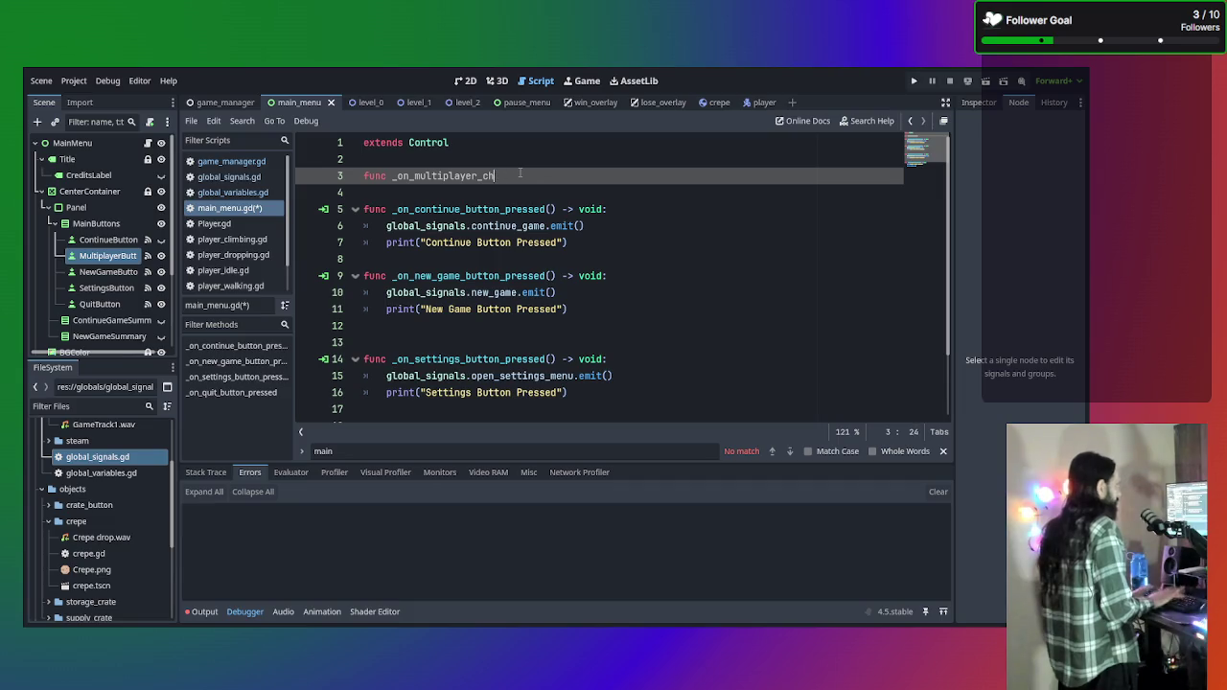
text(active_)
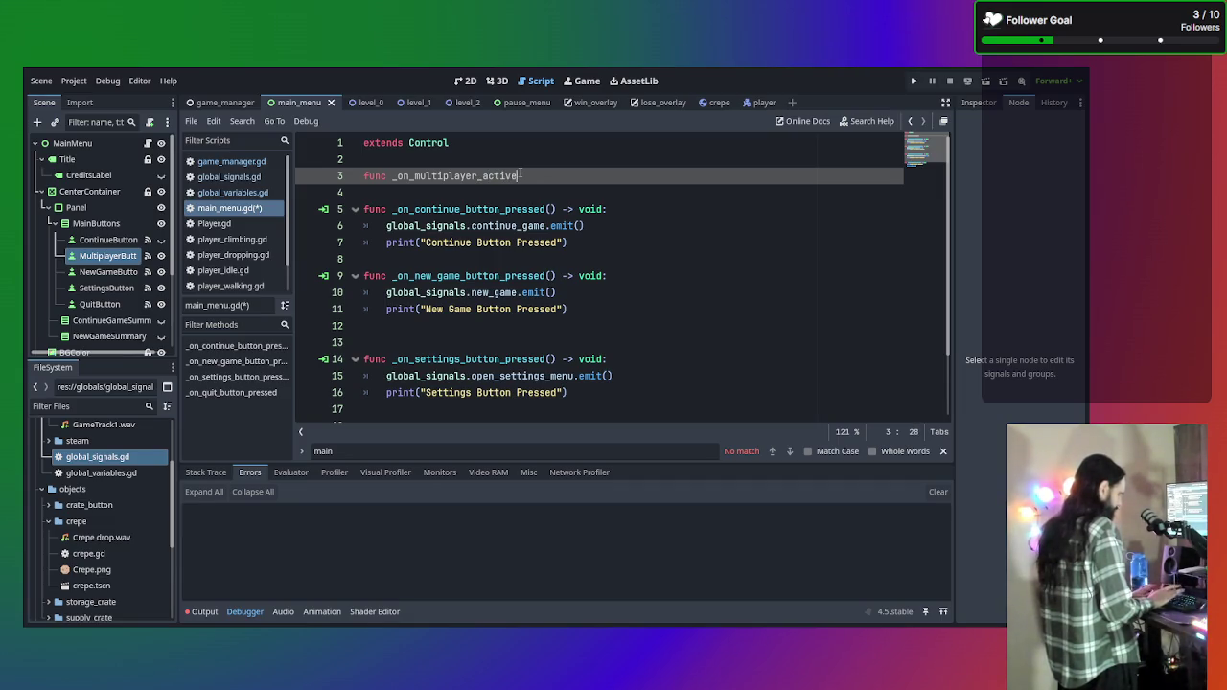
text(changed)
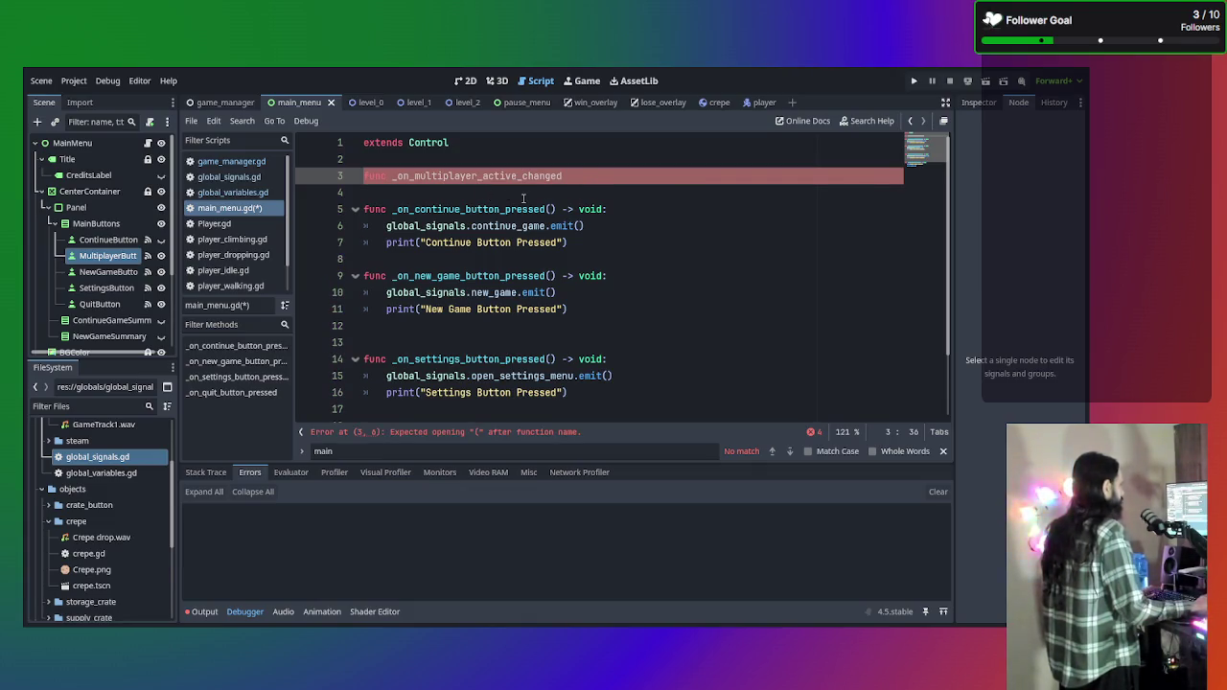
click(225, 210)
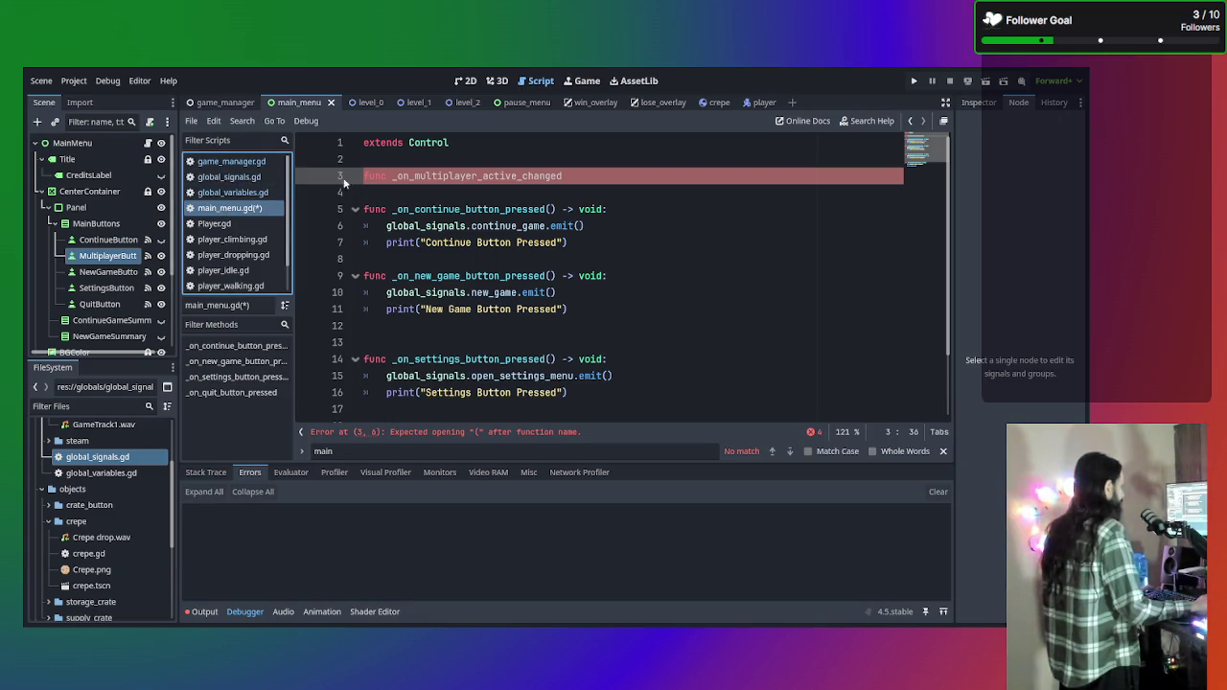
click(588, 169)
text(())
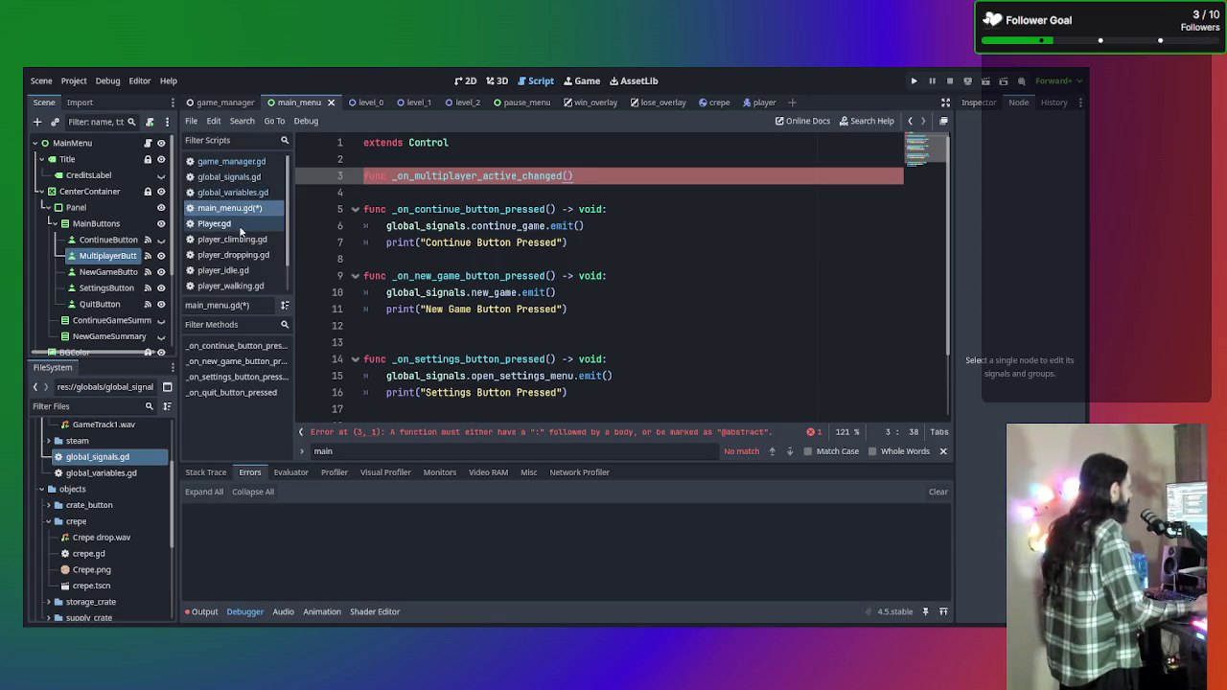
click(241, 178)
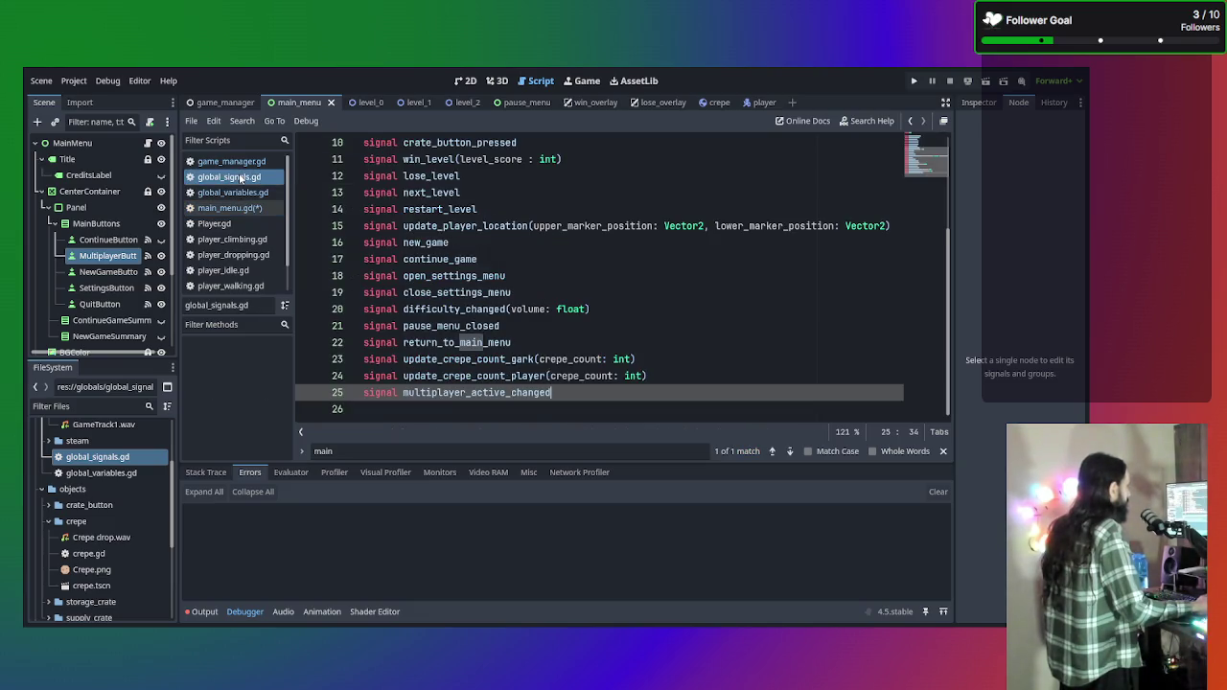
In game_manager.gd, move the emit call from line 121 to a new line under line 118.
click(241, 163)
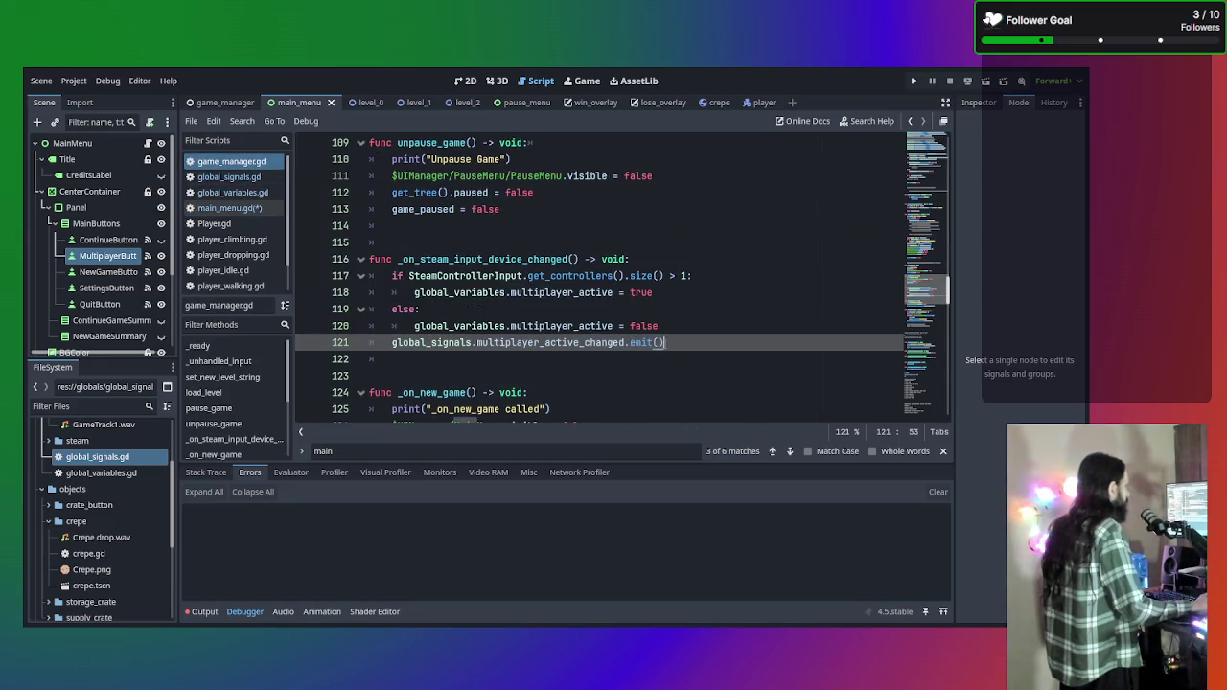
drag(666, 342, 394, 345)
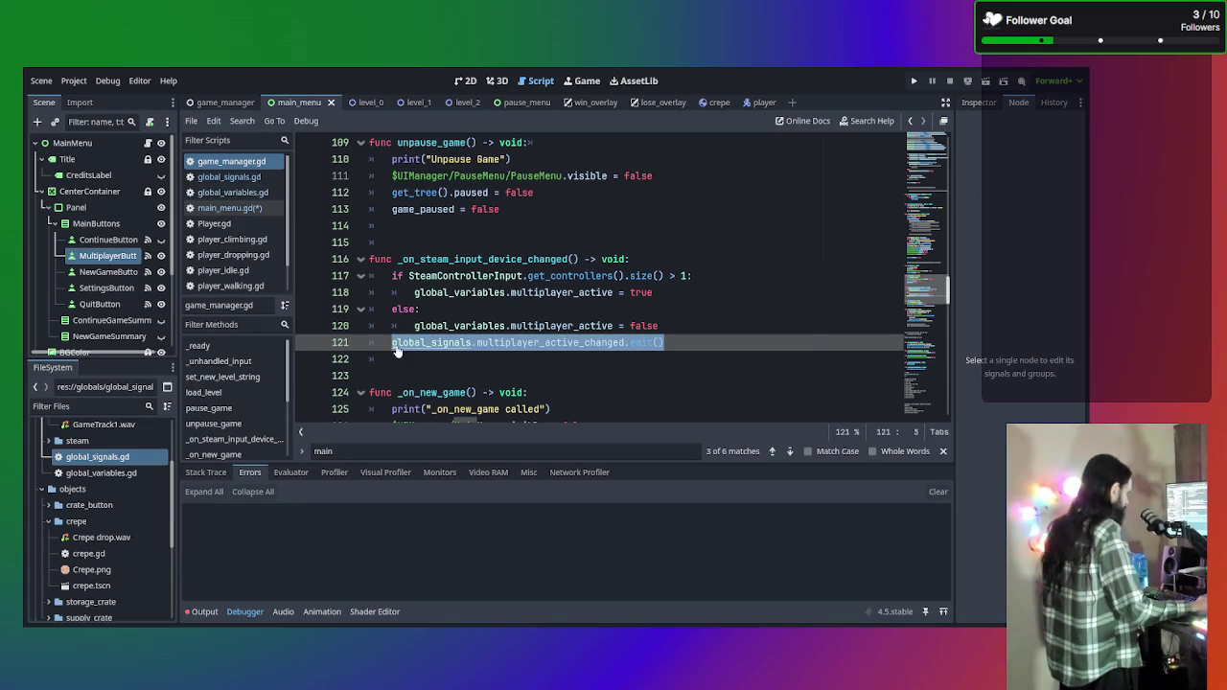
key(ctrl+x)
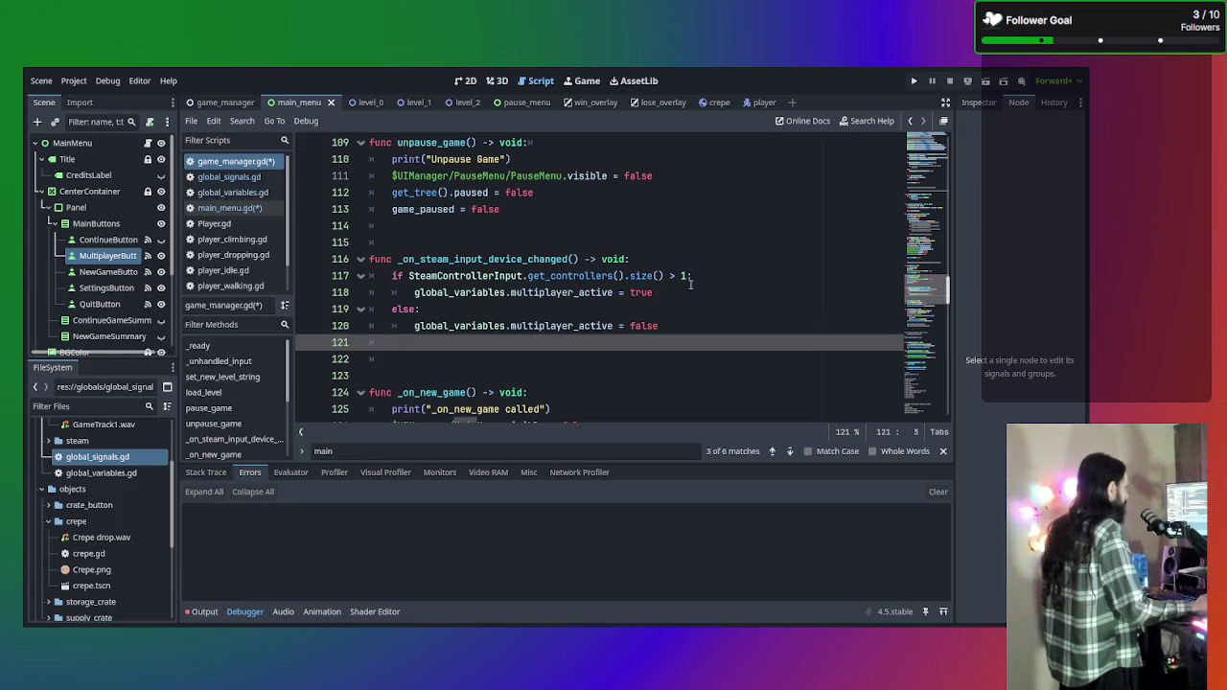
click(694, 292)
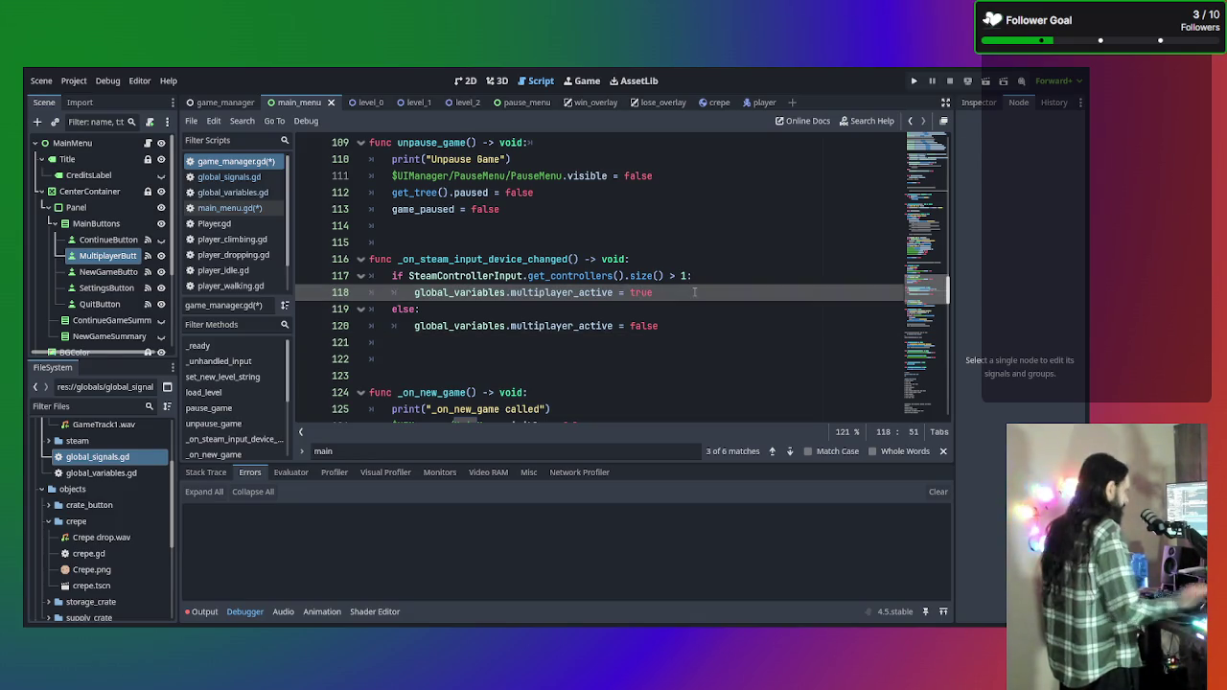
key(Return)
key(ctrl+v)
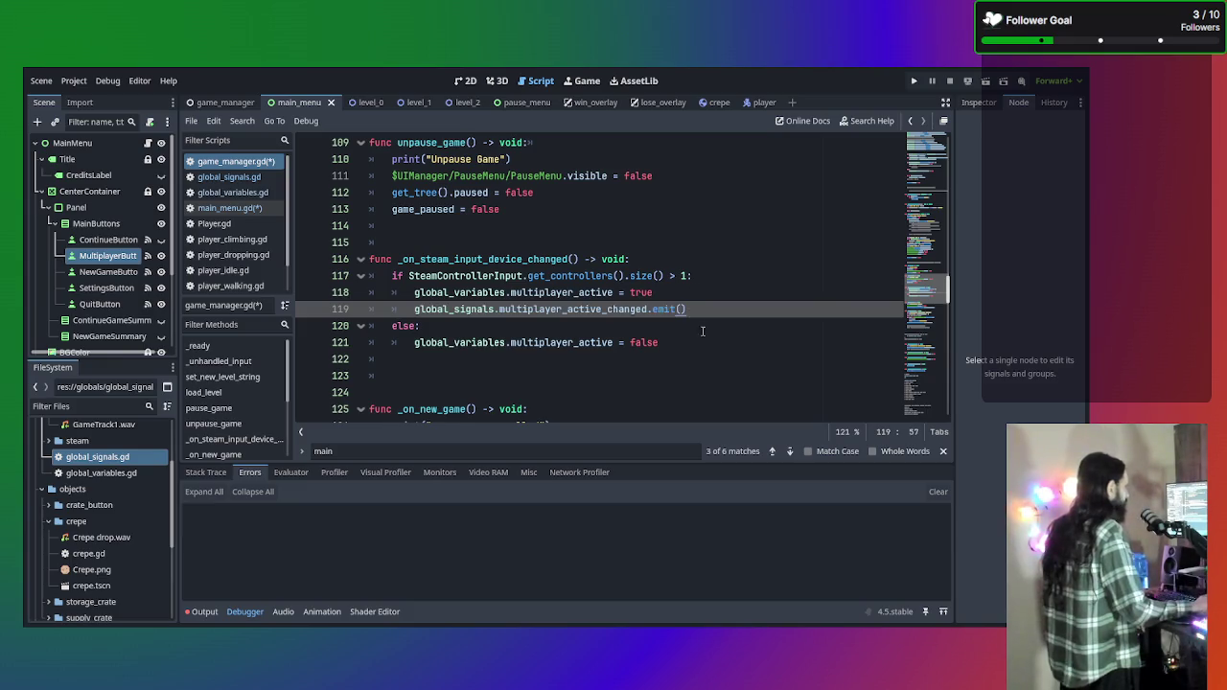
click(704, 344)
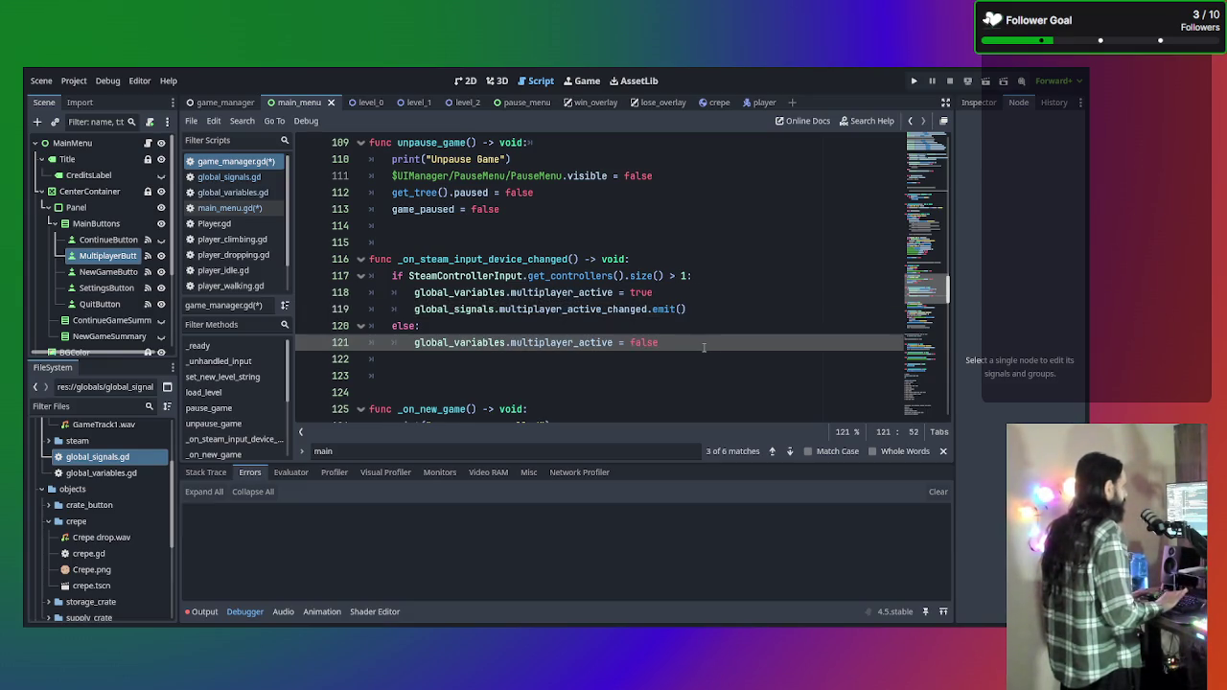
Undo the move so the emit stays after the if/else, and save the scripts.
key(ctrl+z)
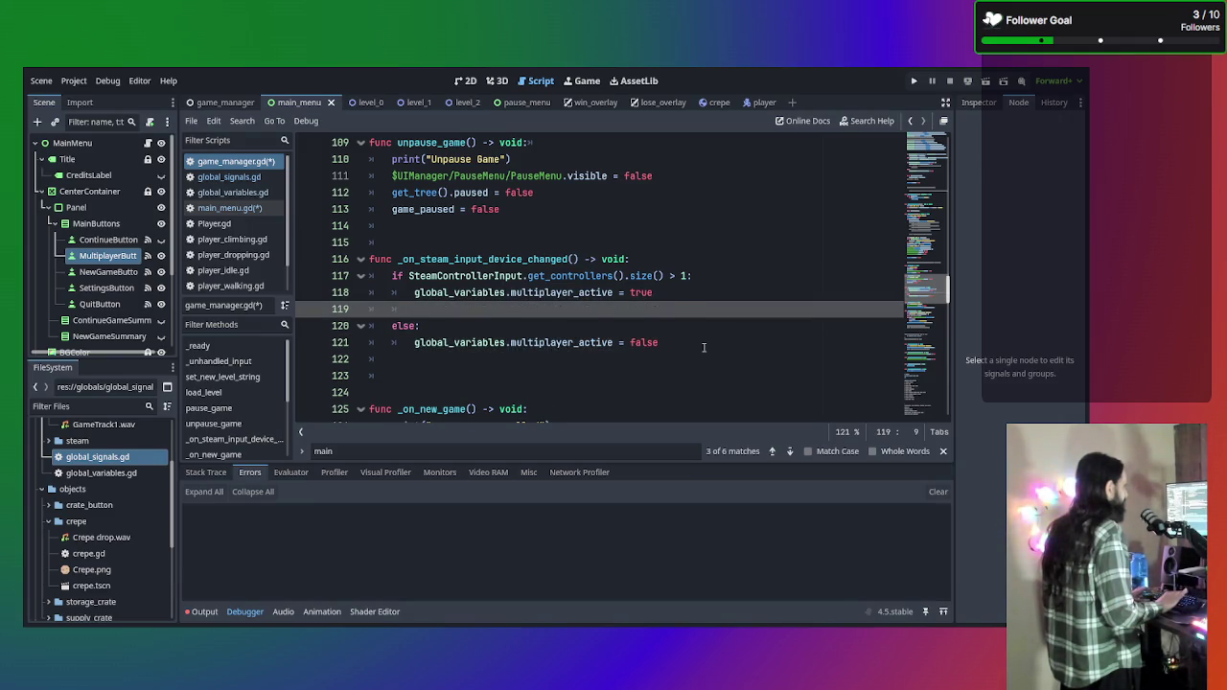
key(ctrl+z)
key(ctrl+z)
key(ctrl+s)
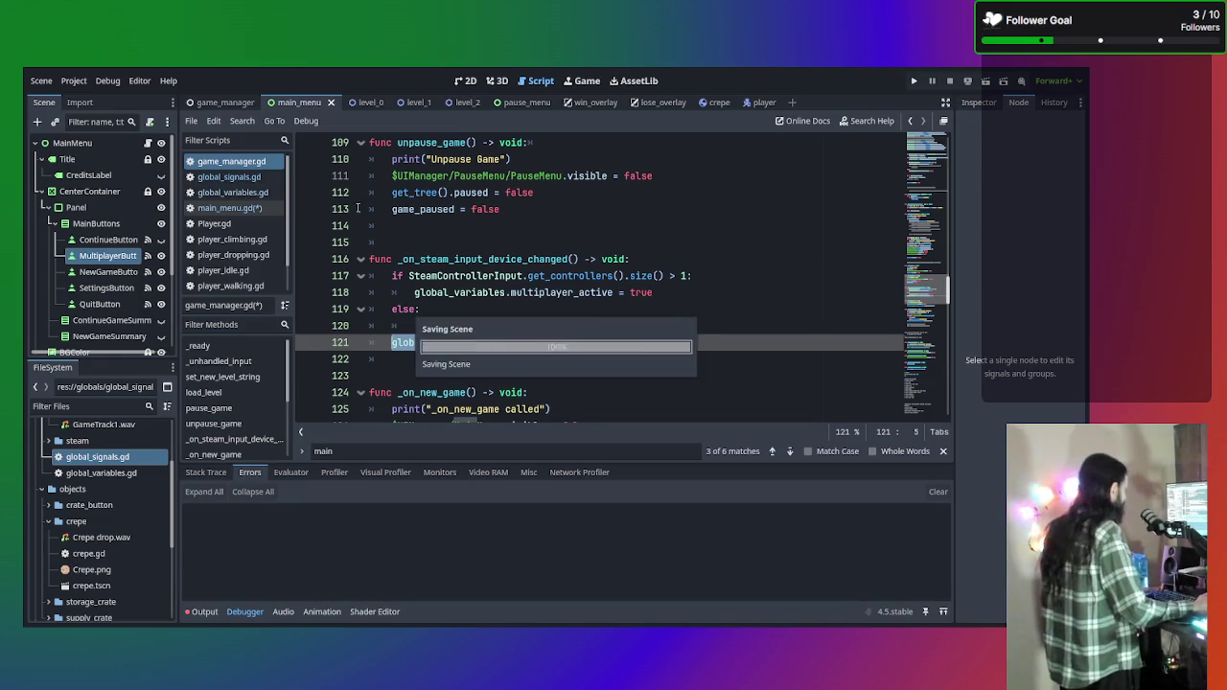
click(245, 194)
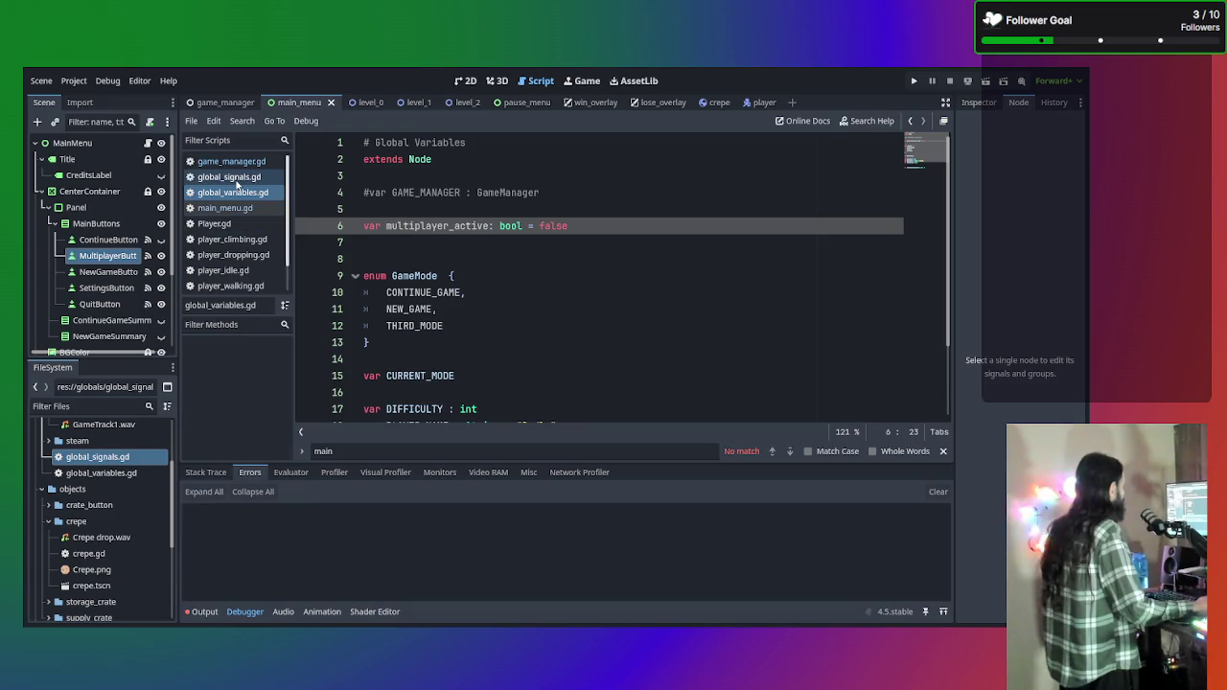
In main_menu.gd, add '-> void:' to _on_multiplayer_active_changed and reference $CenterContainer/Panel/MainButtons/MultiplayerButton2 in its body.
click(230, 208)
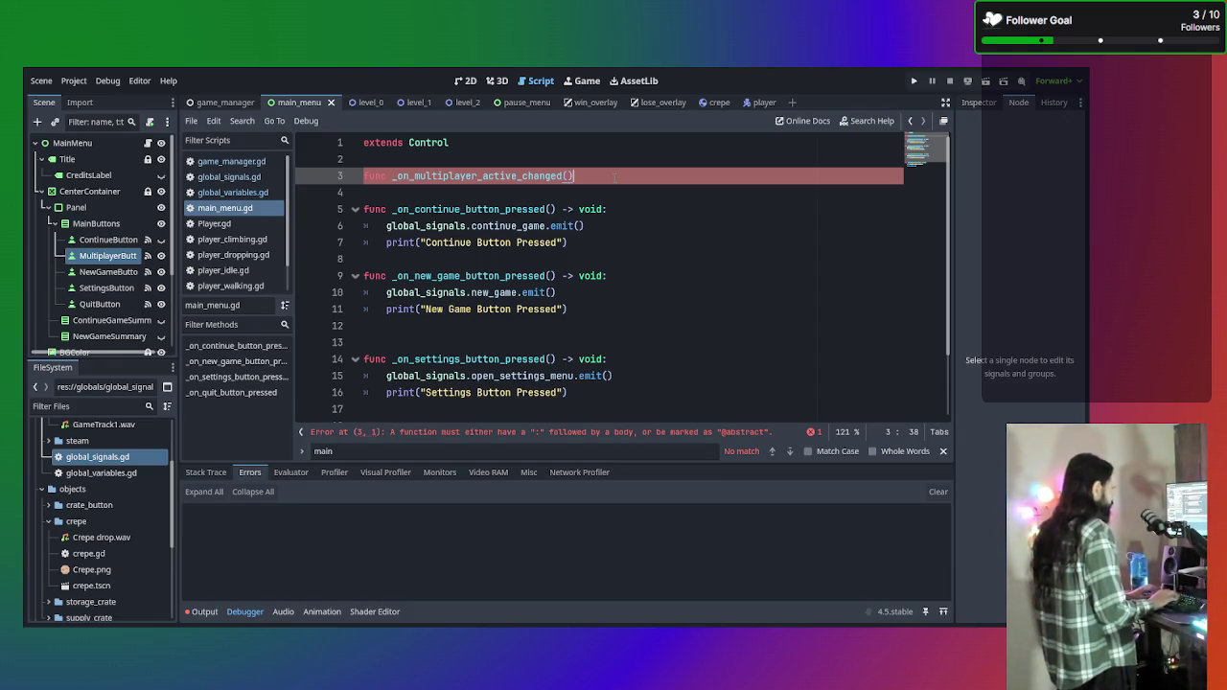
text( -)
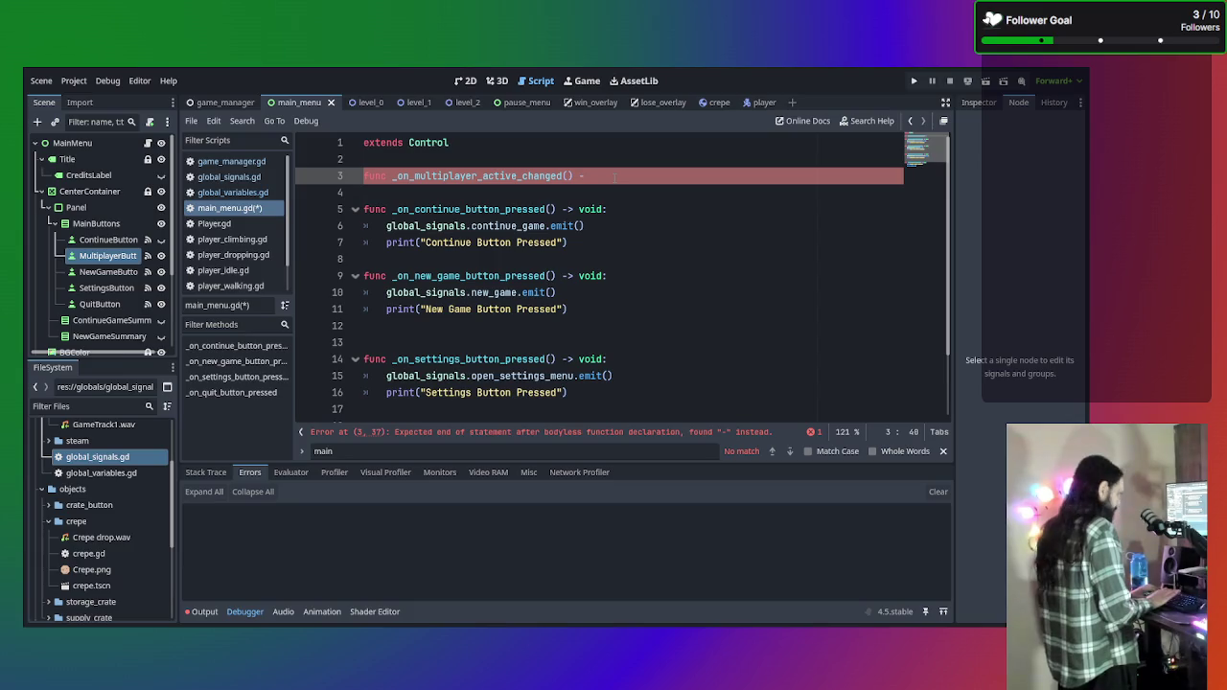
text(> void:)
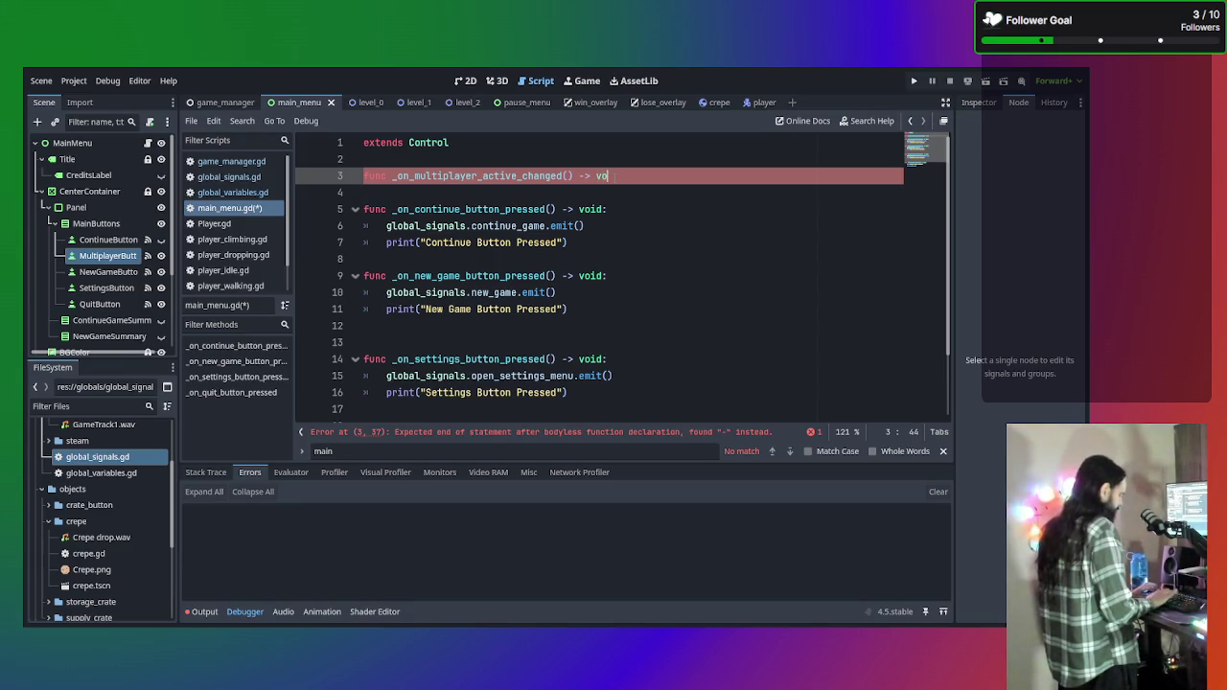
key(Return)
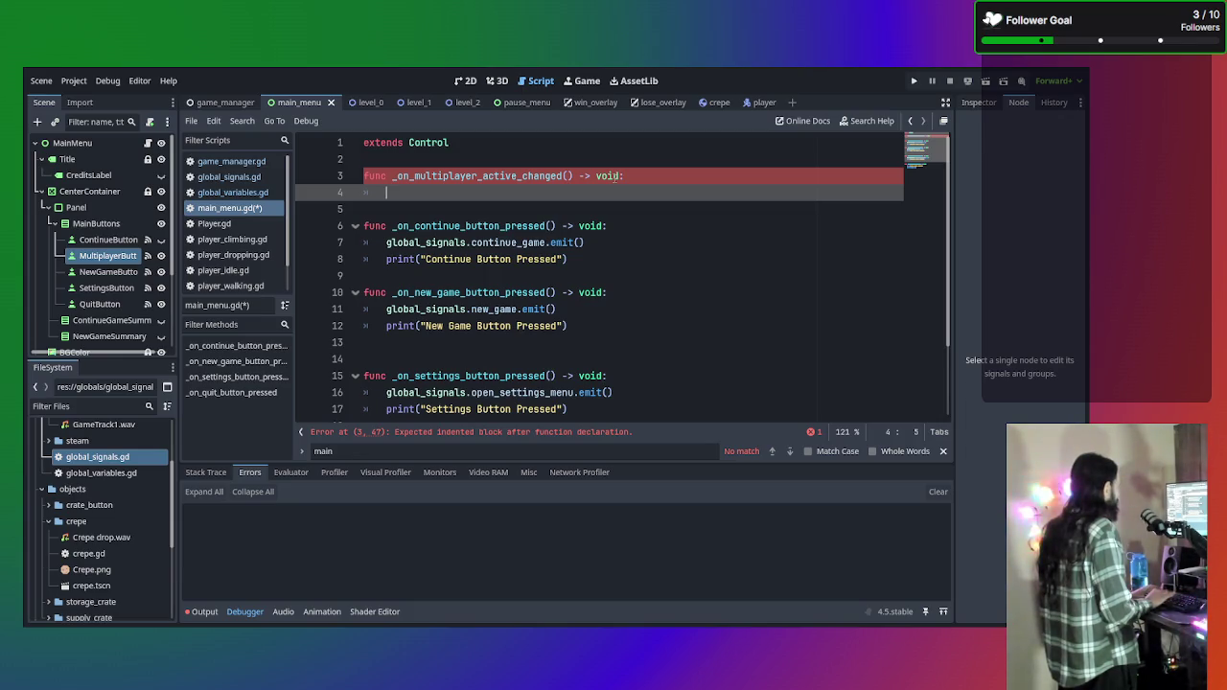
text($multi)
key(BackSpace)
key(BackSpace)
key(BackSpace)
text(Mu)
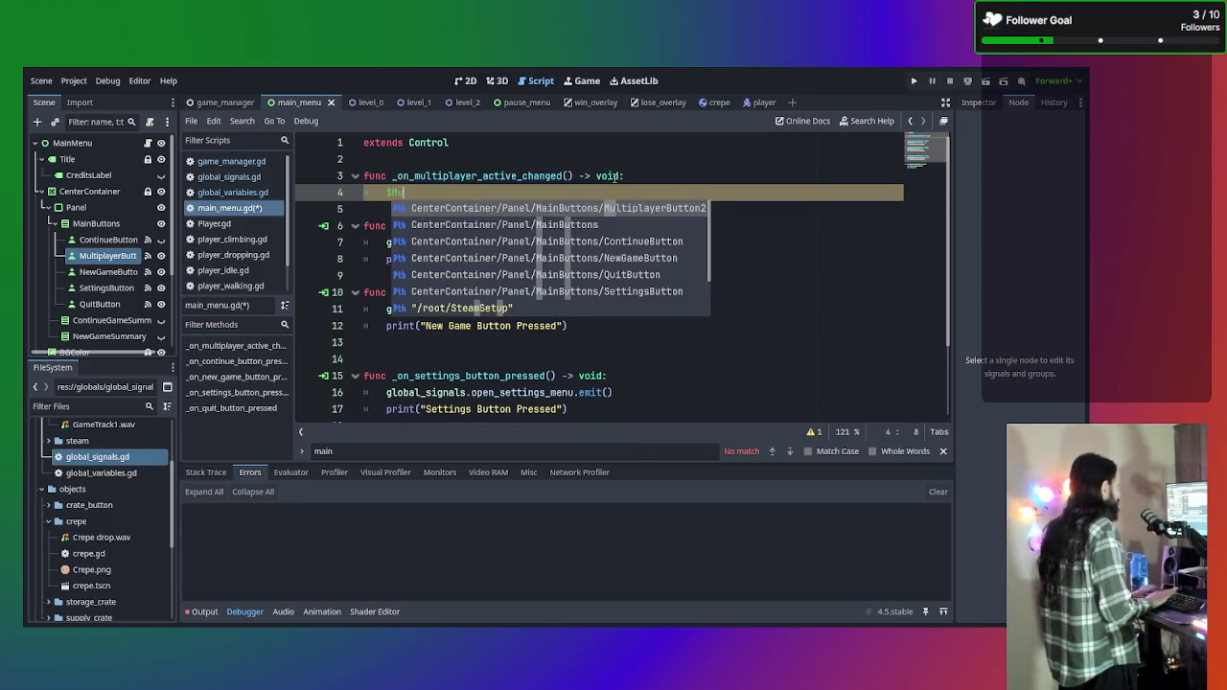
text(lti)
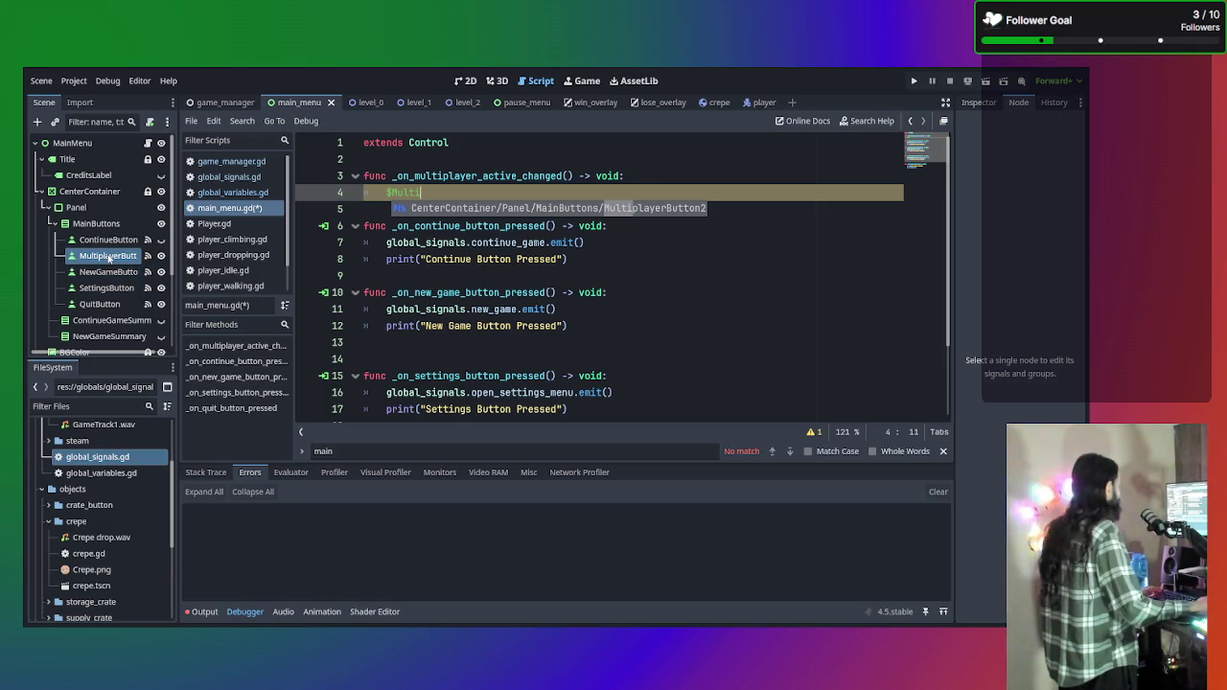
key(Return)
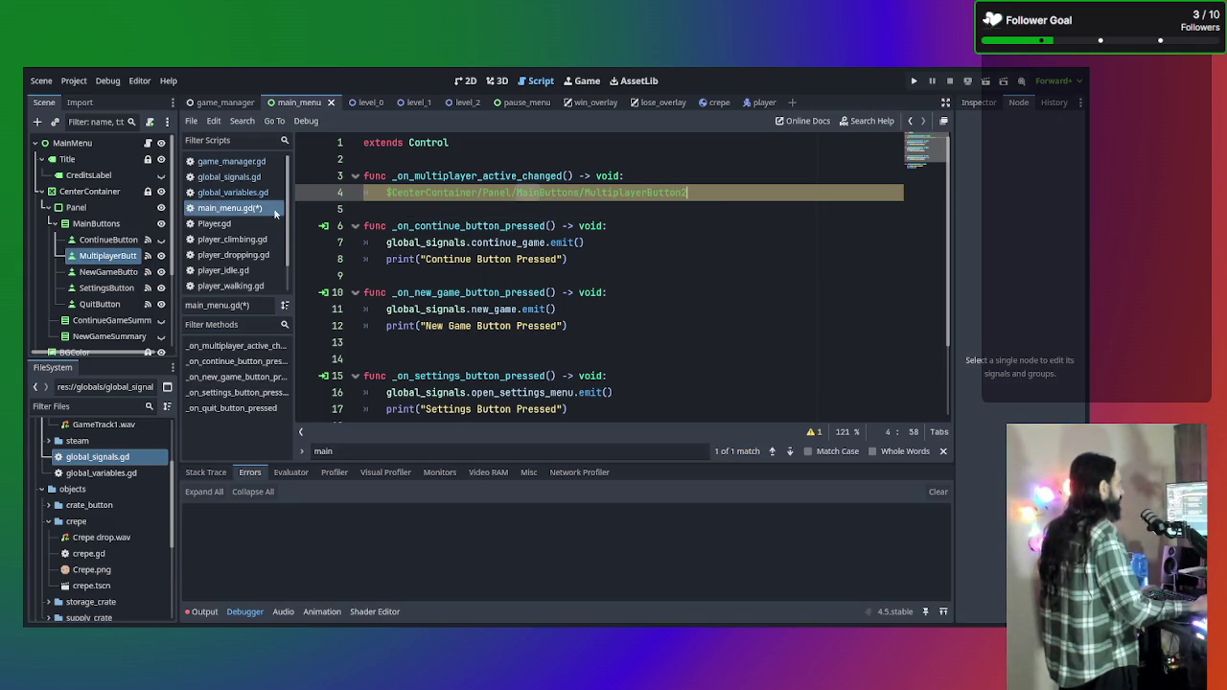
click(106, 260)
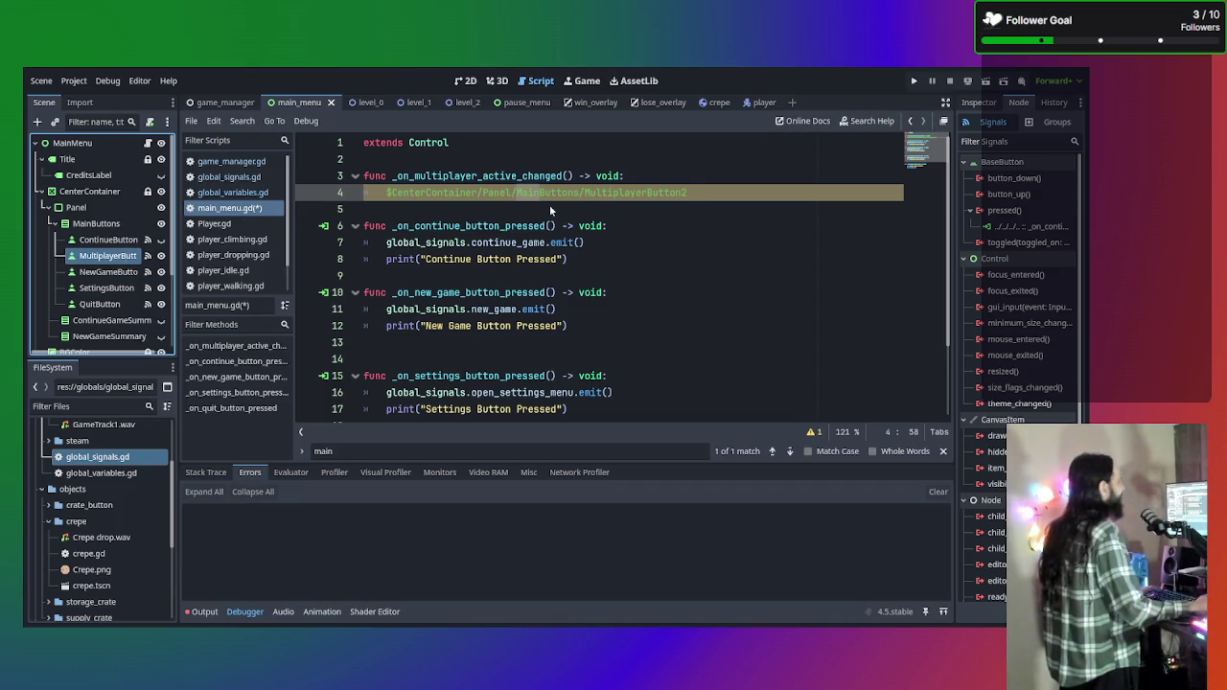
Drop the trailing 2 so line 4 targets MultiplayerButton, checking the button's properties.
click(687, 192)
key(BackSpace)
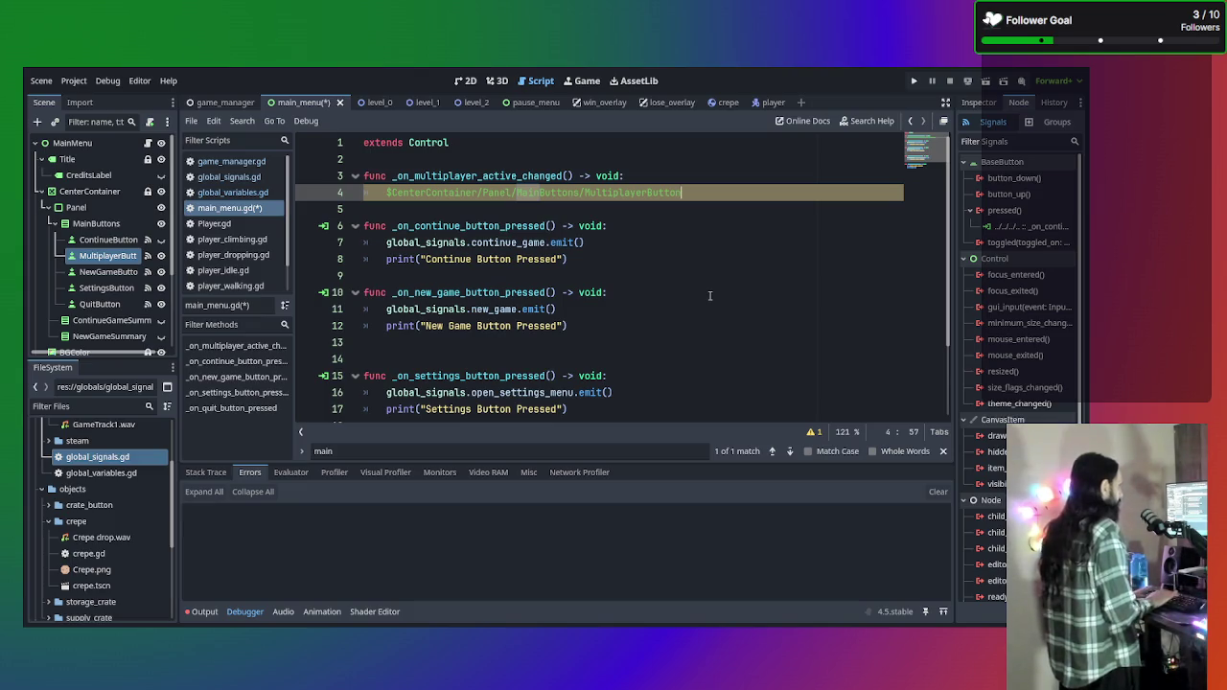
text(.activ)
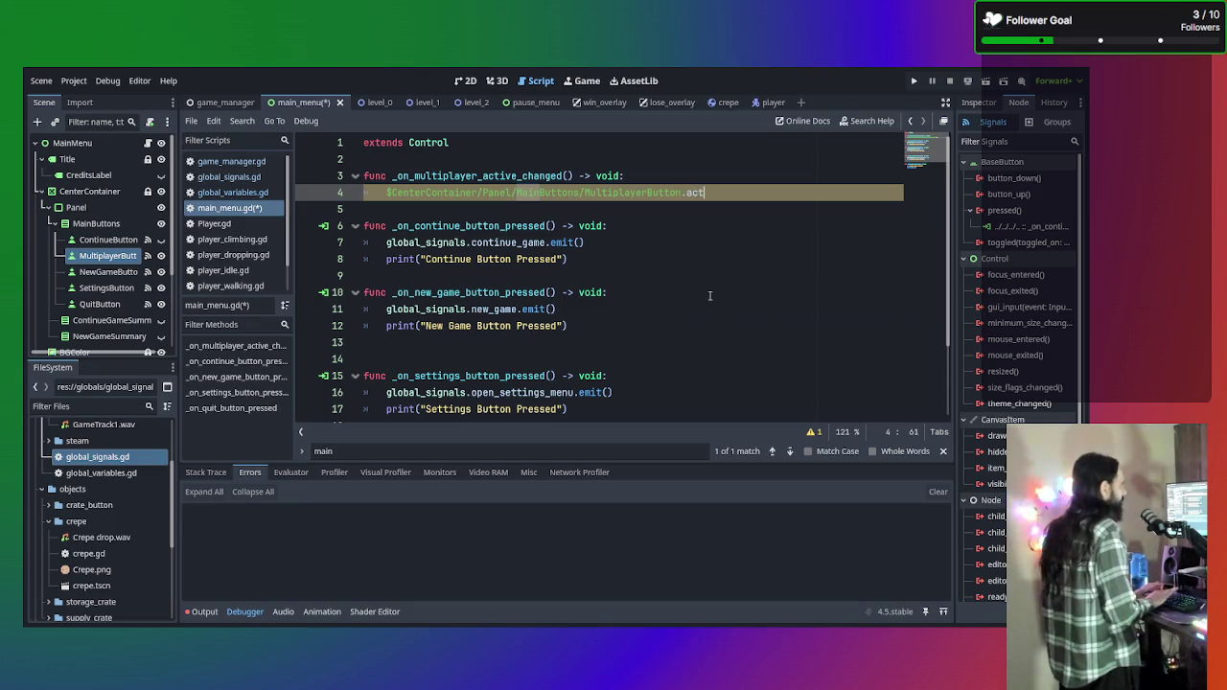
key(BackSpace)
key(BackSpace)
key(BackSpace)
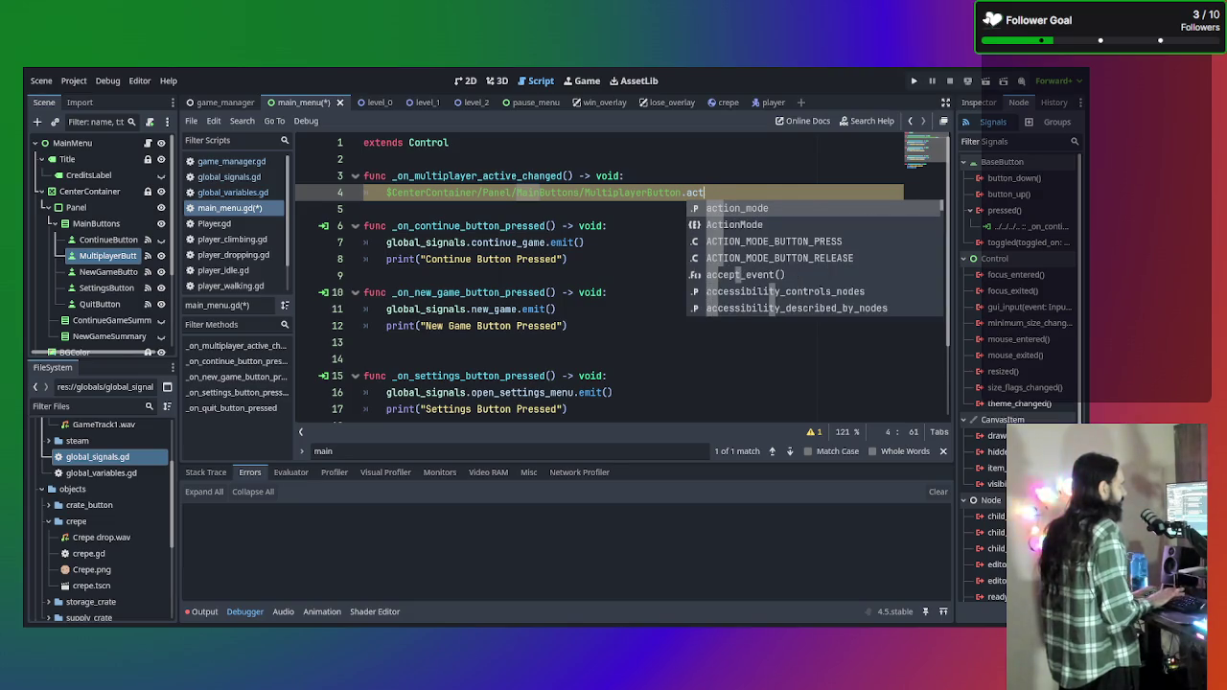
click(979, 101)
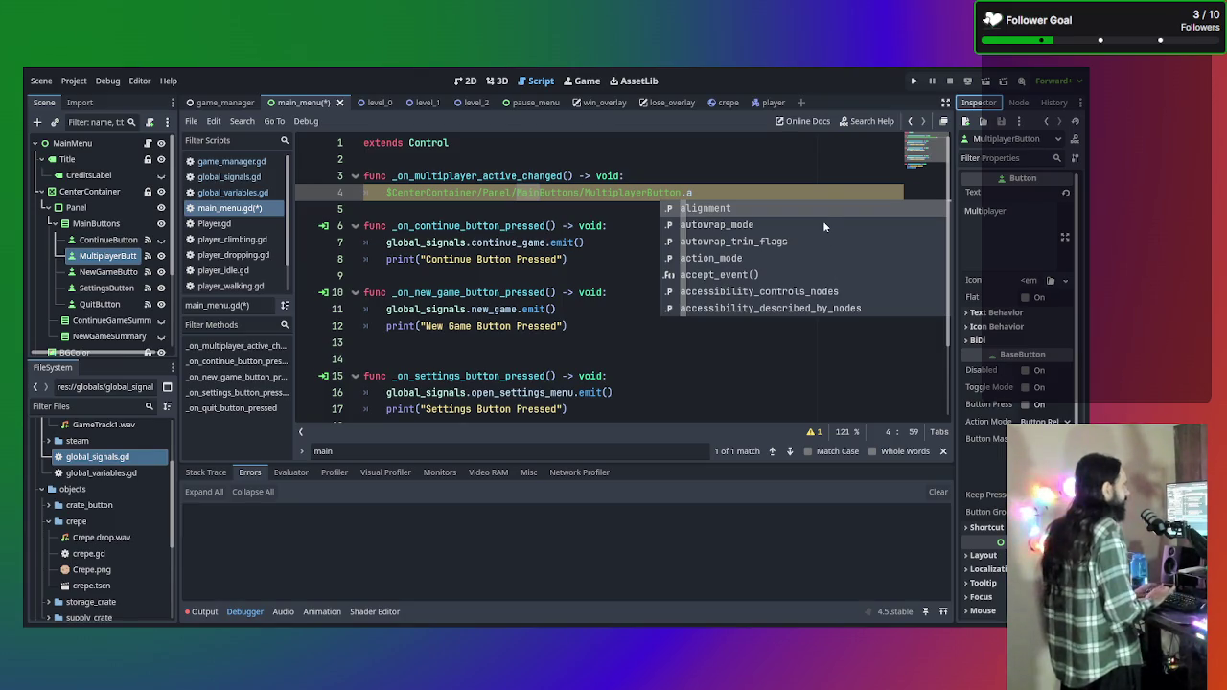
key(Escape)
Finish line 4 as MultiplayerButton.disabled = true.
key(BackSpace)
text(di)
key(Return)
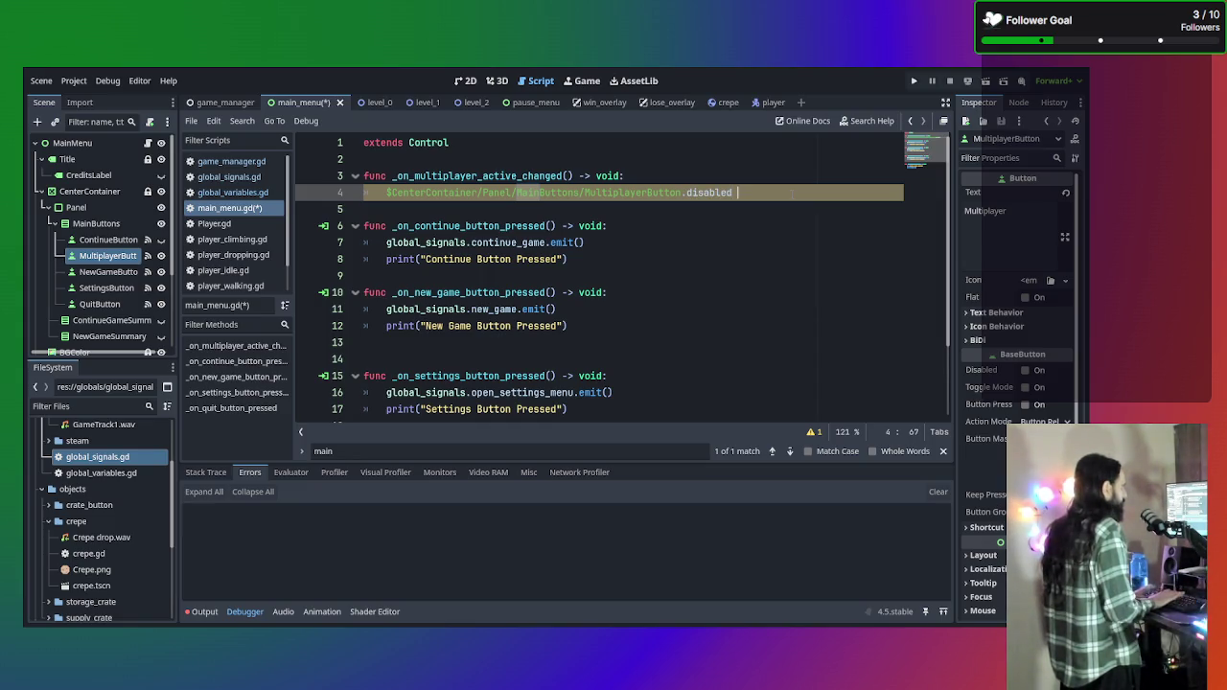
text(= true)
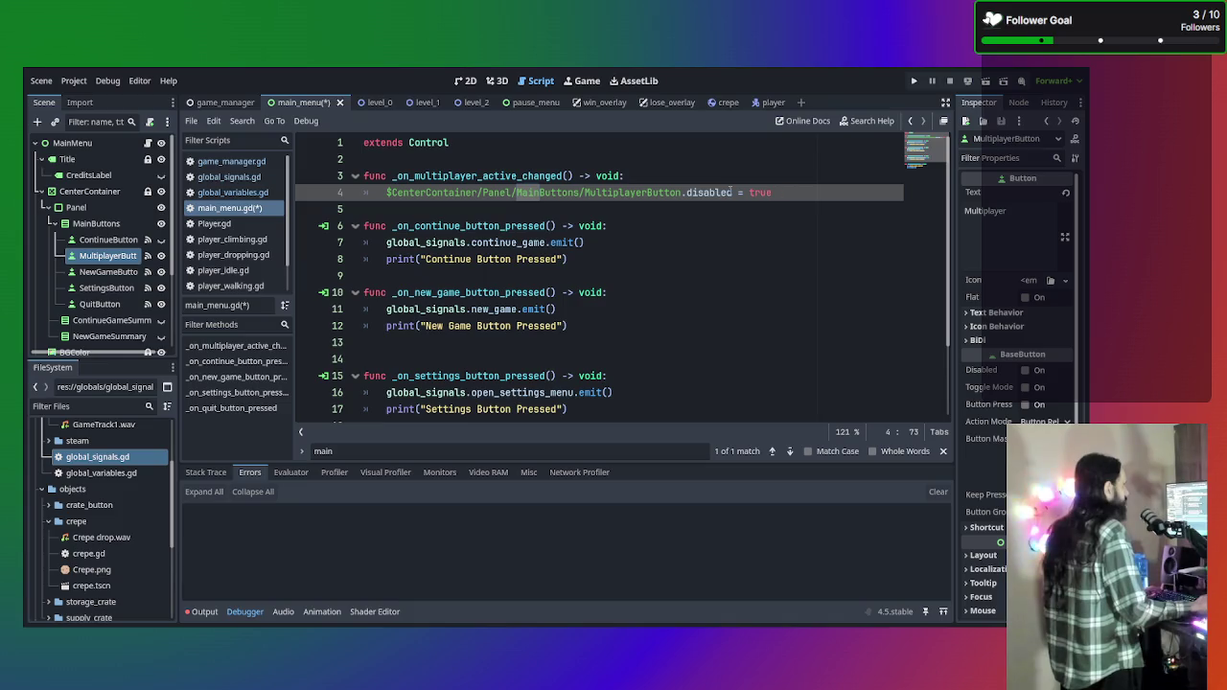
key(Up)
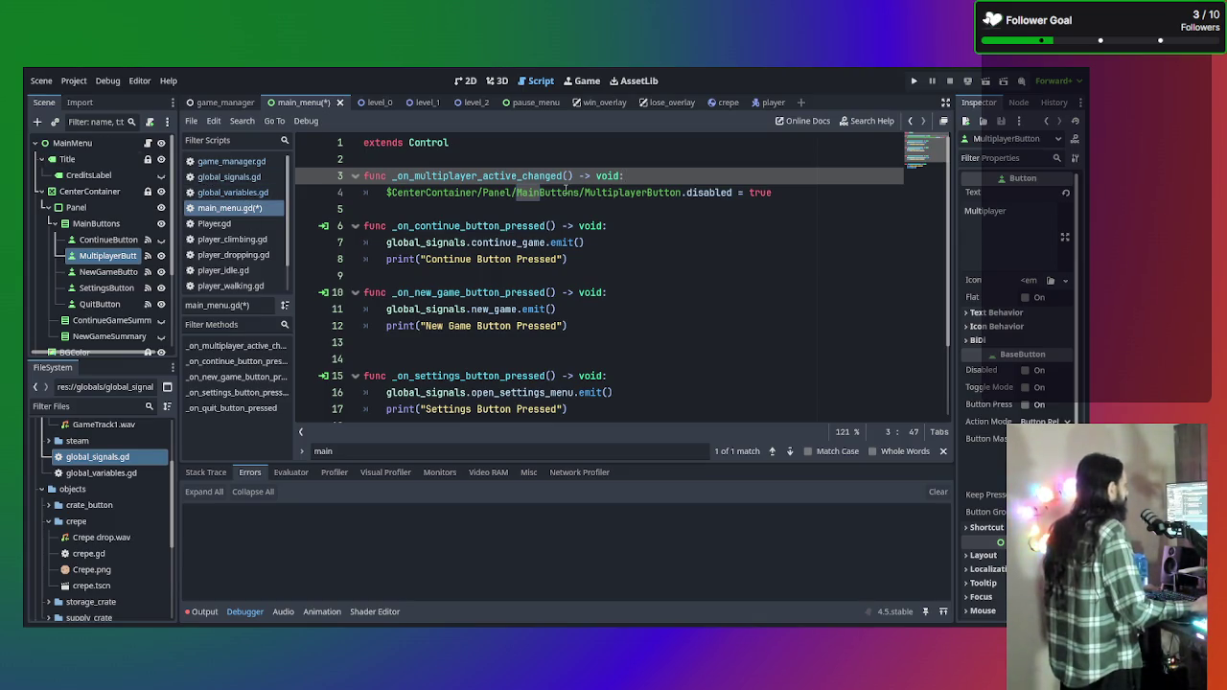
click(842, 197)
click(704, 176)
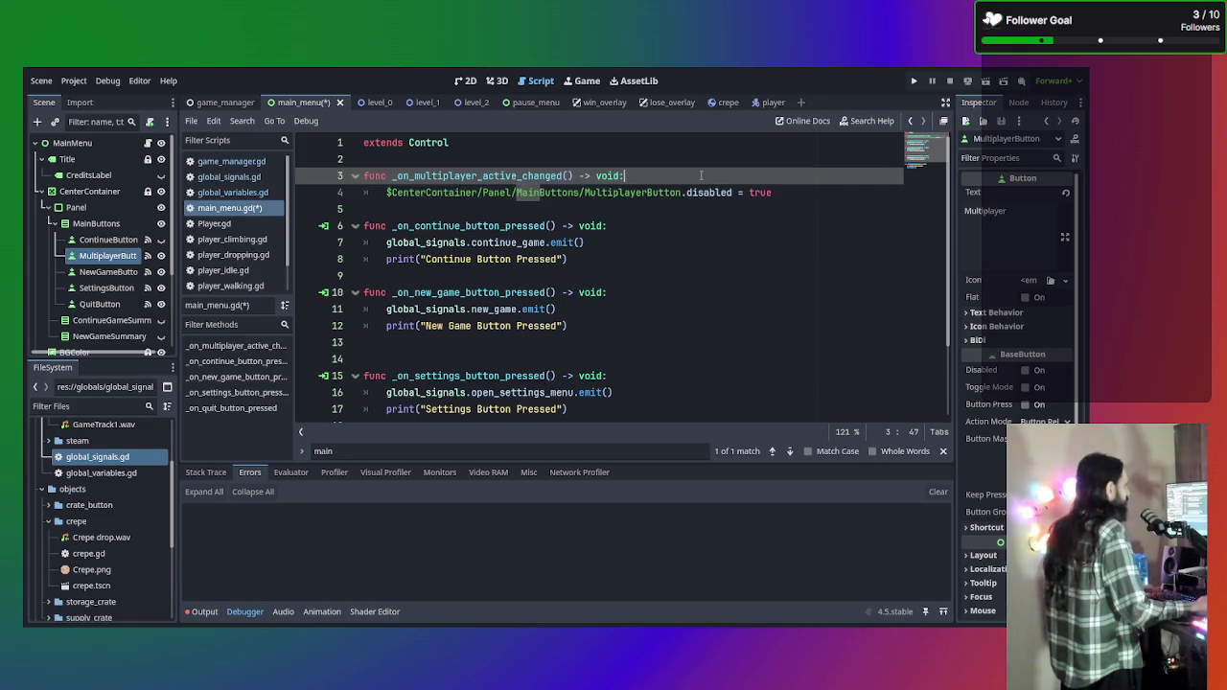
In global_signals.gd, add empty parentheses after the multiplayer_active_changed signal on line 25.
click(218, 194)
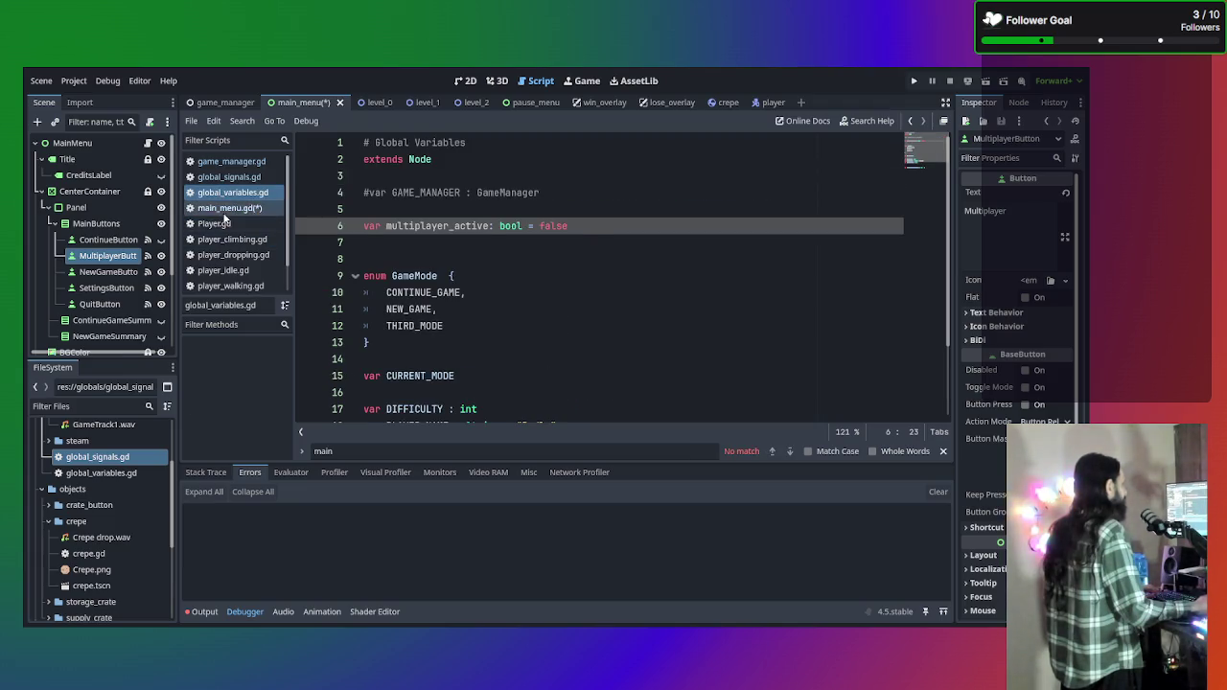
click(226, 208)
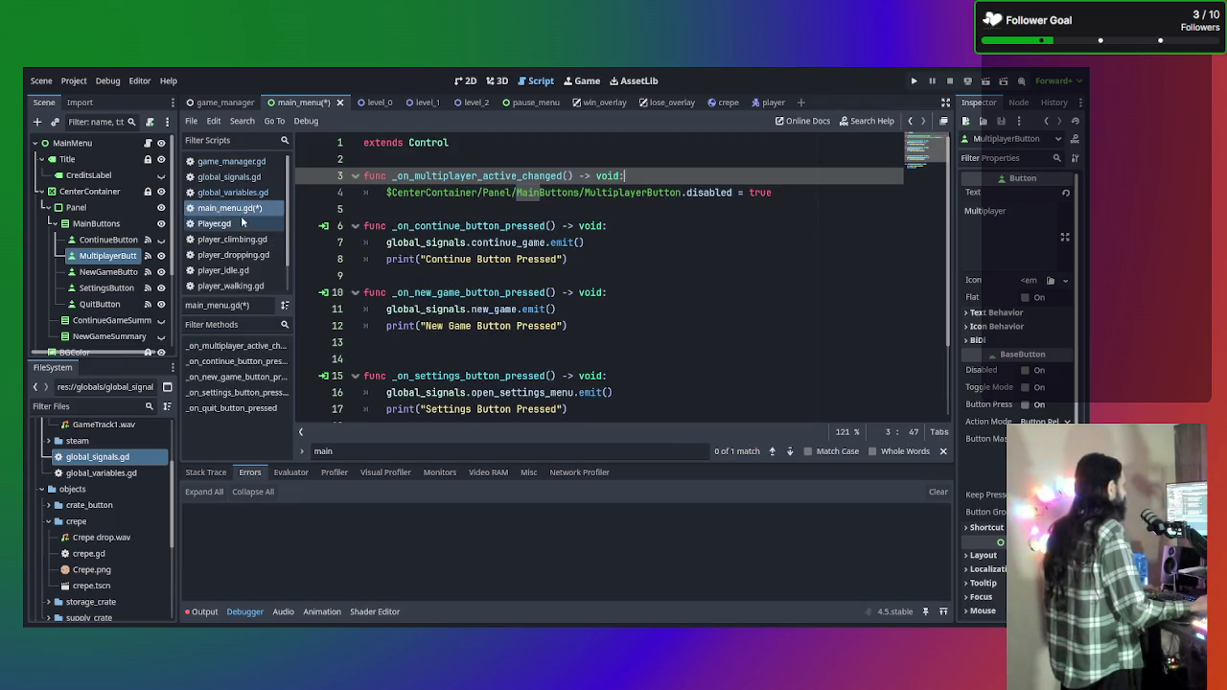
click(241, 178)
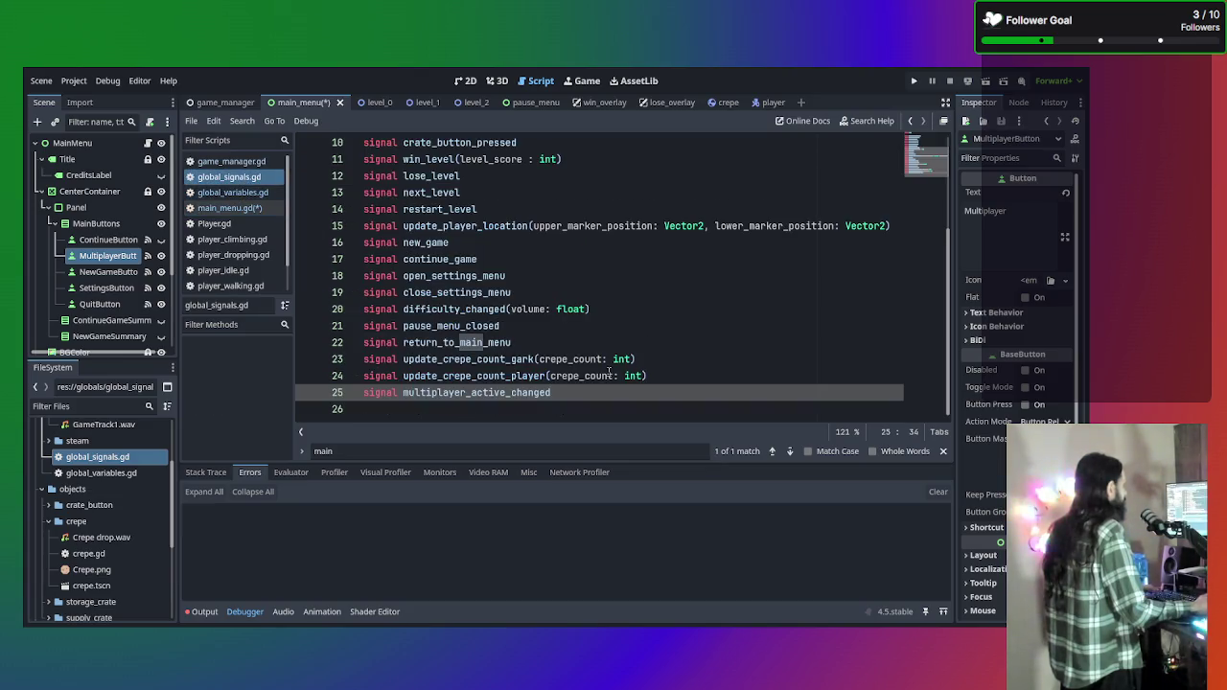
text(()
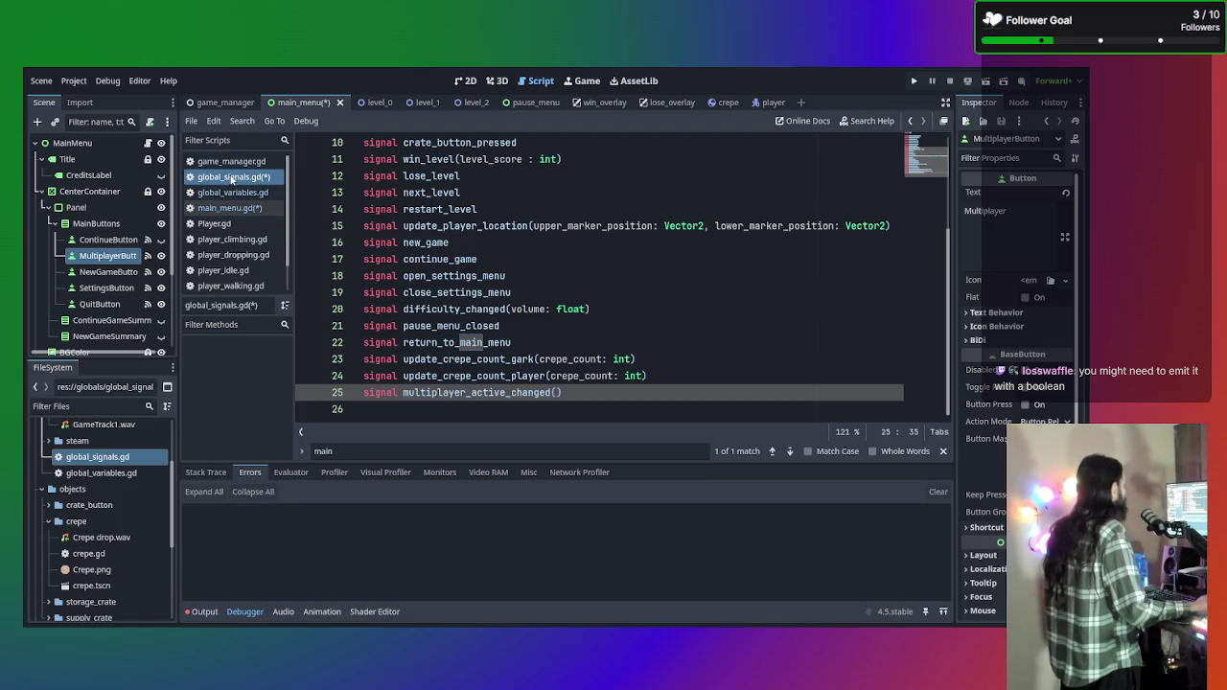
click(231, 161)
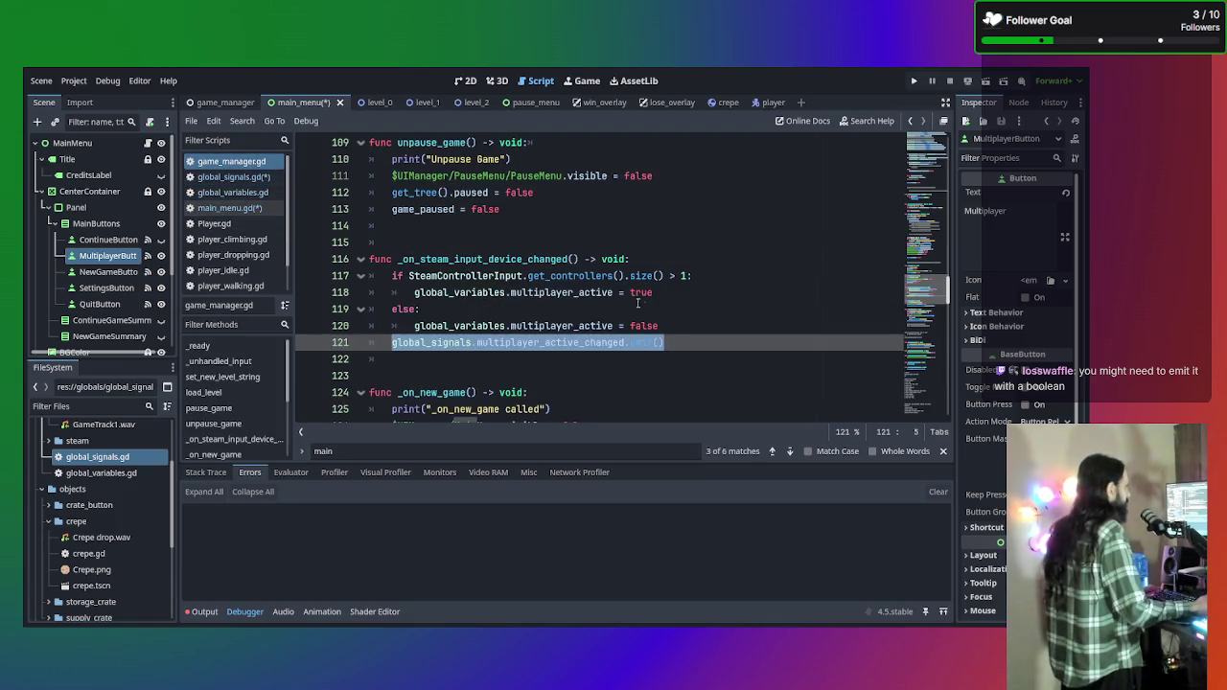
scroll(666, 320, up, 2)
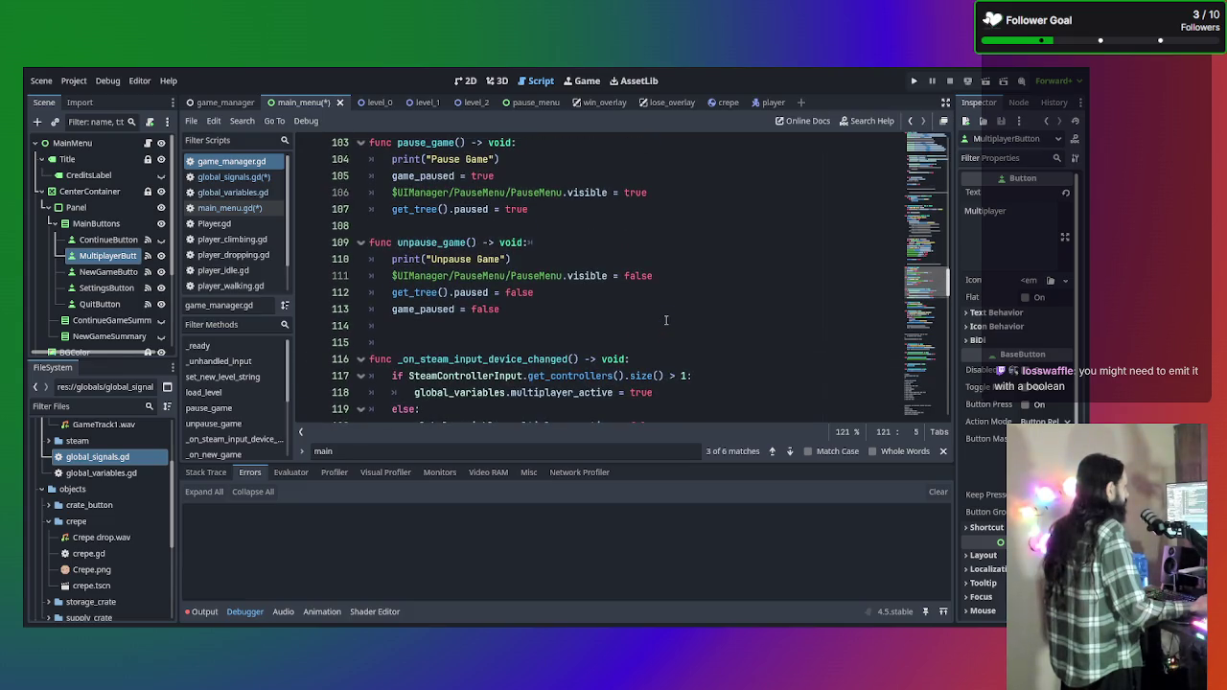
scroll(667, 320, up, 6)
scroll(666, 320, down, 8)
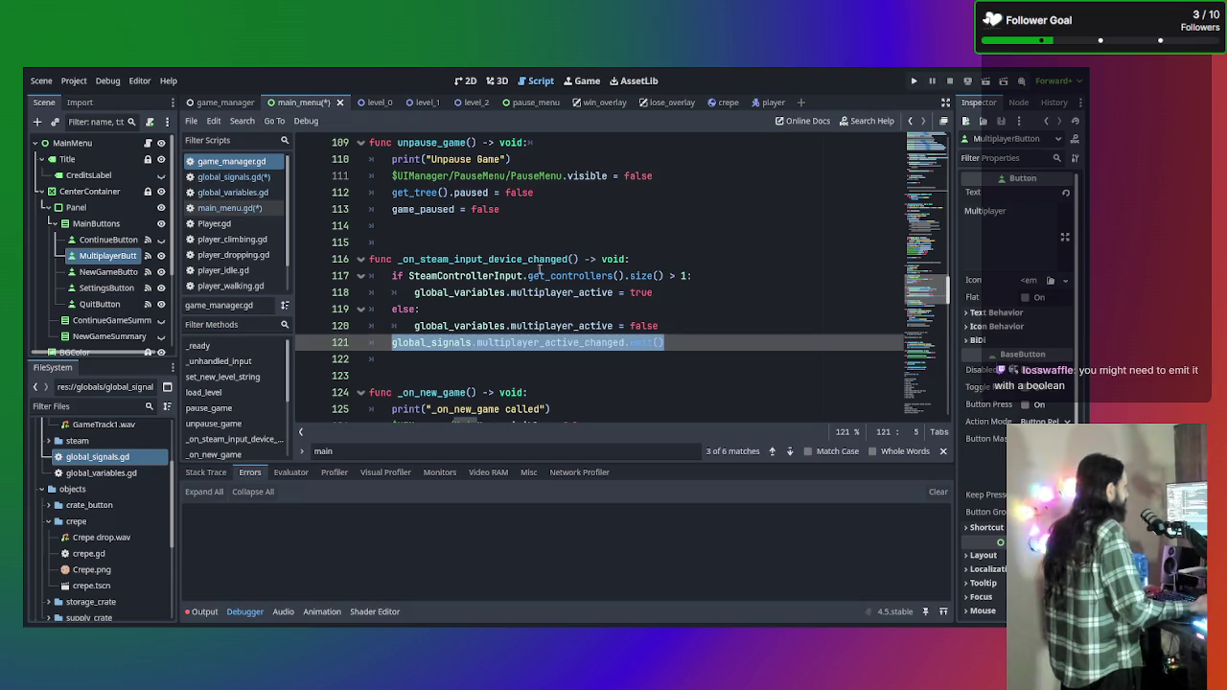
click(663, 259)
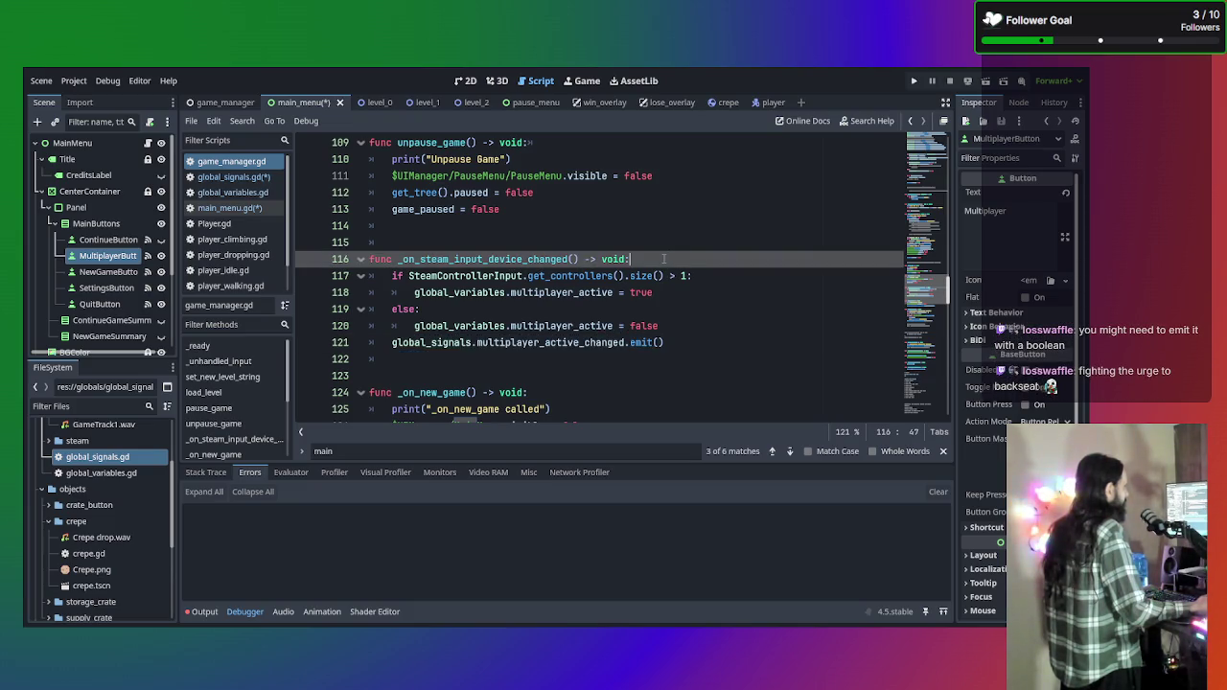
Add 'var controllers_connected : int = SteamControllerInput.get_controllers().size()' in the device-change handler.
key(Return)
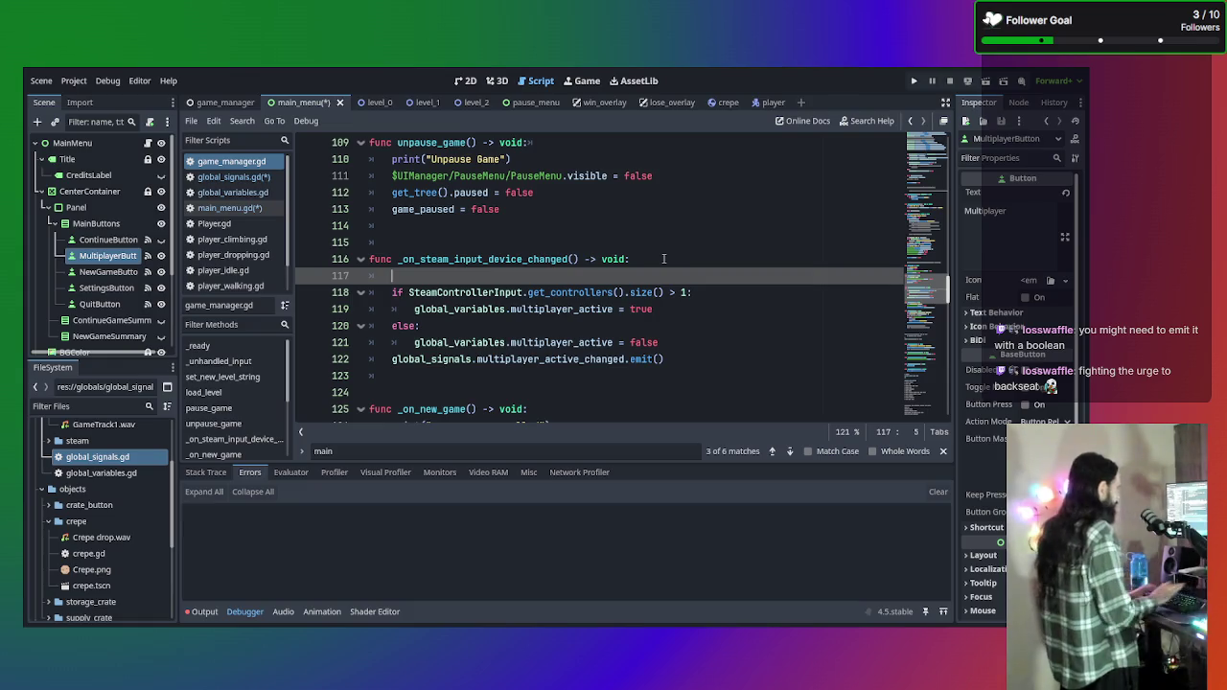
text(var )
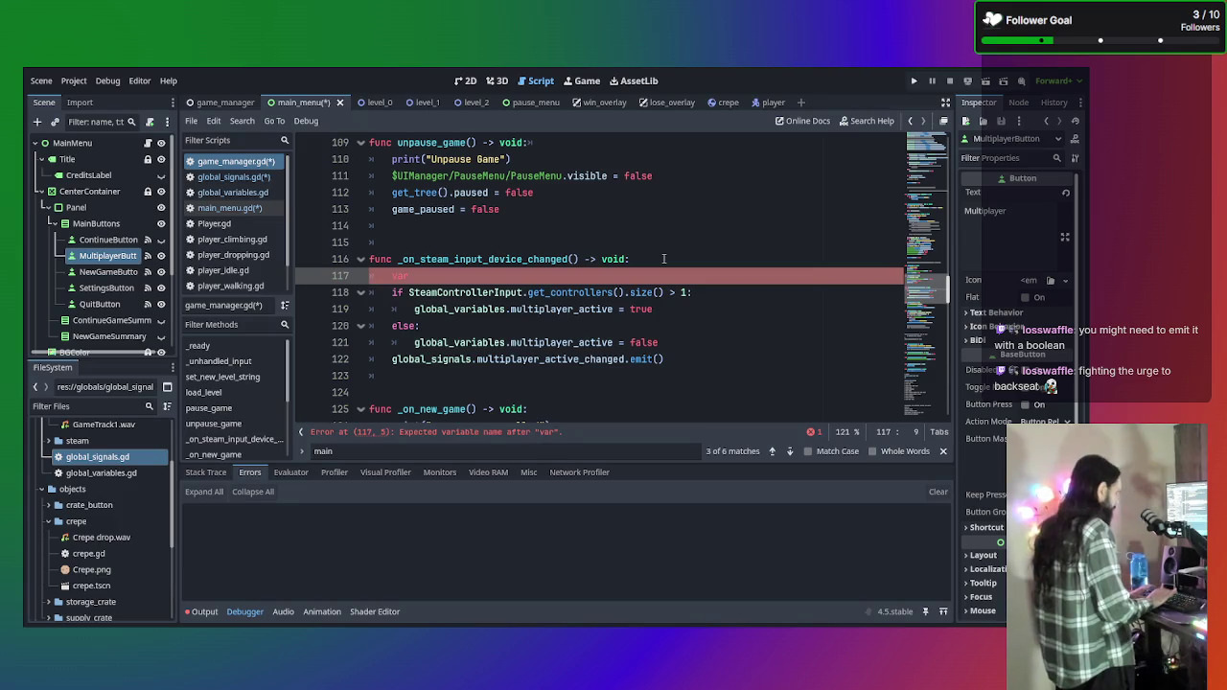
text(controllers)
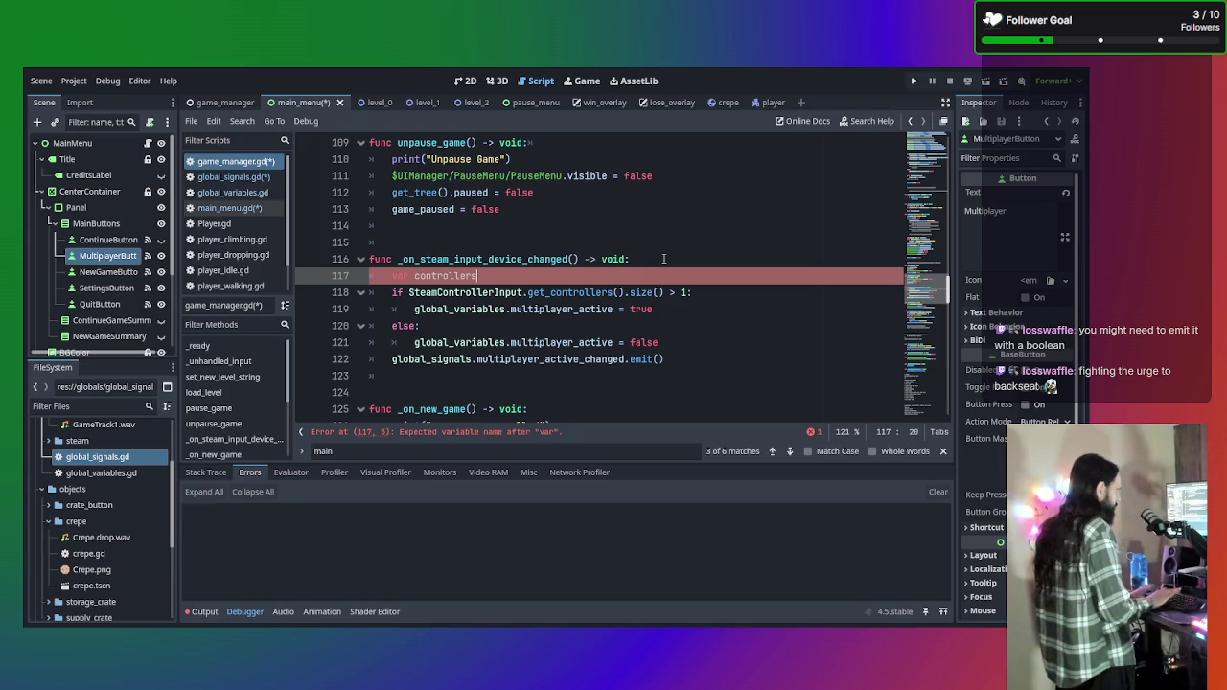
text(_connect)
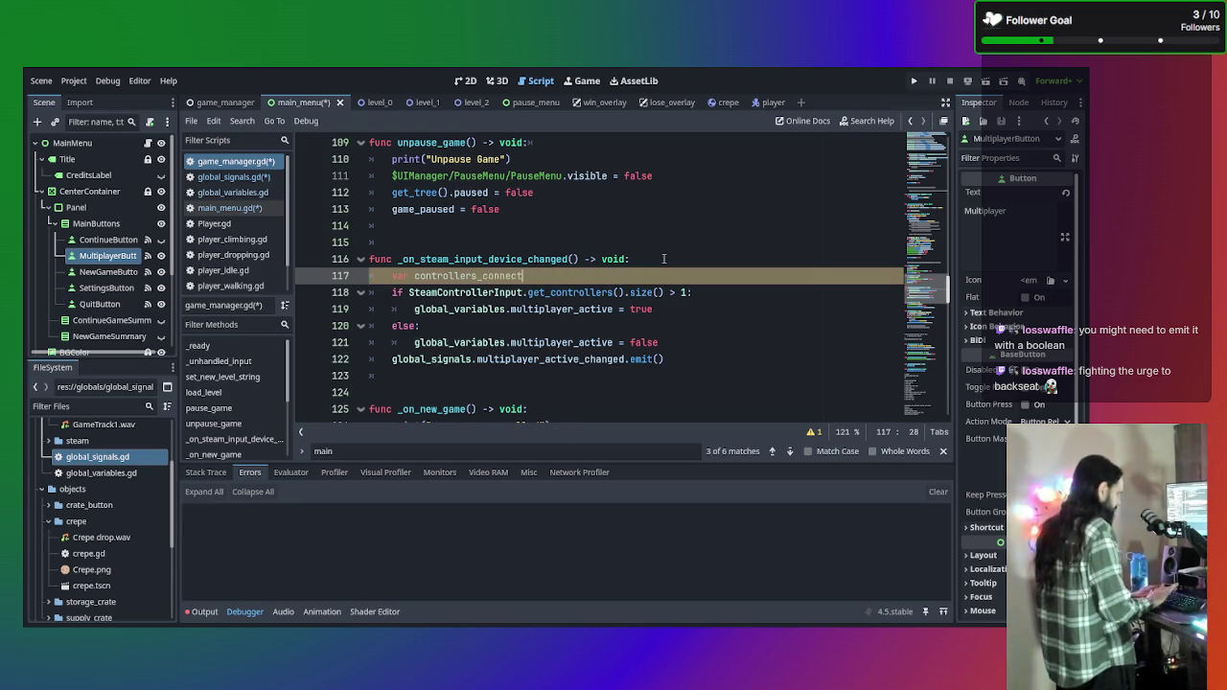
text(ed)
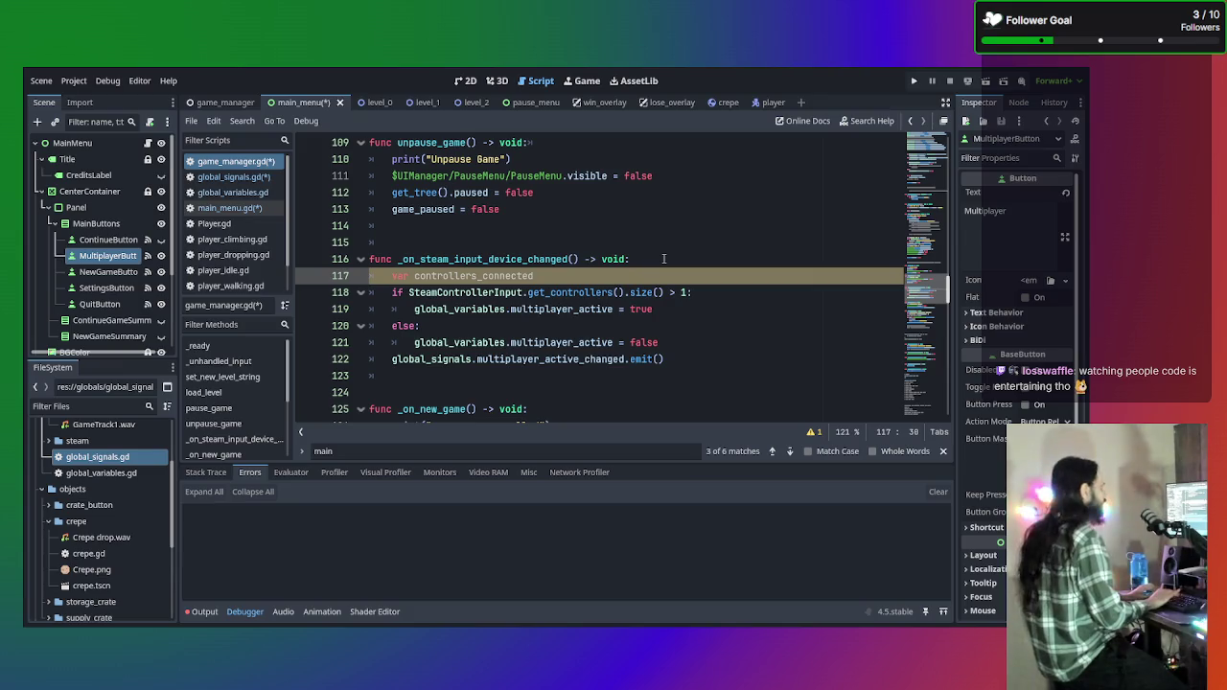
text(: oin)
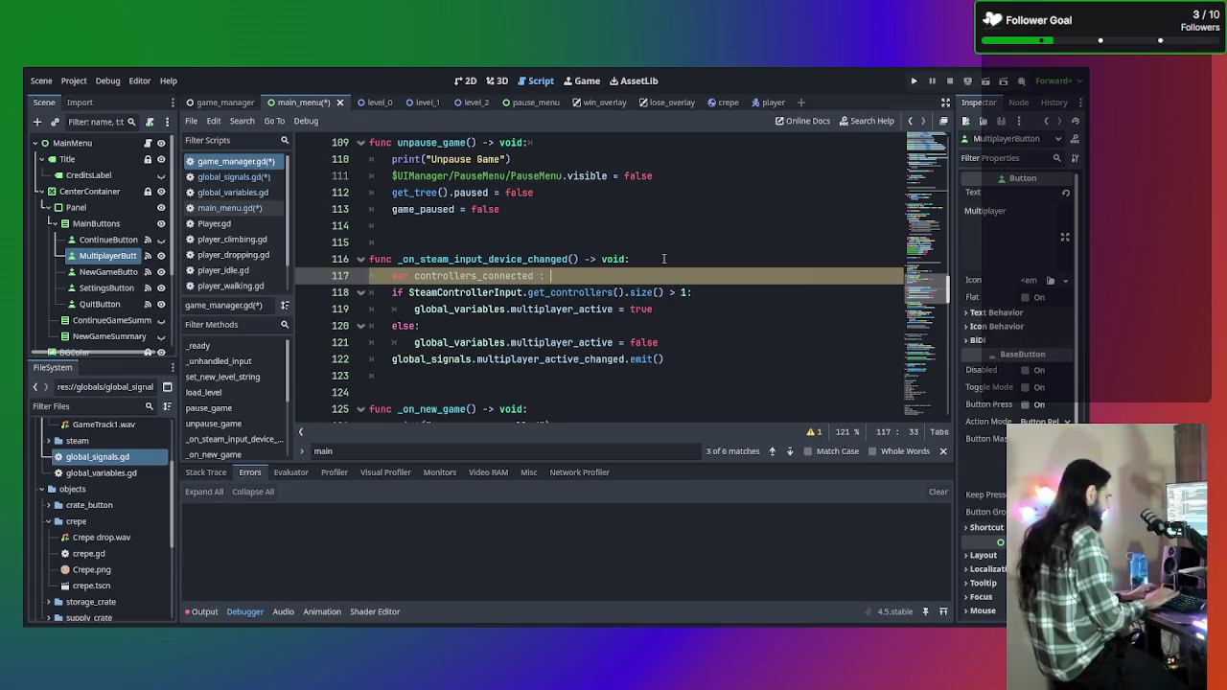
key(BackSpace)
key(BackSpace)
key(BackSpace)
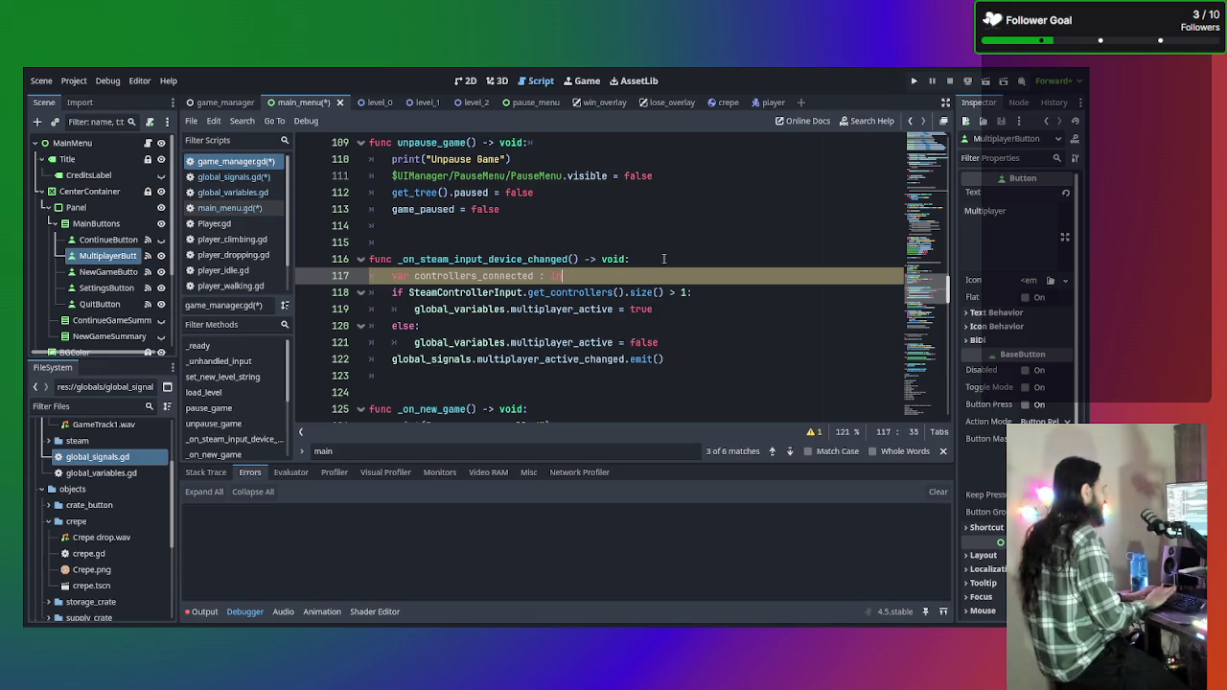
text(int )
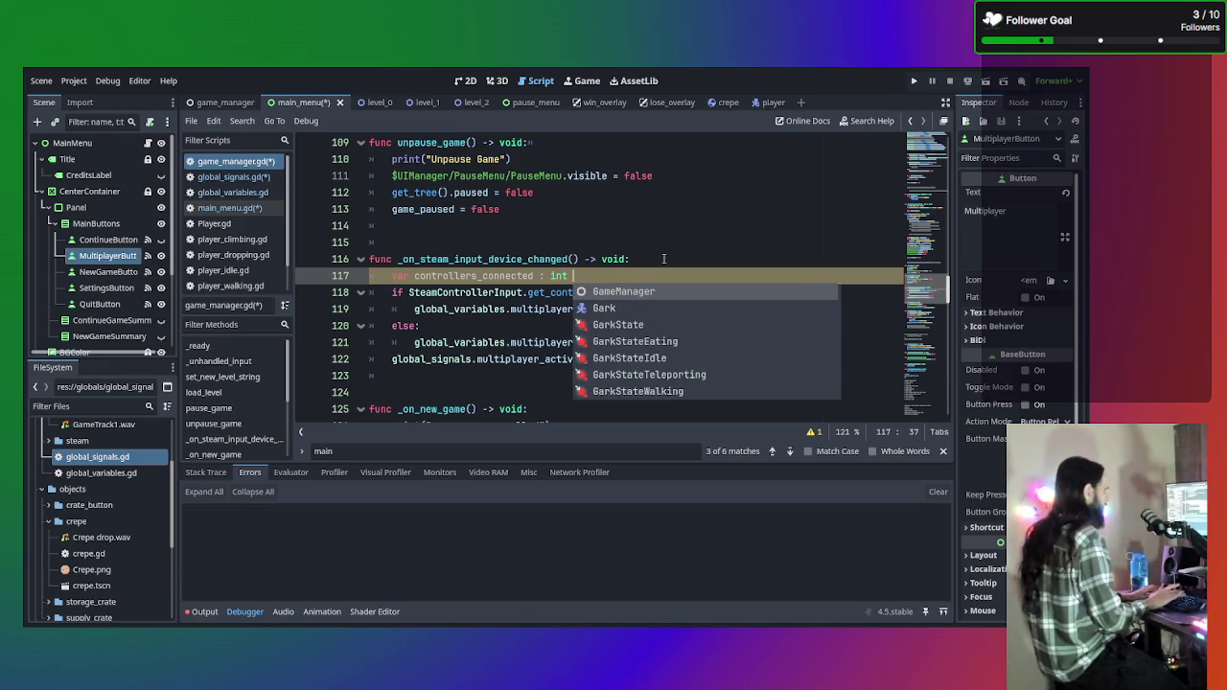
text(= )
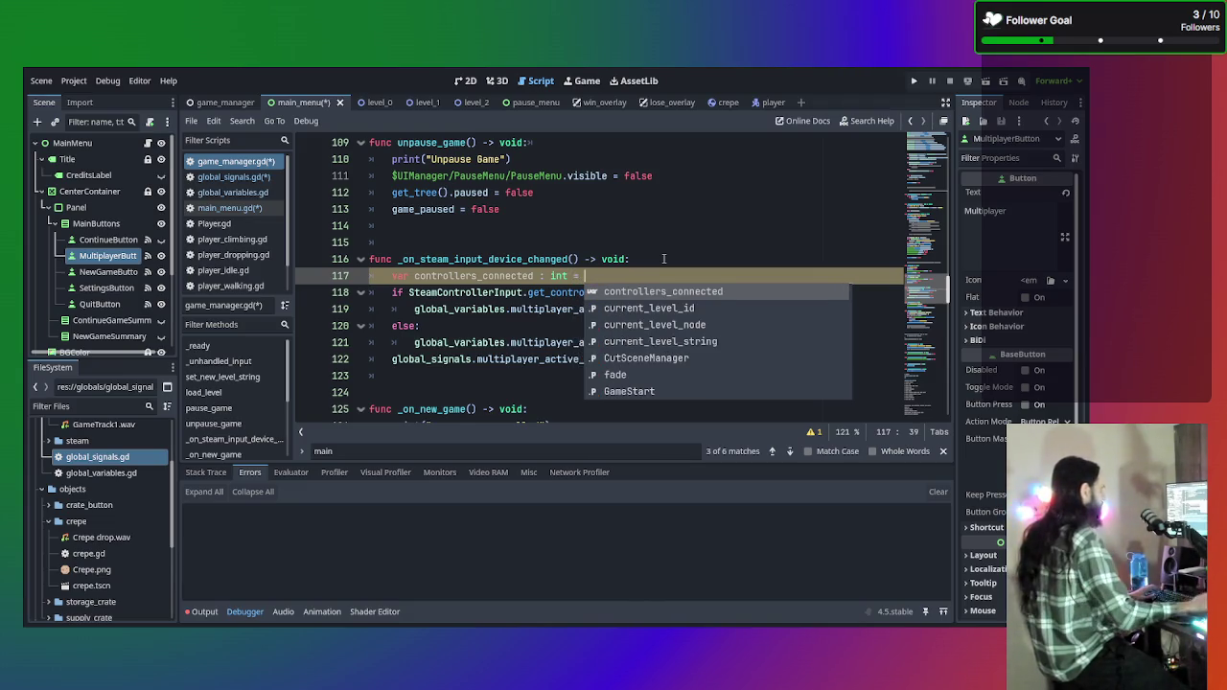
text(Steam)
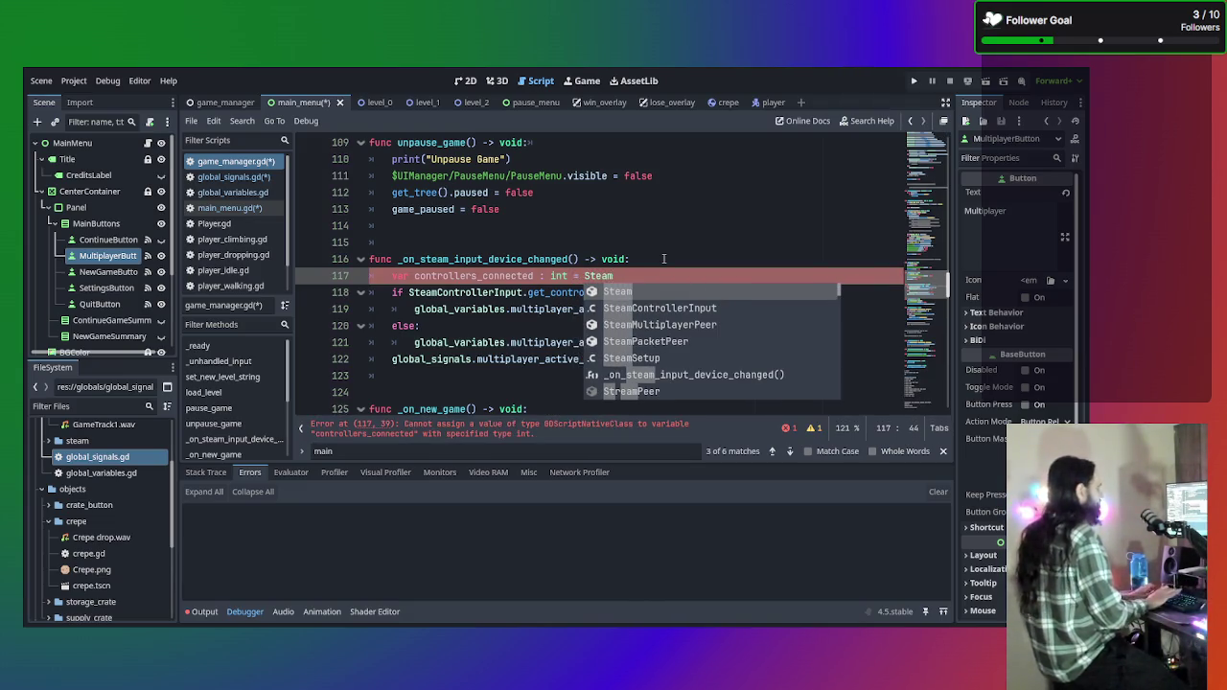
key(Return)
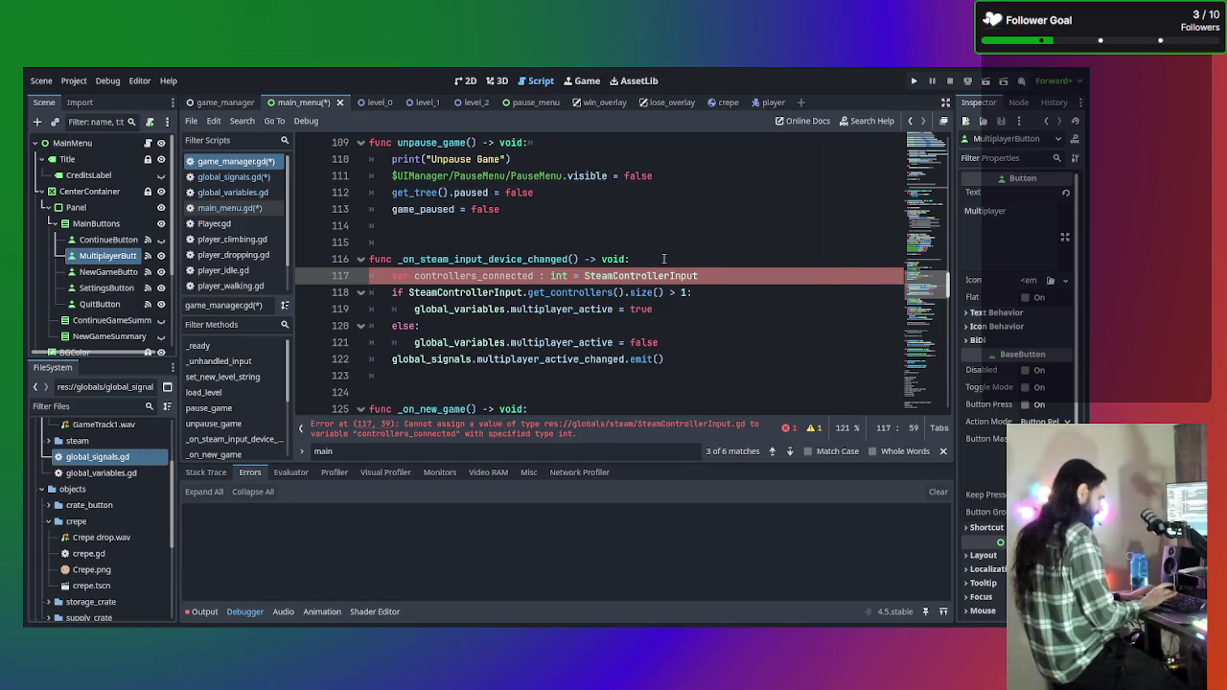
text(.get)
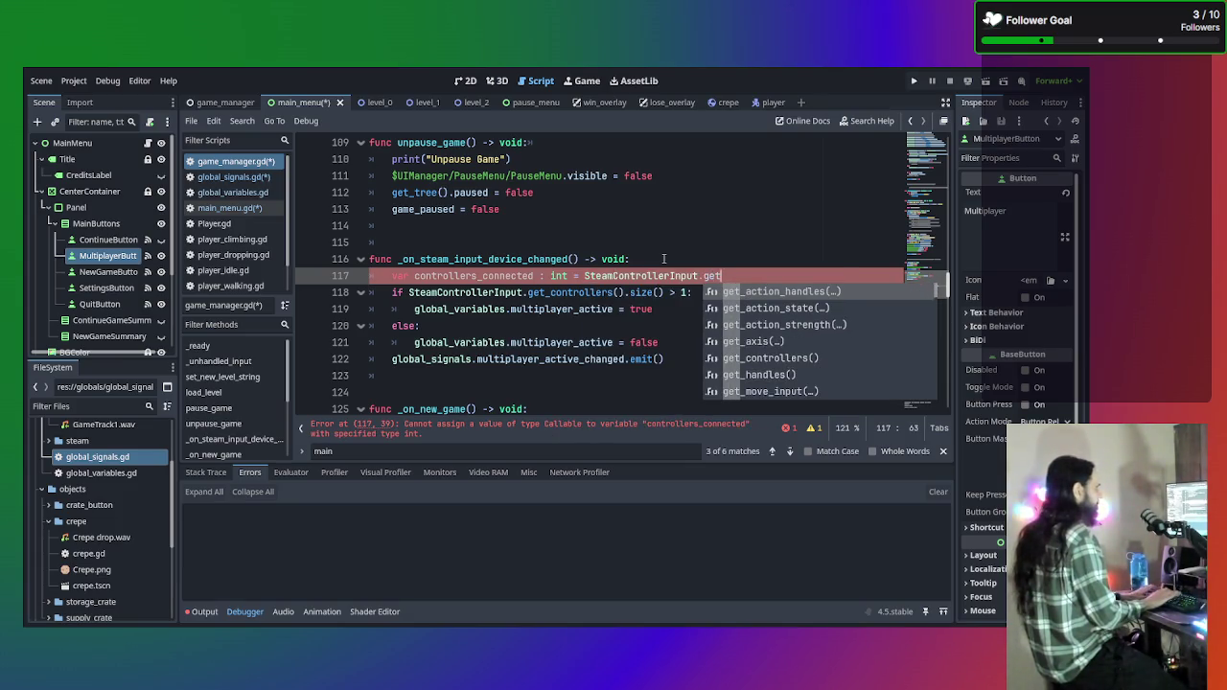
text(_cont)
key(Return)
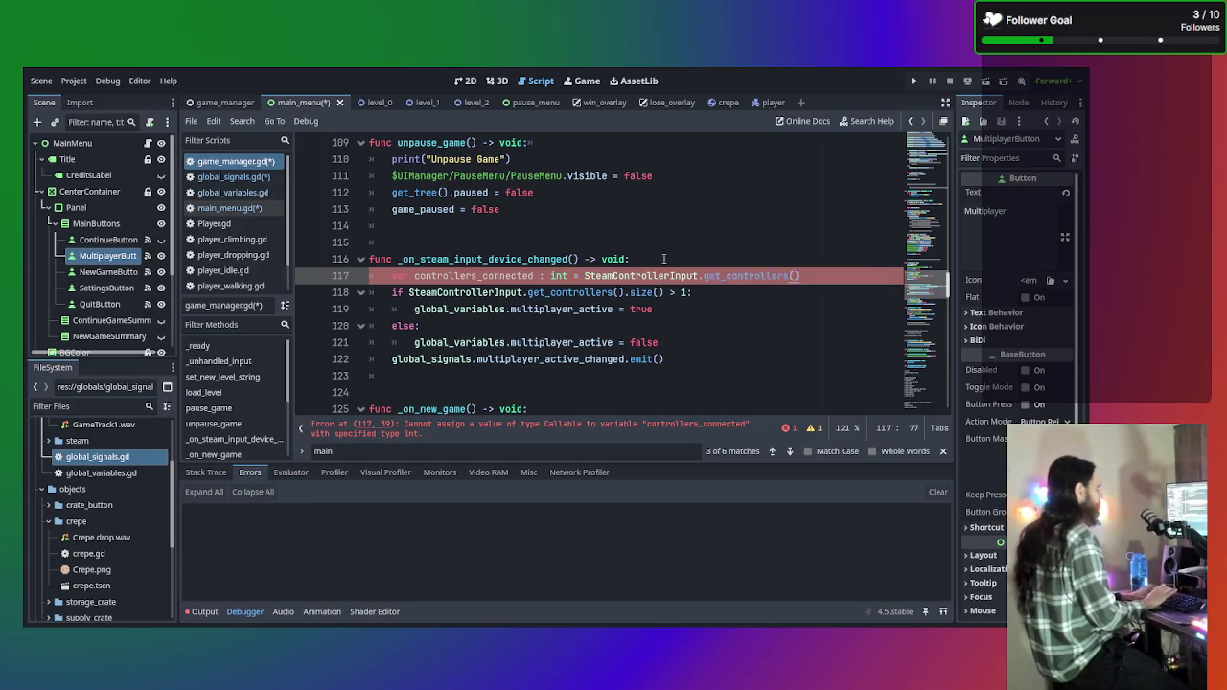
text(.si)
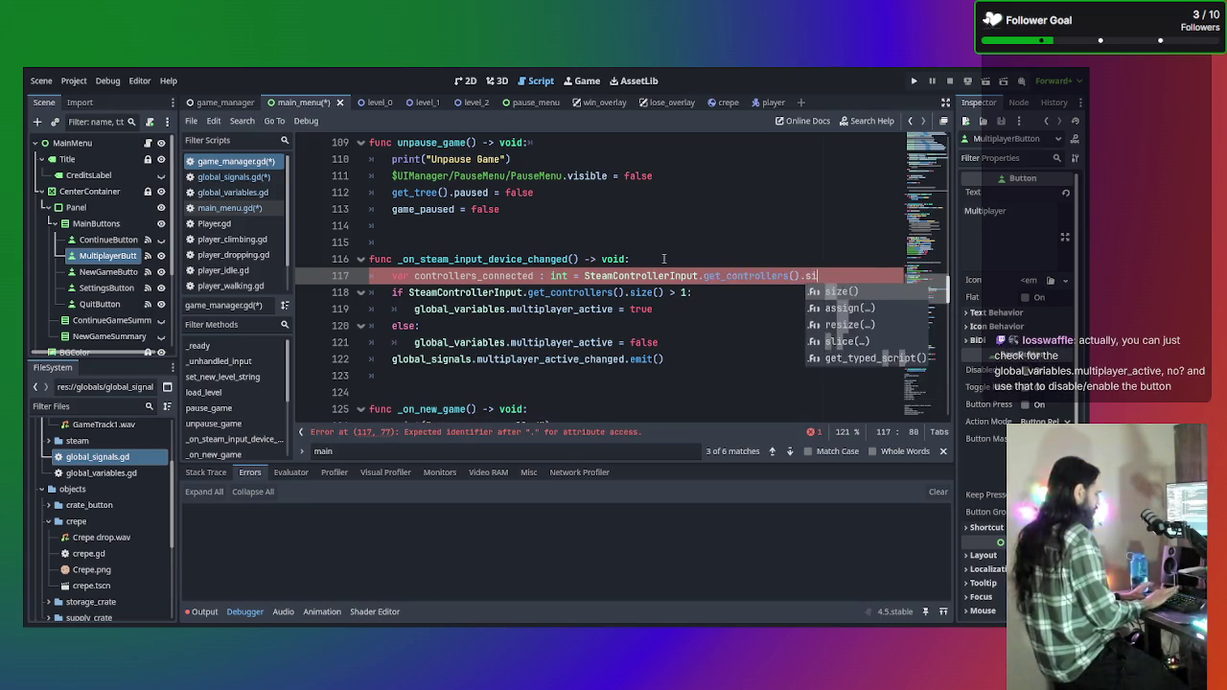
text(ze)
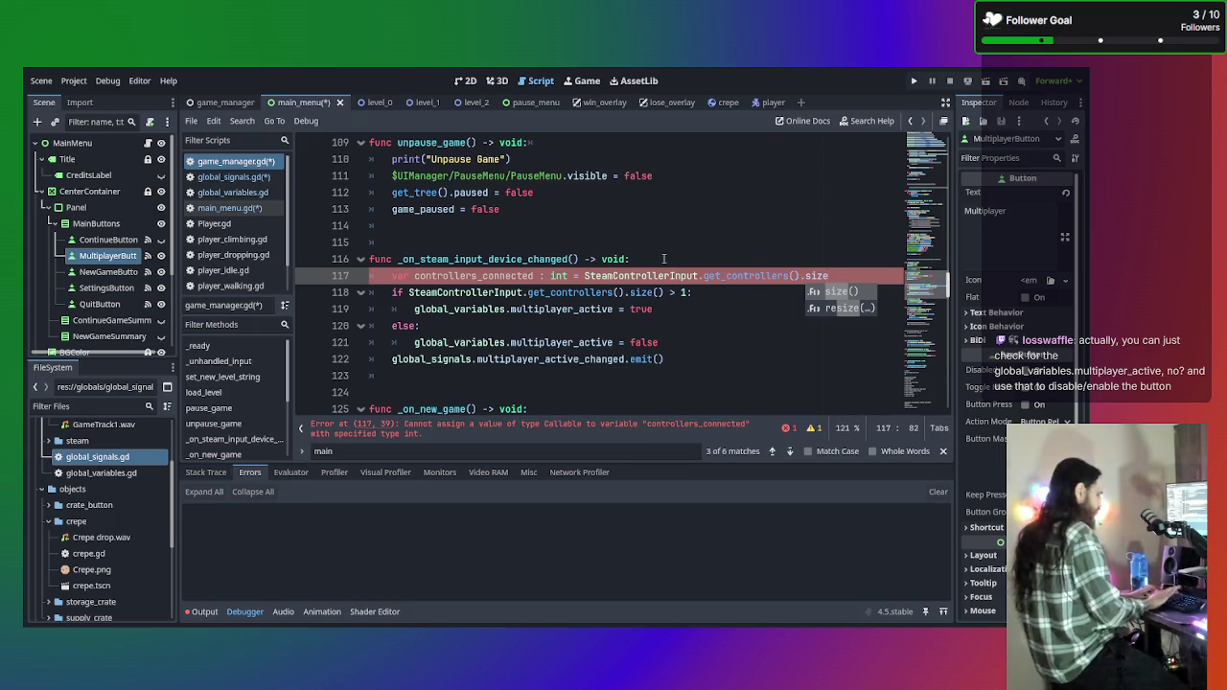
key(Return)
Replace the controller-count expression in the if condition with controllers_connected.
drag(671, 293, 408, 292)
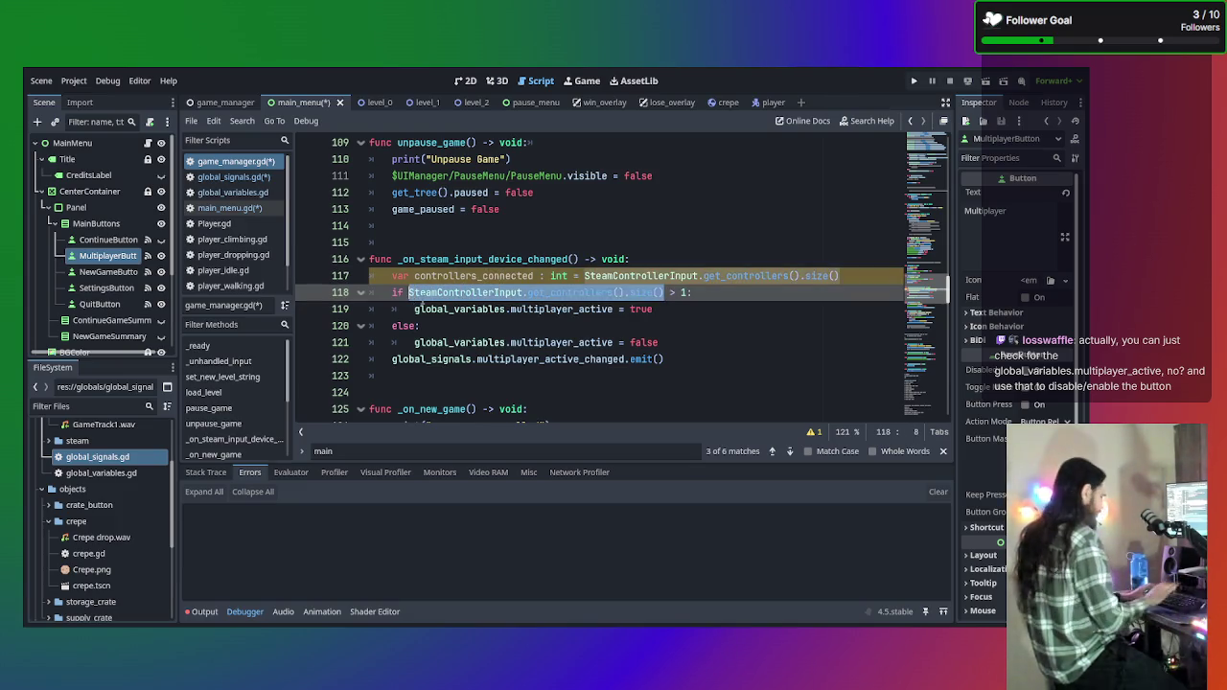
text(controllers_connected)
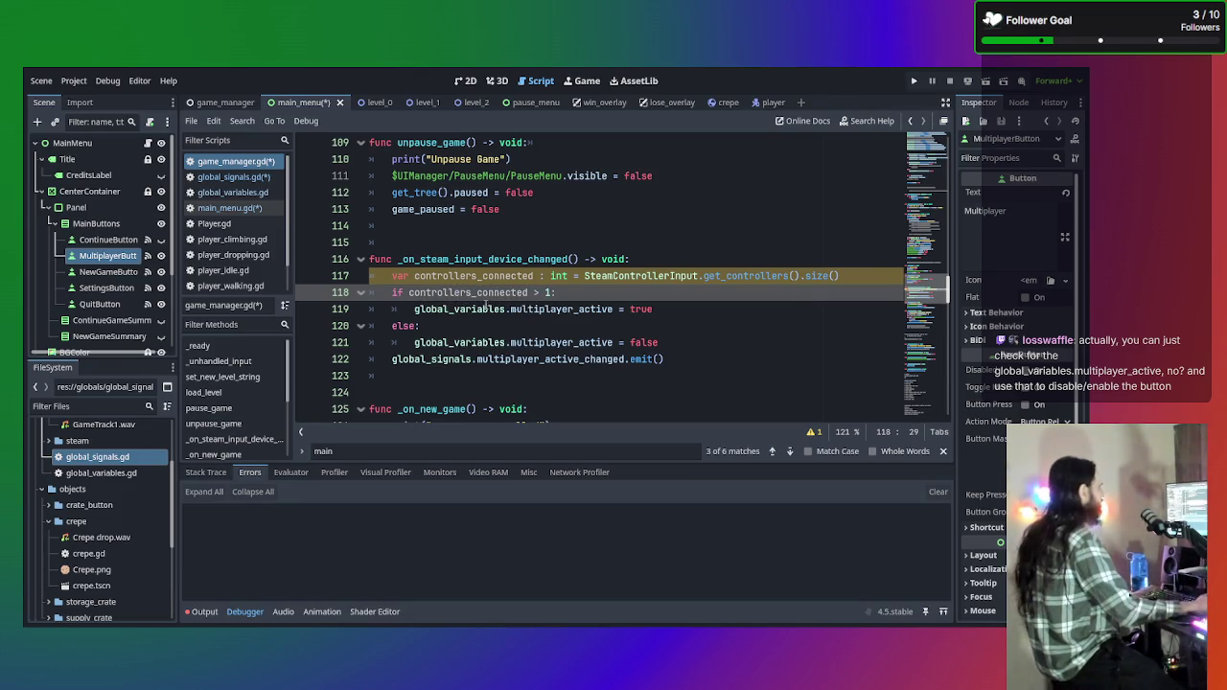
click(671, 342)
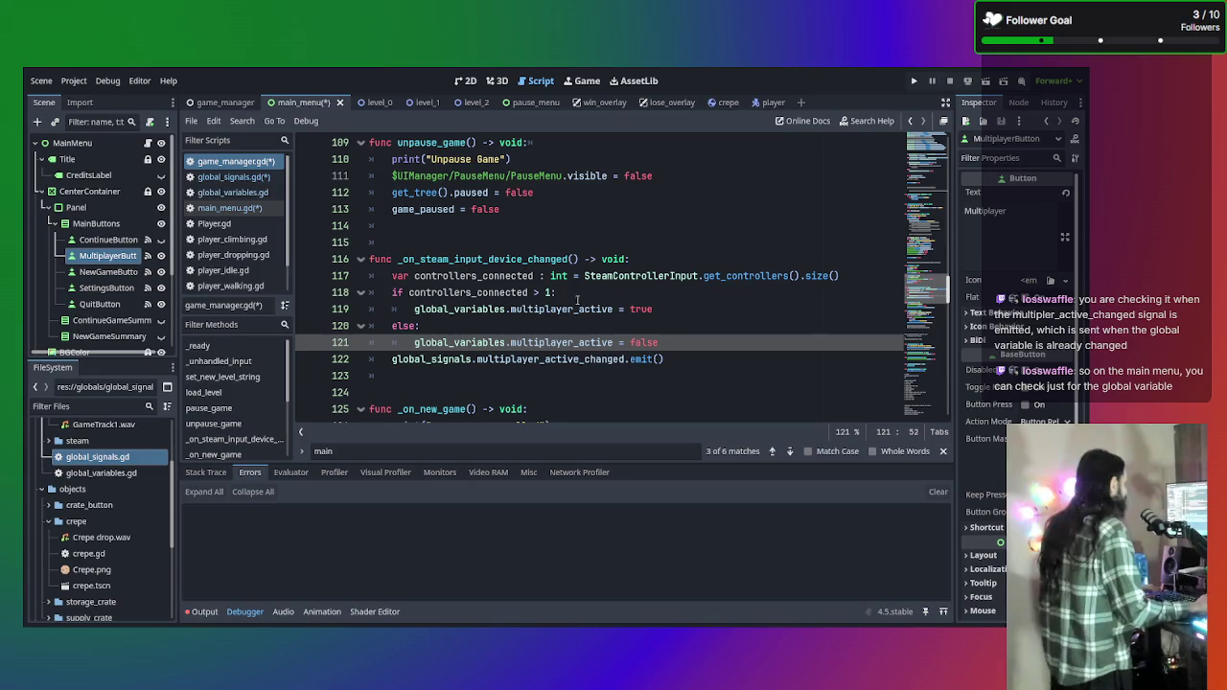
click(234, 177)
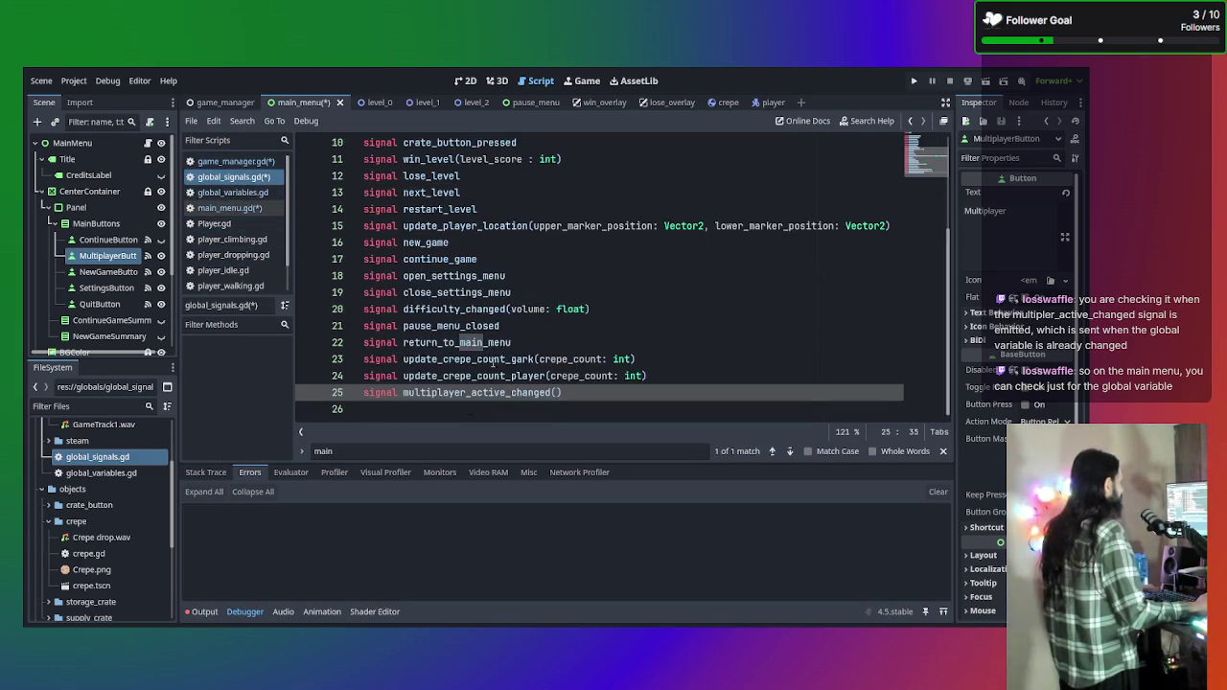
Look through global_signals, global_variables and Player scripts, then start a new line in main_menu.gd's _on_multiplayer_active_changed.
click(237, 195)
click(245, 178)
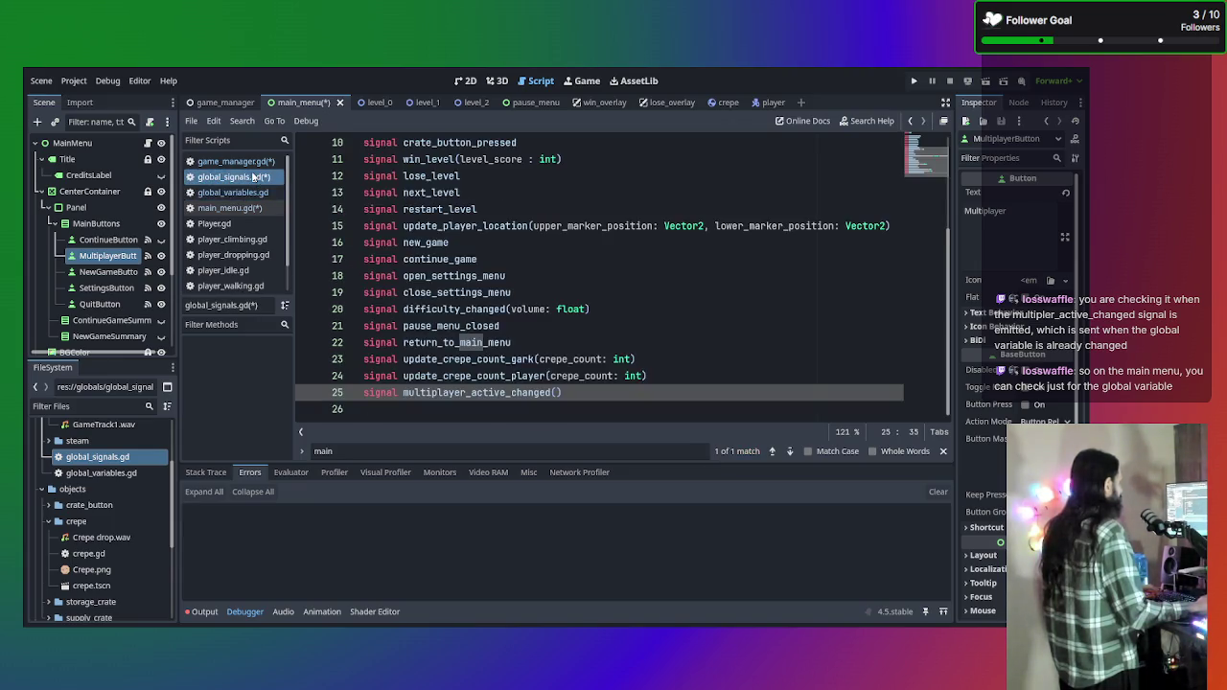
click(224, 196)
click(220, 223)
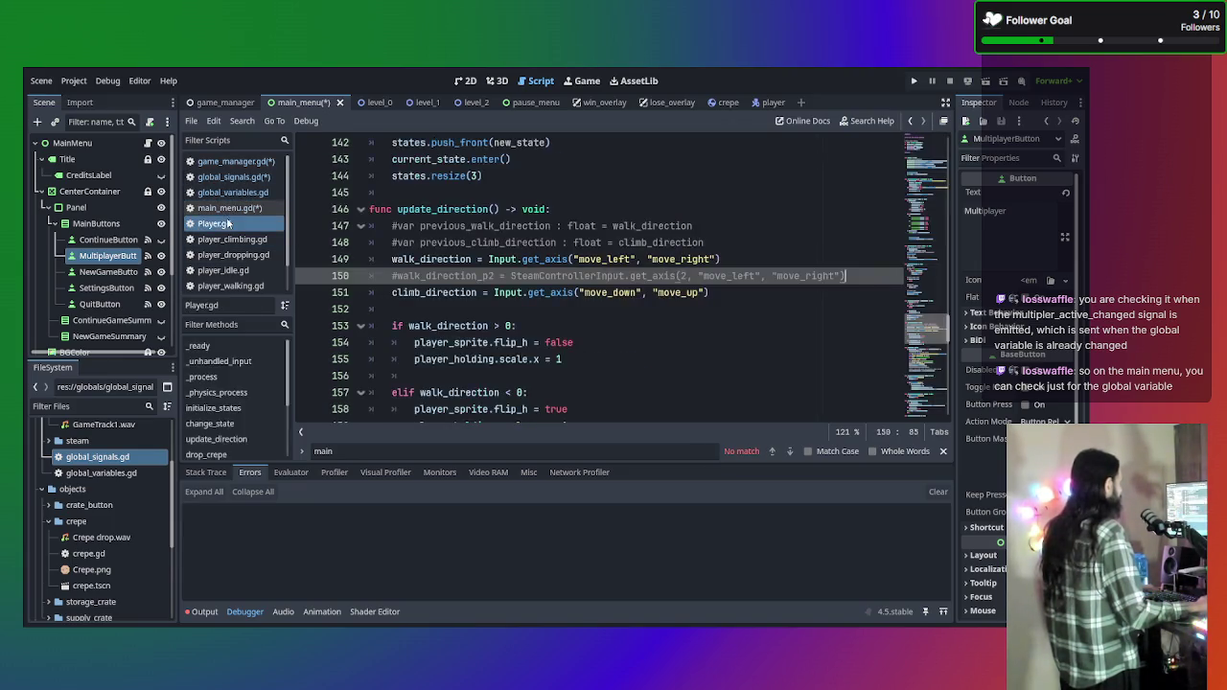
click(228, 208)
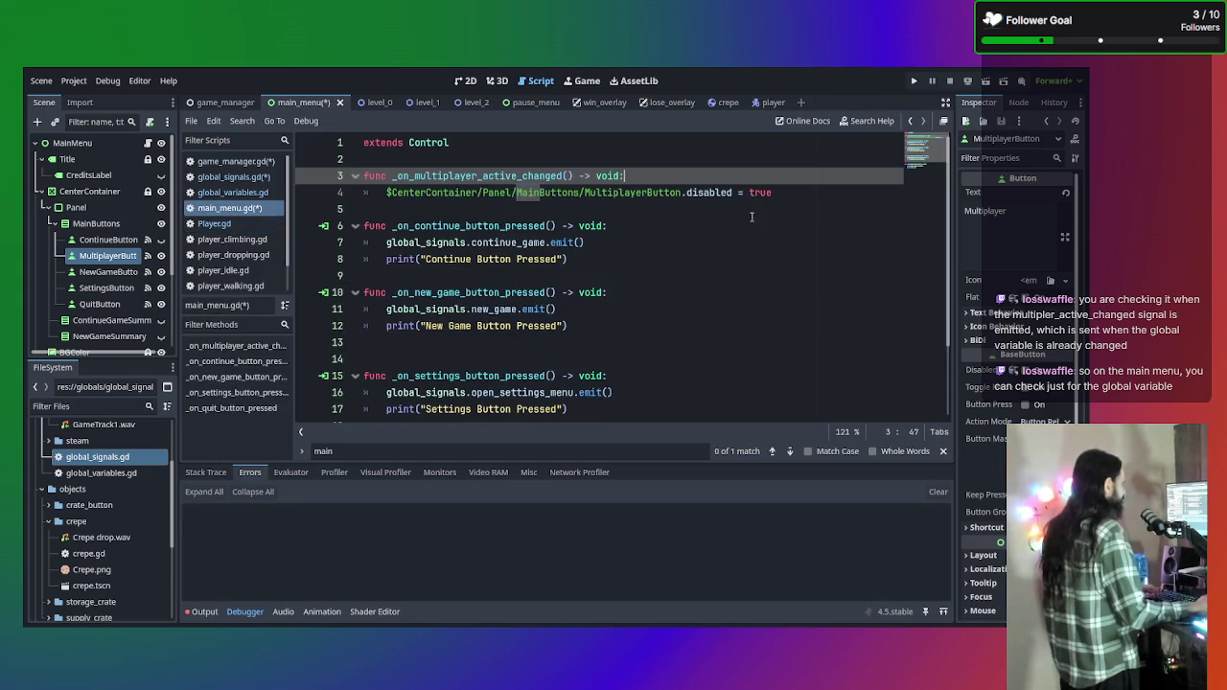
triple_click(771, 191)
click(655, 163)
click(657, 176)
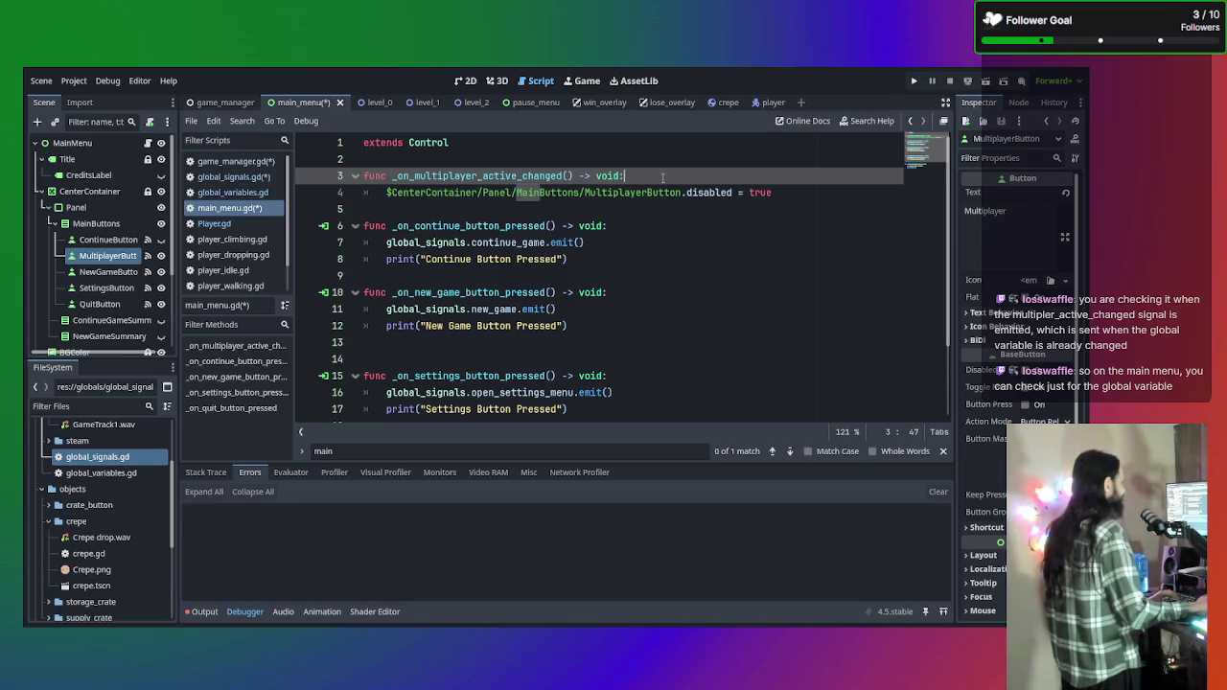
key(Return)
Add 'if global_variables.multiplayer_active == false:' and indent the disabling line under it.
text(if)
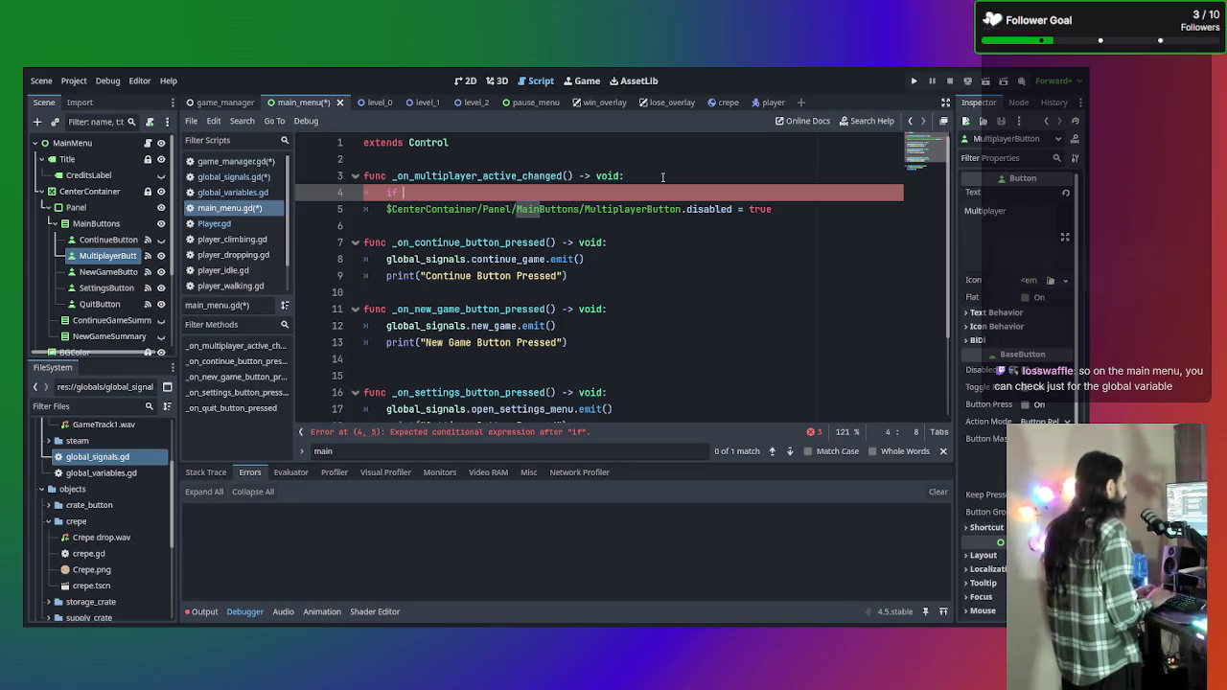
text(global_va)
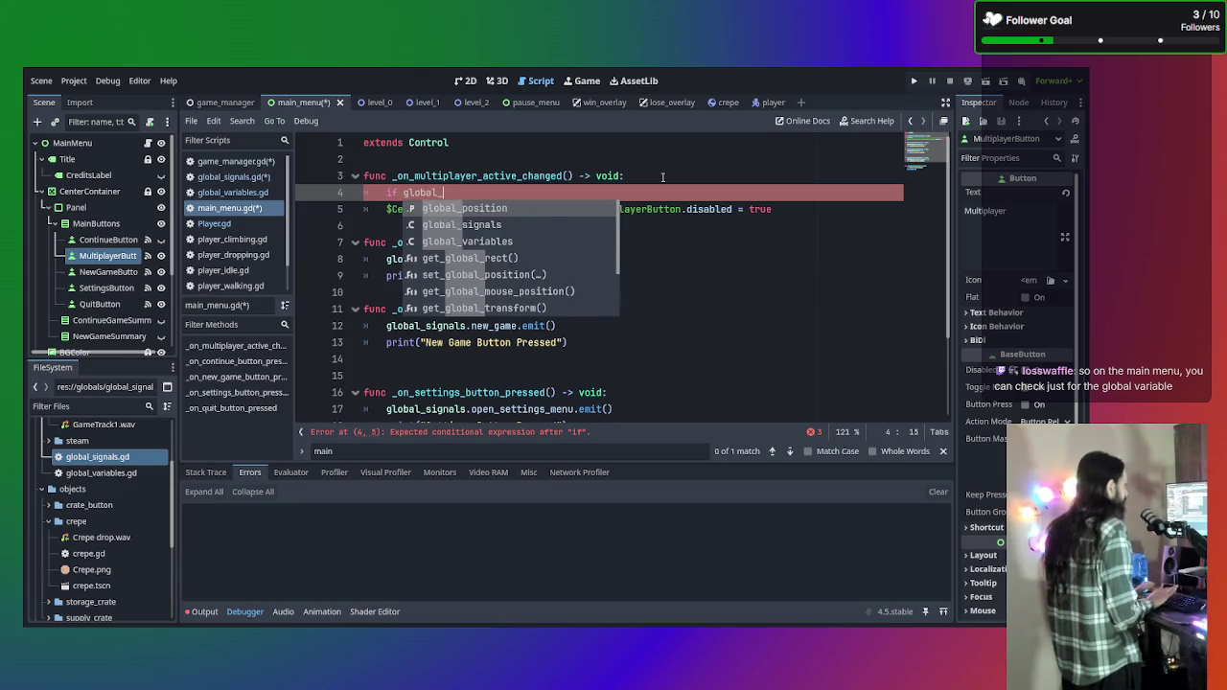
key(Return)
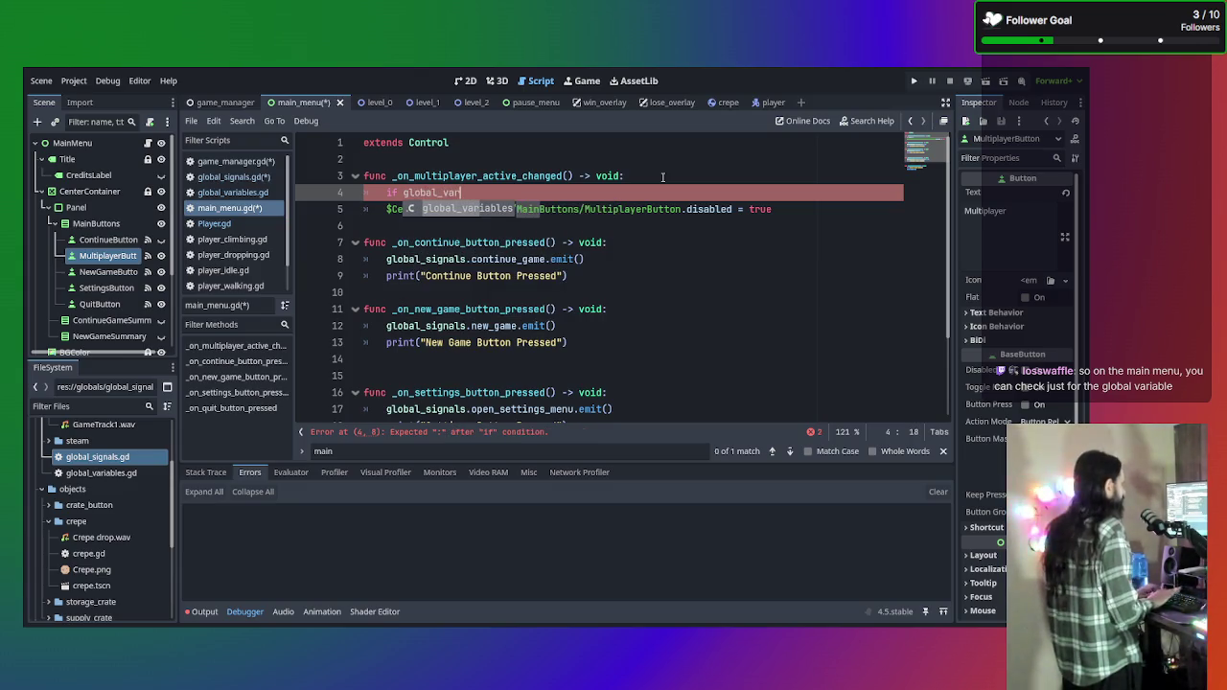
text(.multi)
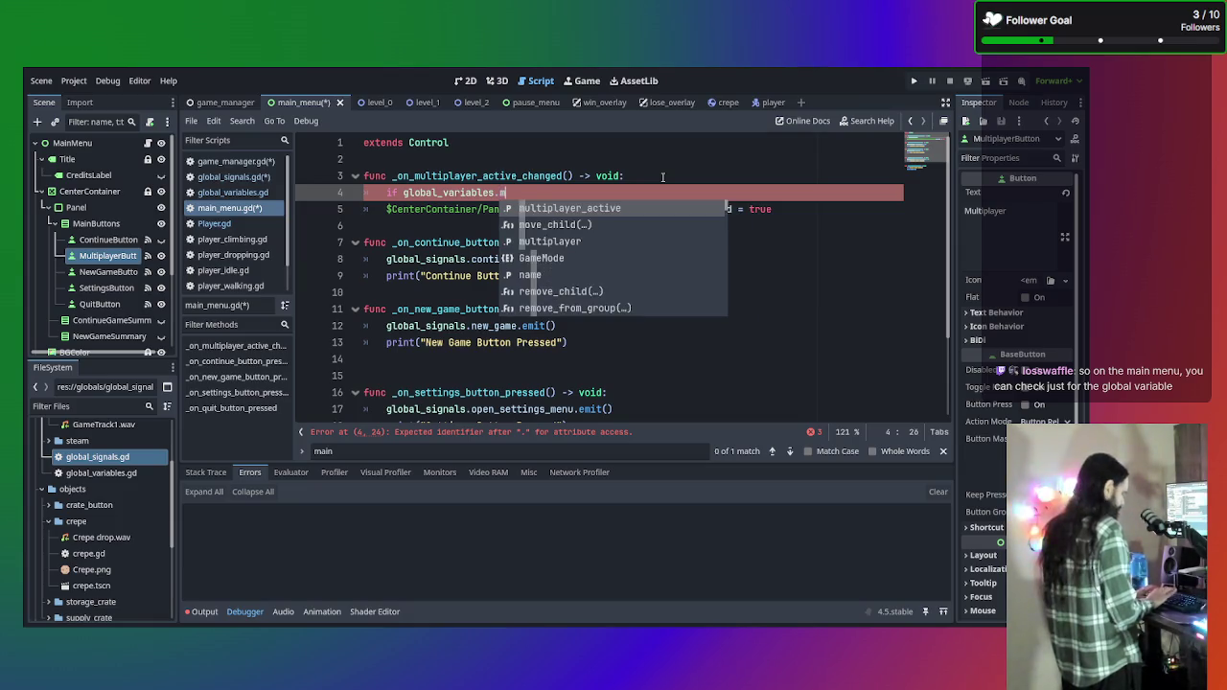
key(Return)
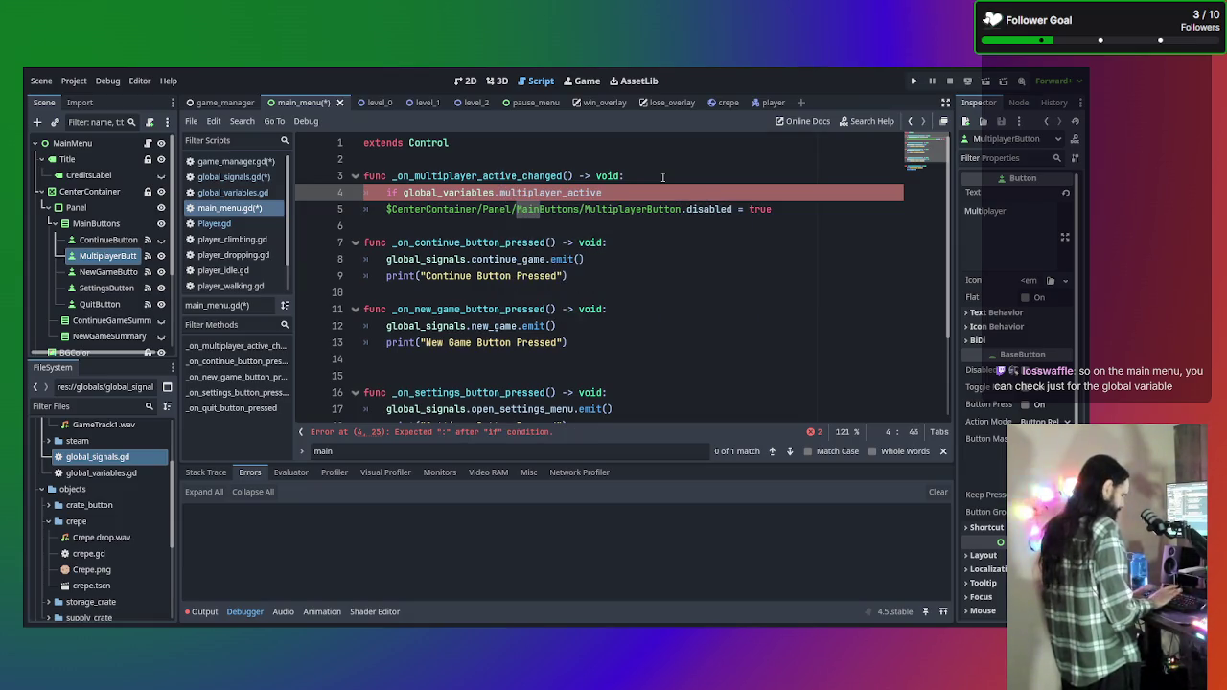
text(>)
key(BackSpace)
text(<)
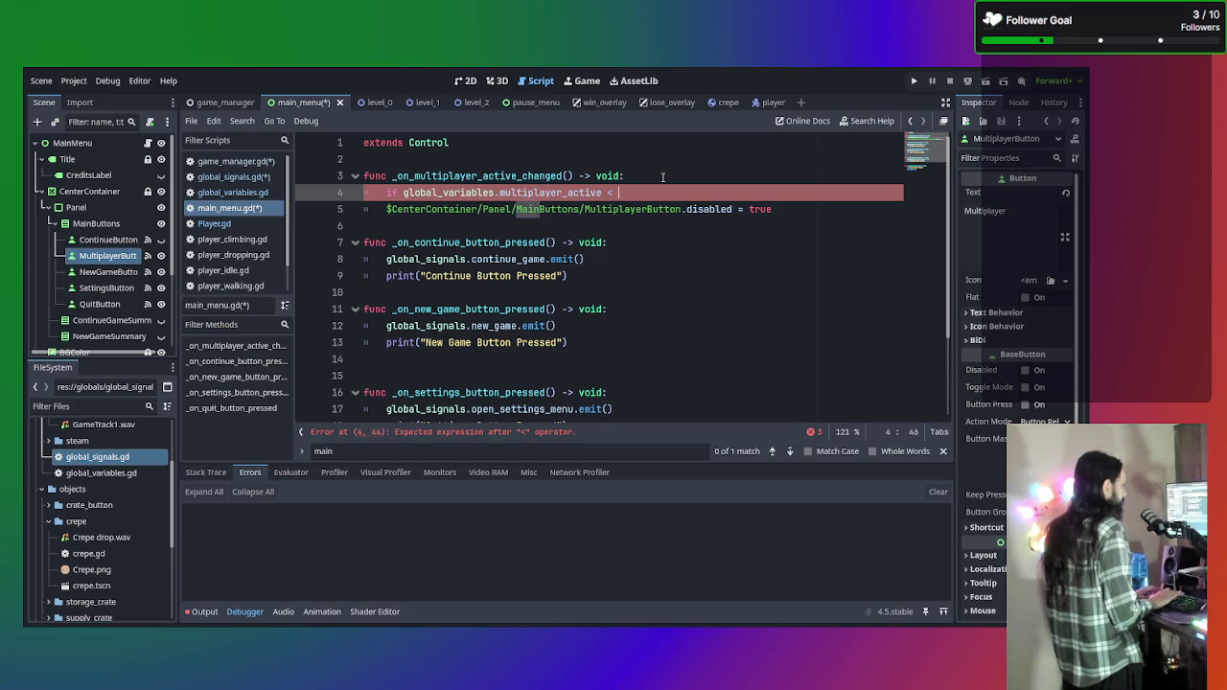
text( 2)
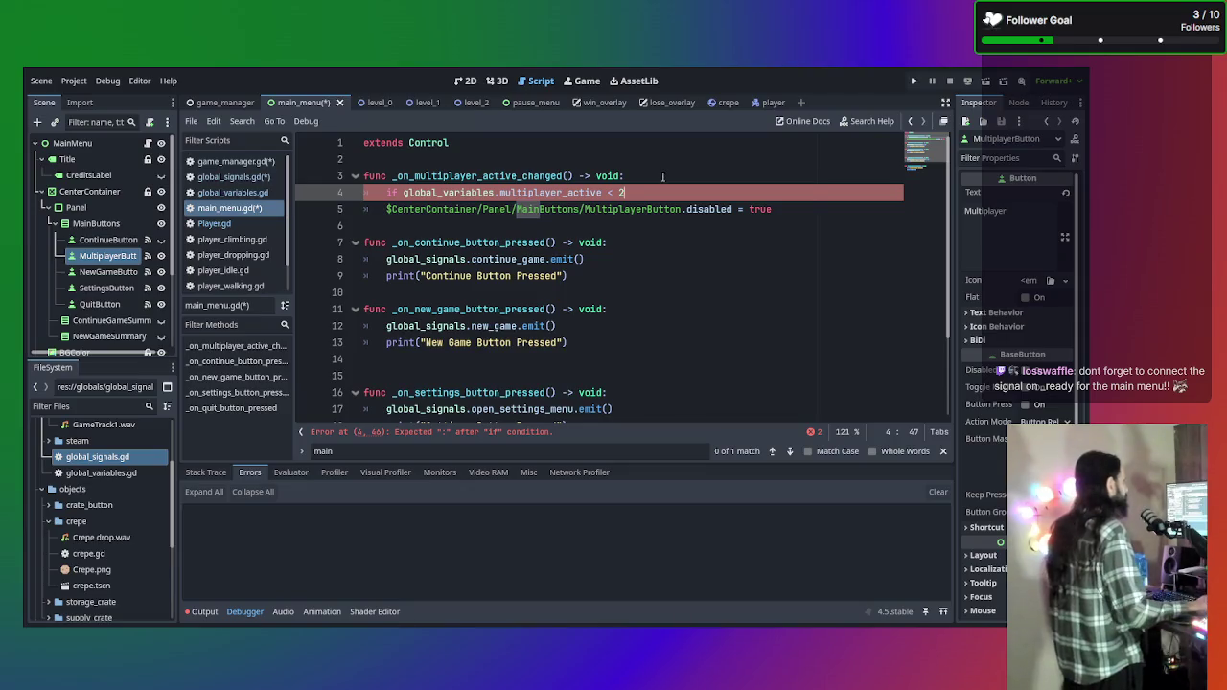
key(BackSpace)
key(BackSpace)
key(BackSpace)
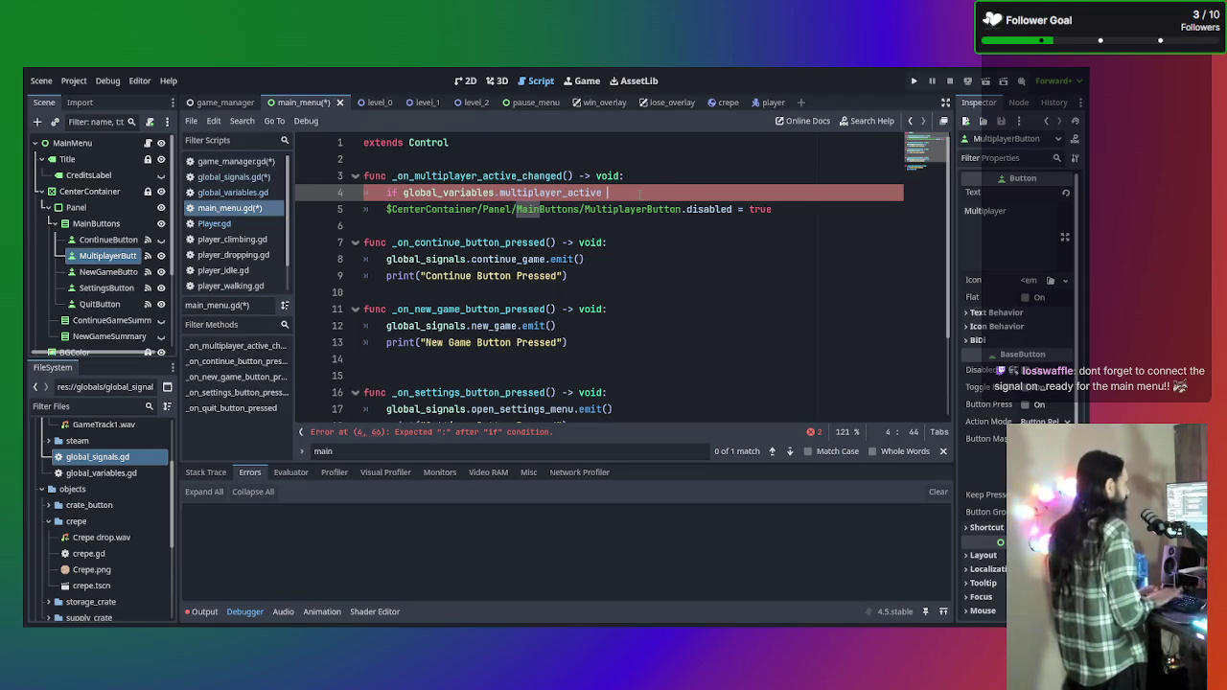
text(== false)
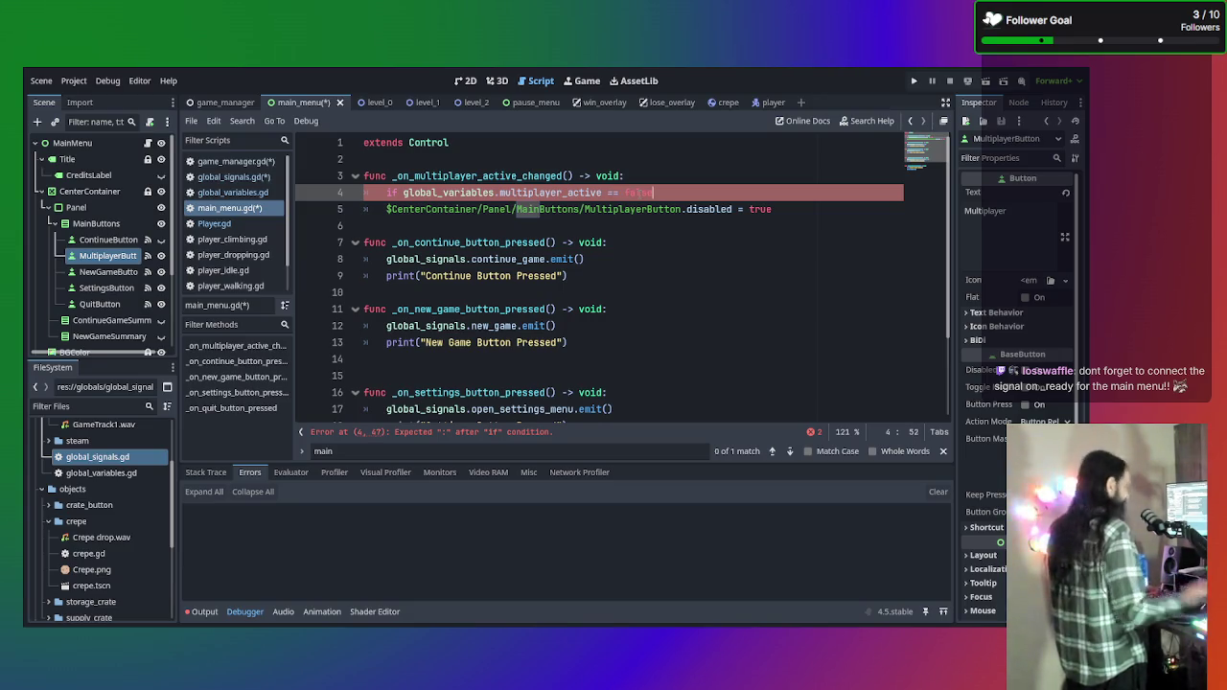
key(Down)
key(Home)
key(Tab)
Add an else branch containing a copy of the MultiplayerButton.disabled statement.
click(809, 209)
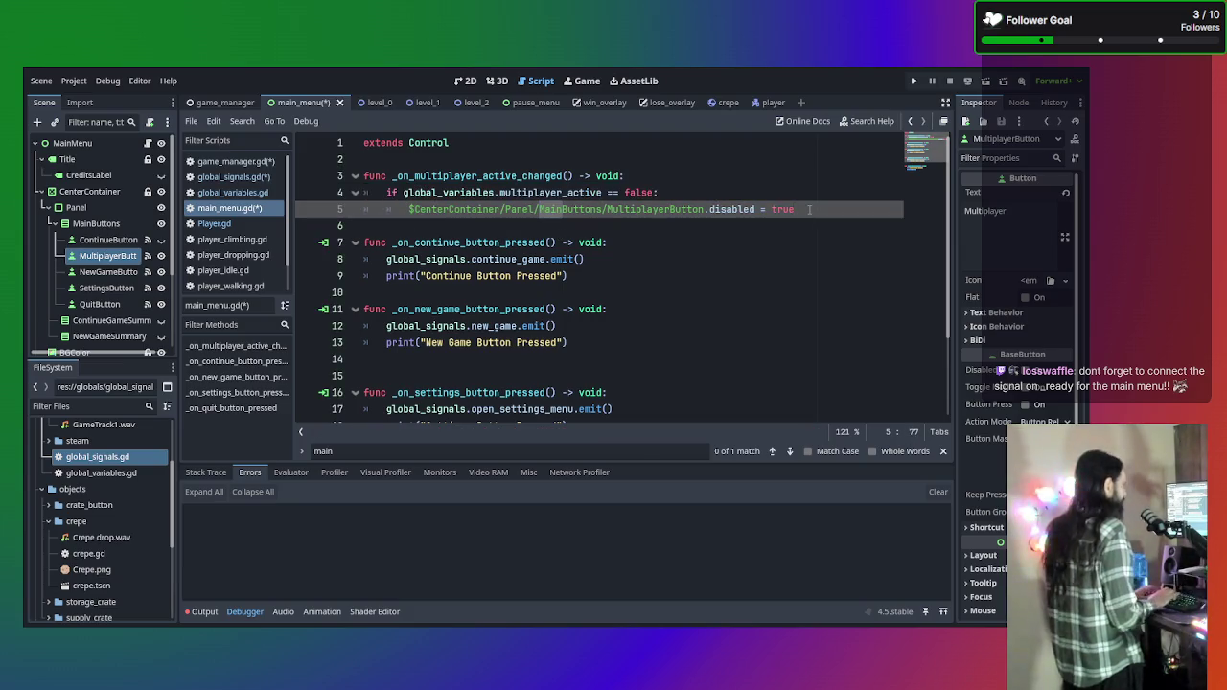
key(Return)
text(el)
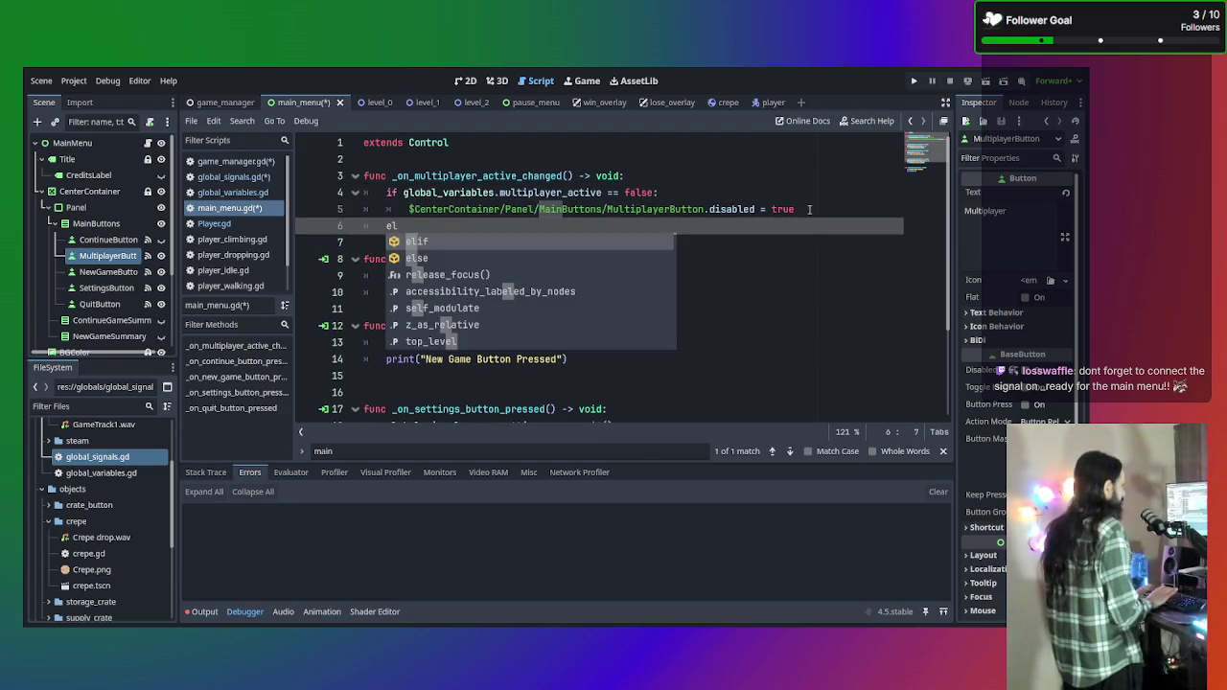
text(s)
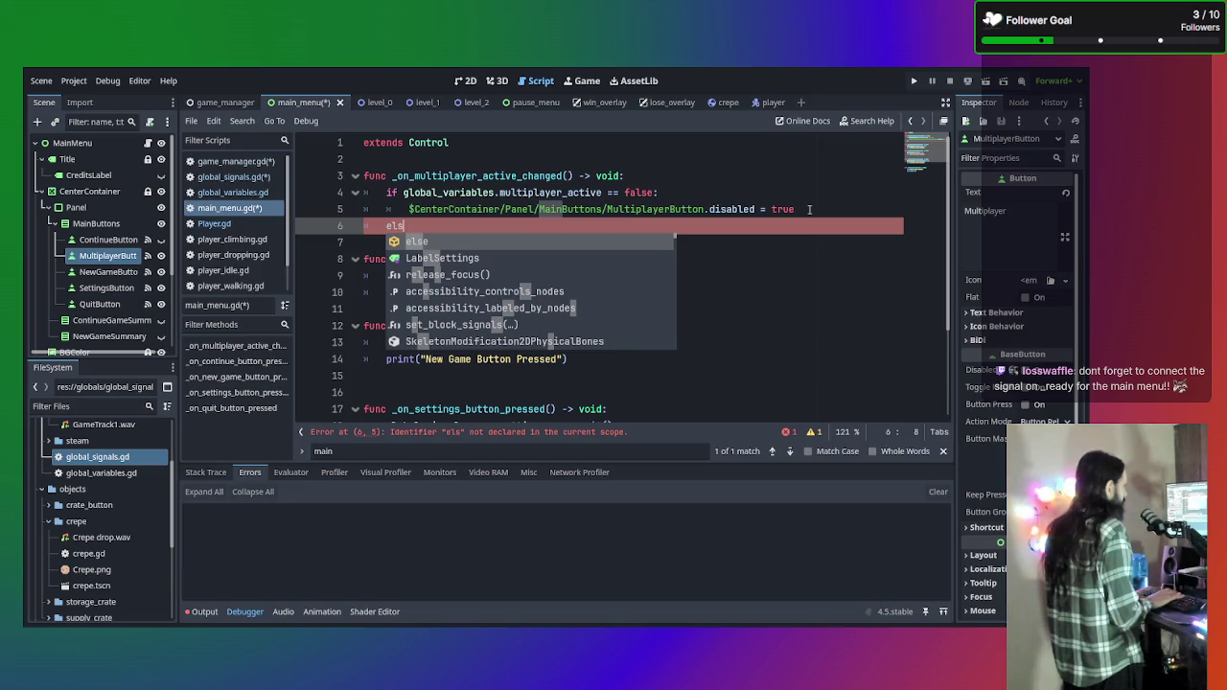
text(e:)
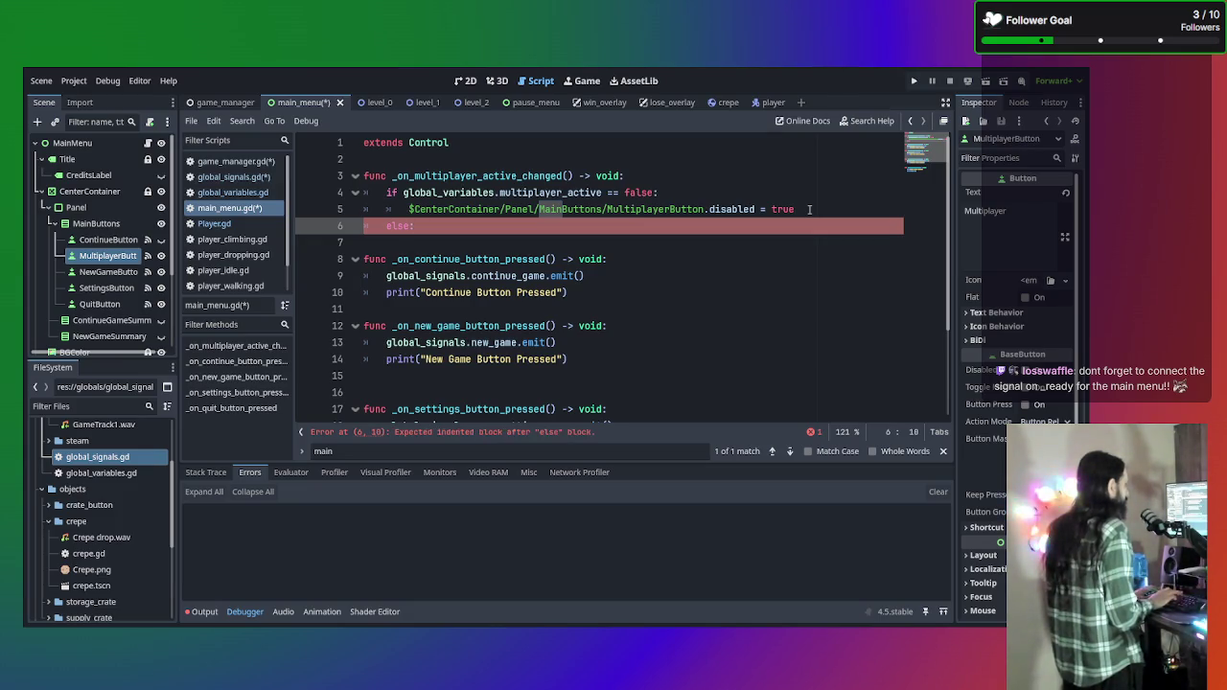
key(Return)
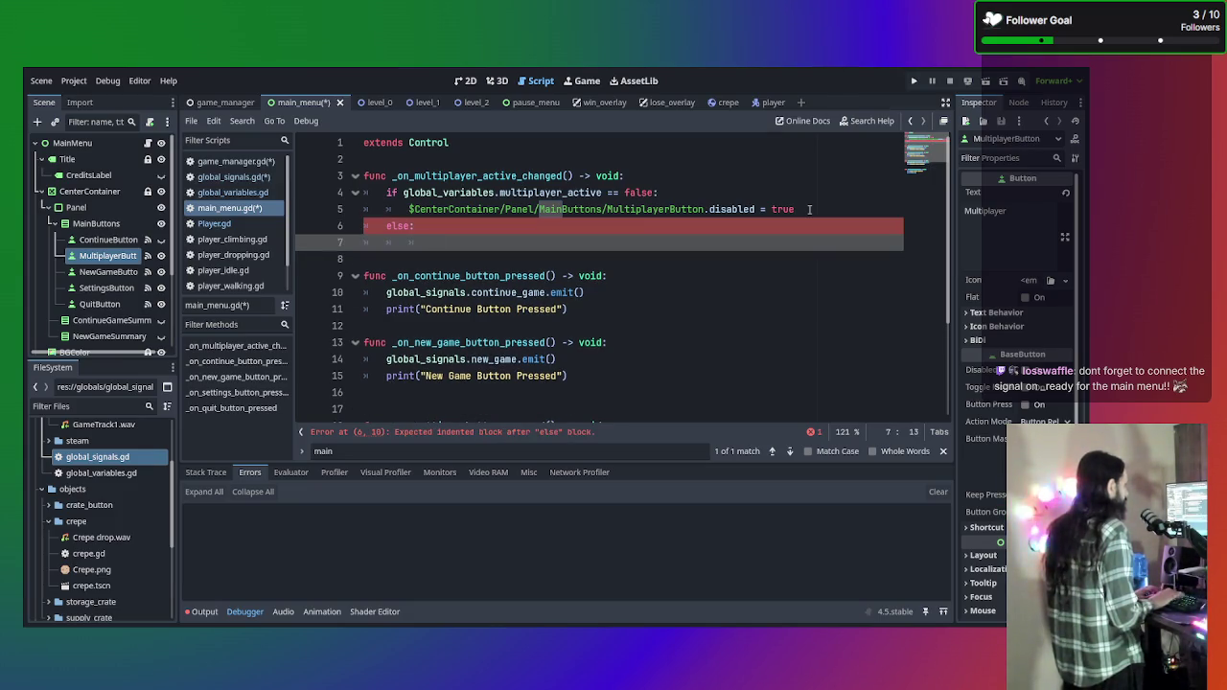
click(826, 210)
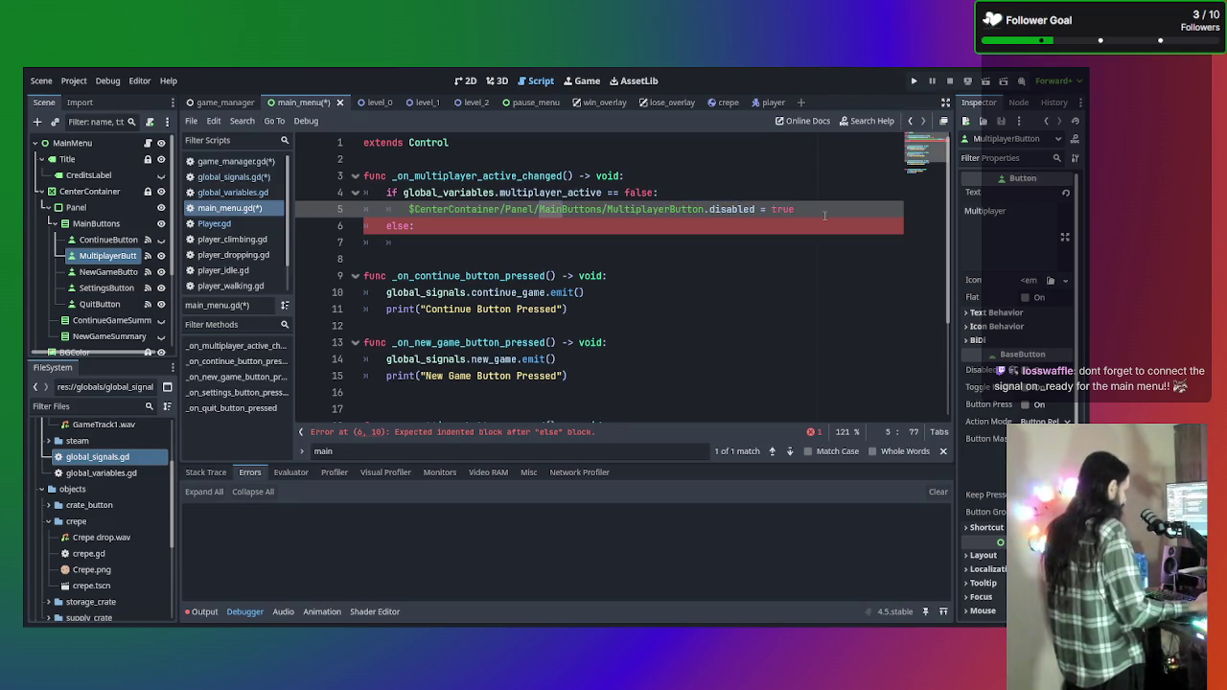
click(692, 232)
click(689, 241)
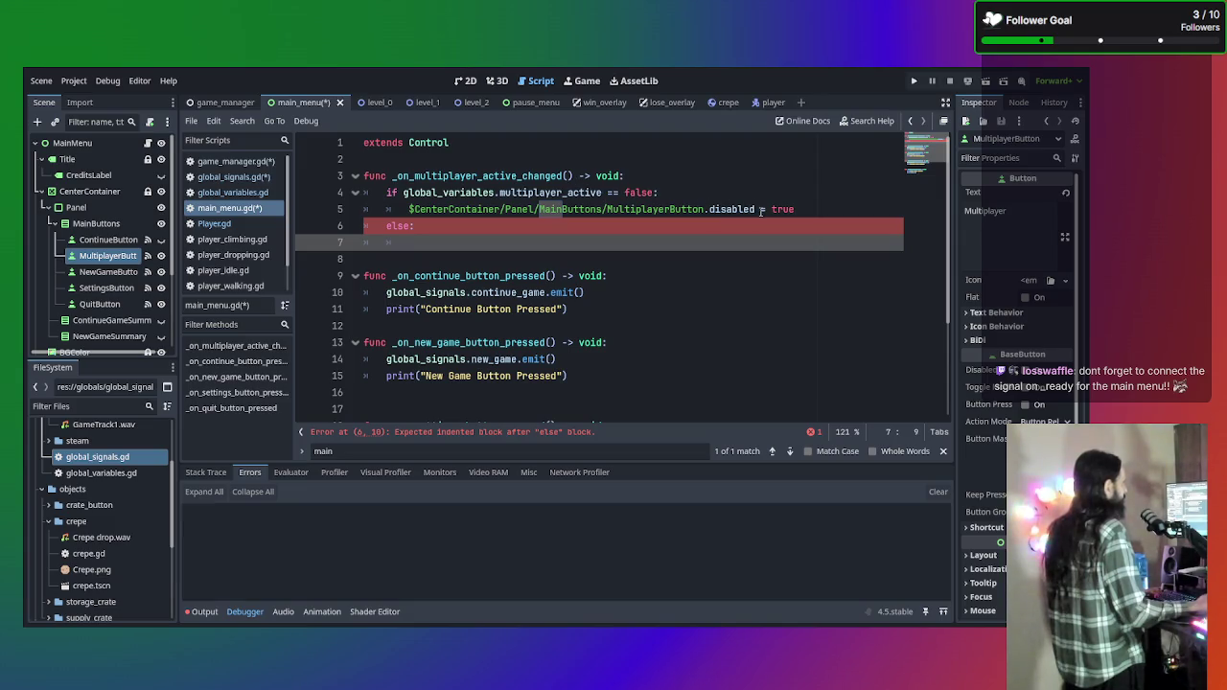
text($CenterContainer/Panel/MainButtons/MultiplayerButton.disabled = true)
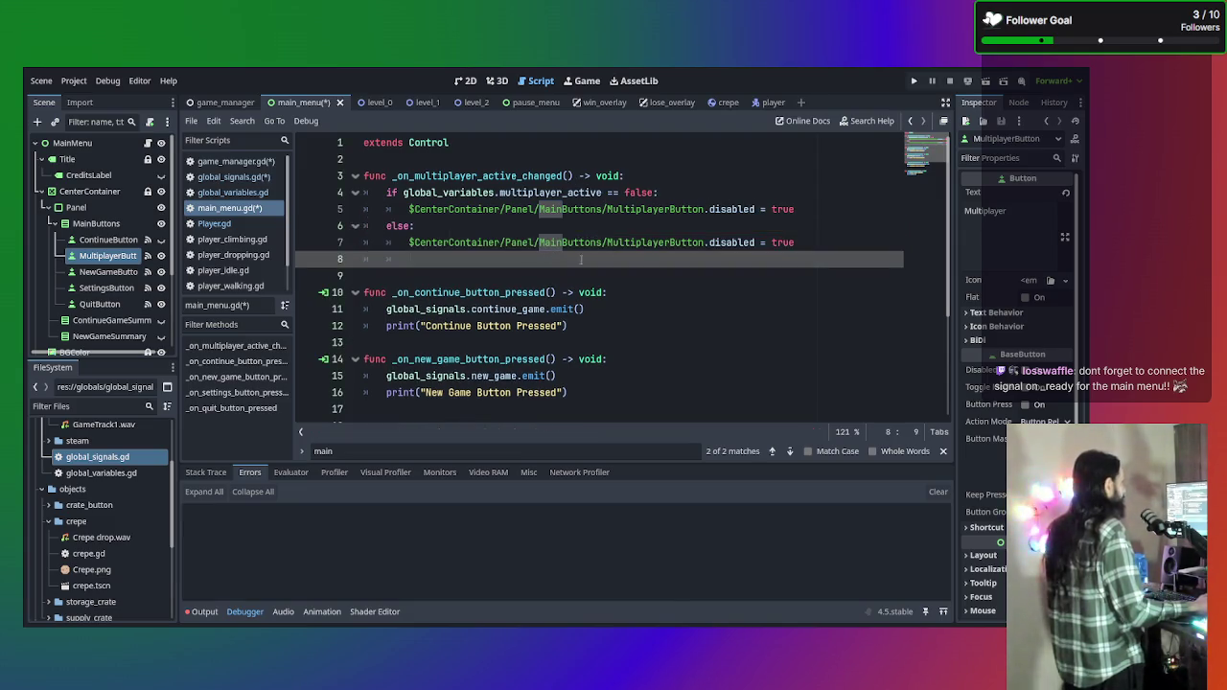
Set the else branch's disabled value to false, save, and delete the extra blank line 9.
double_click(788, 242)
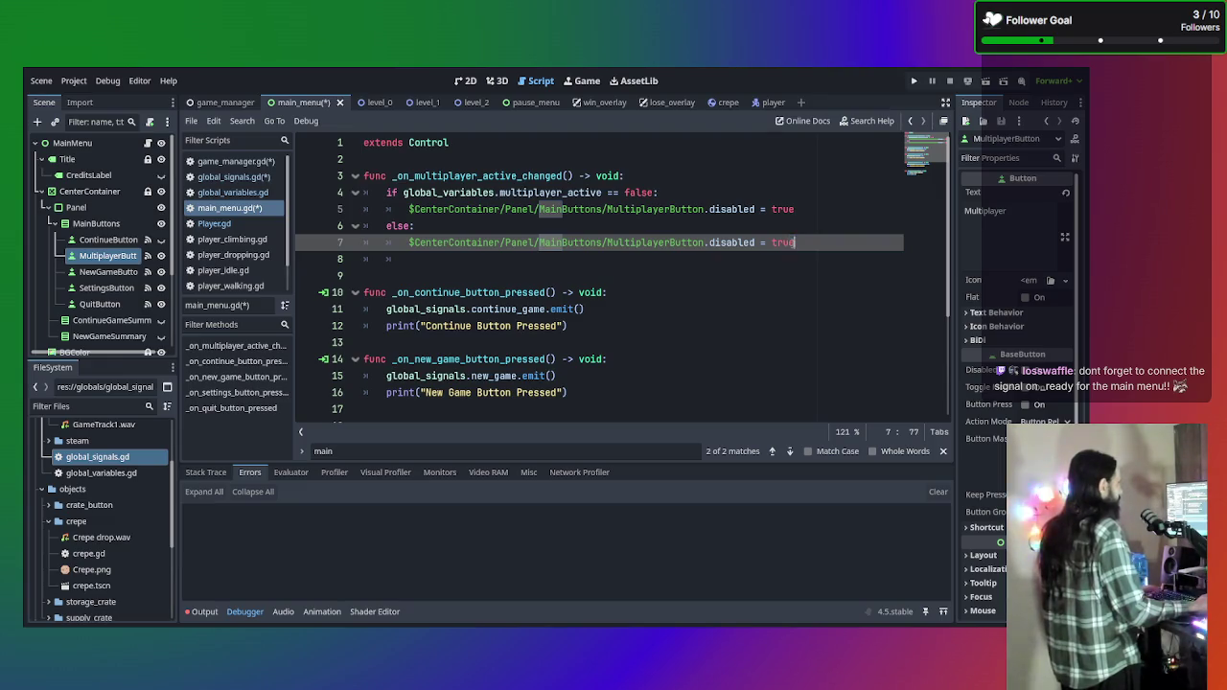
text(false)
key(ctrl+s)
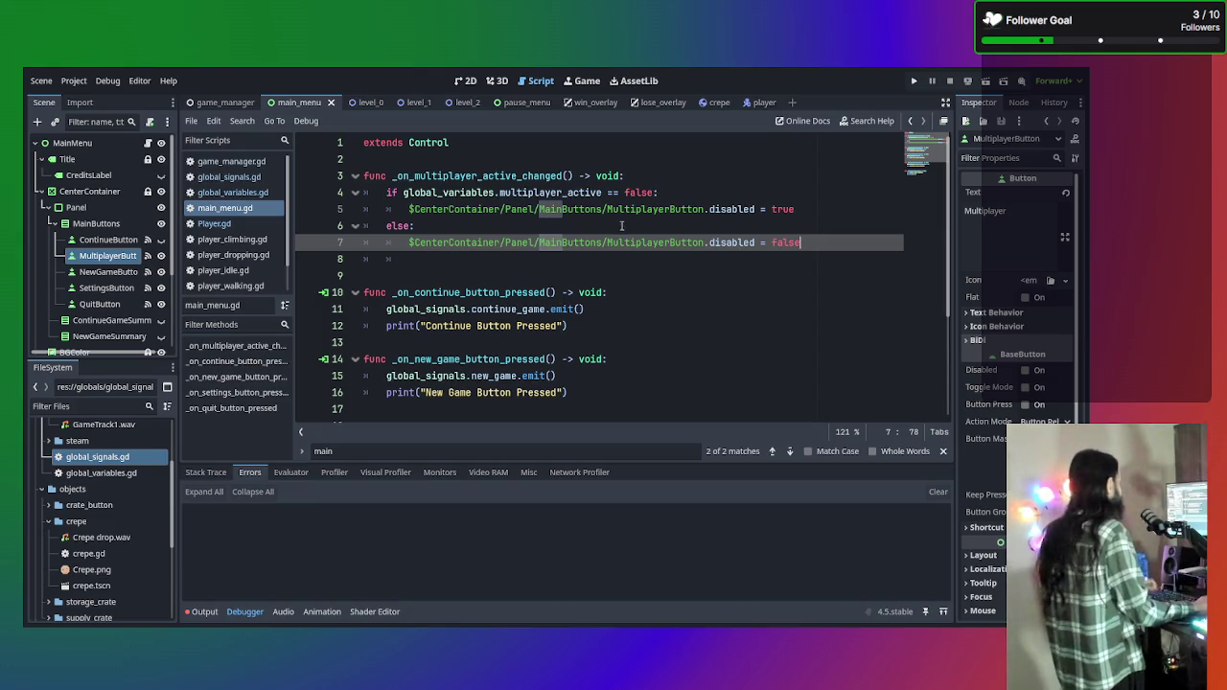
click(569, 268)
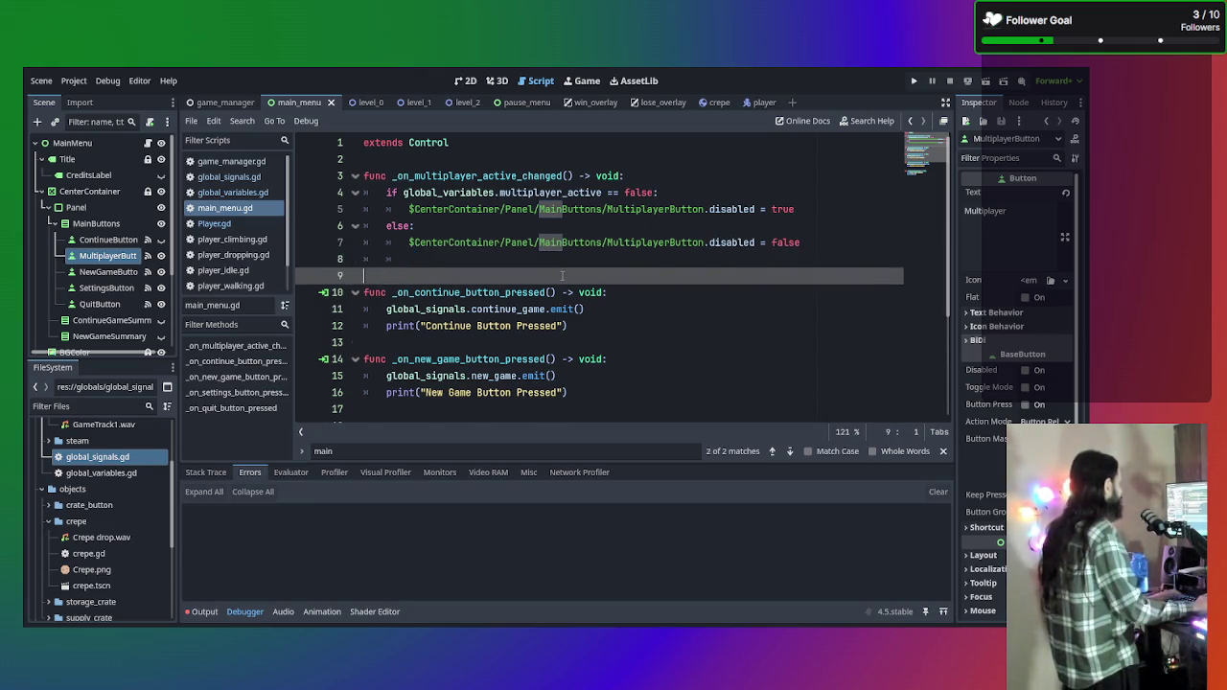
key(BackSpace)
click(571, 145)
Add a func _ready() -> void: below extends Control in main_menu.gd.
key(Return)
key(Return)
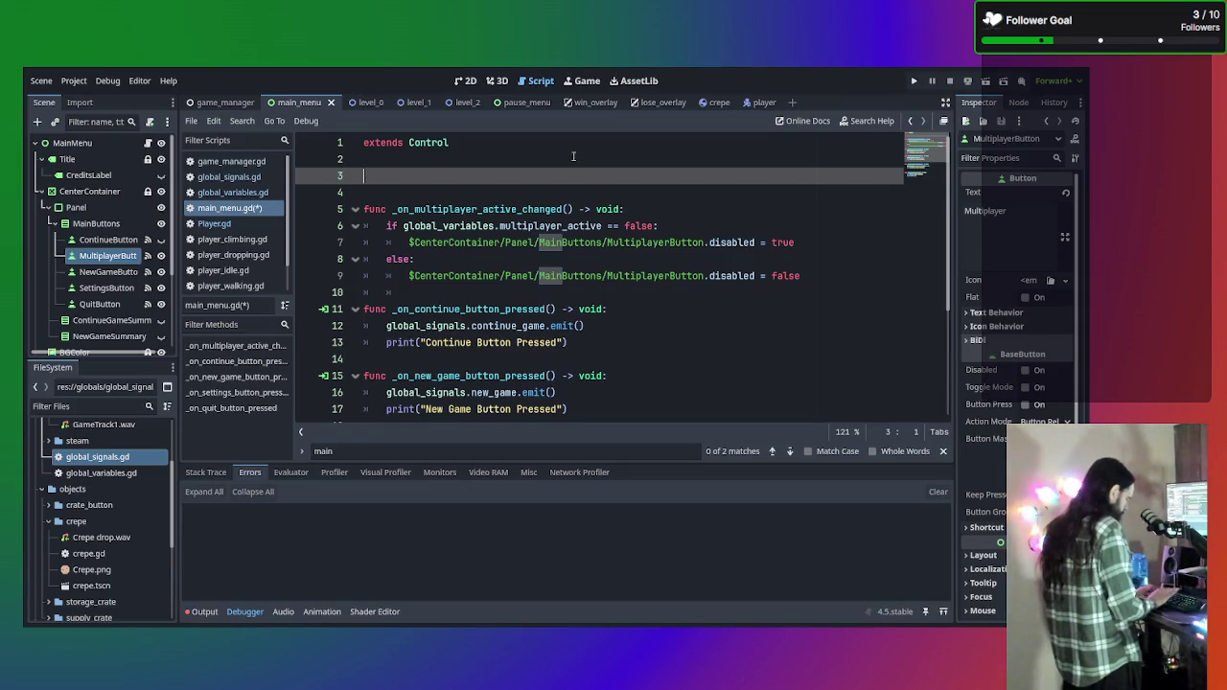
text(func _ready)
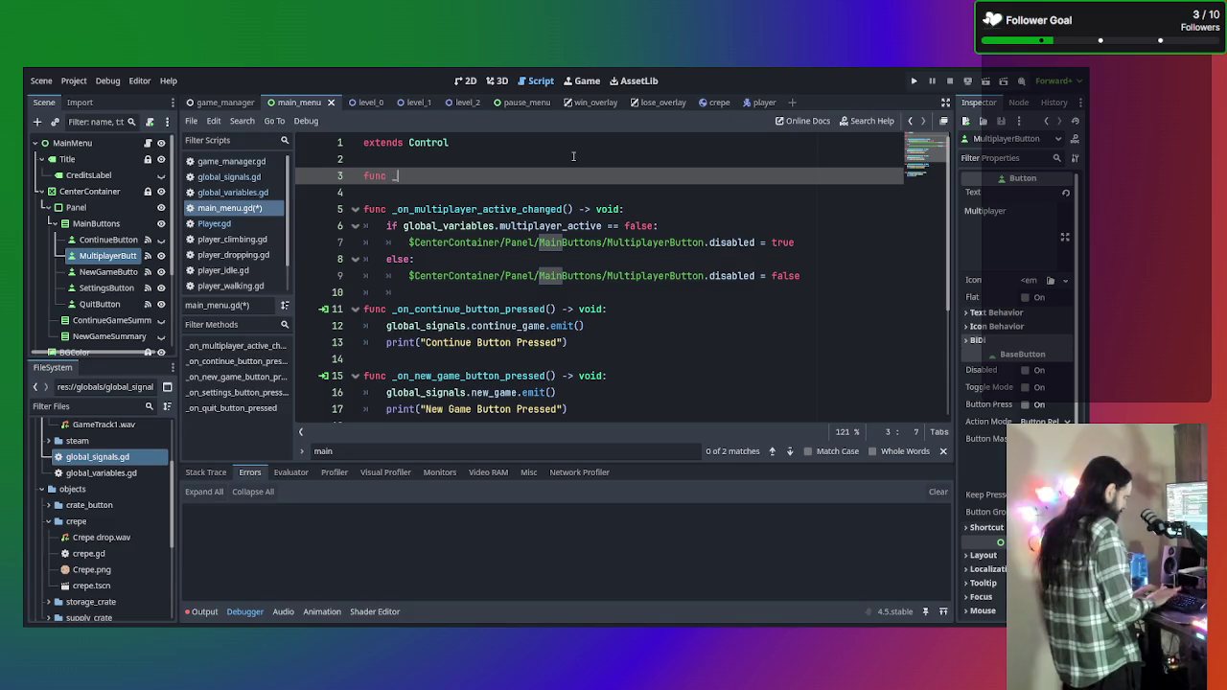
key(Return)
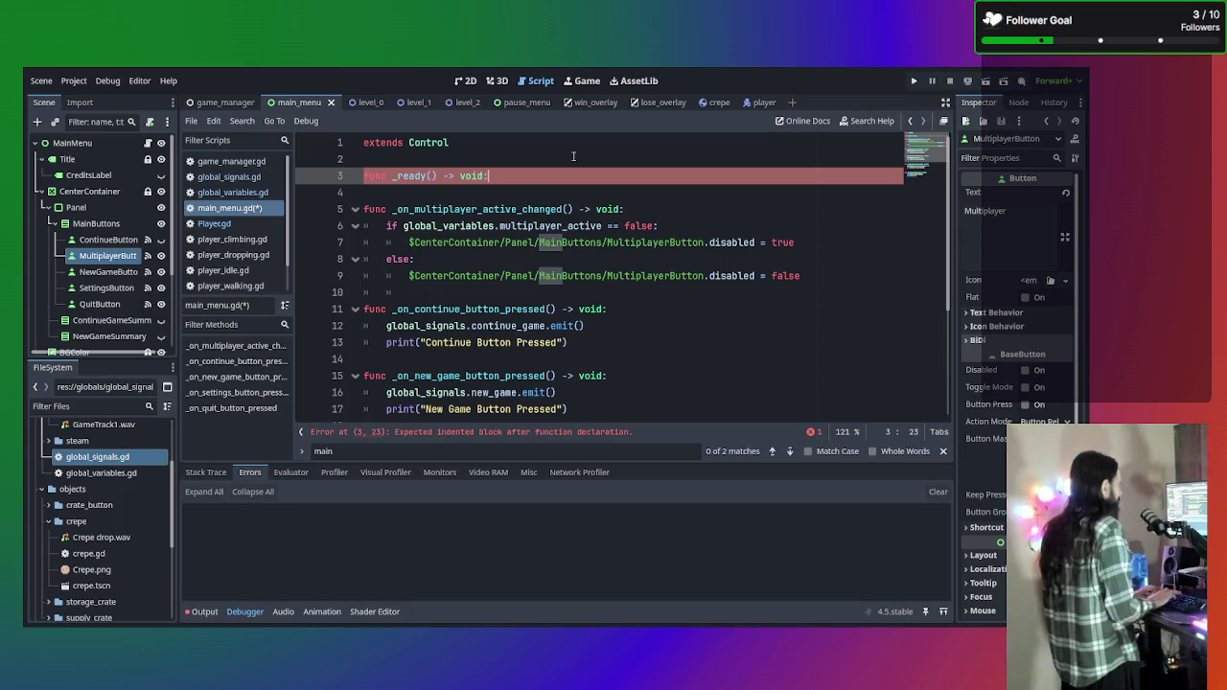
key(Return)
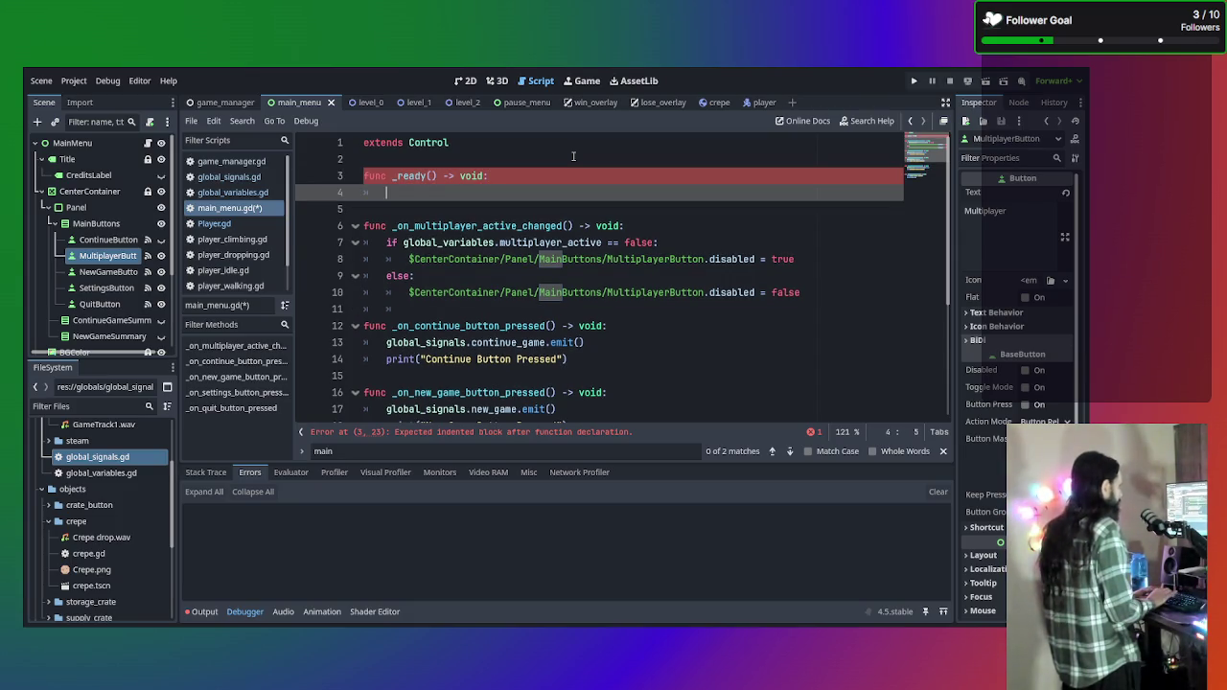
Have _ready connect global_signals.multiplayer_active_changed to _on_multiplayer_active_changed, then save.
text(gl)
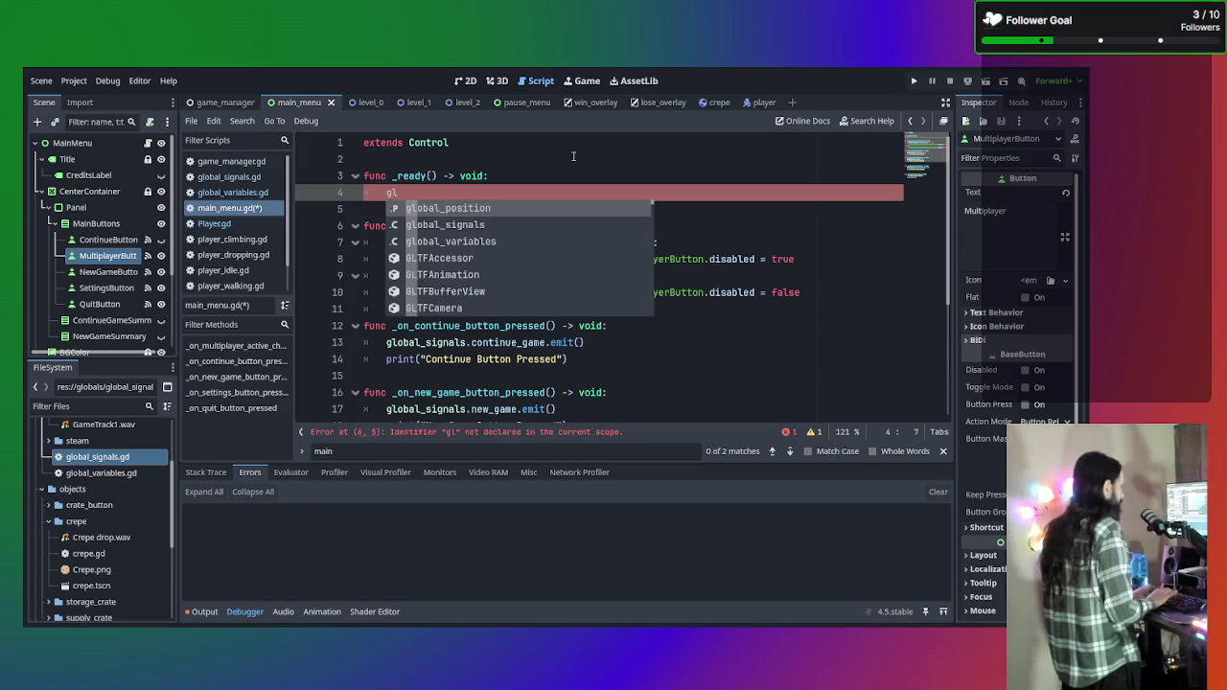
key(BackSpace)
key(BackSpace)
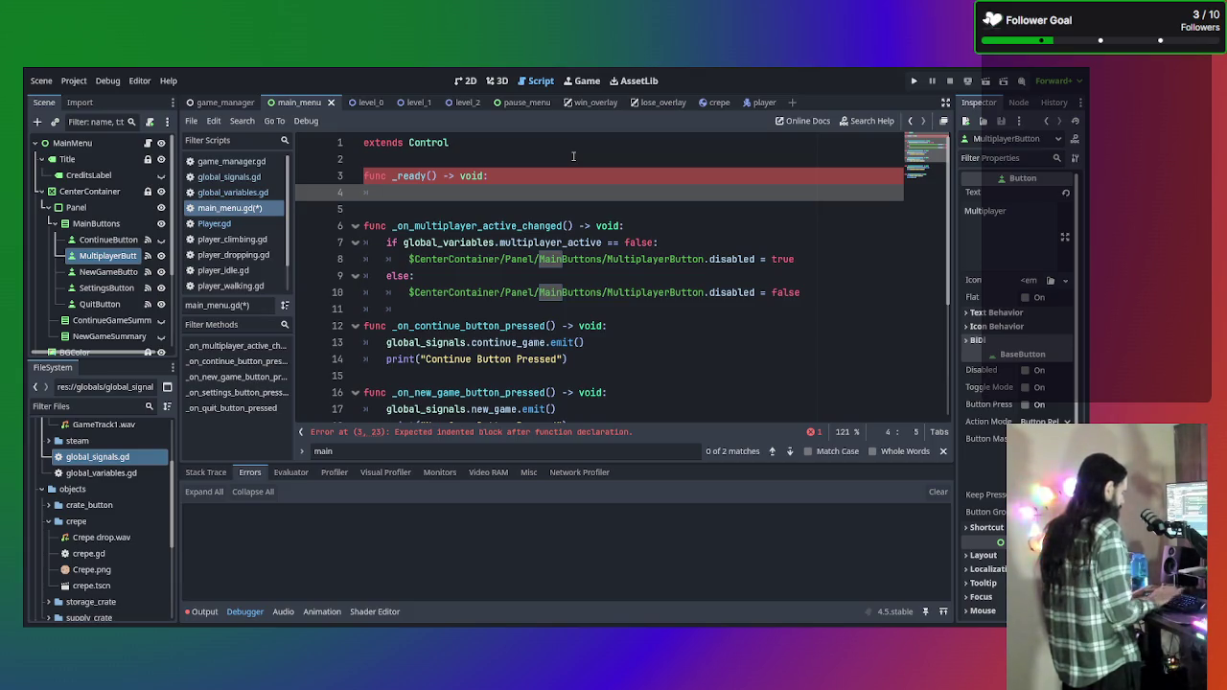
text(global)
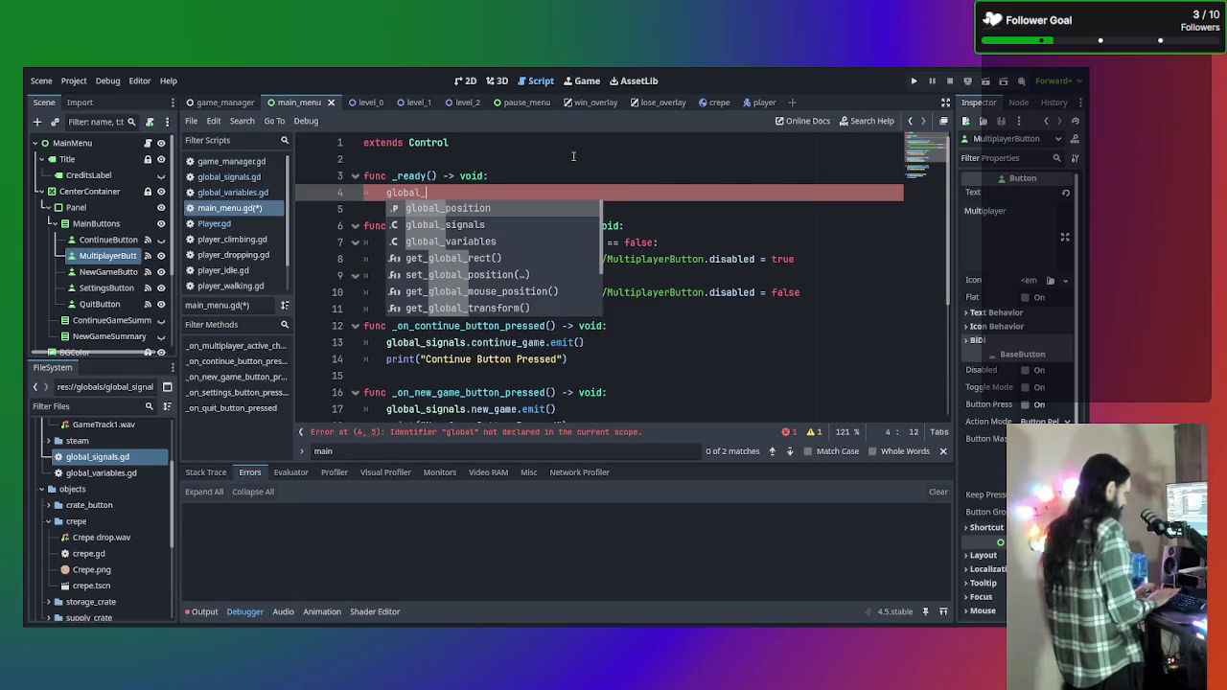
text(_sign)
key(Return)
text(.)
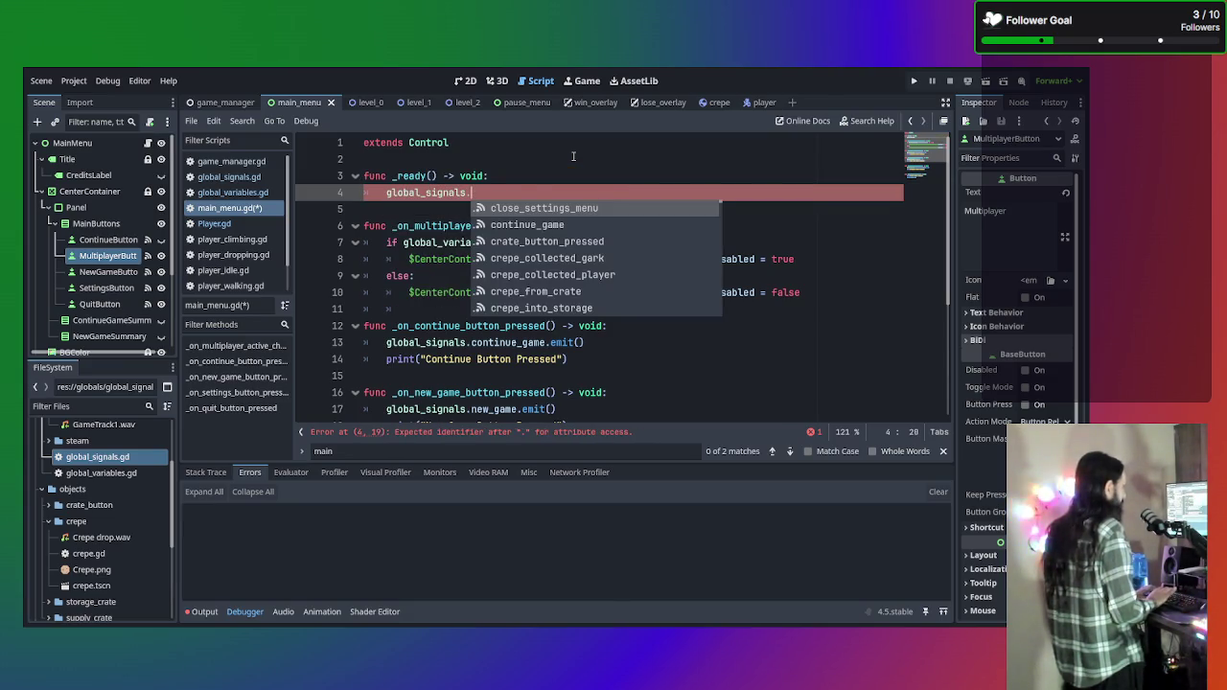
text(mul)
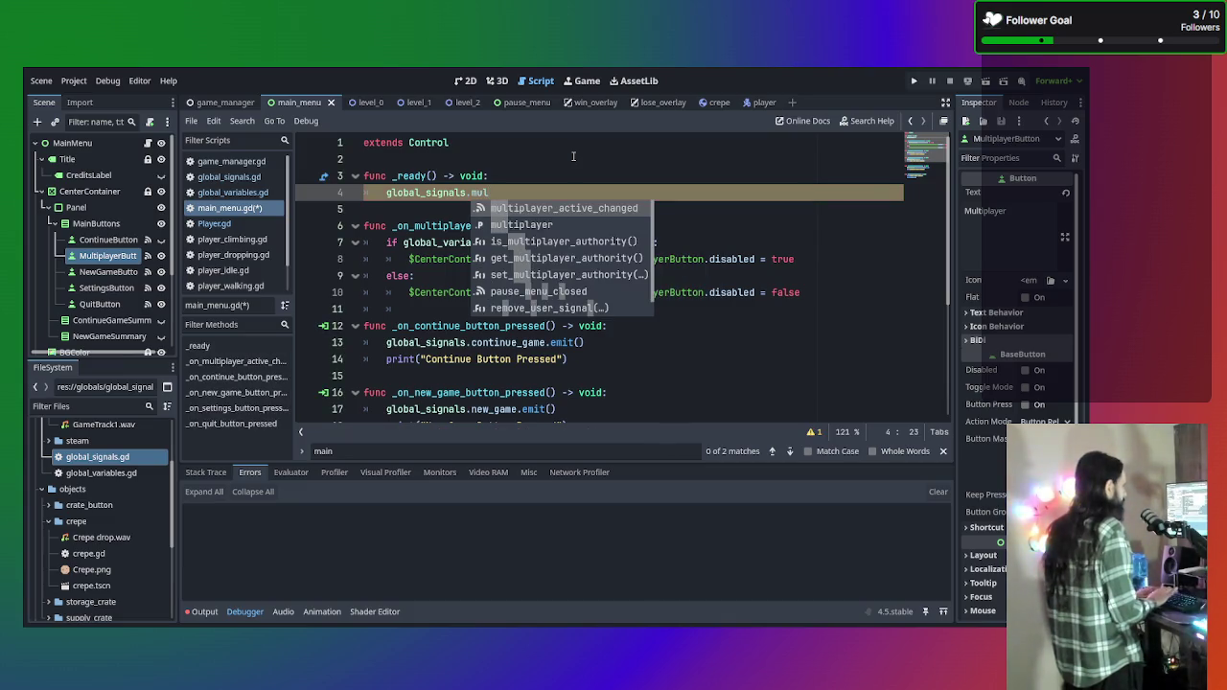
key(Return)
text(connect)
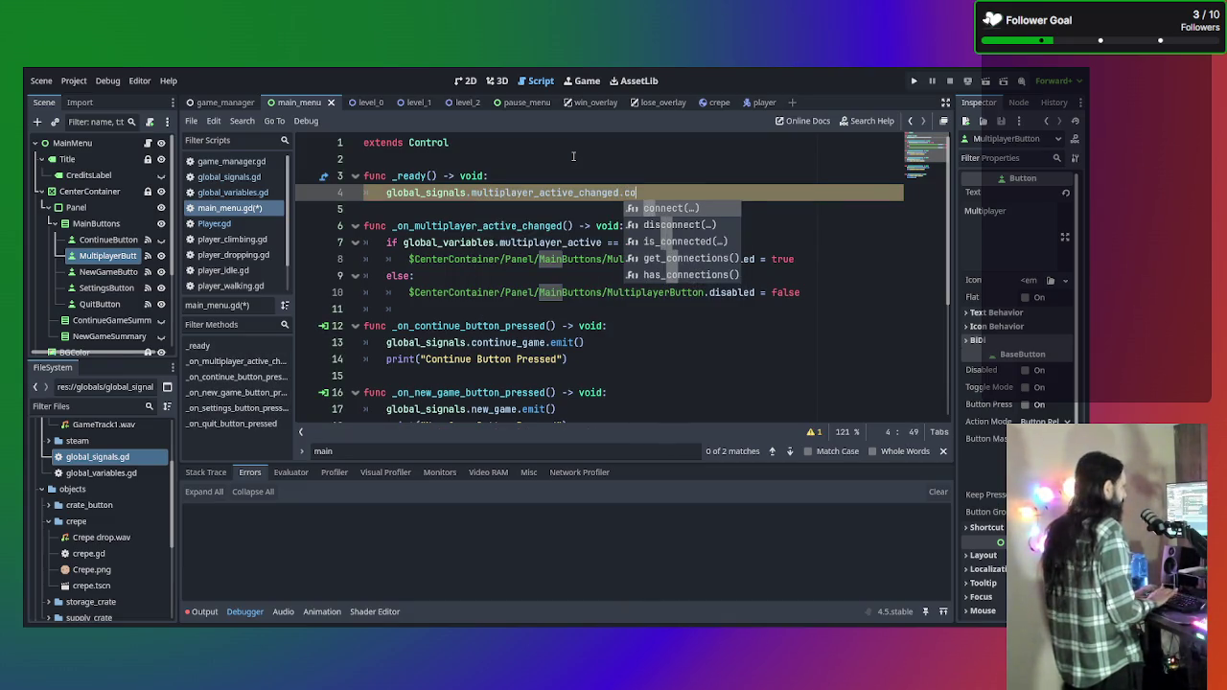
key(Return)
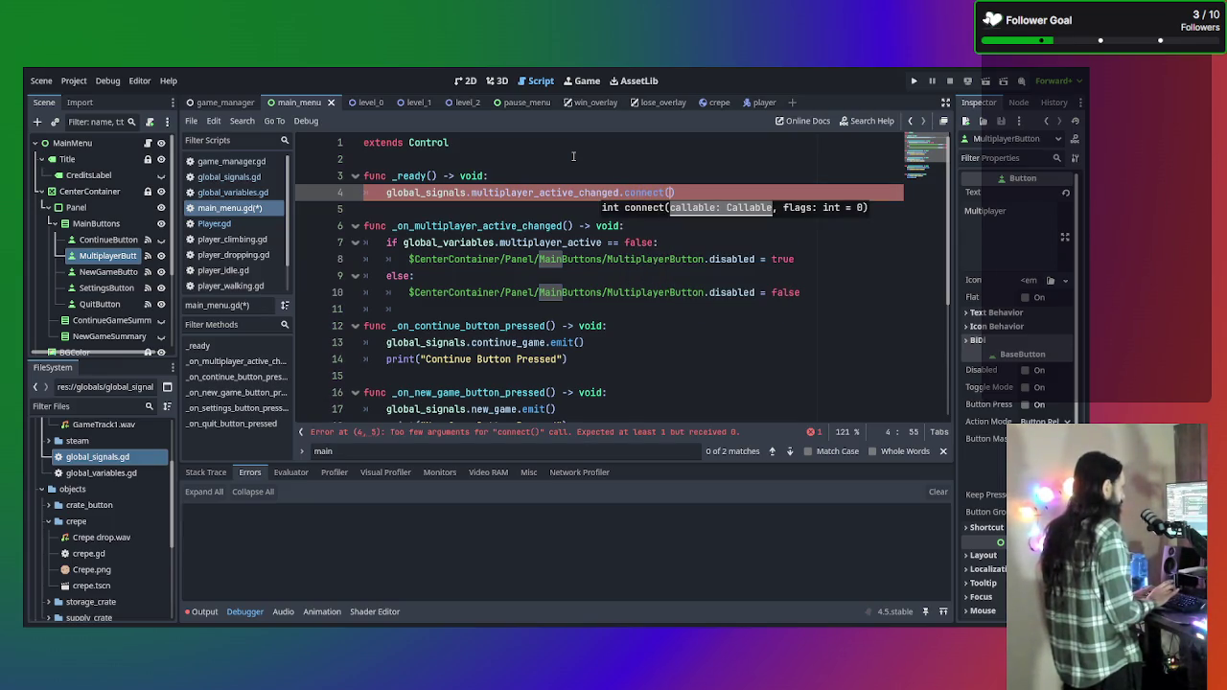
text(_on)
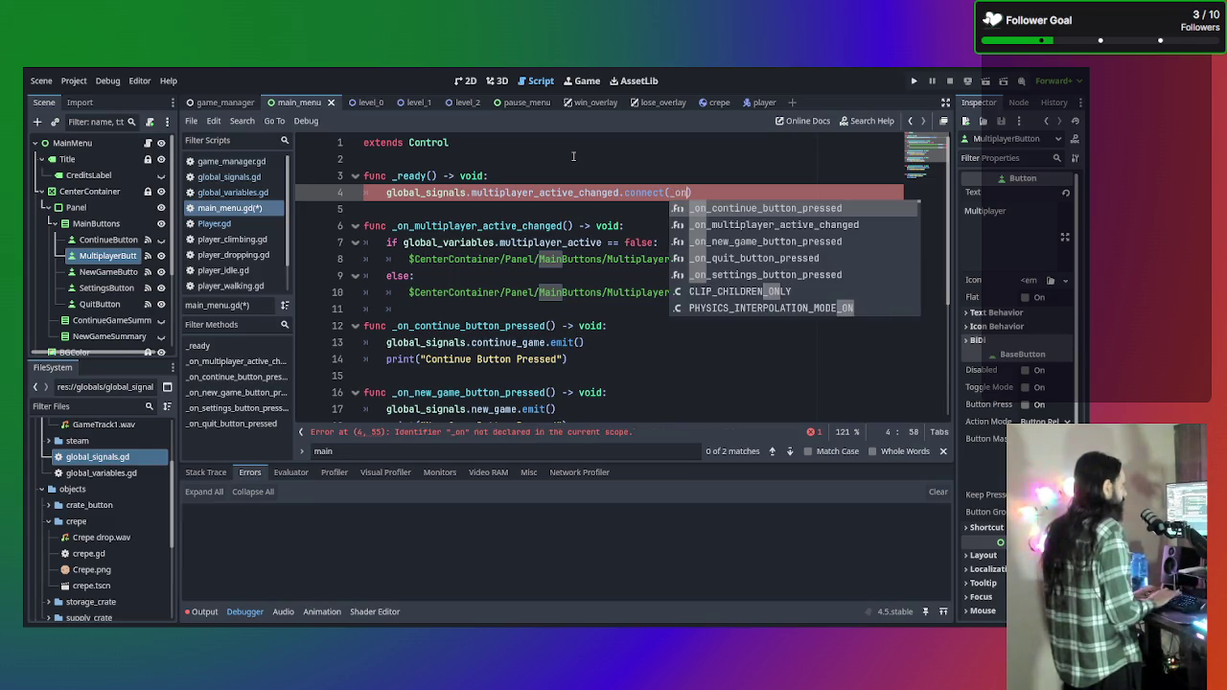
key(Down)
key(Return)
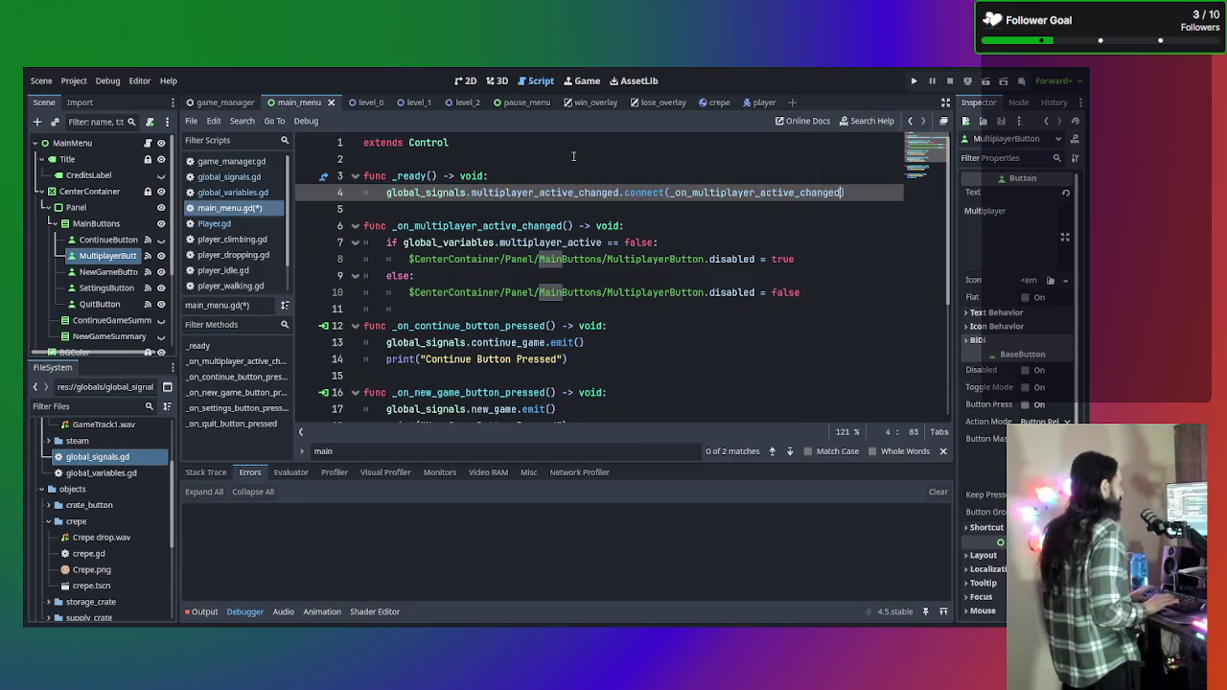
key(ctrl+s)
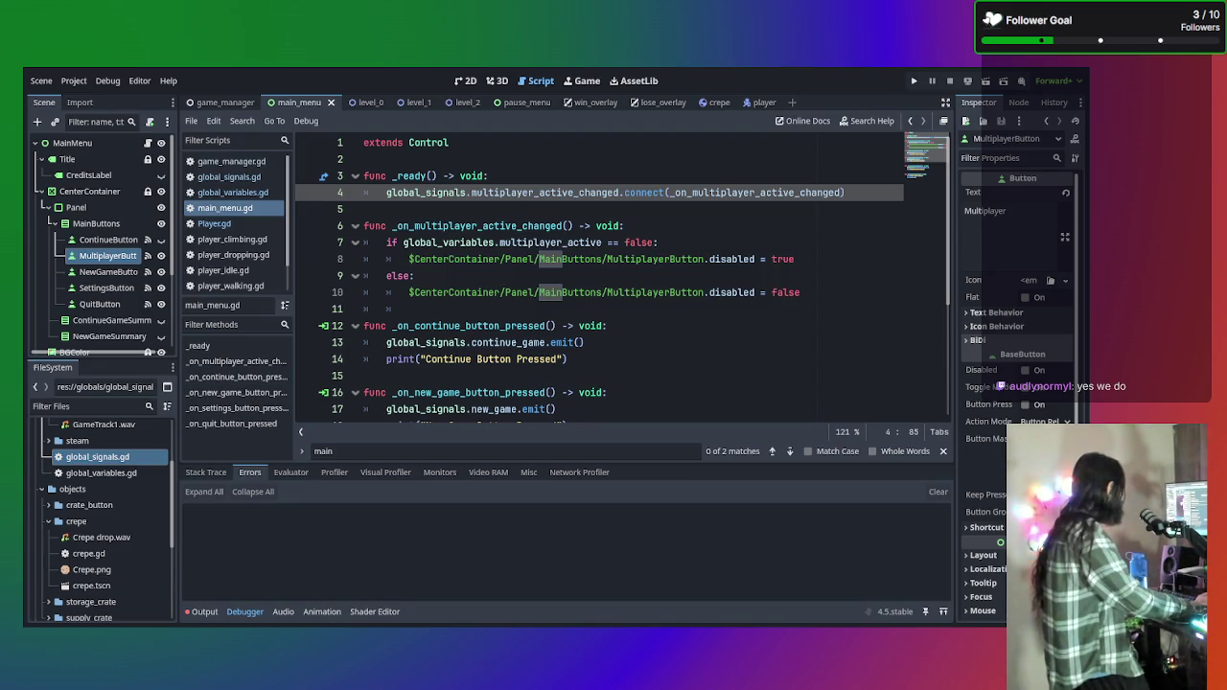
Show the Output log while the game runs to test the main menu.
click(191, 528)
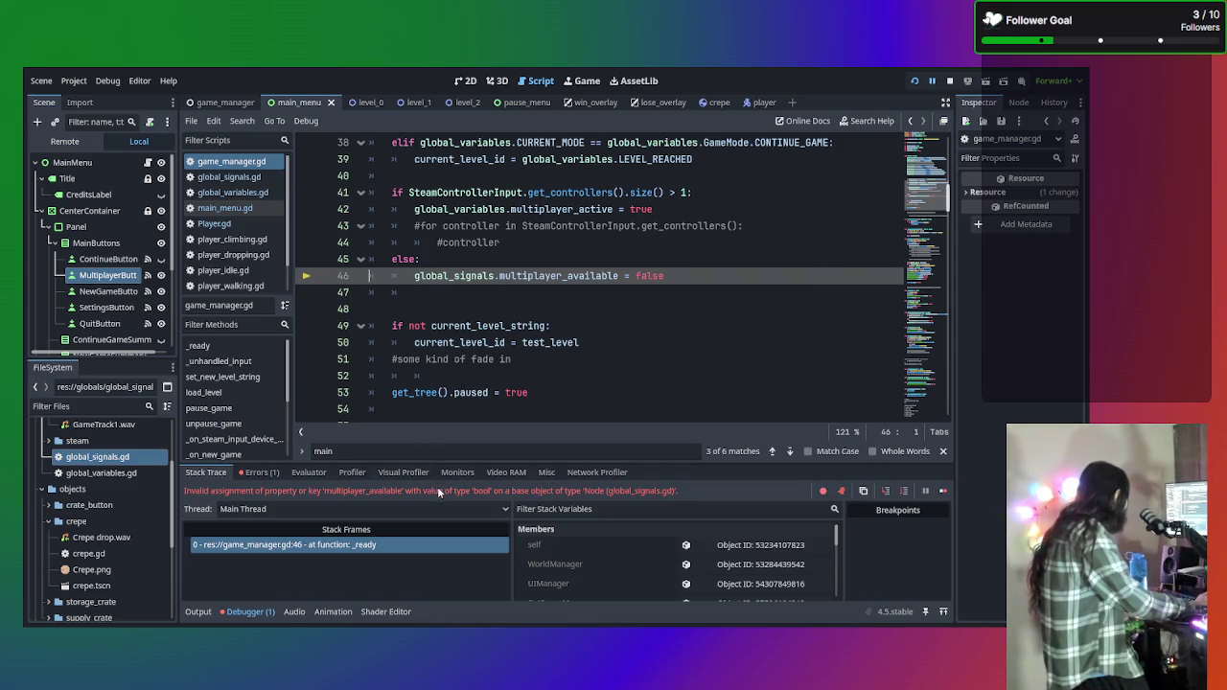
Inspect the multiplayer_available debugger error and locate the faulty line 46 in game_manager.gd.
click(261, 472)
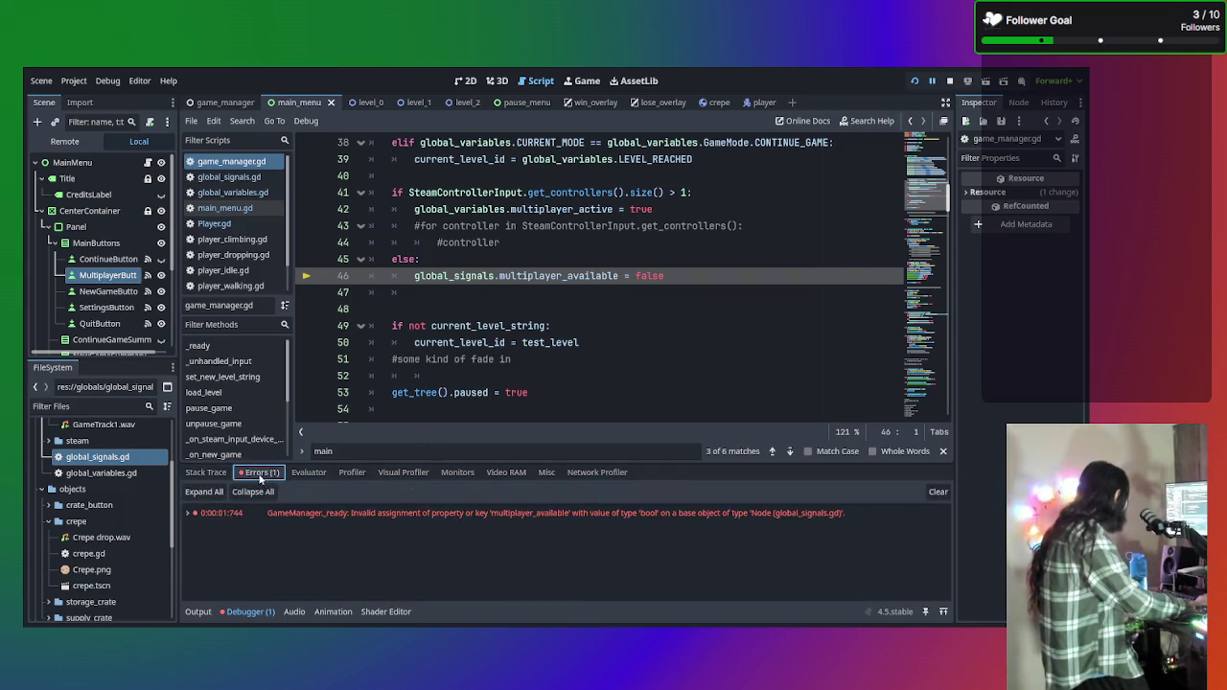
double_click(319, 514)
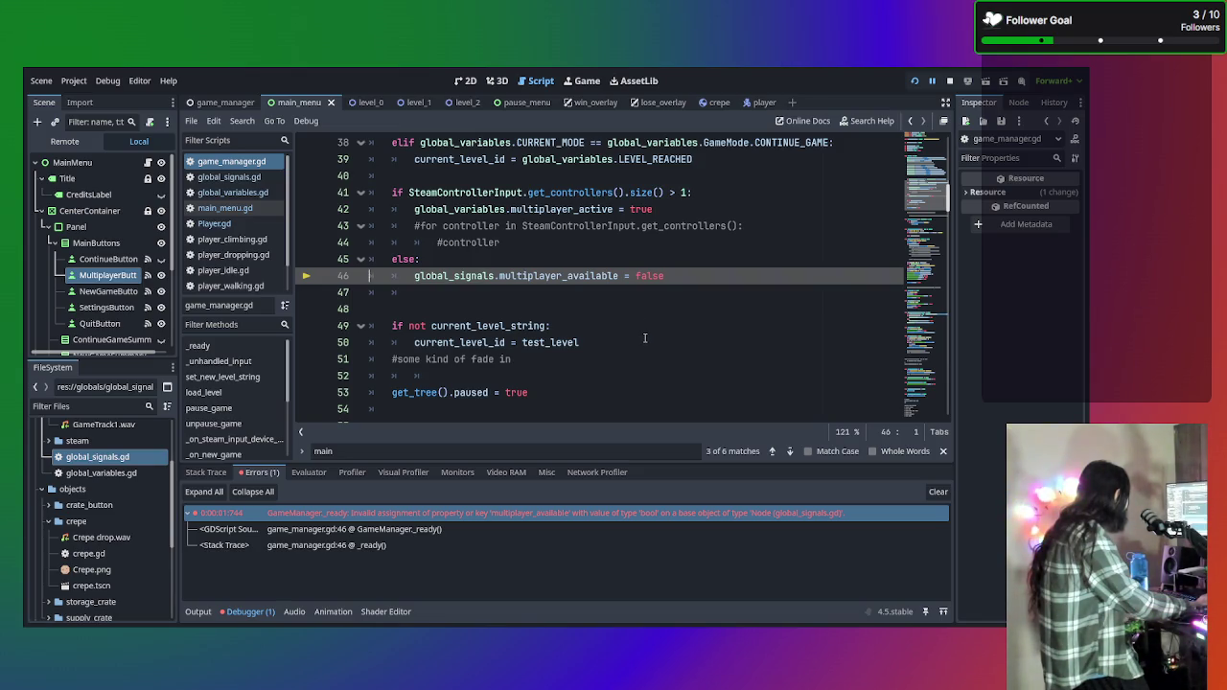
click(495, 276)
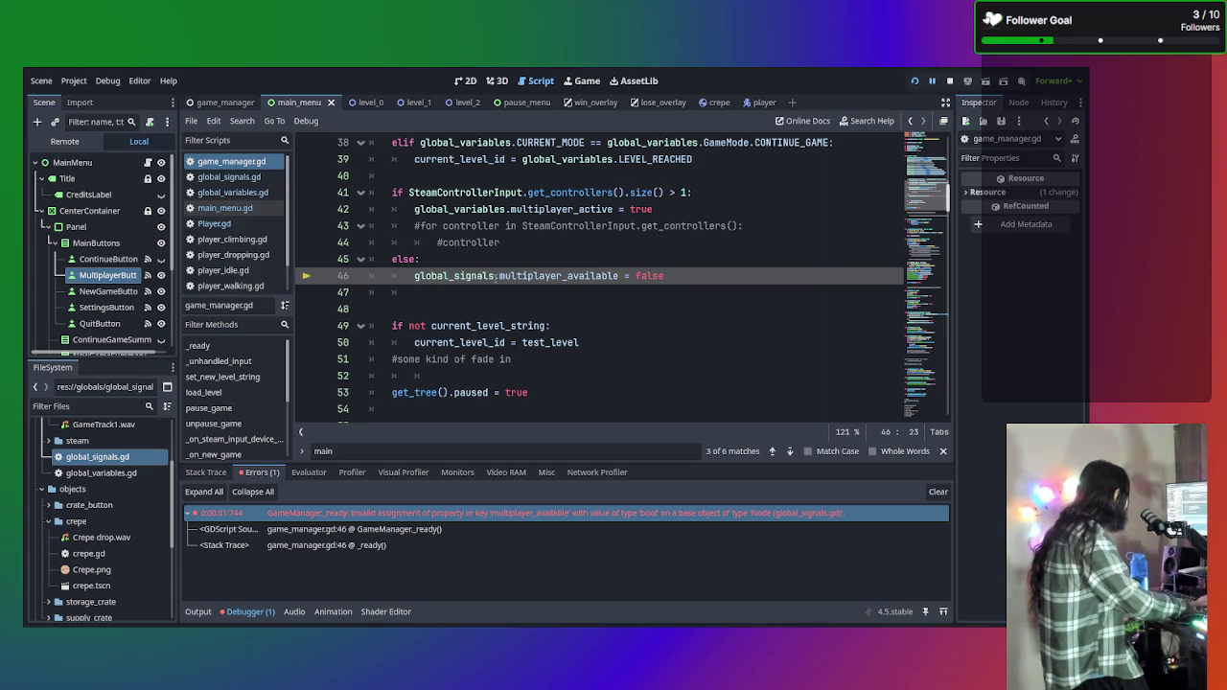
scroll(651, 277, up, 1)
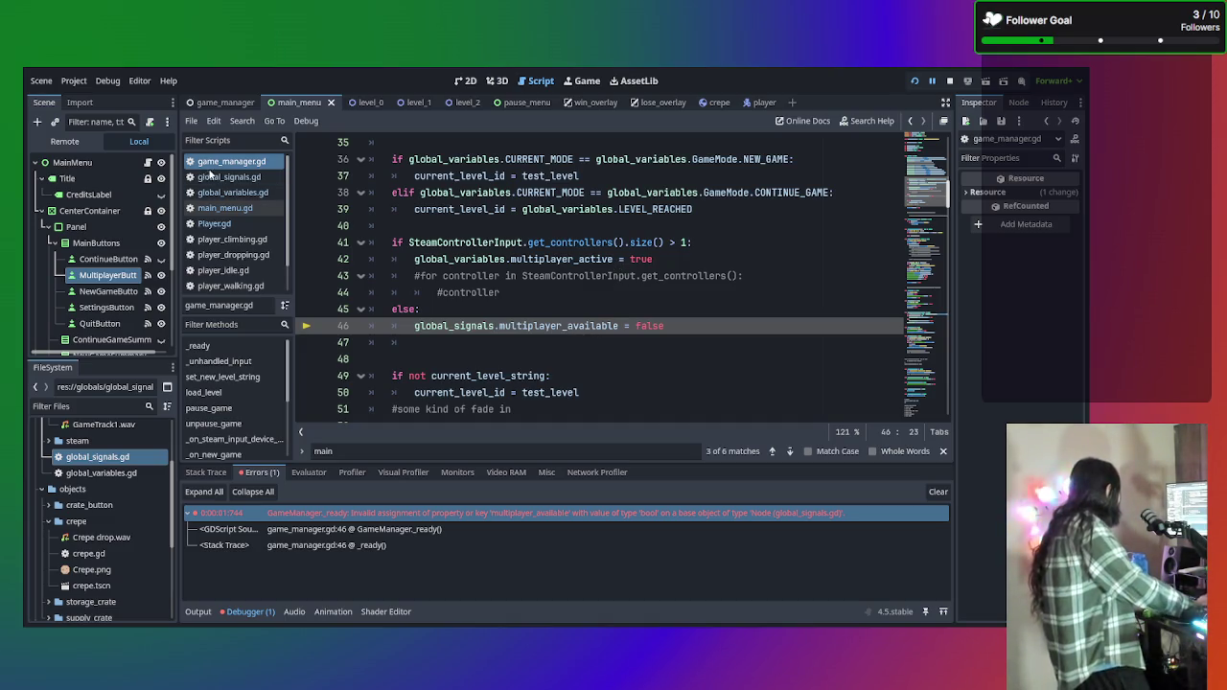
click(250, 196)
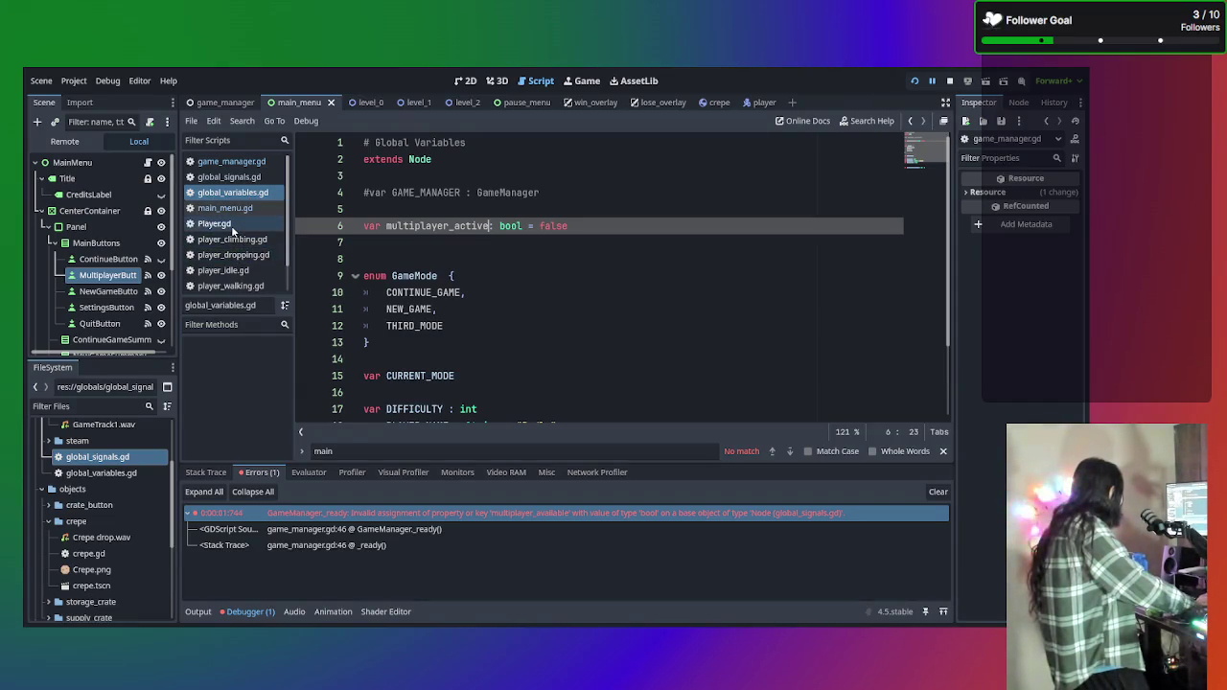
click(233, 228)
click(235, 162)
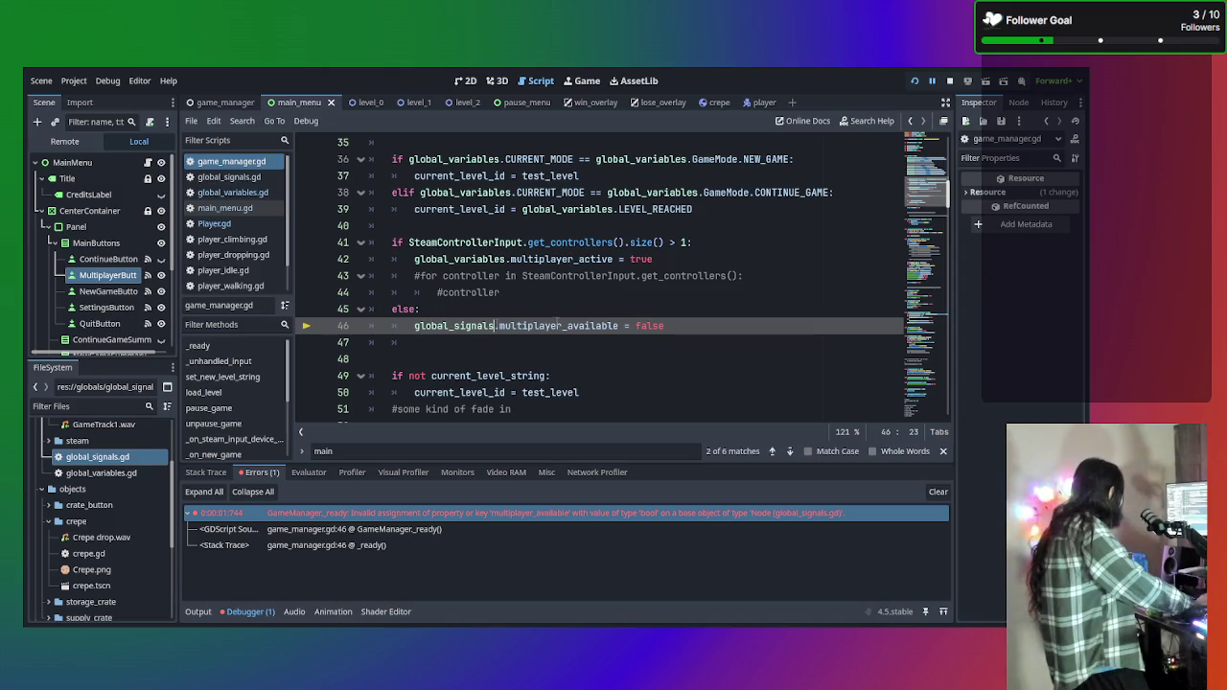
Change line 46 to global_variables.multiplayer_active, save, and rerun the project with F5.
drag(618, 327, 568, 328)
text(active)
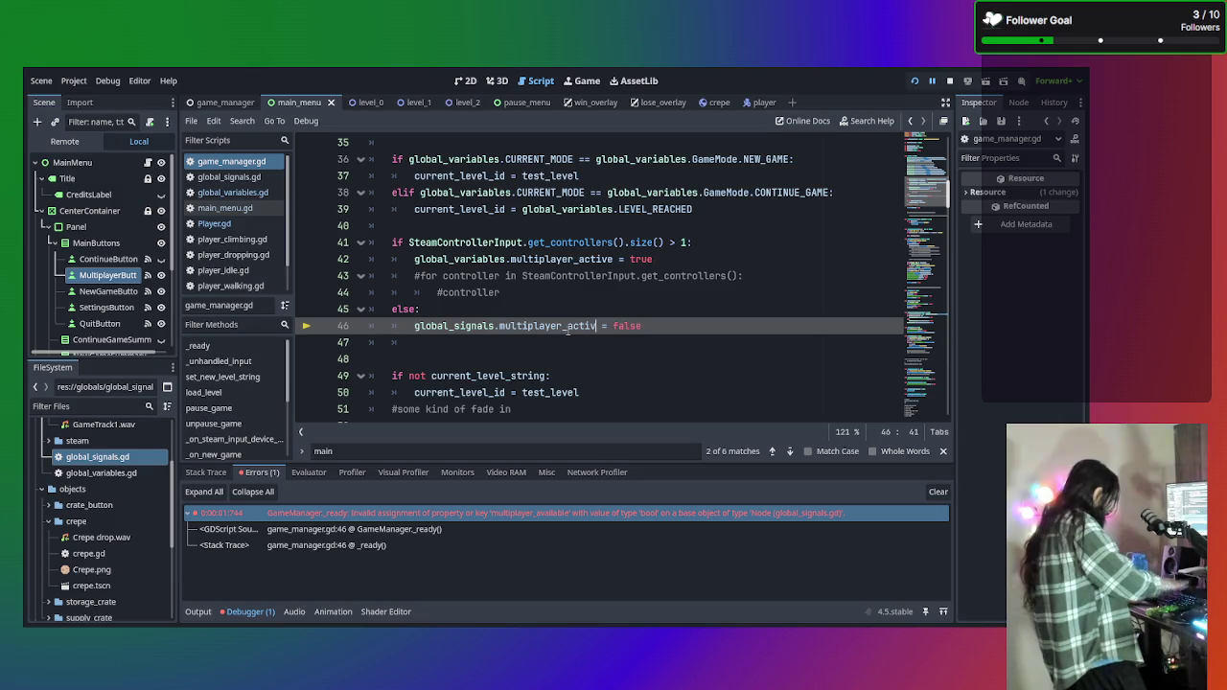
drag(497, 326, 456, 332)
text(variables)
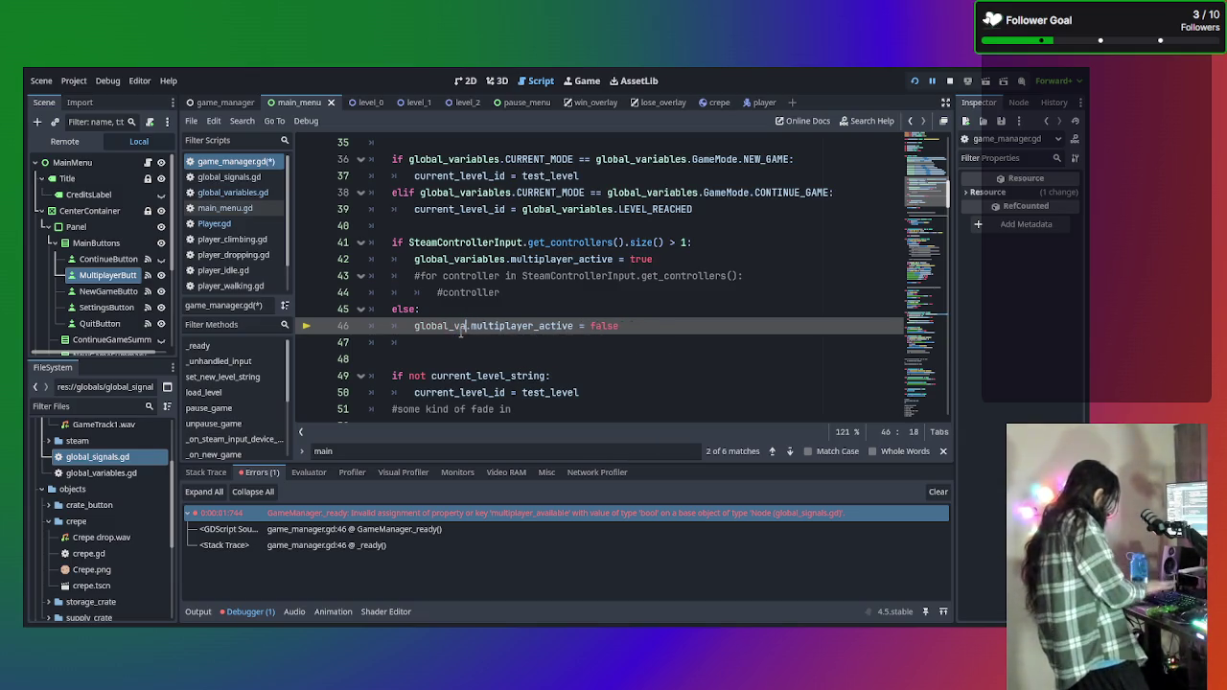
key(ctrl+s)
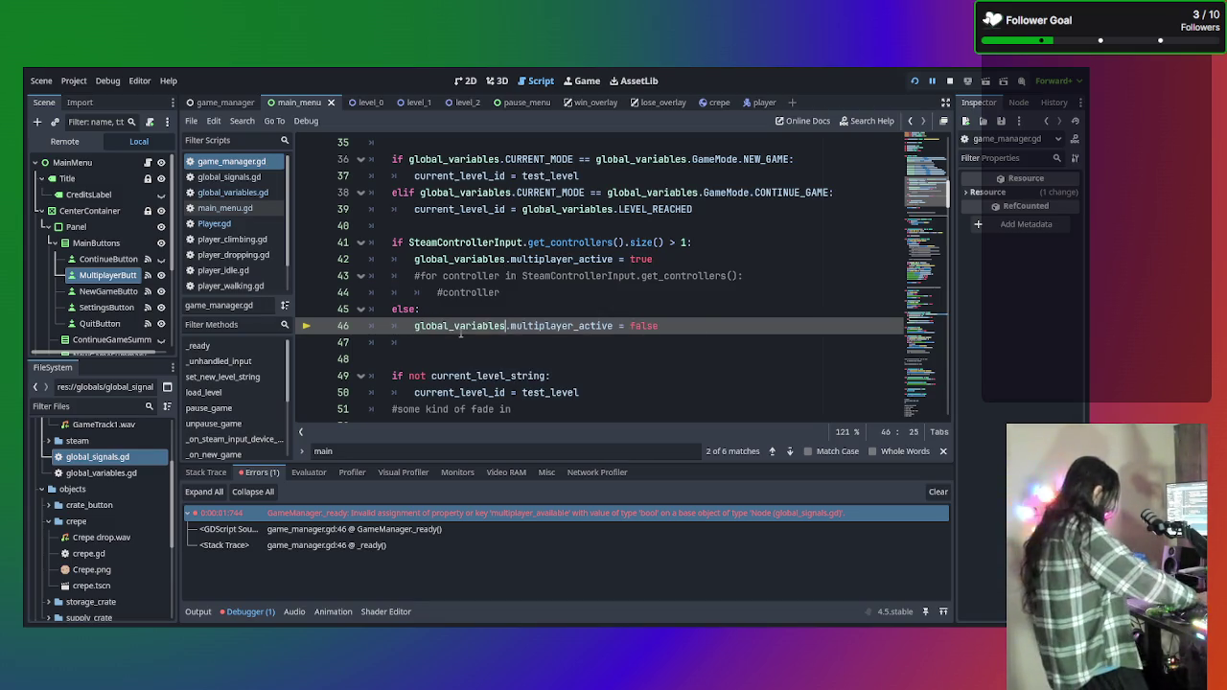
key(F5)
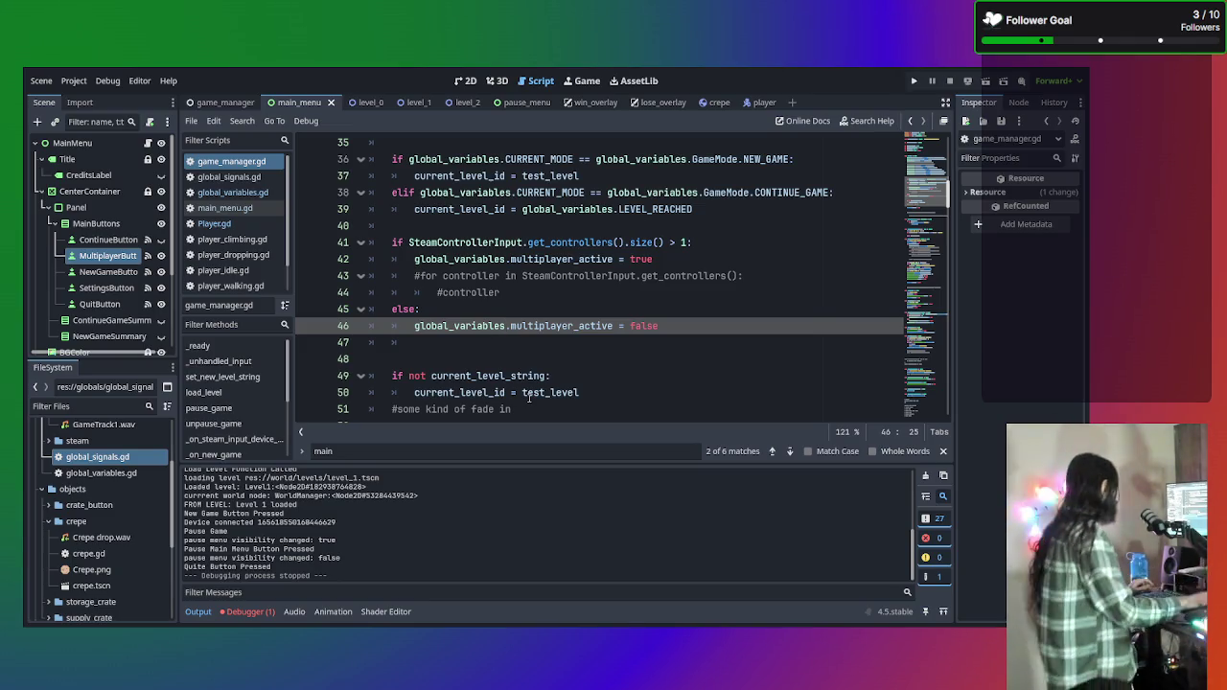
scroll(518, 365, up, 10)
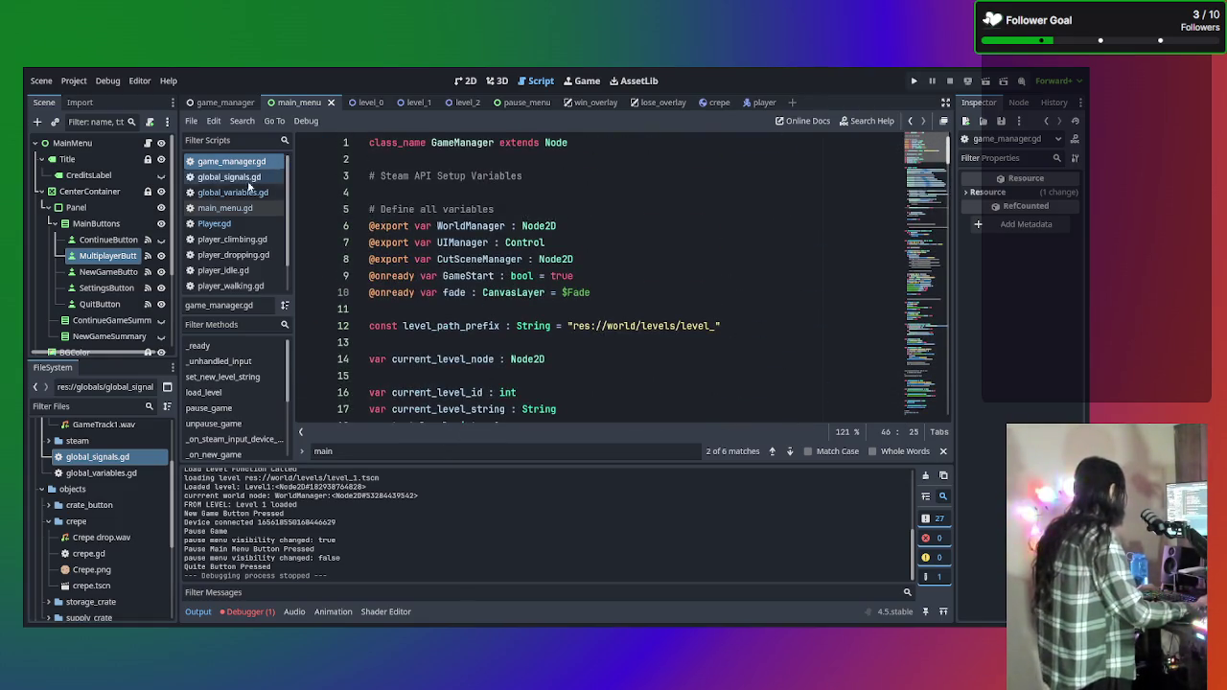
scroll(599, 280, down, 8)
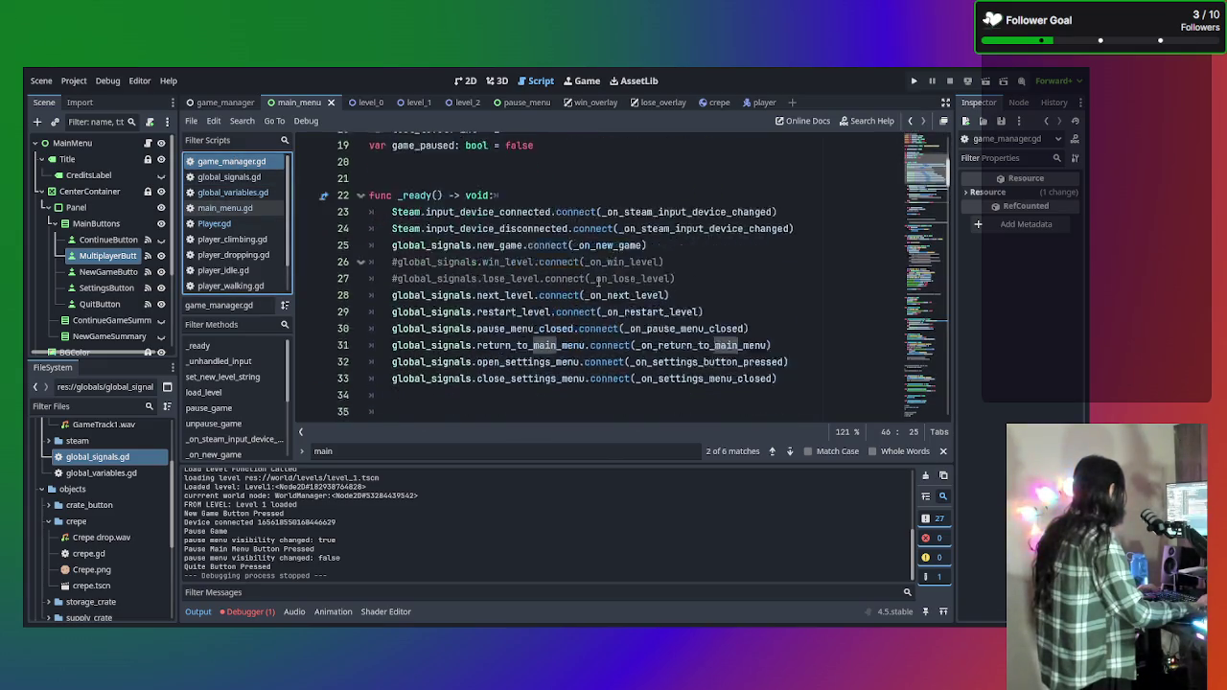
scroll(518, 384, down, 1)
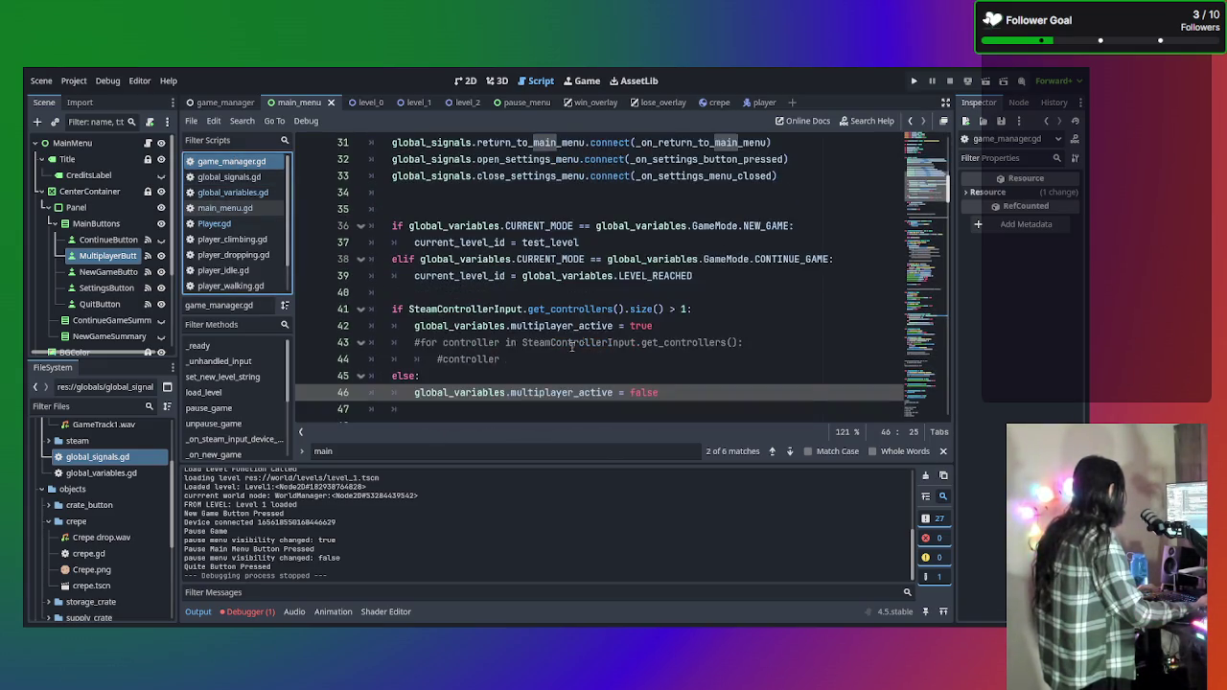
click(705, 326)
click(709, 309)
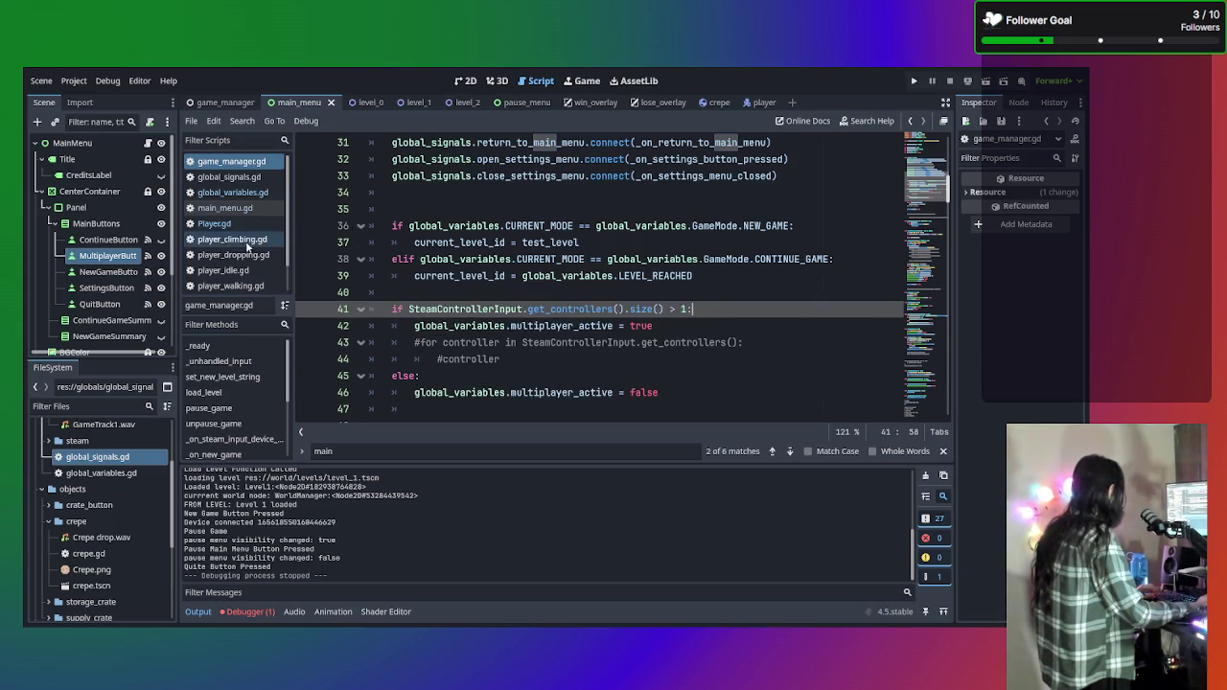
scroll(242, 282, down, 2)
click(242, 285)
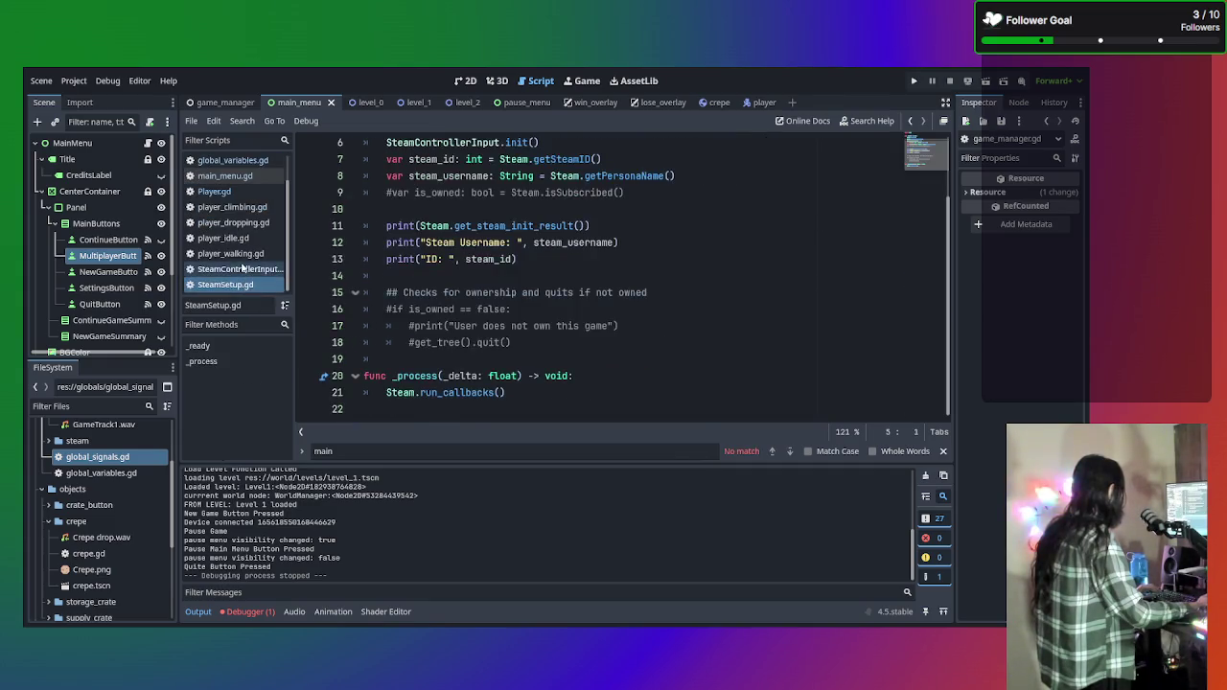
click(239, 268)
scroll(579, 314, down, 3)
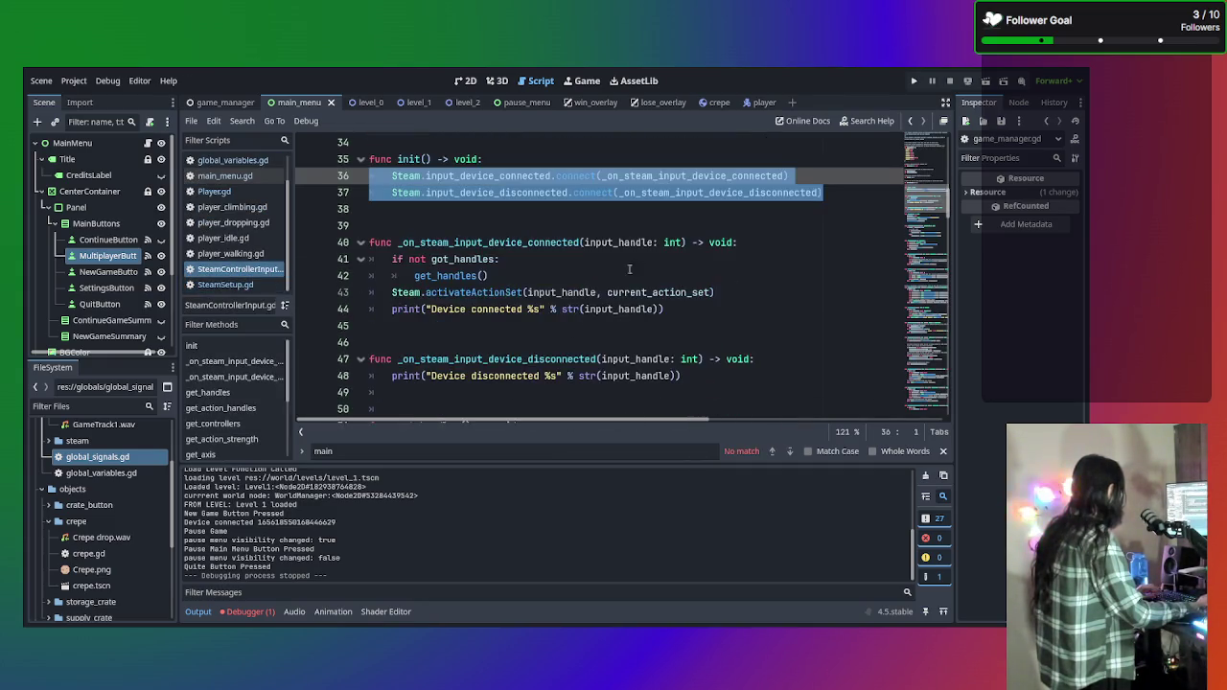
click(666, 307)
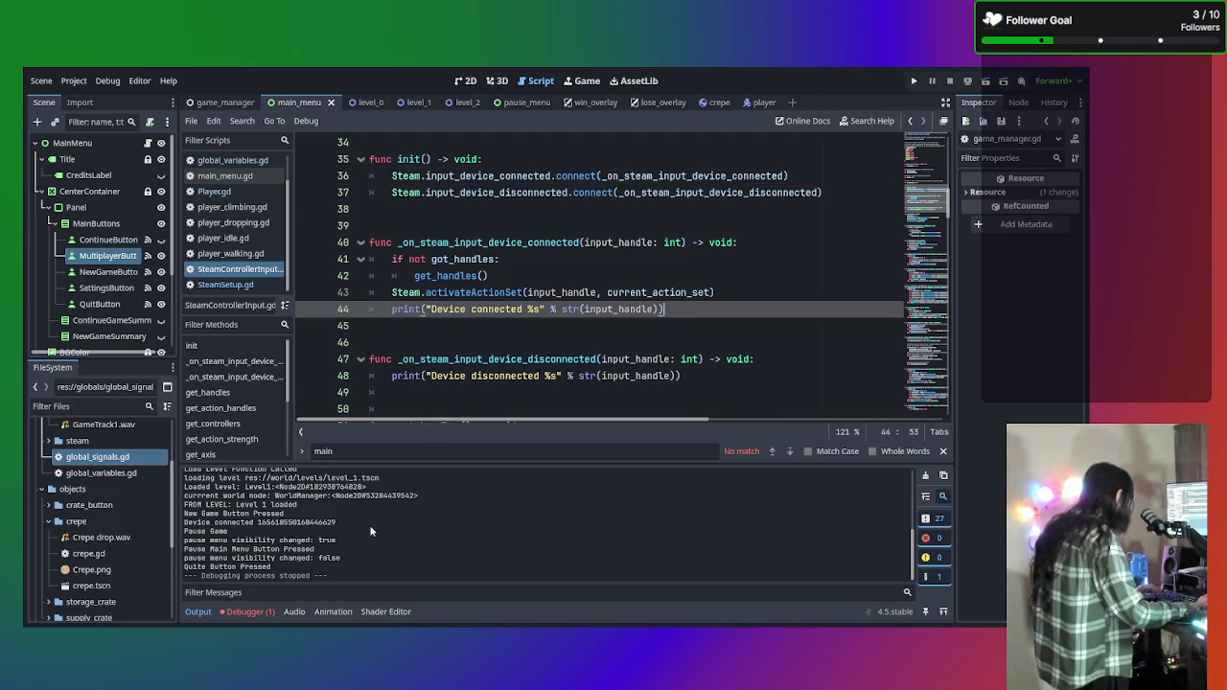
drag(338, 524, 177, 527)
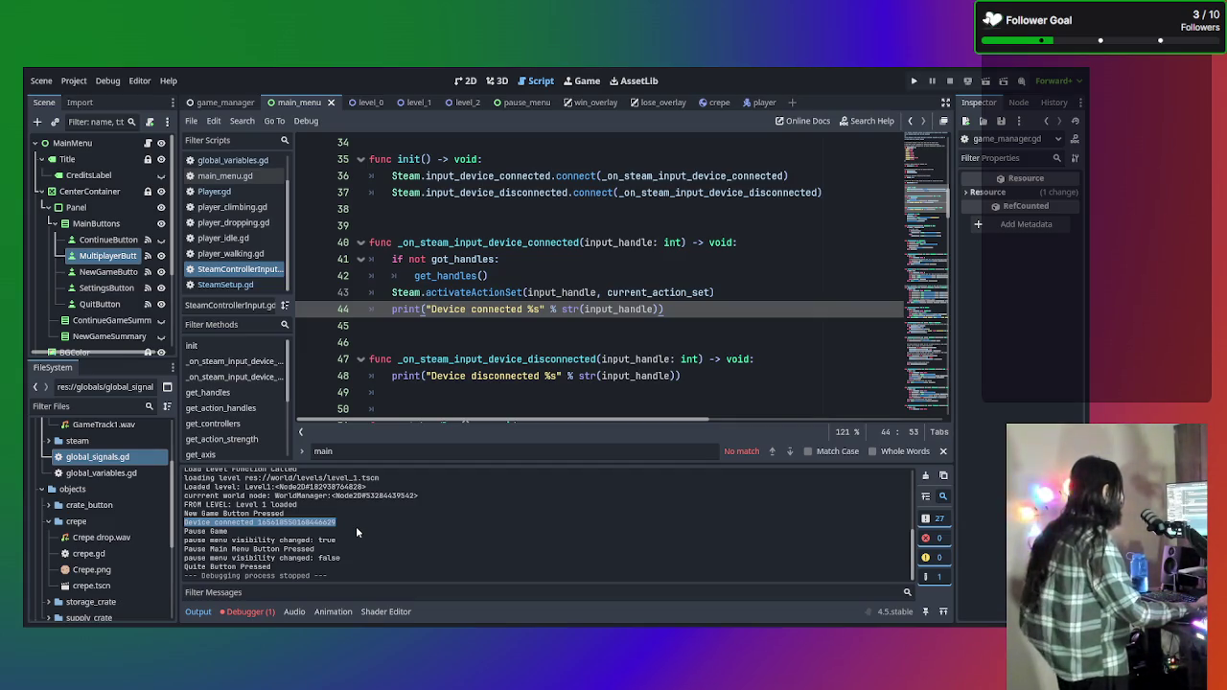
click(594, 343)
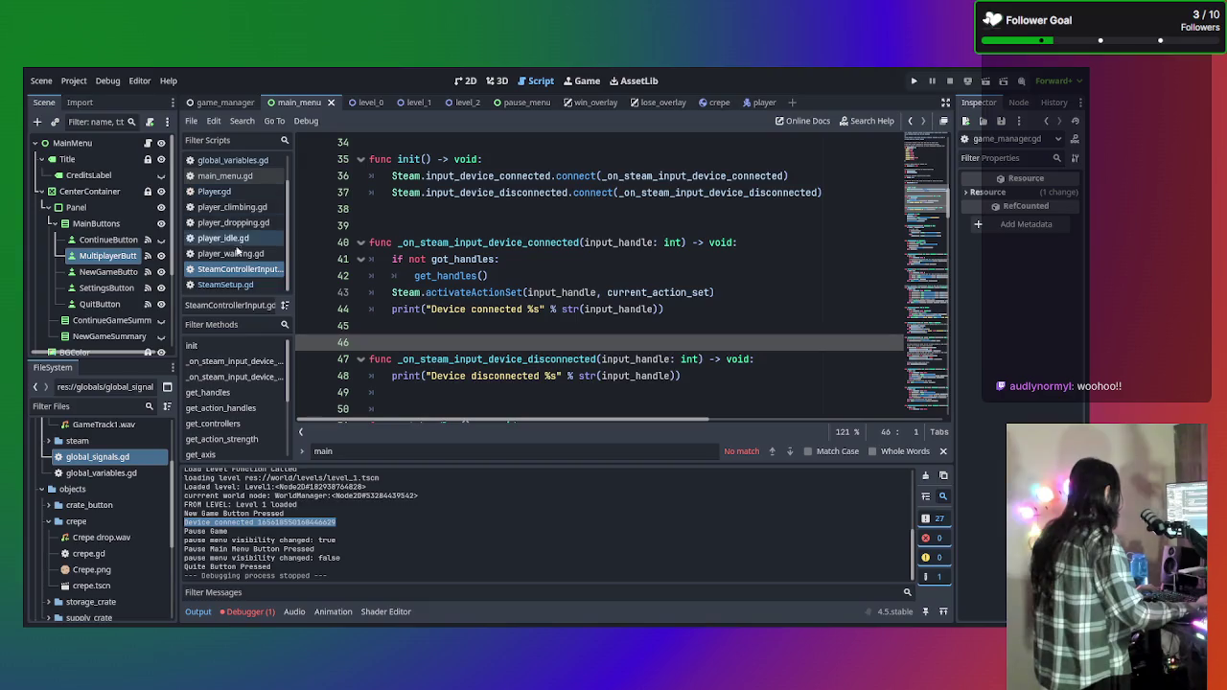
scroll(240, 187, up, 1)
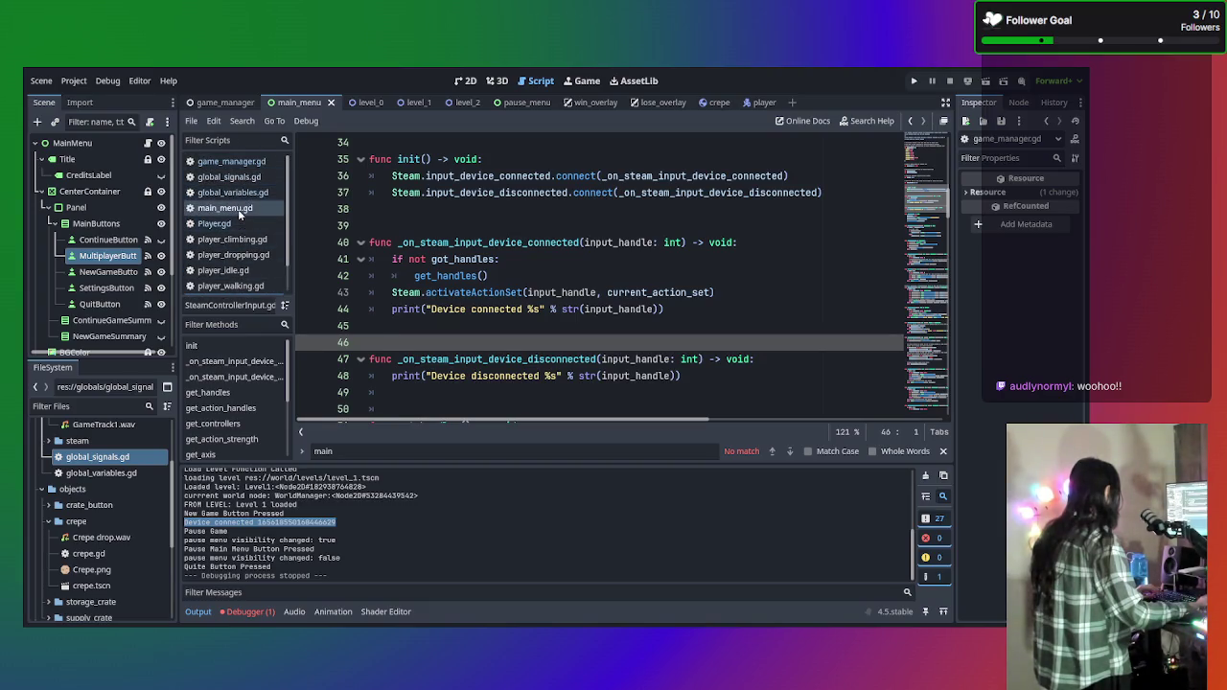
click(225, 208)
click(231, 161)
scroll(479, 316, up, 3)
scroll(590, 340, down, 2)
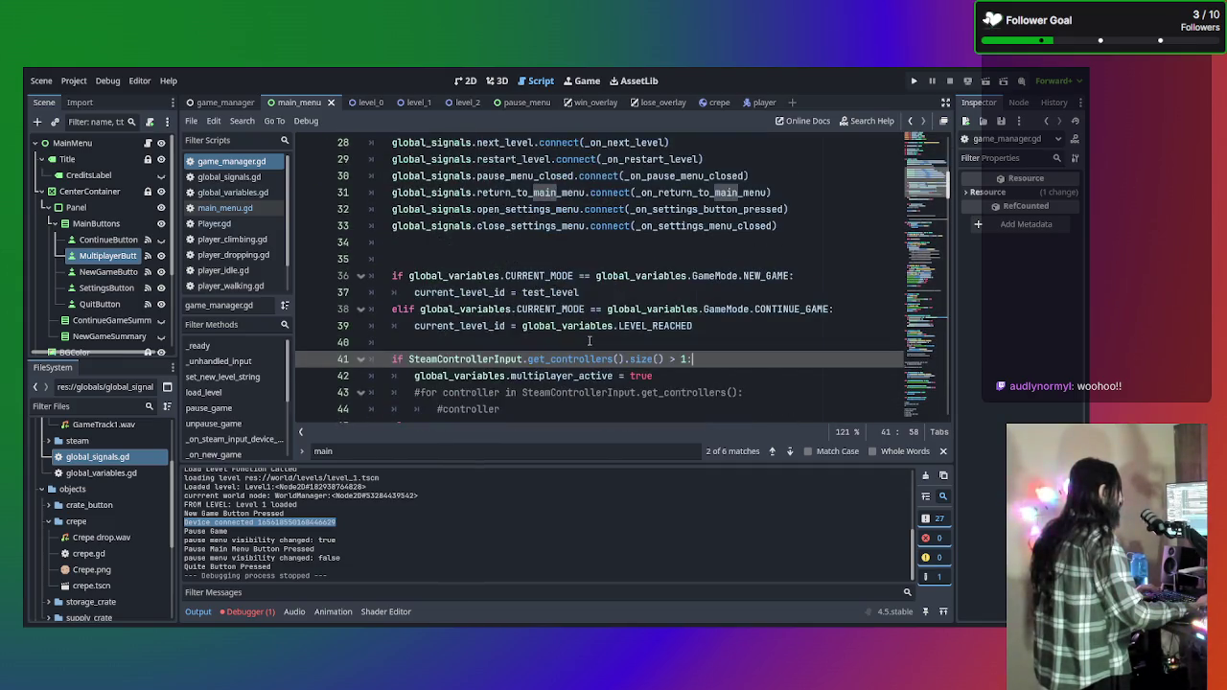
scroll(590, 341, down, 2)
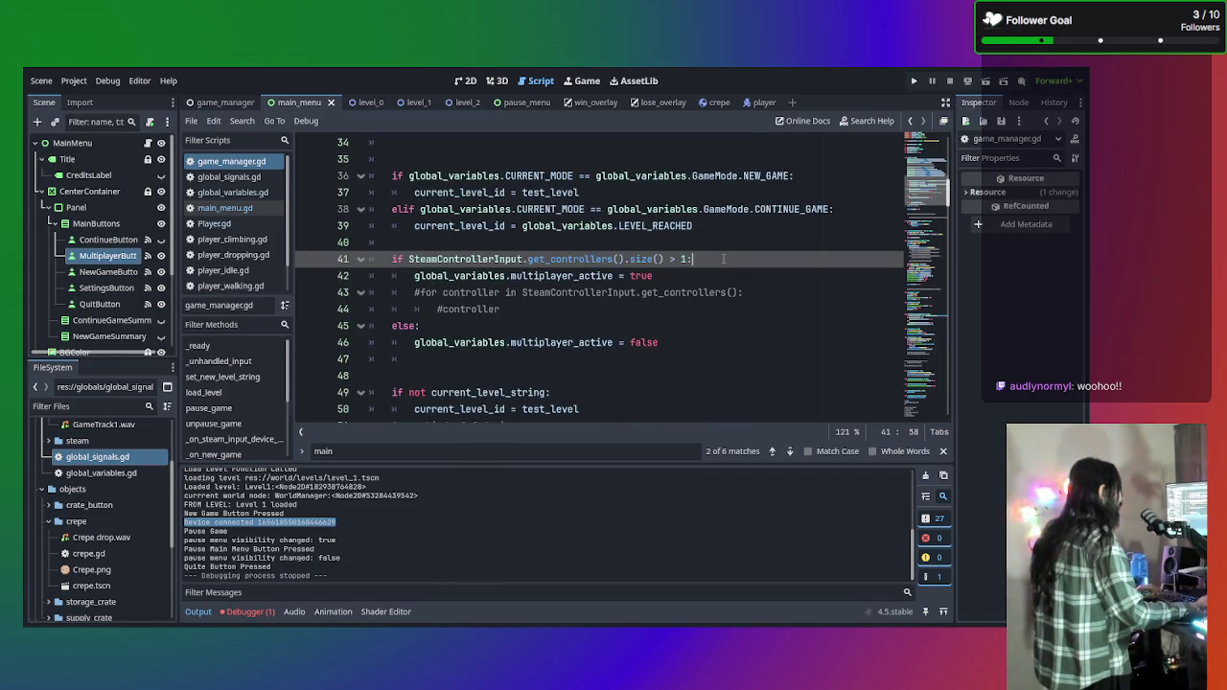
click(719, 276)
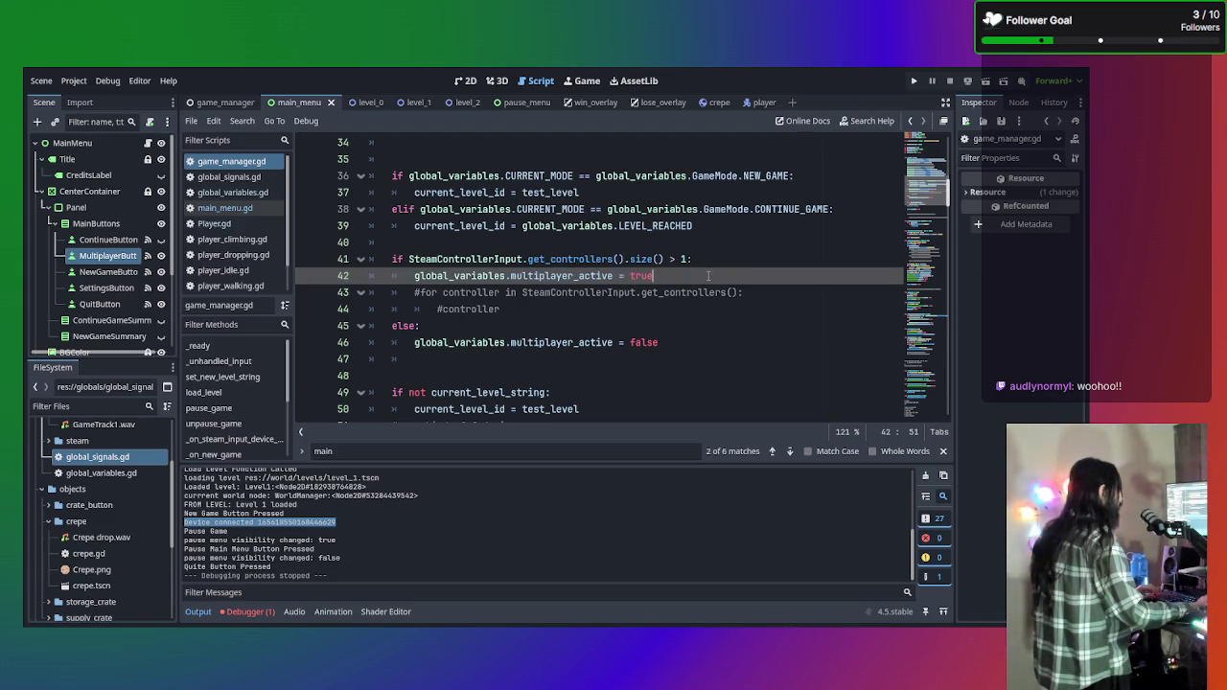
Add print("Mutiple Controllers Detected") below line 42 in the multiple-controller branch.
key(Return)
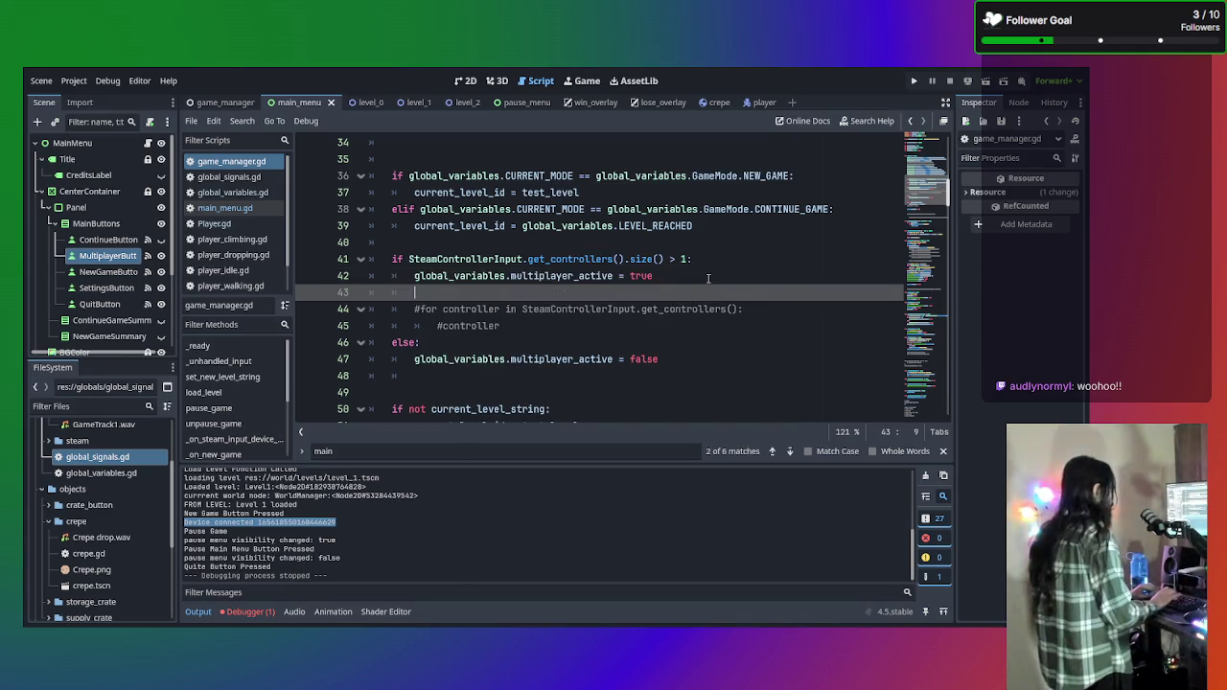
text(print)
key(BackSpace)
text(("One c)
key(BackSpace)
key(BackSpace)
key(BackSpace)
text(Mutiple Controllers Detected)
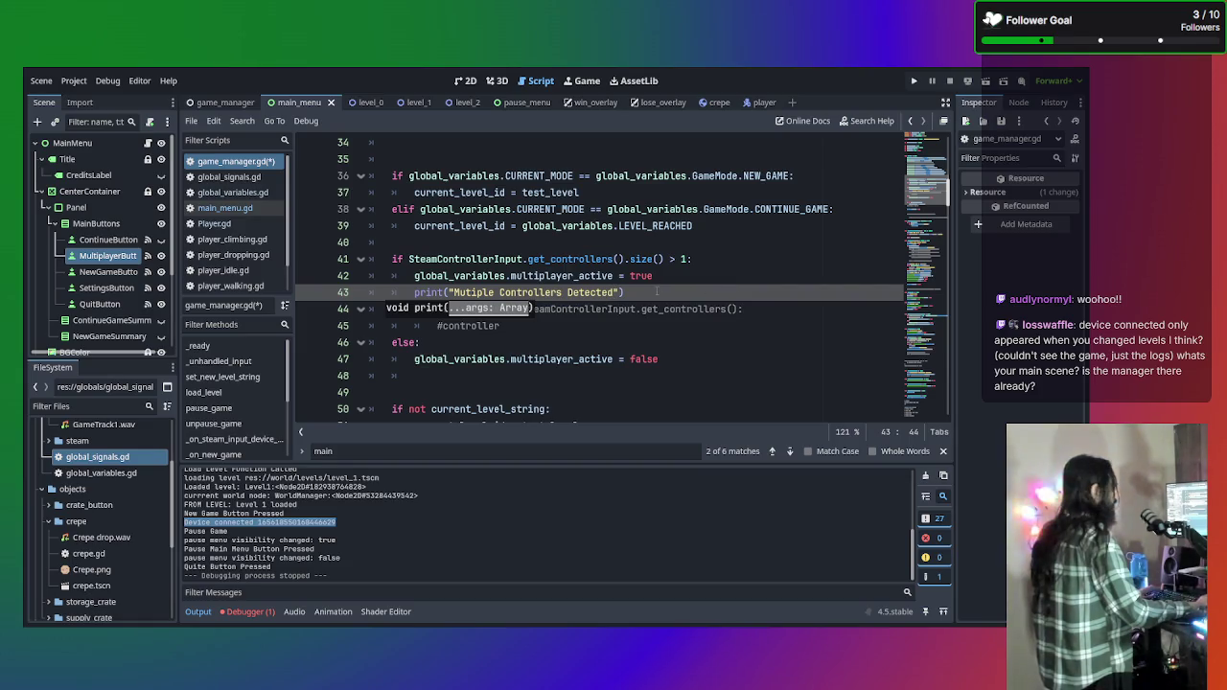
Add print("Single Controller Detected") in the else branch, save game_manager.gd, and run the game.
key(End)
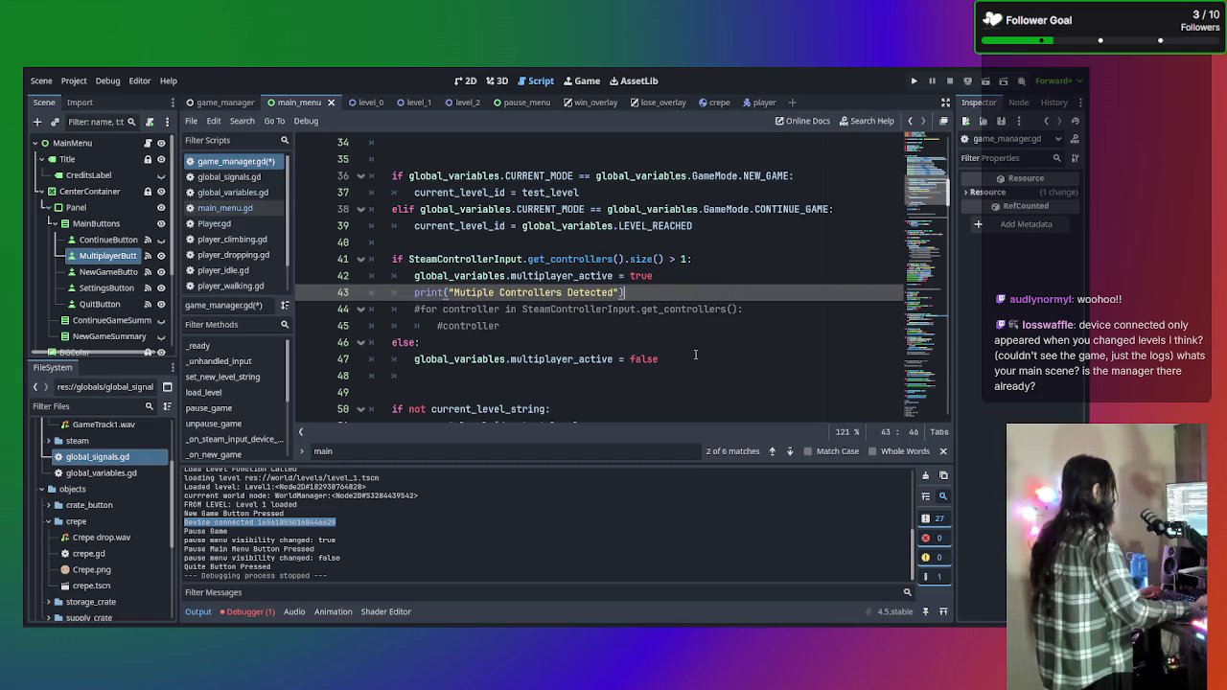
click(693, 343)
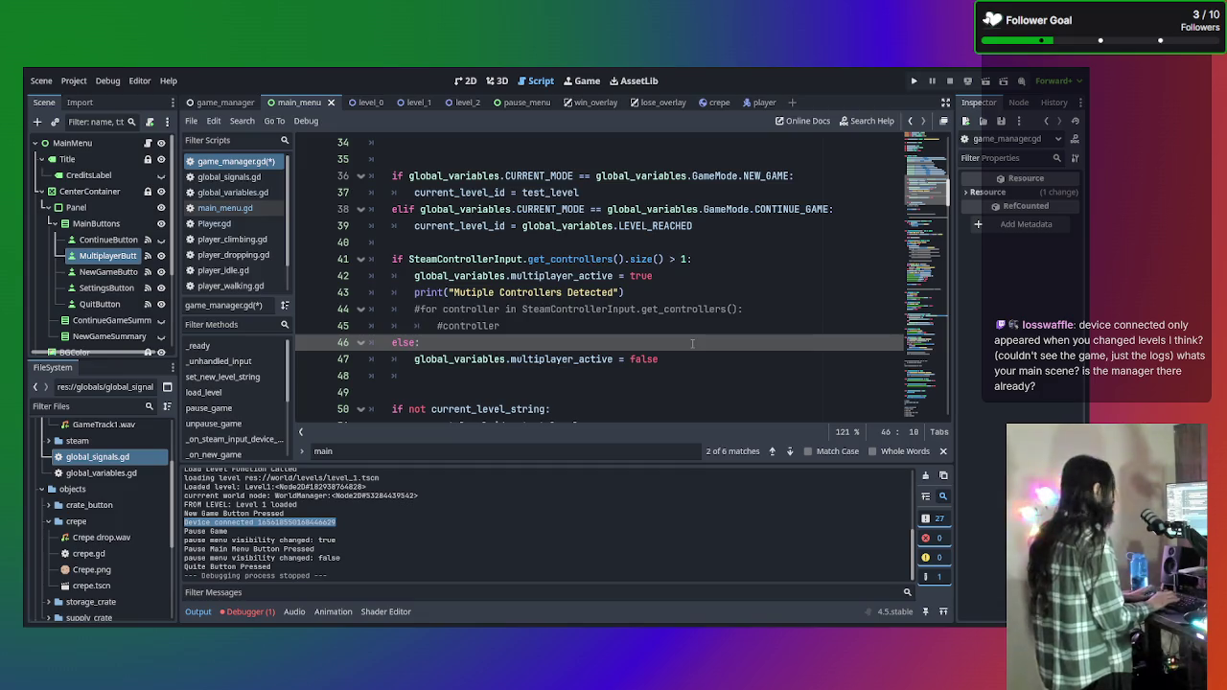
key(Return)
text(pr)
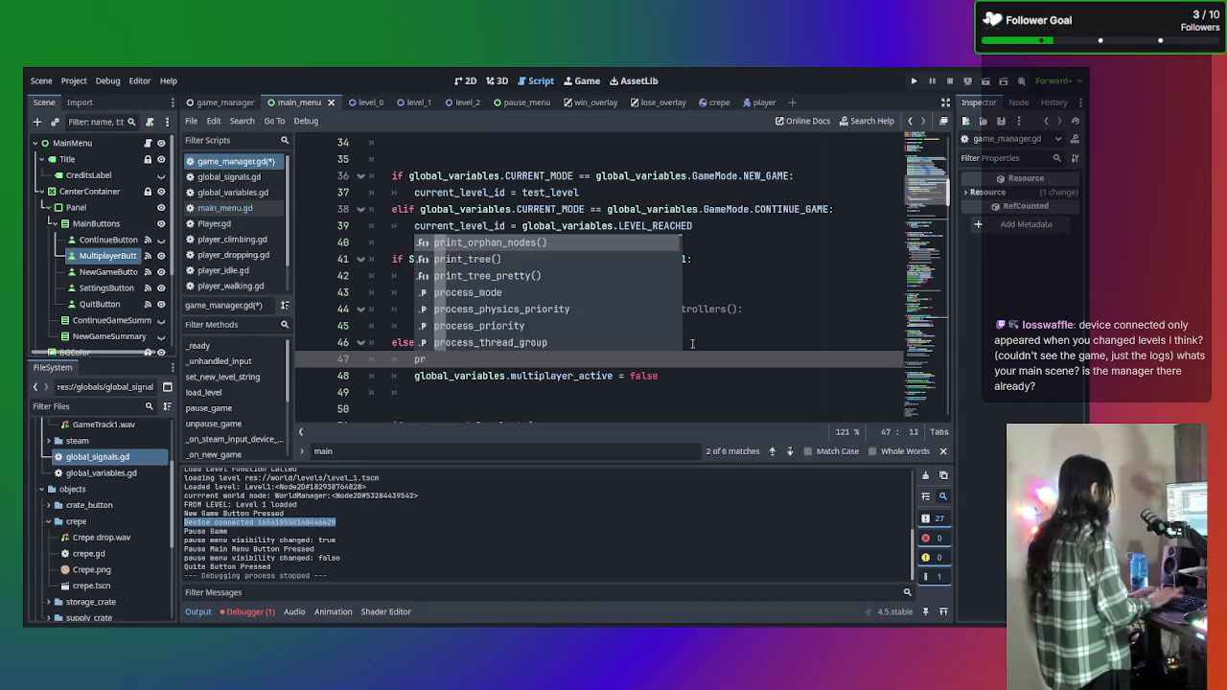
key(BackSpace)
key(BackSpace)
key(BackSpace)
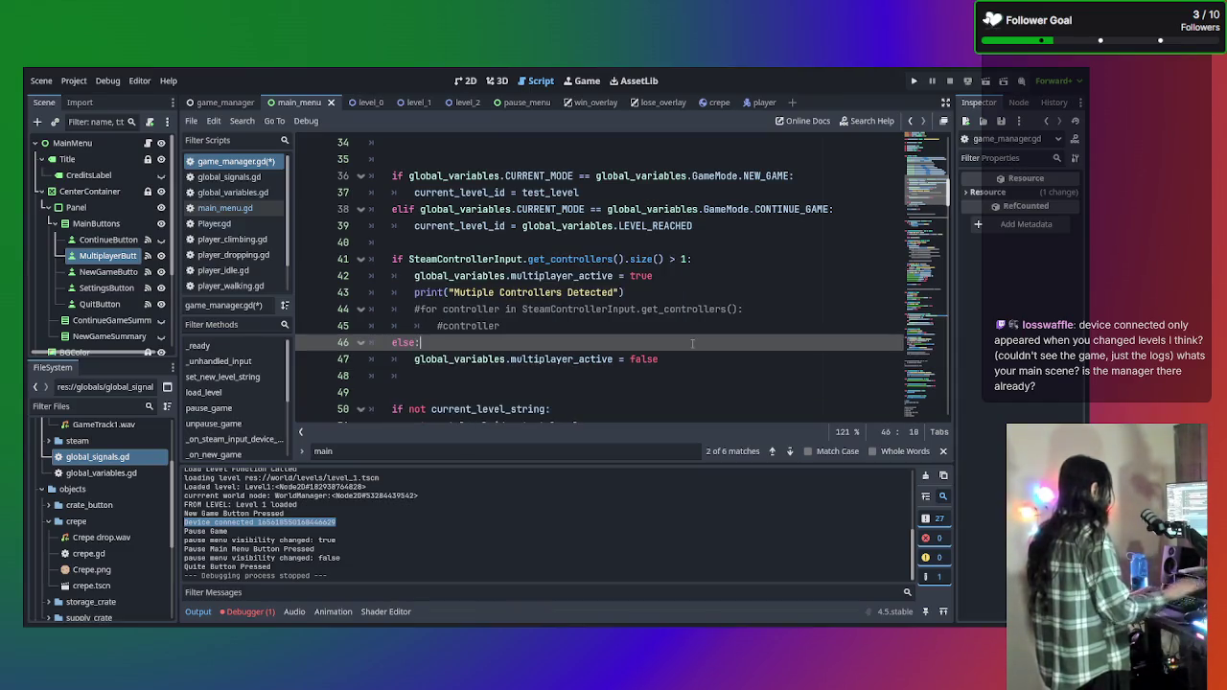
key(Down)
key(End)
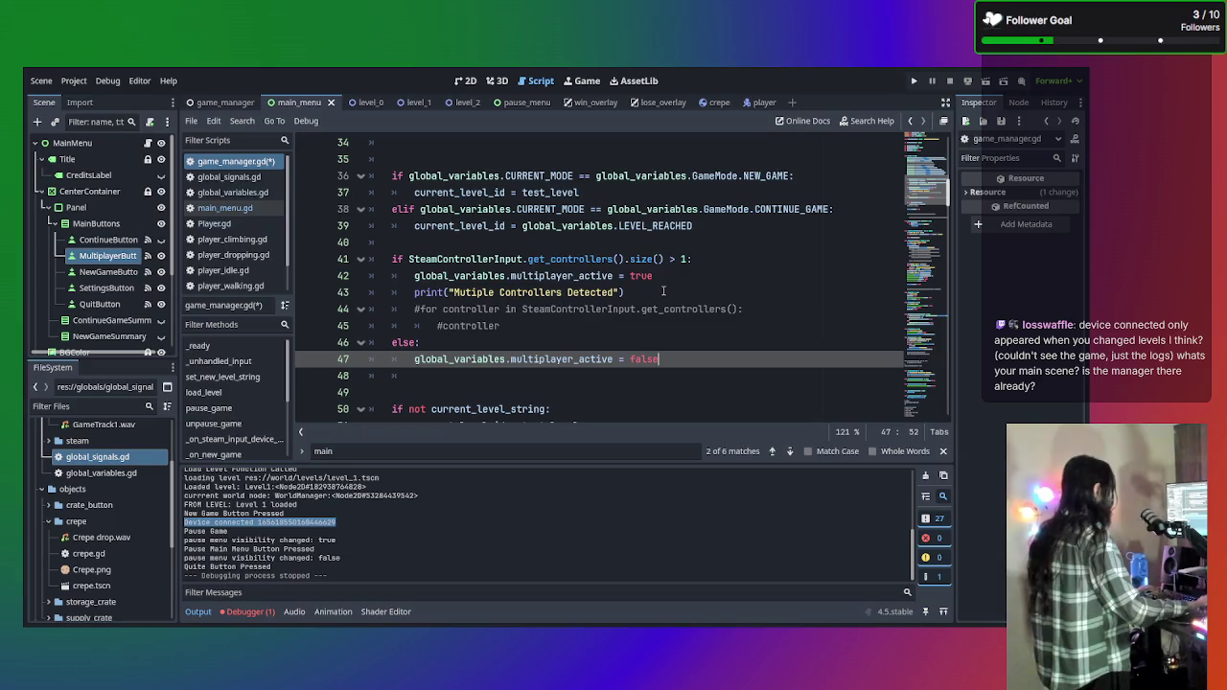
key(Return)
text(print)
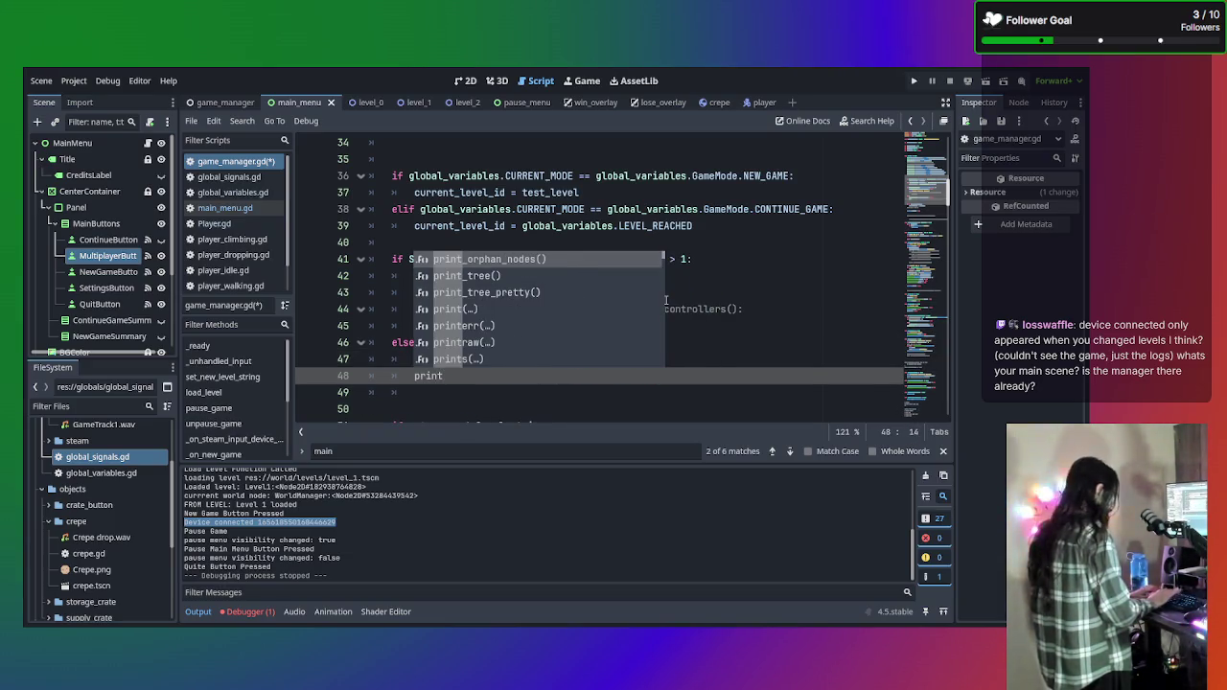
text(()
text("Si)
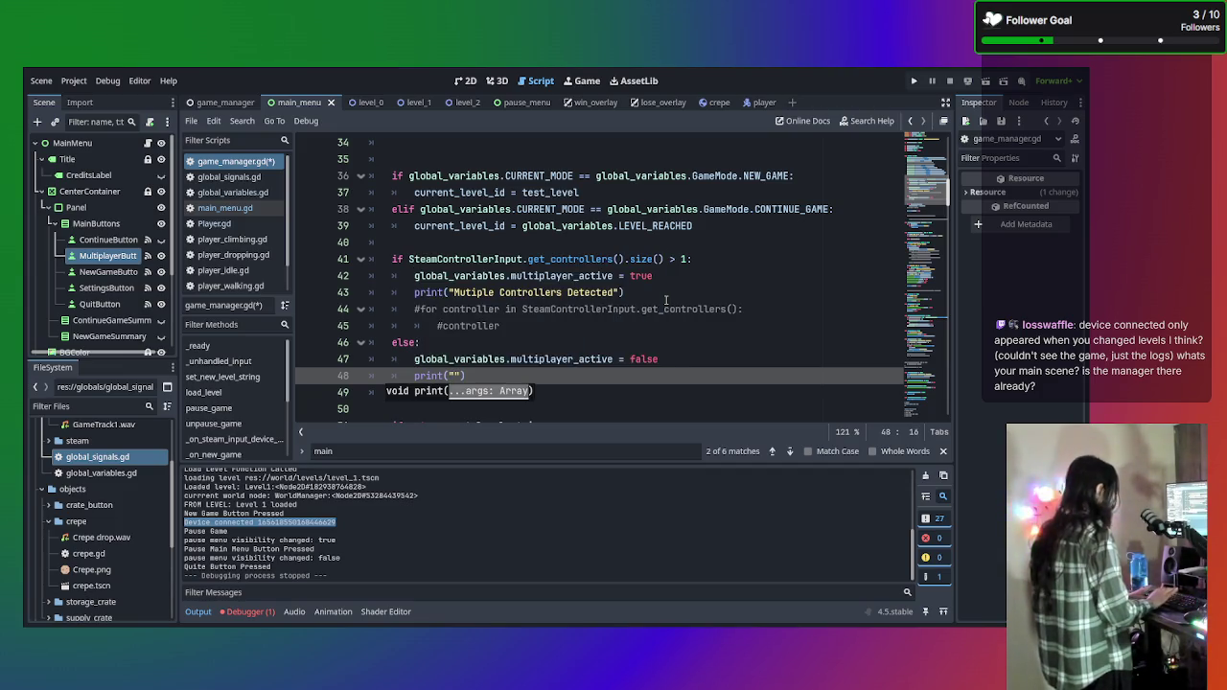
text(ngle Play)
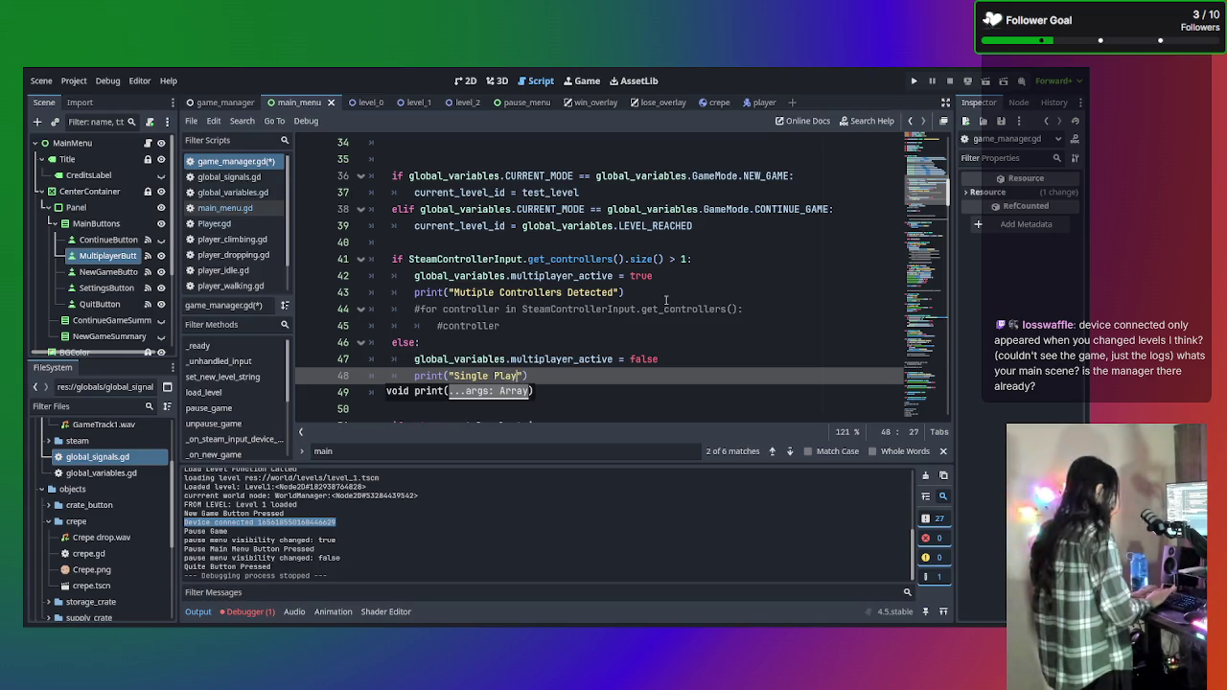
key(BackSpace)
key(BackSpace)
text(Controller Detected)
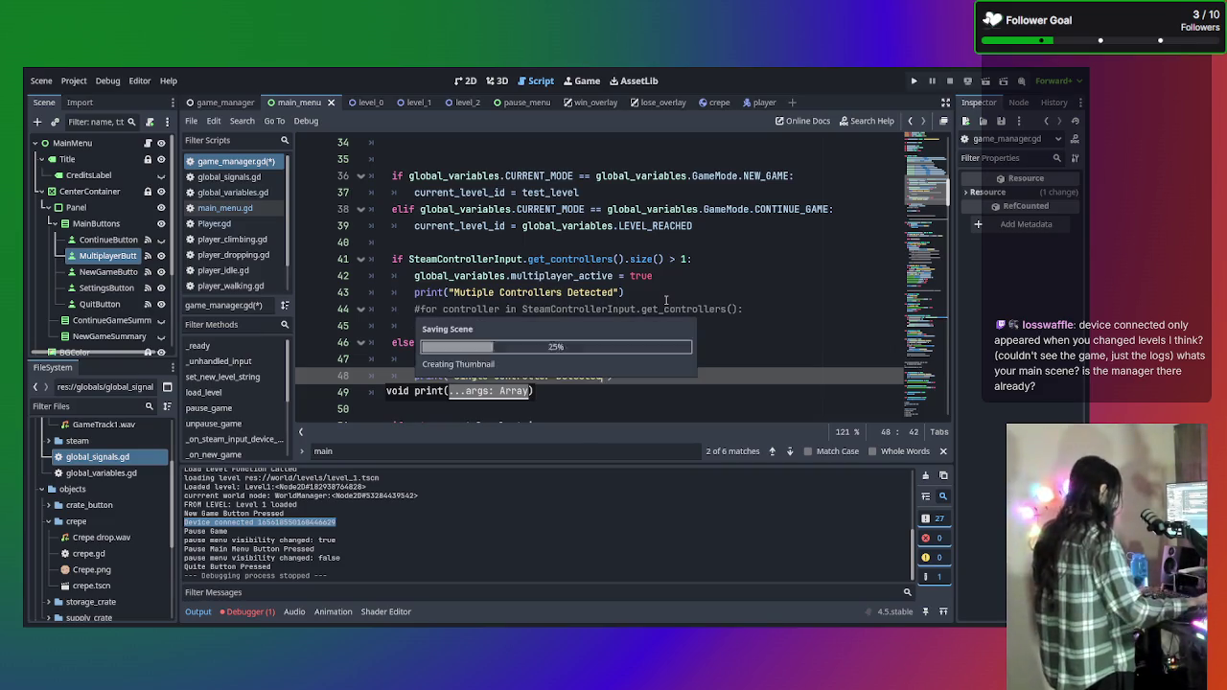
key(ctrl+s)
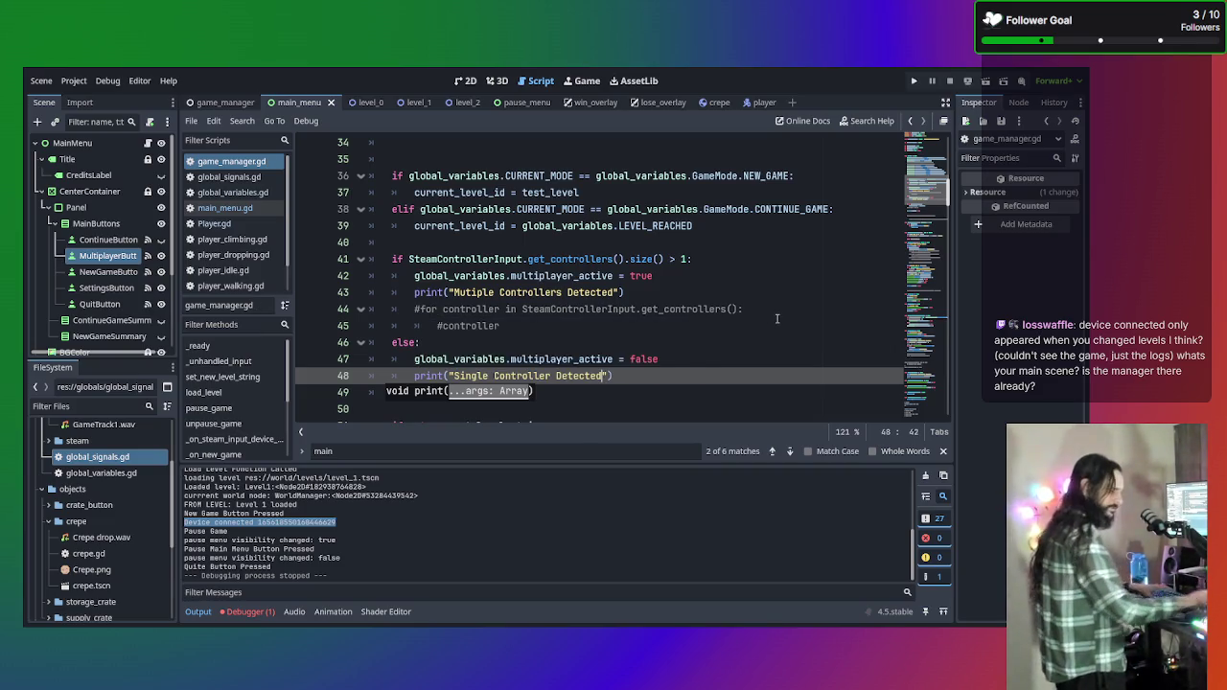
key(F5)
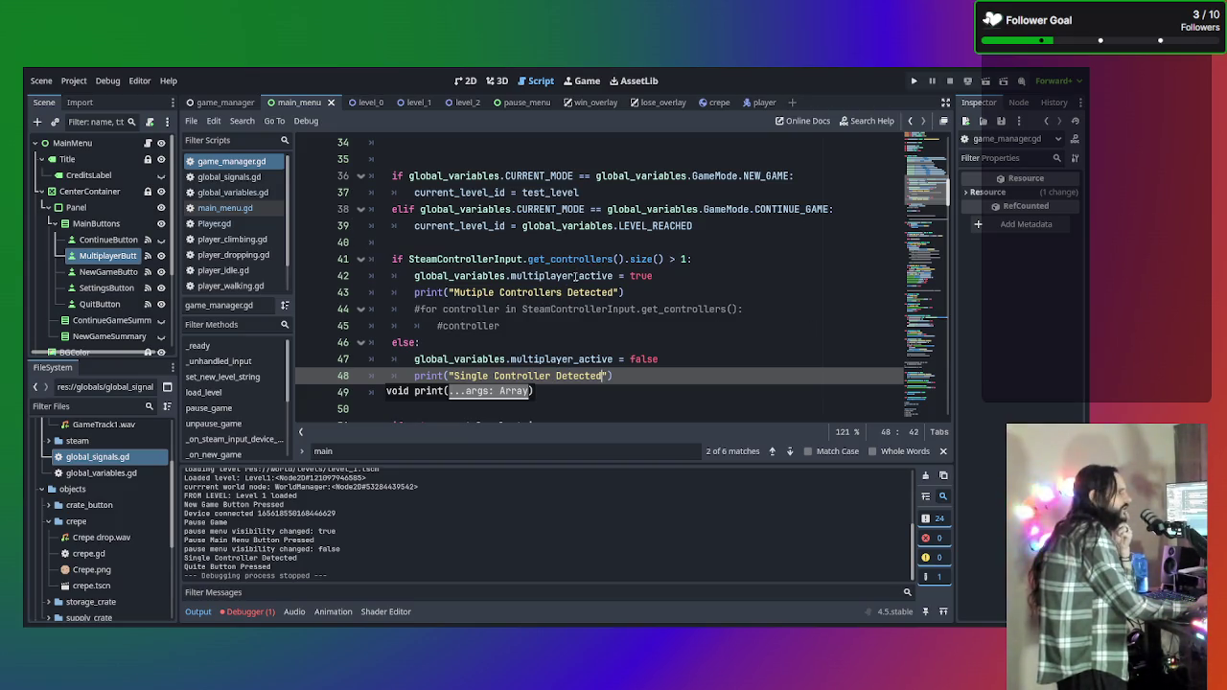
Review the device-connected handler in SteamControllerInput.gd, then switch back to main_menu.gd.
scroll(588, 229, down, 4)
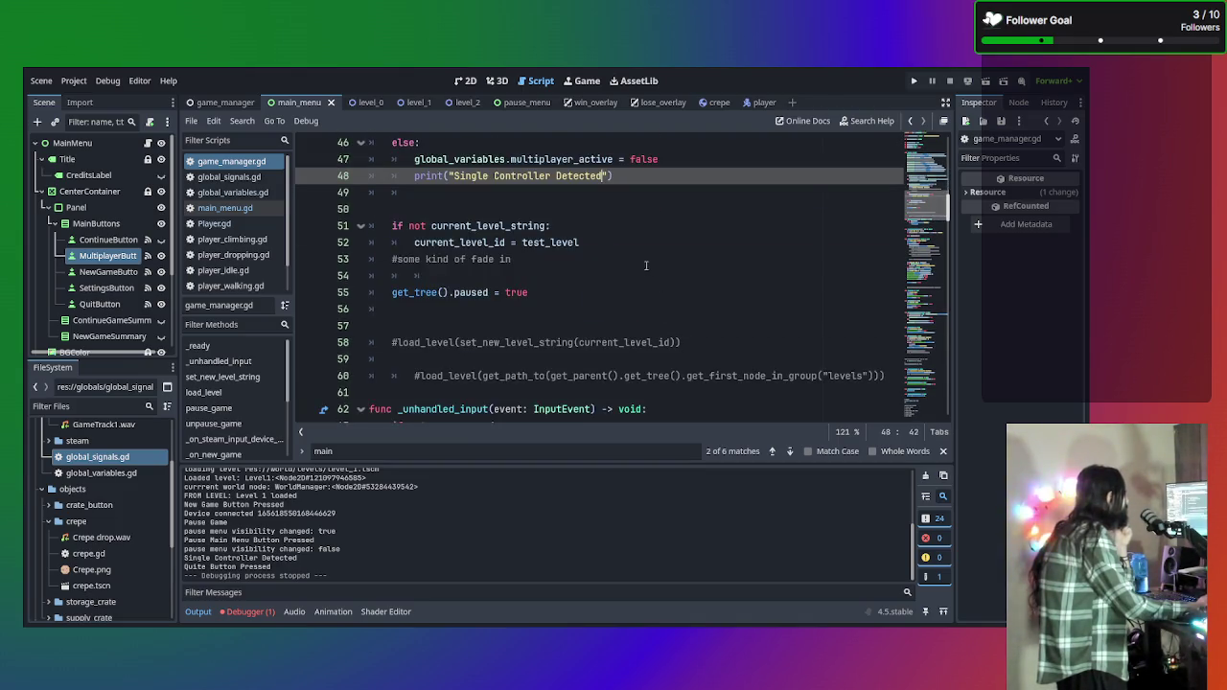
scroll(632, 281, up, 1)
drag(528, 343, 414, 342)
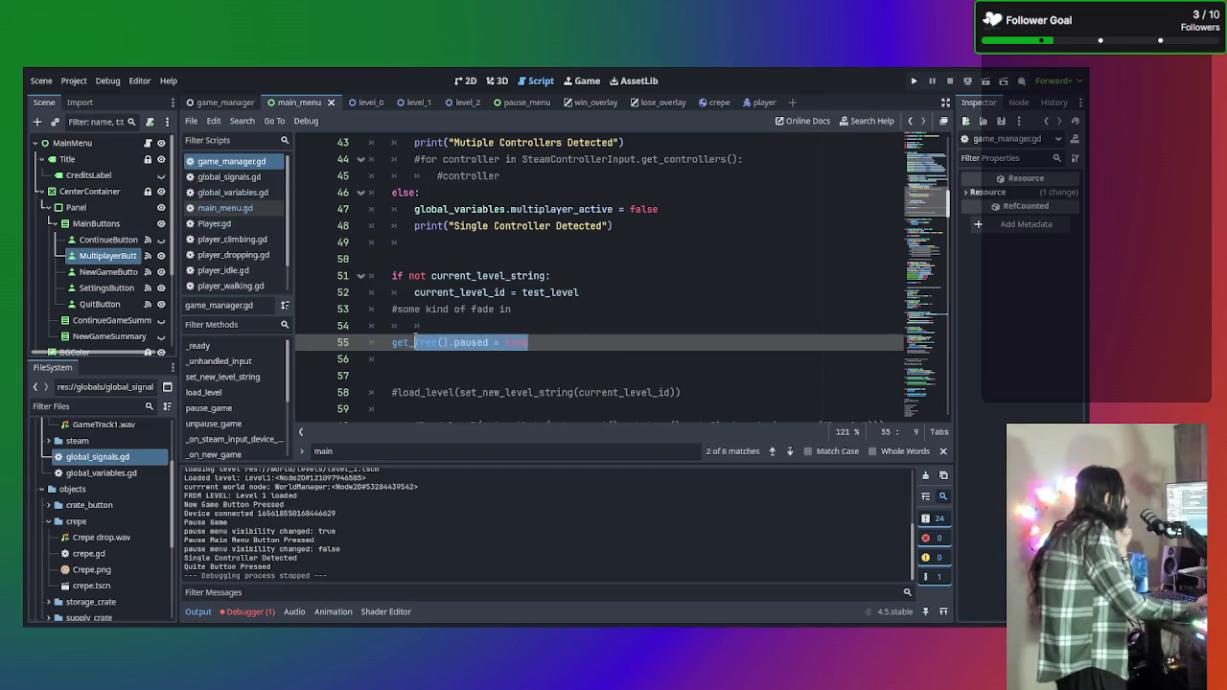
click(238, 269)
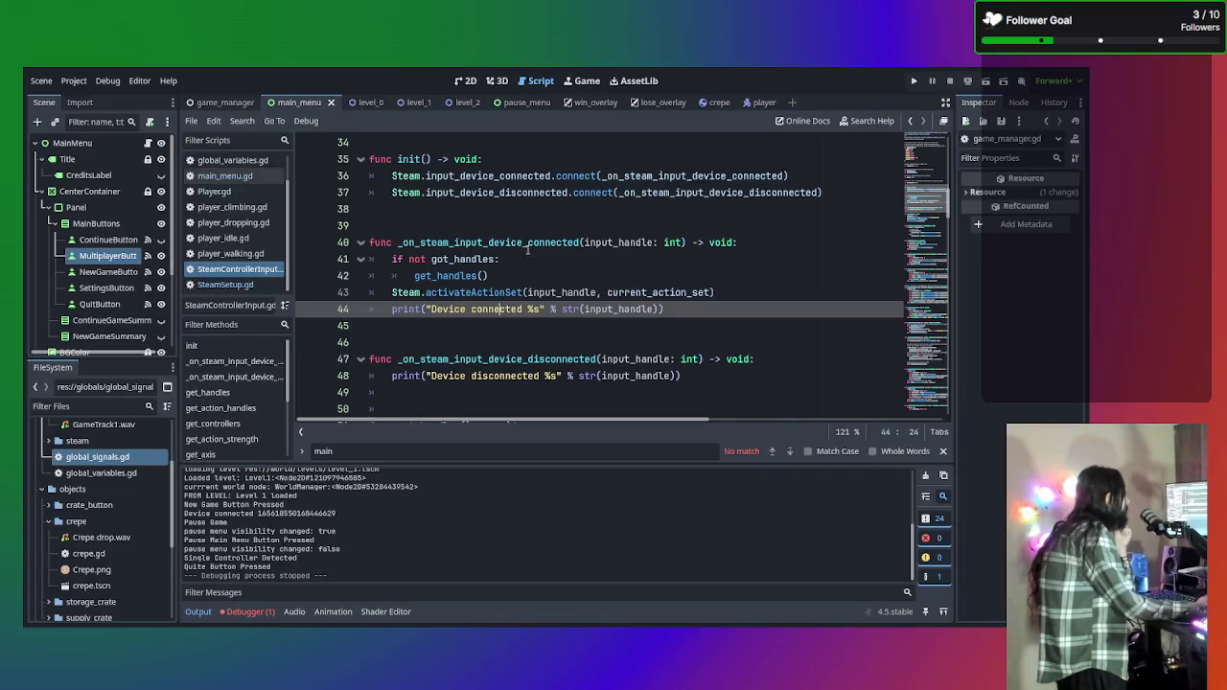
click(531, 243)
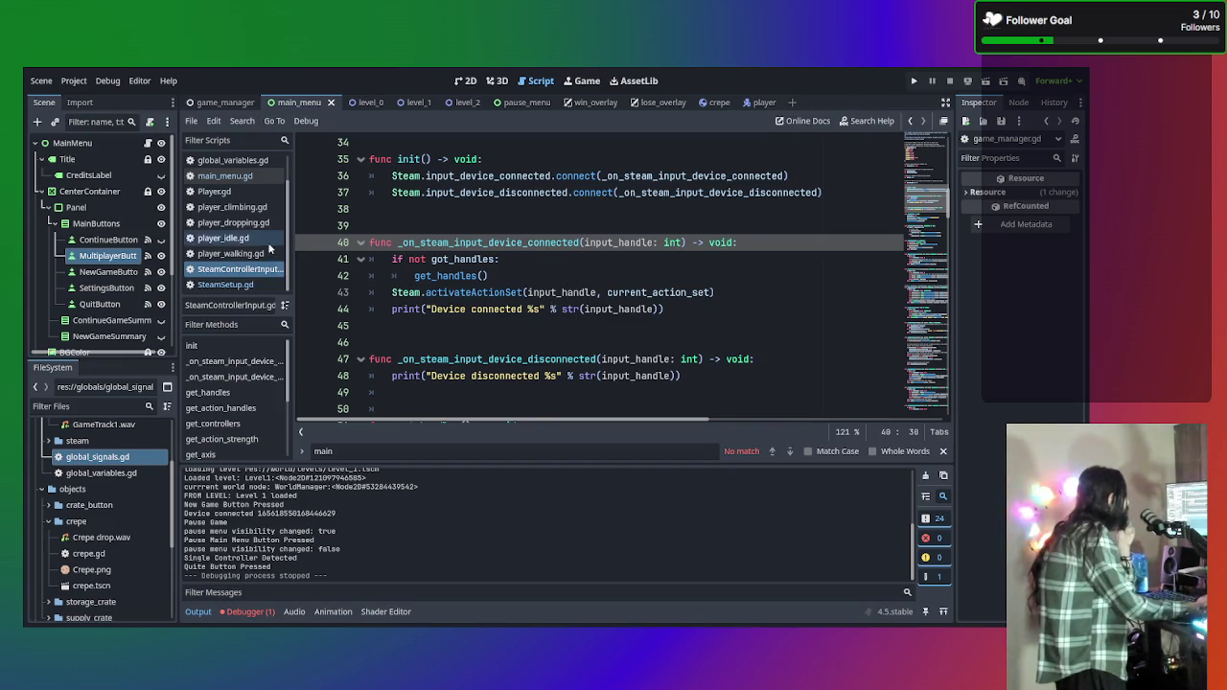
click(225, 176)
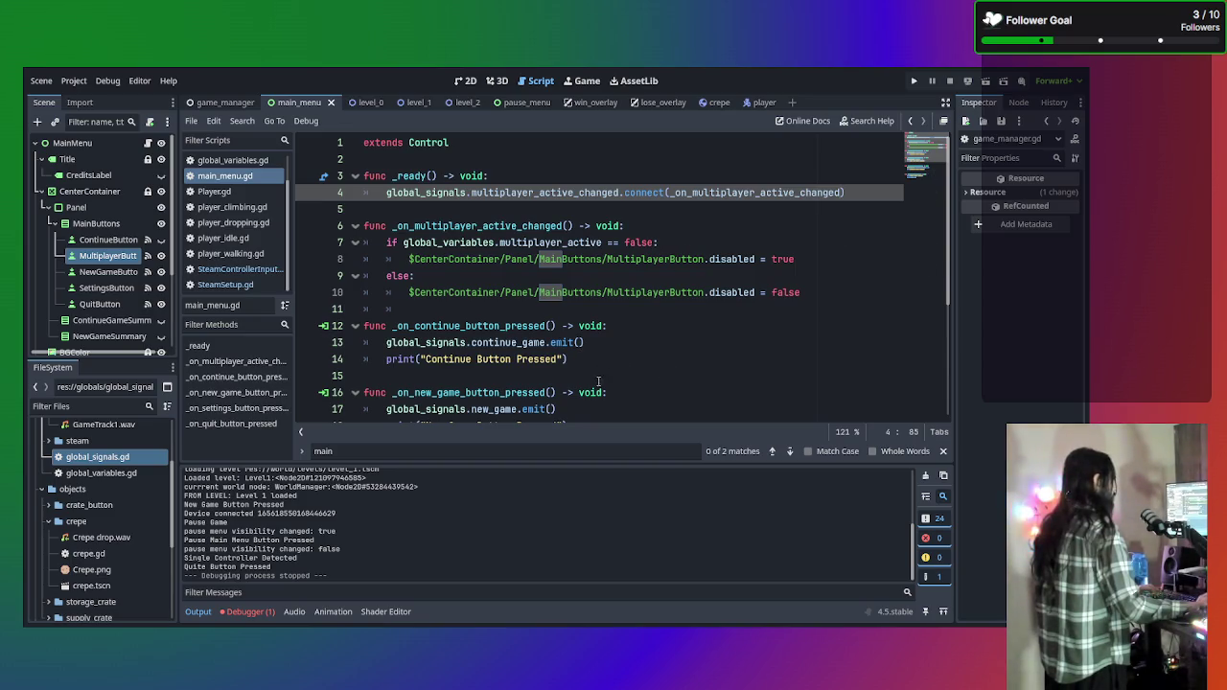
Delete MultiplayerButton's pressed() connection to _on_continue_button_pressed in the Signals panel.
click(84, 255)
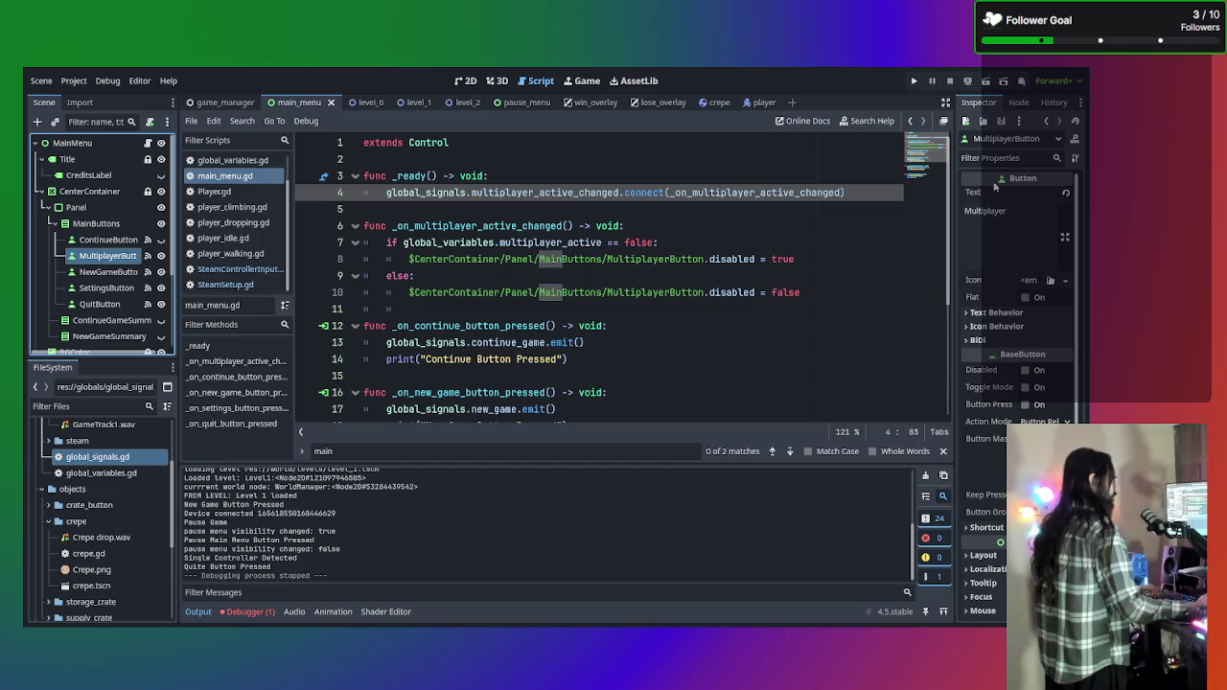
click(1018, 102)
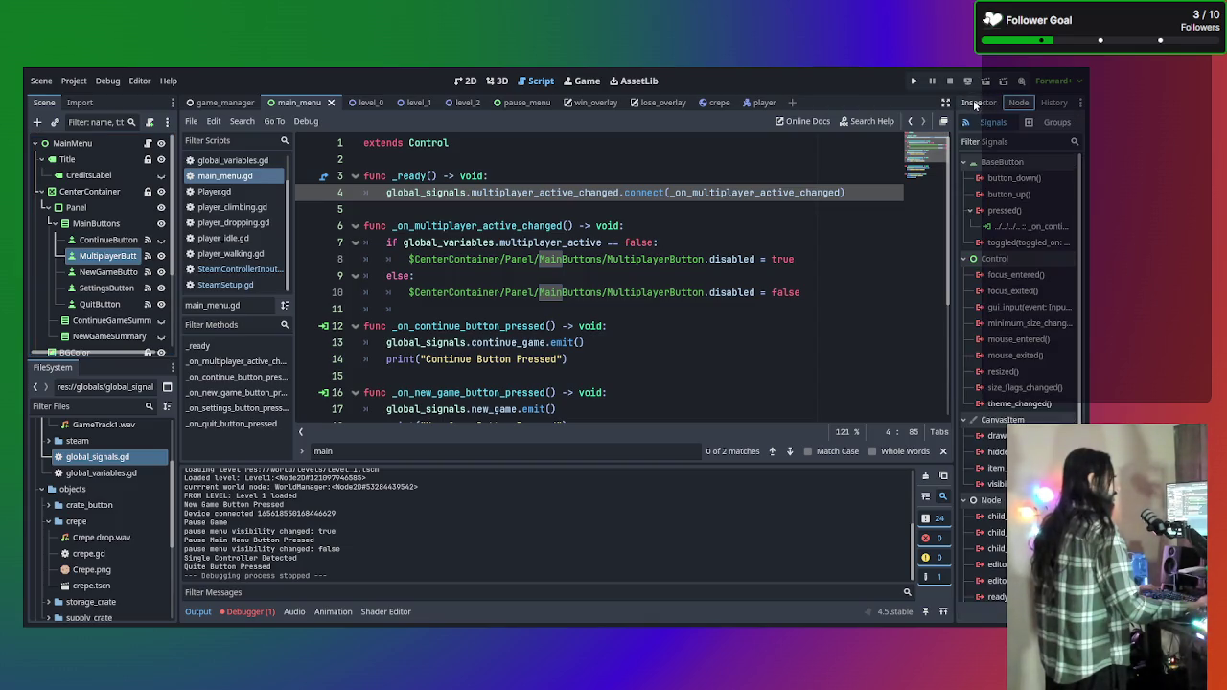
click(1037, 230)
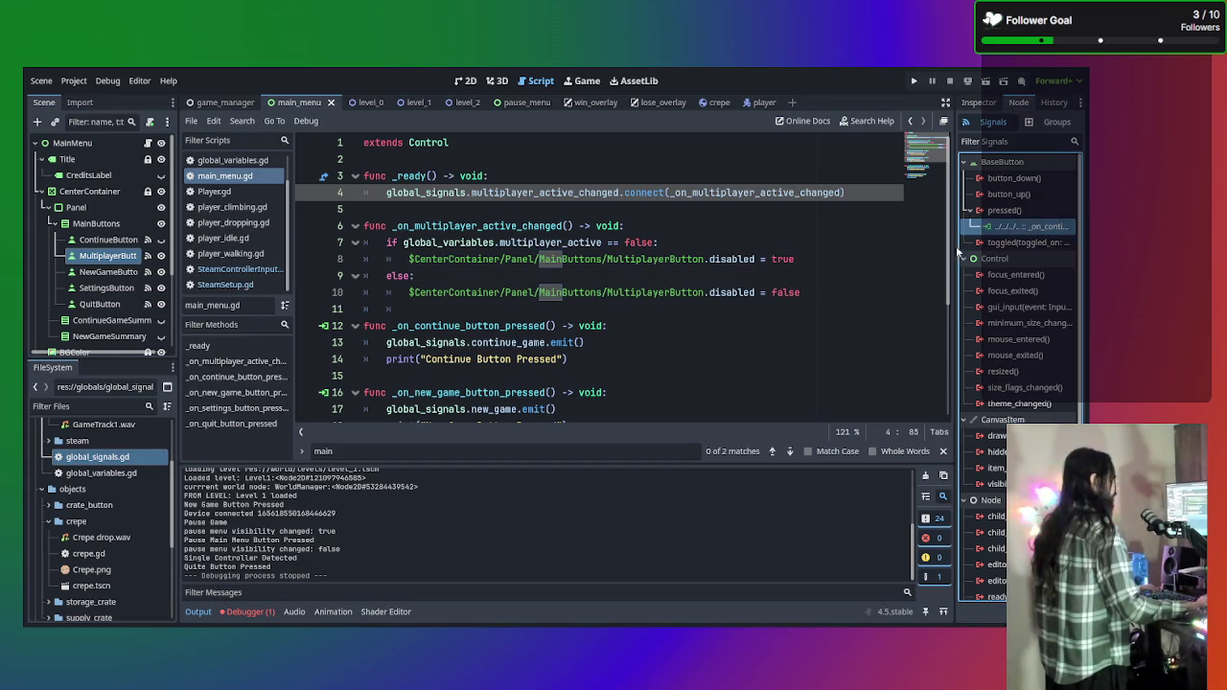
key(Delete)
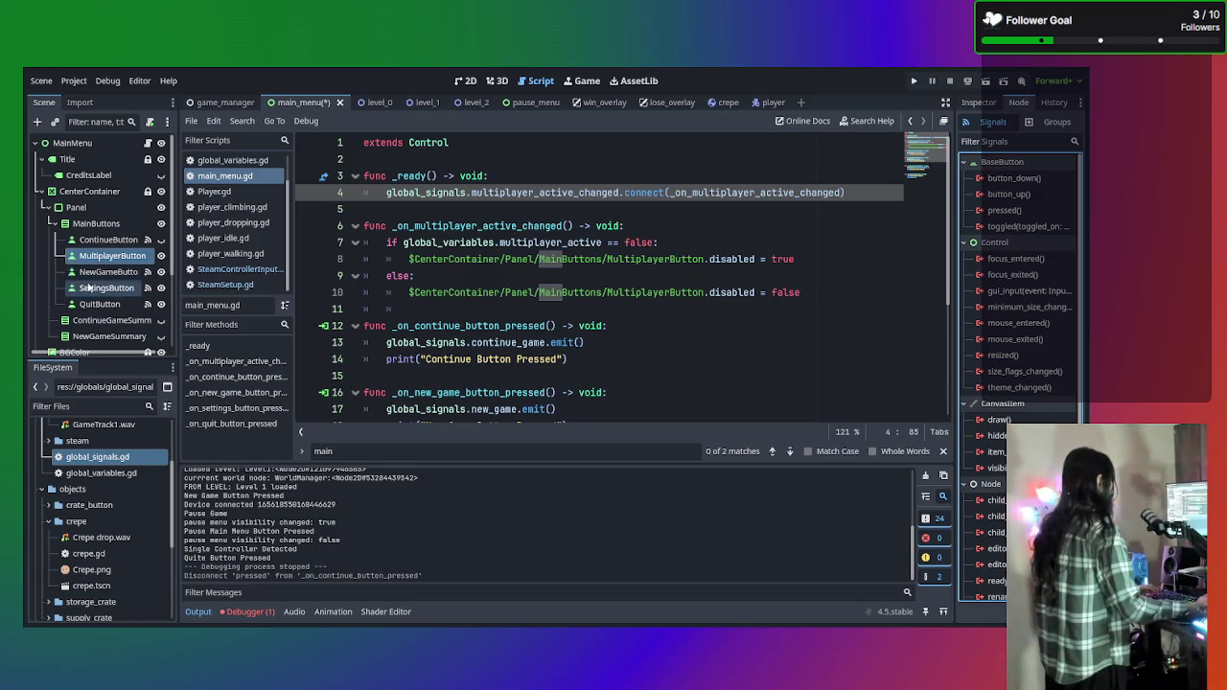
Reselect MultiplayerButton to confirm the pressed() connection is gone.
click(94, 245)
click(104, 255)
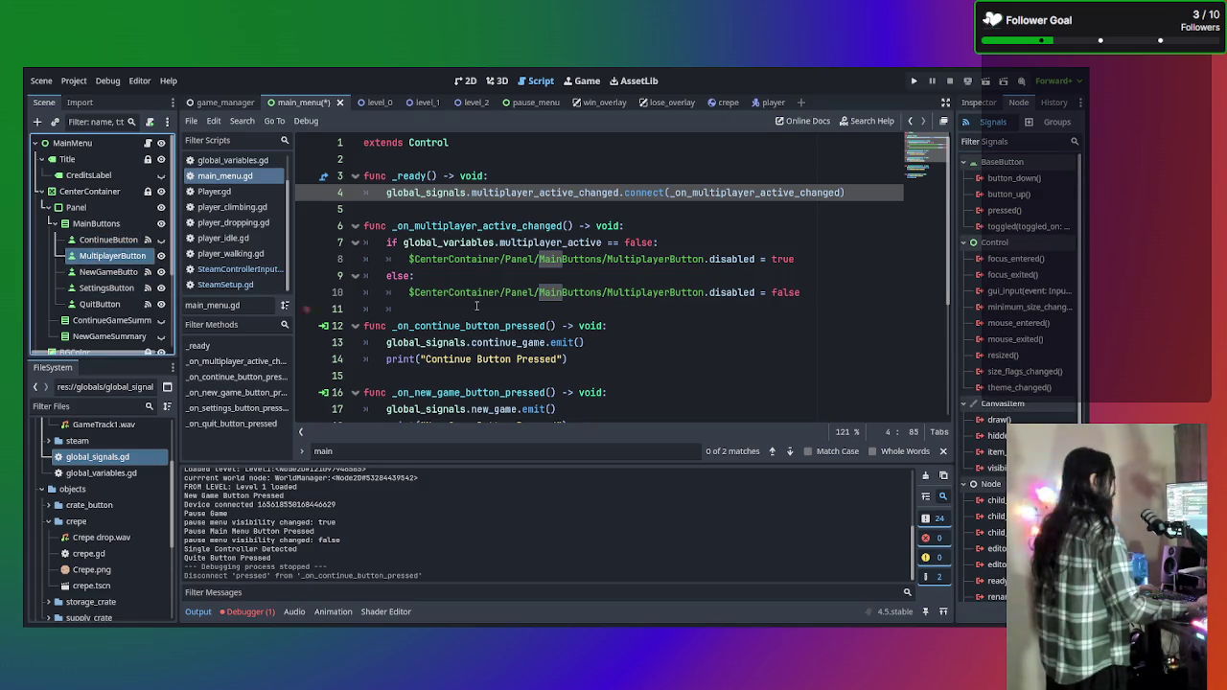
scroll(692, 337, down, 4)
scroll(691, 287, up, 4)
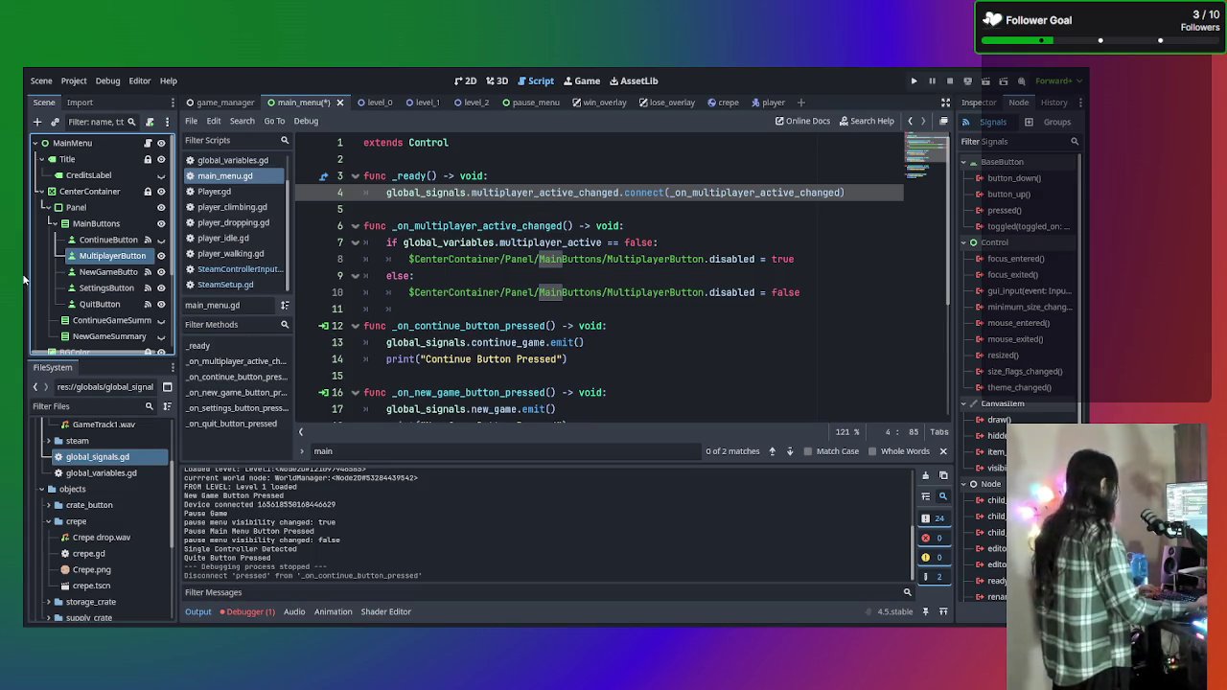
click(244, 180)
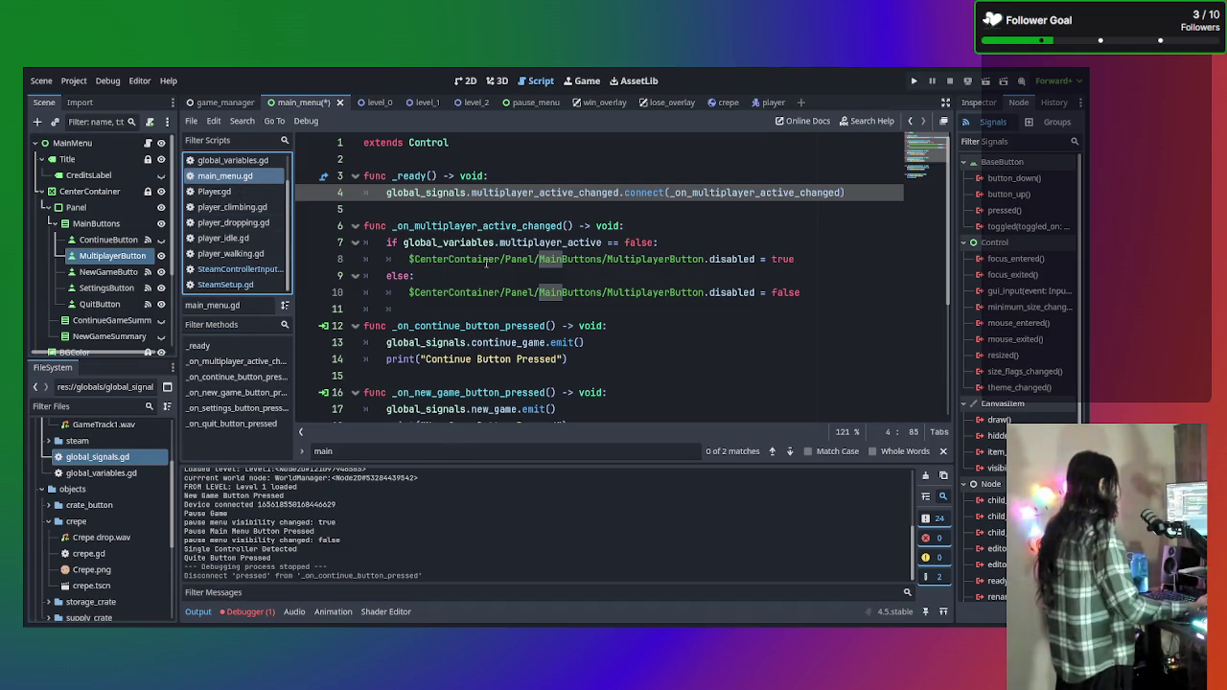
Look over global_variables.gd and game_manager.gd.
click(221, 163)
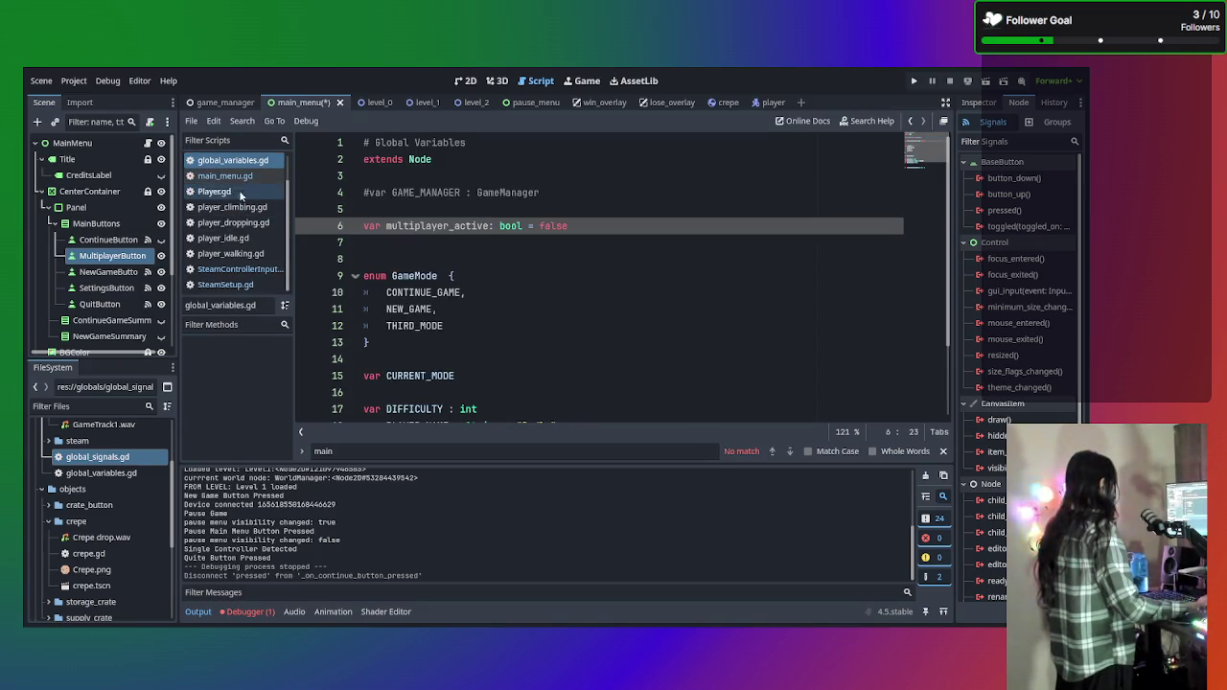
scroll(230, 191, up, 2)
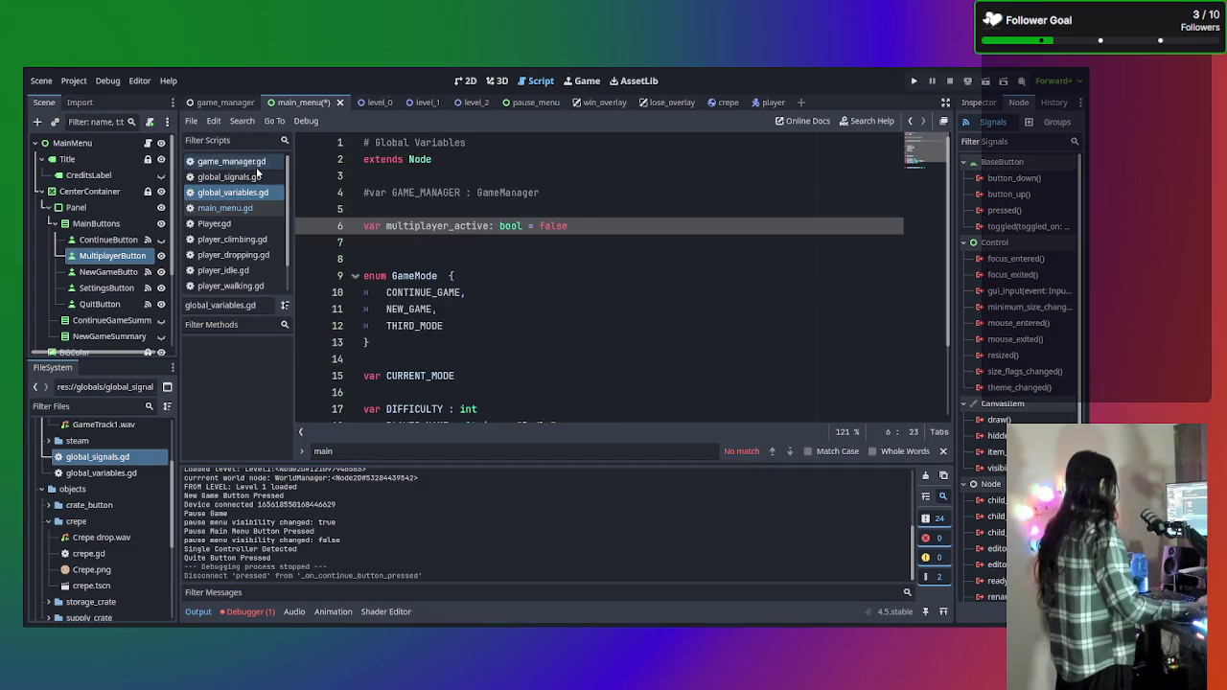
click(230, 161)
scroll(451, 245, up, 12)
scroll(590, 238, down, 4)
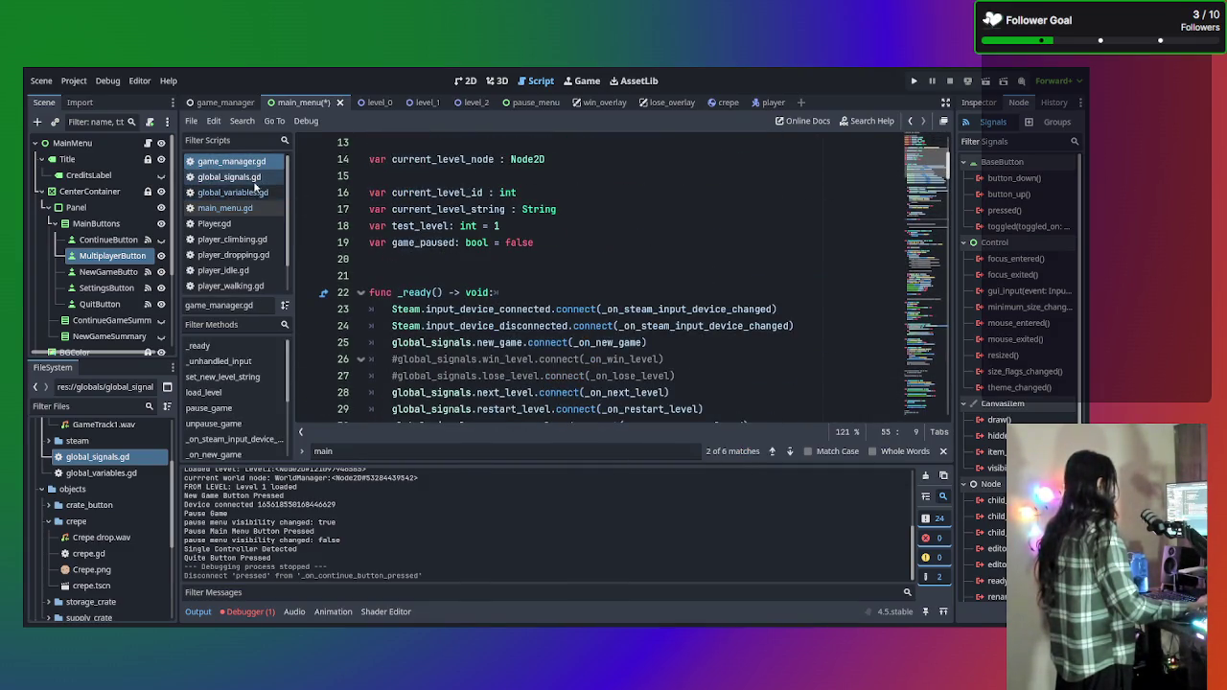
Skim main_menu.gd, then bring up SteamSetup.gd's Steam initialisation code.
click(234, 208)
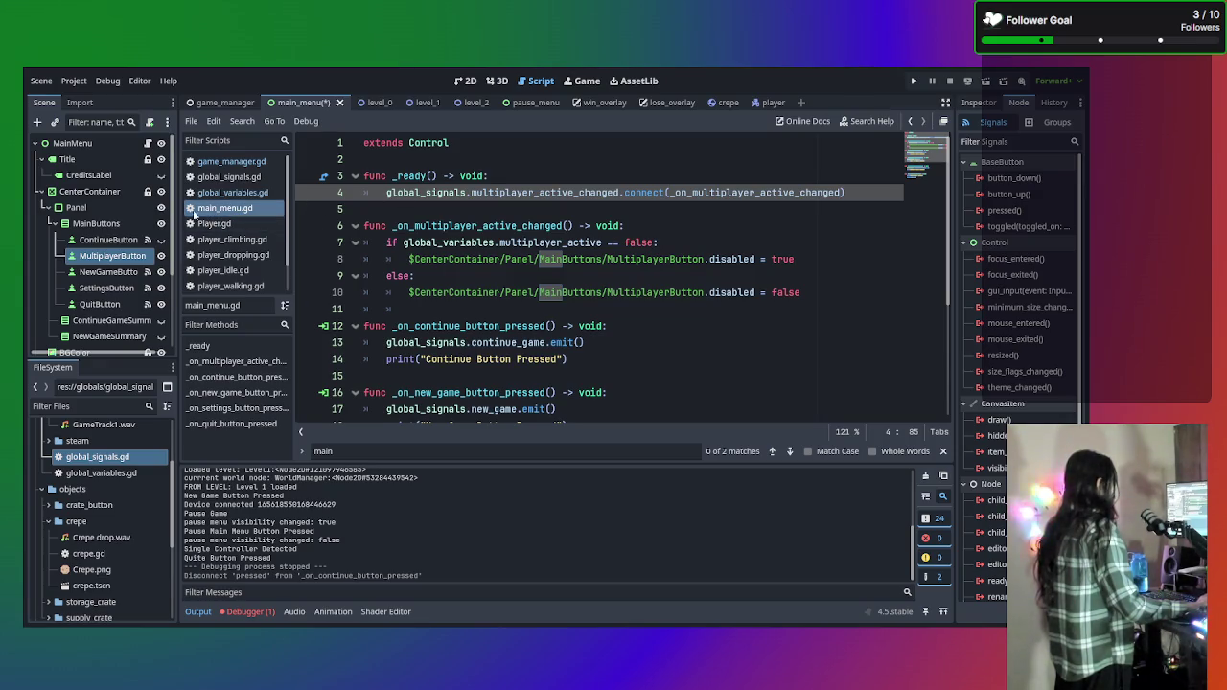
scroll(419, 183, down, 2)
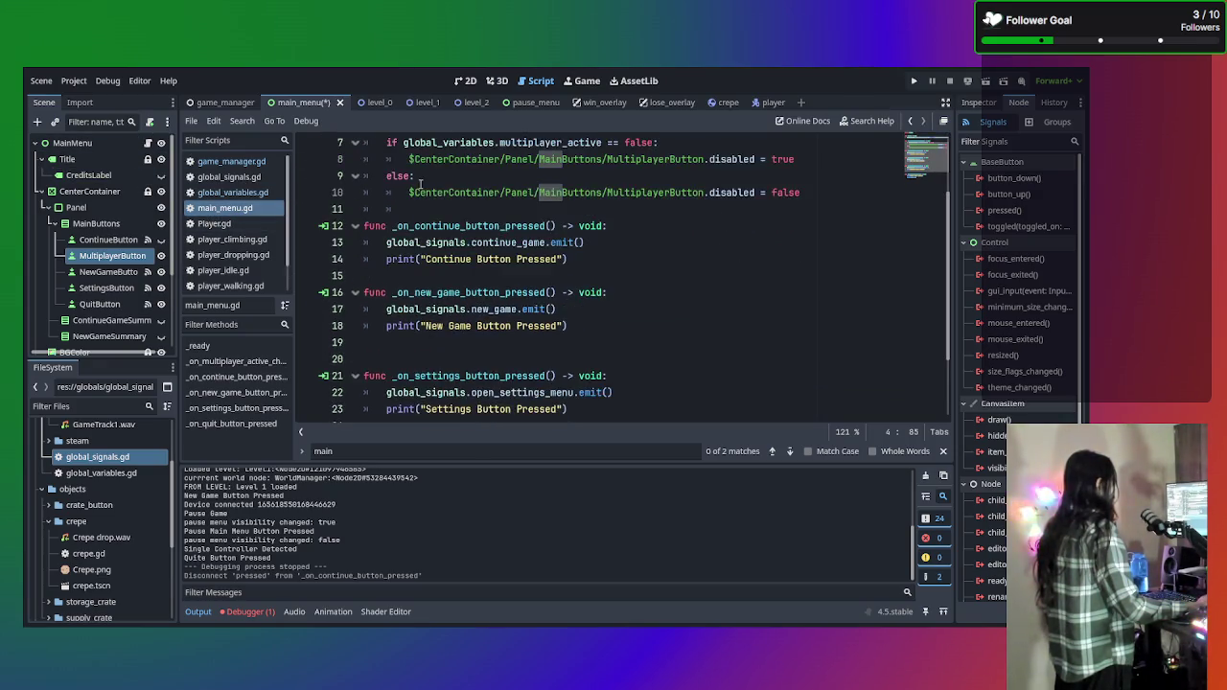
scroll(808, 348, up, 2)
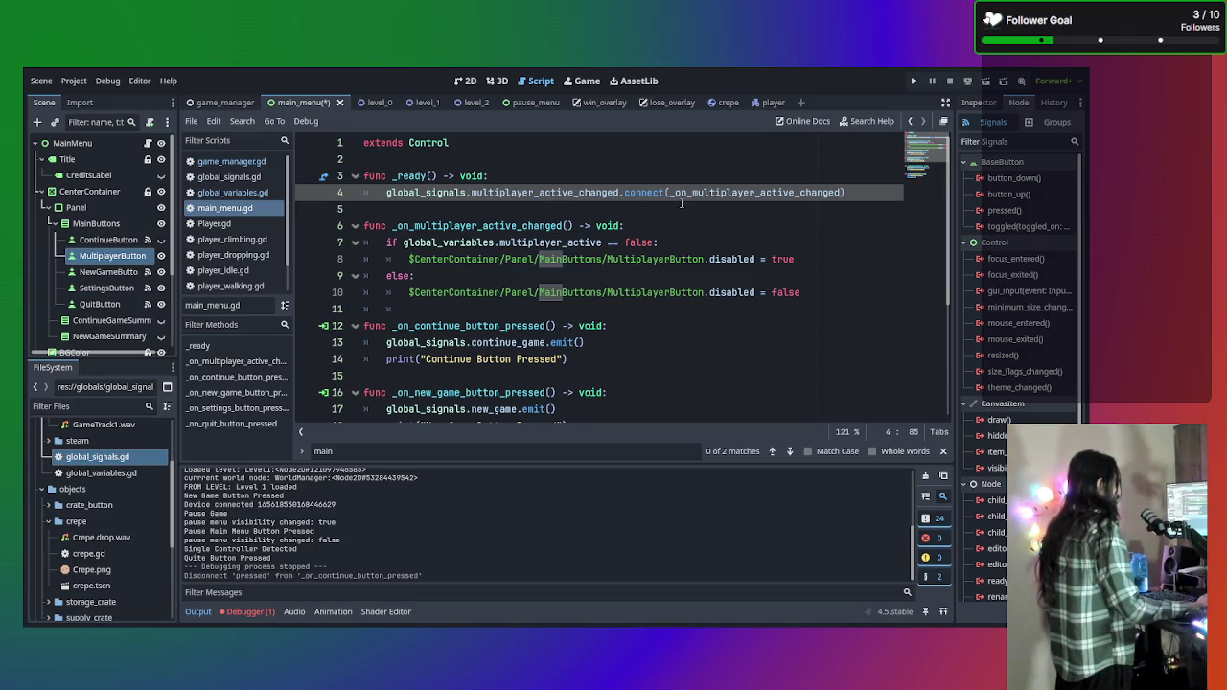
scroll(240, 278, down, 1)
click(243, 284)
scroll(509, 300, up, 2)
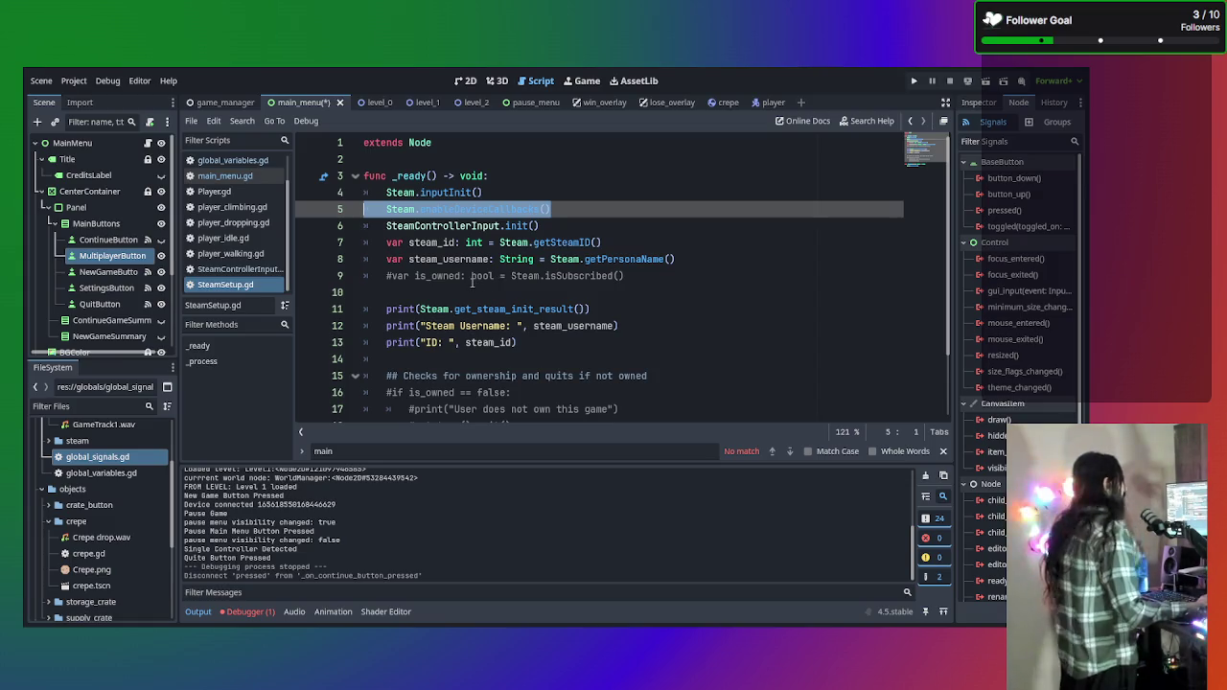
click(542, 225)
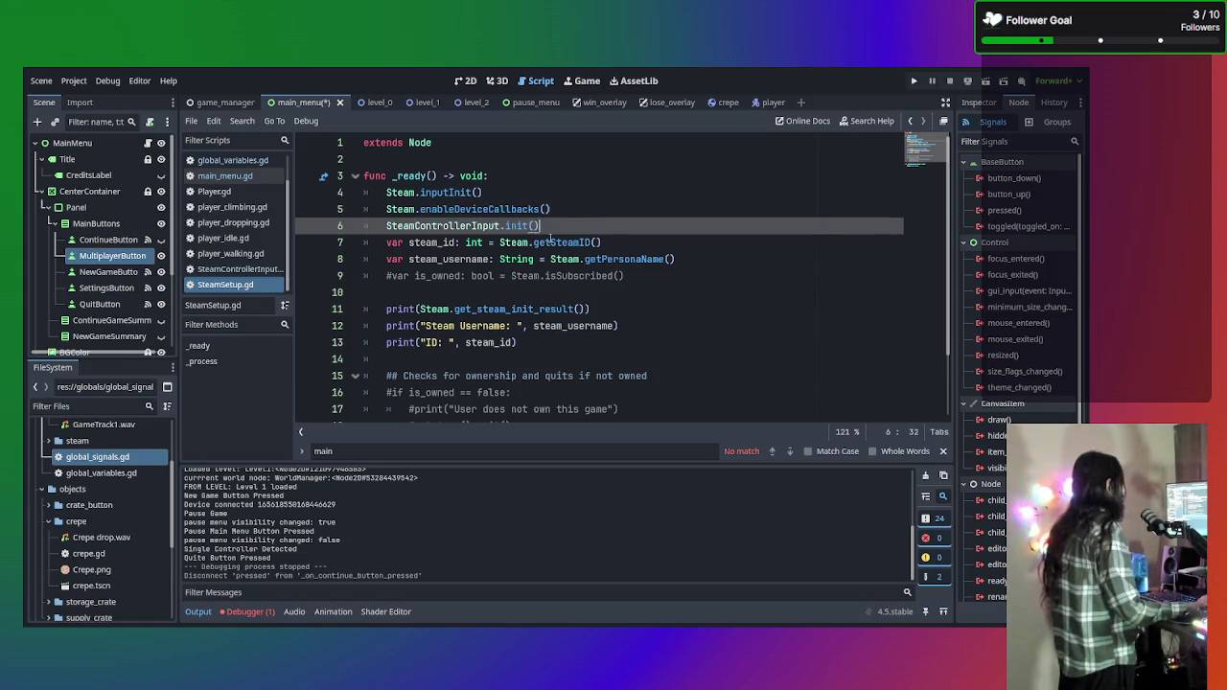
click(235, 269)
scroll(561, 295, up, 10)
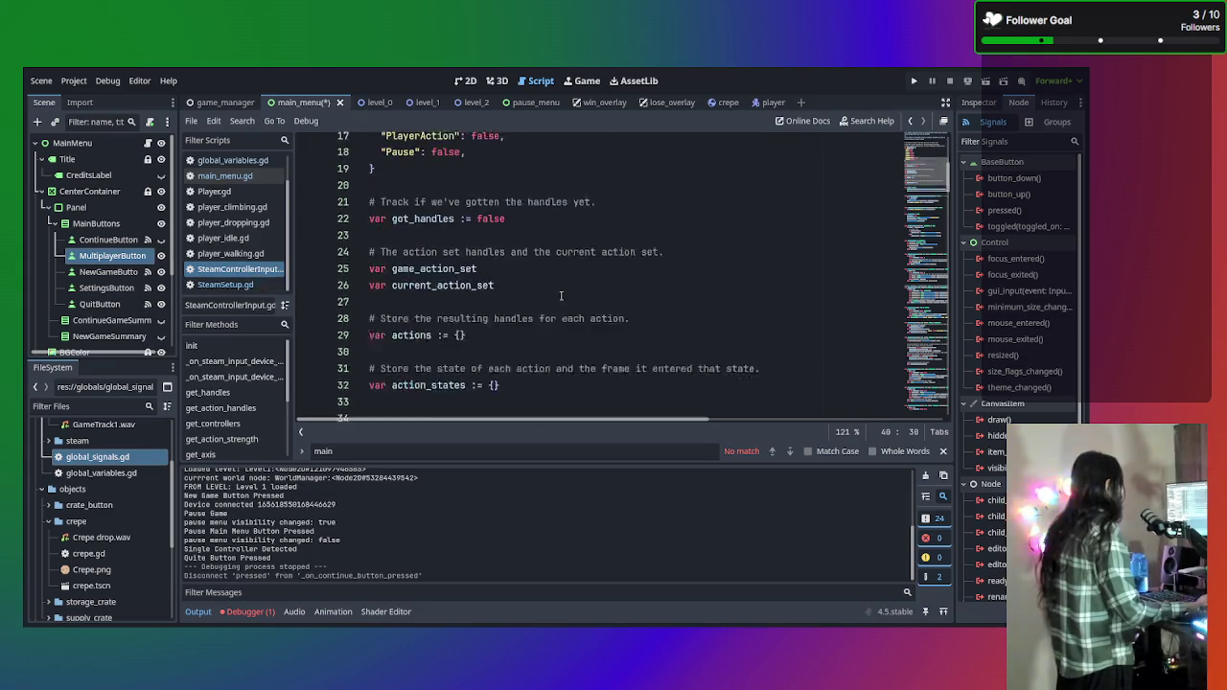
scroll(560, 295, down, 5)
scroll(561, 295, down, 3)
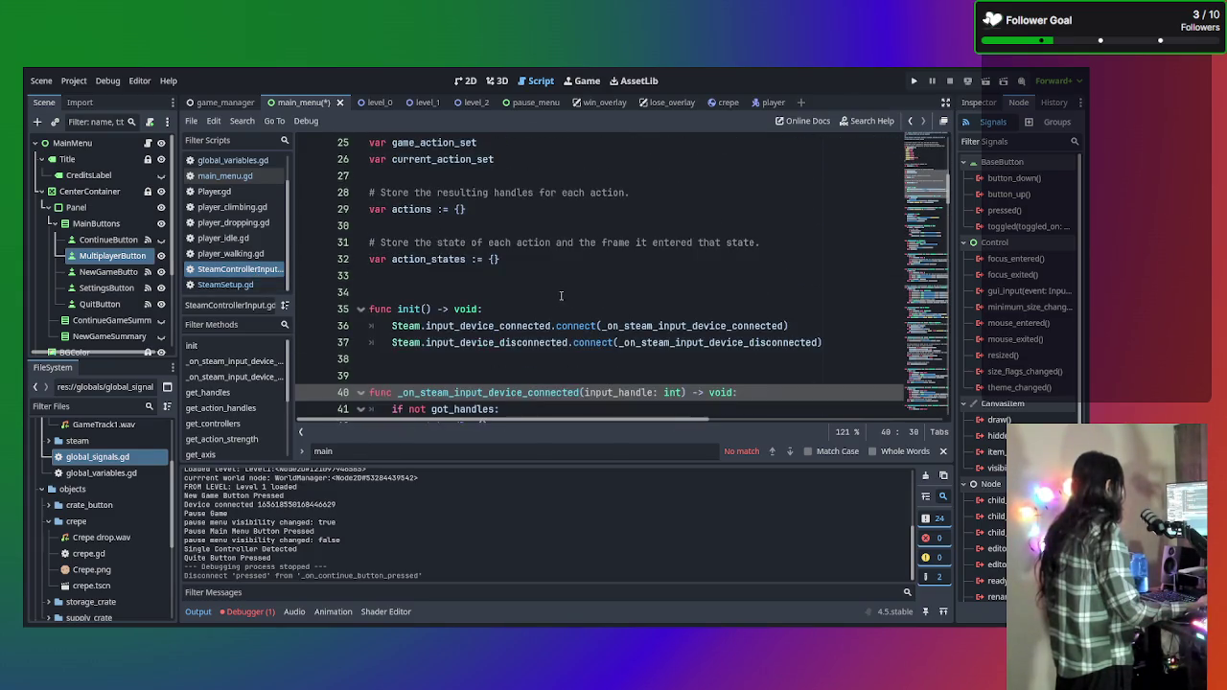
scroll(561, 295, down, 4)
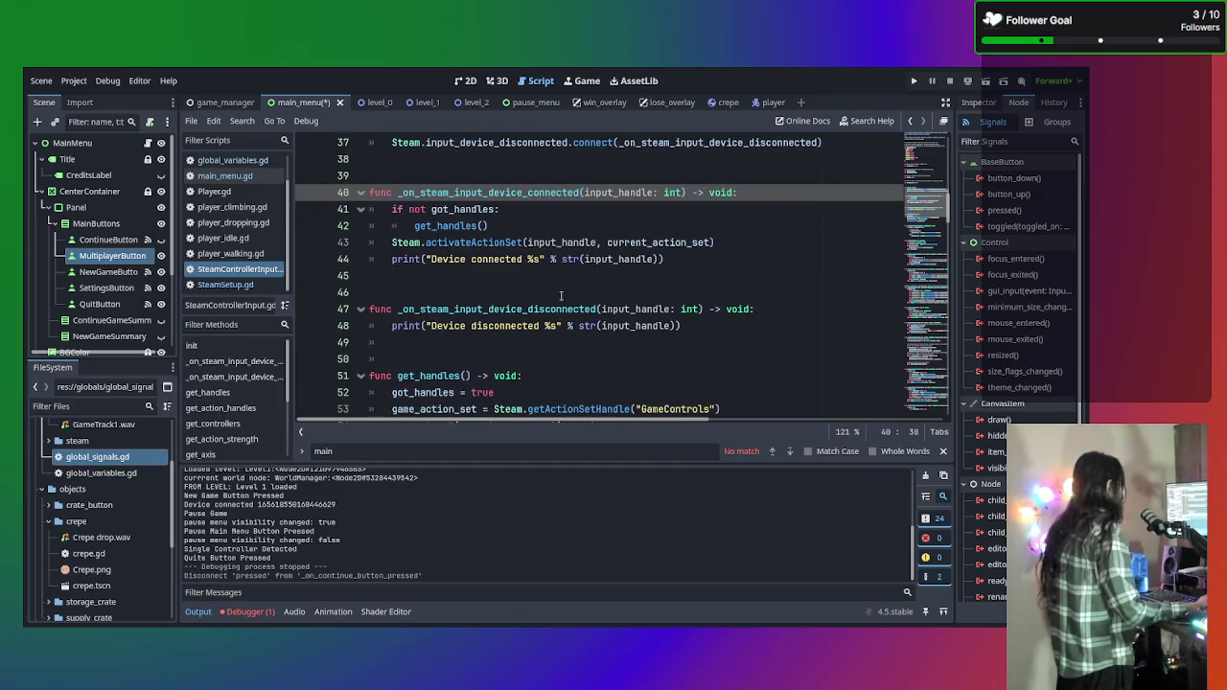
scroll(561, 295, down, 8)
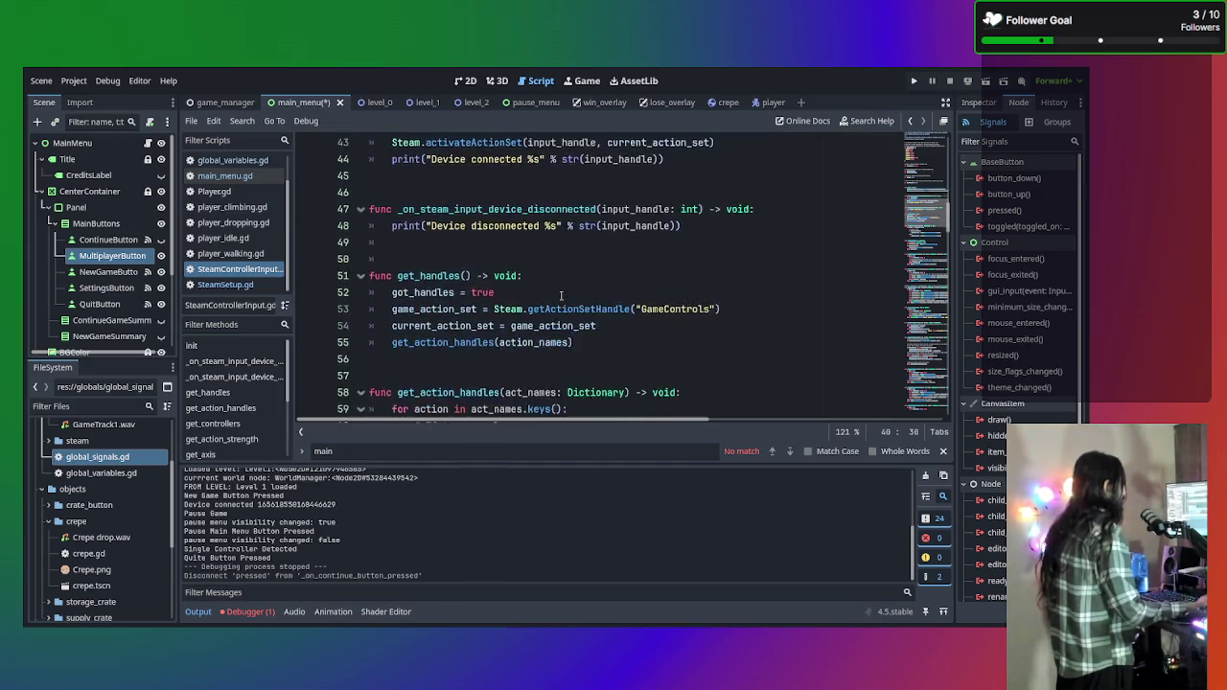
scroll(561, 295, down, 5)
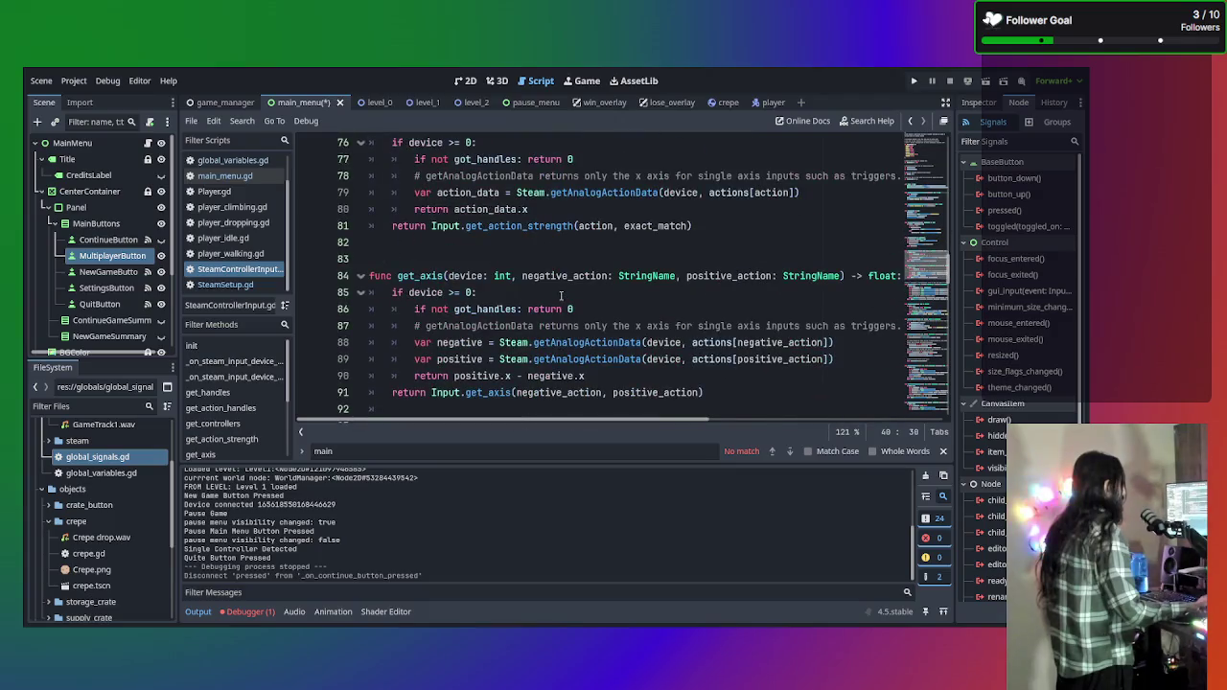
key(ctrl+f)
text(init)
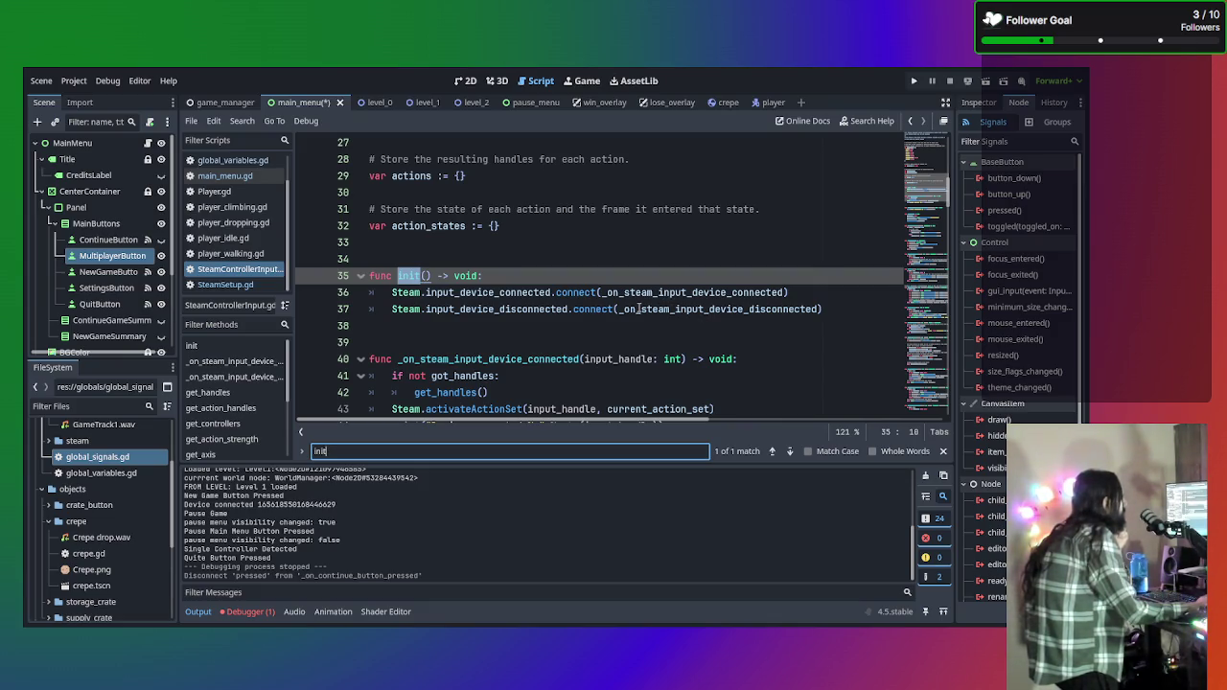
scroll(606, 308, down, 2)
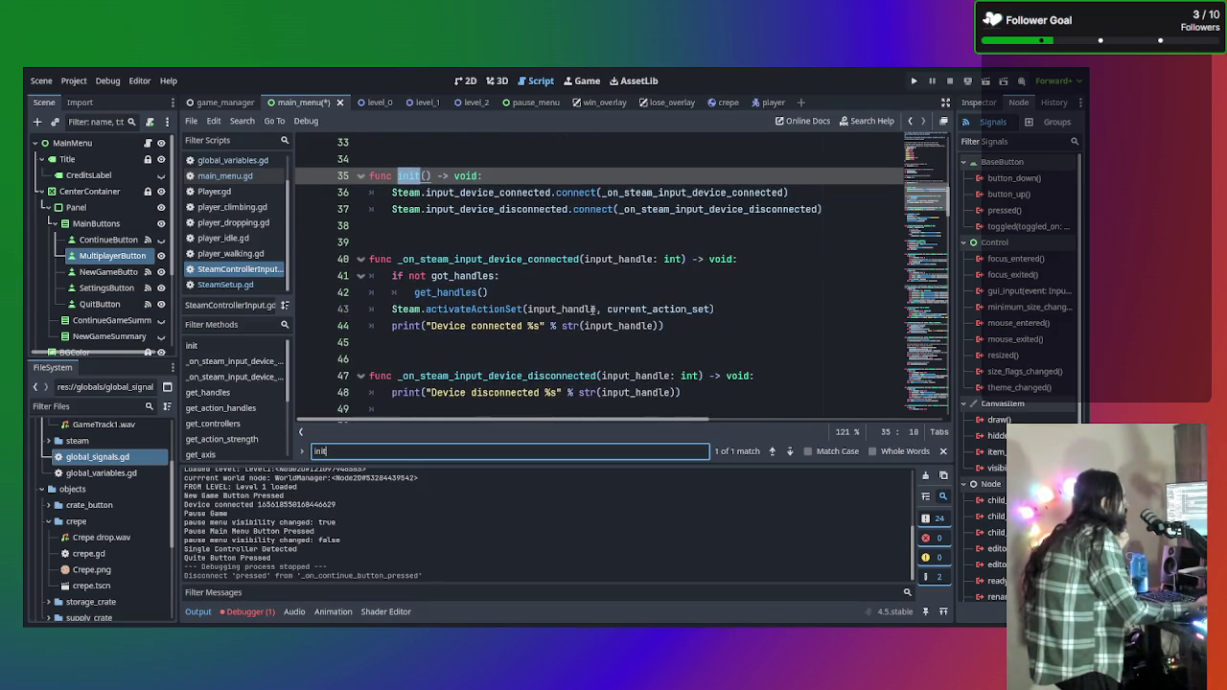
scroll(595, 309, up, 1)
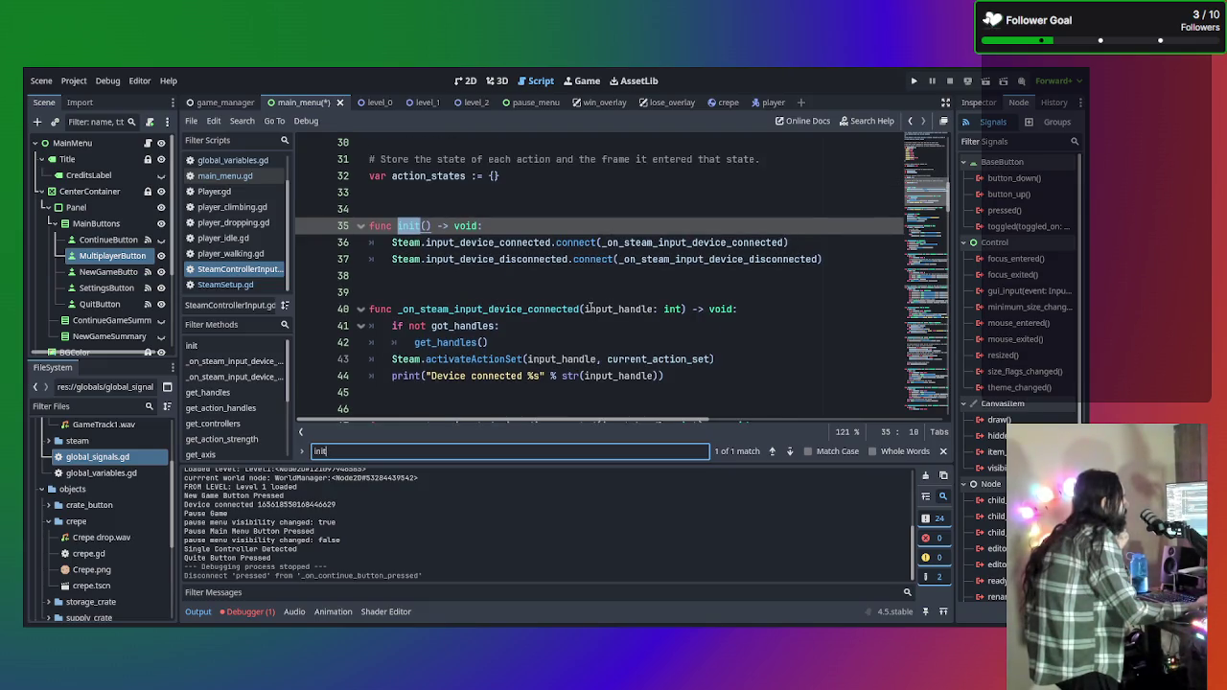
scroll(590, 308, down, 3)
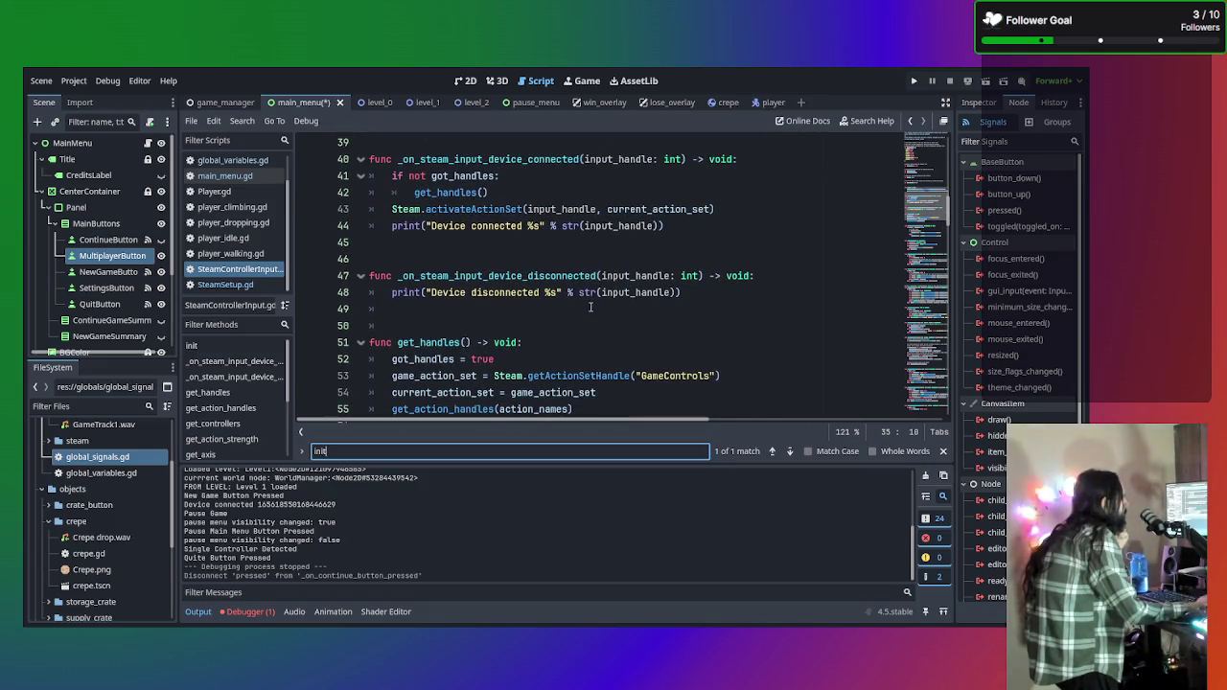
scroll(592, 310, up, 3)
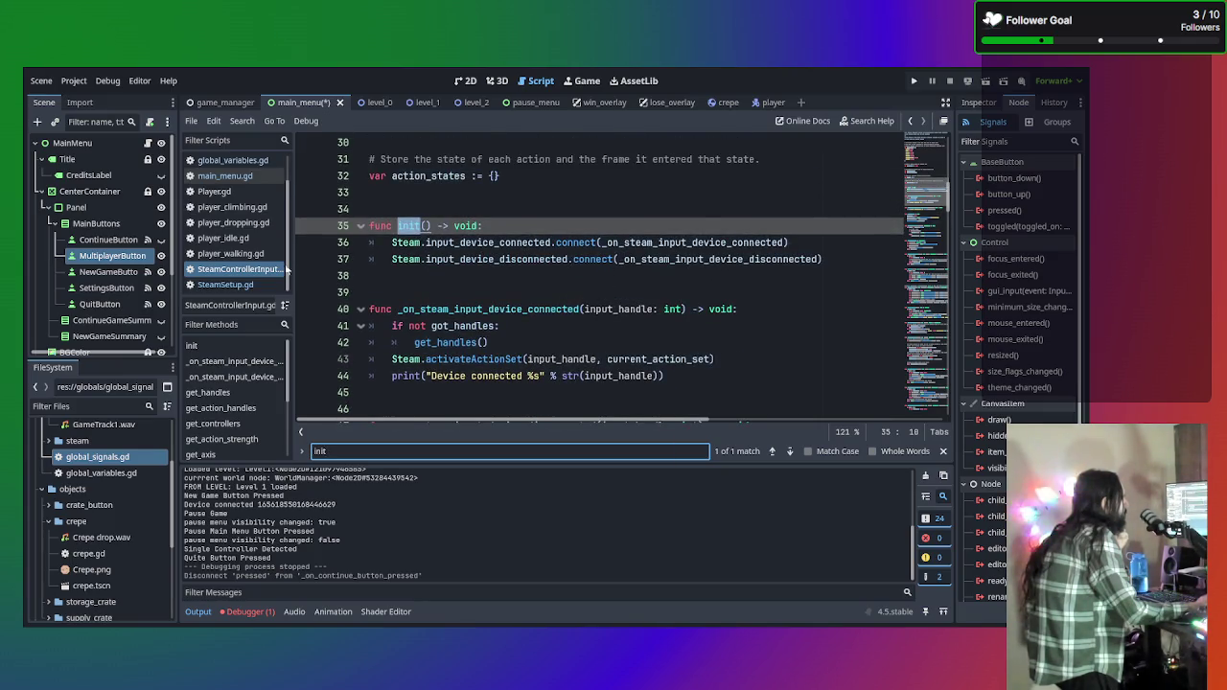
click(225, 285)
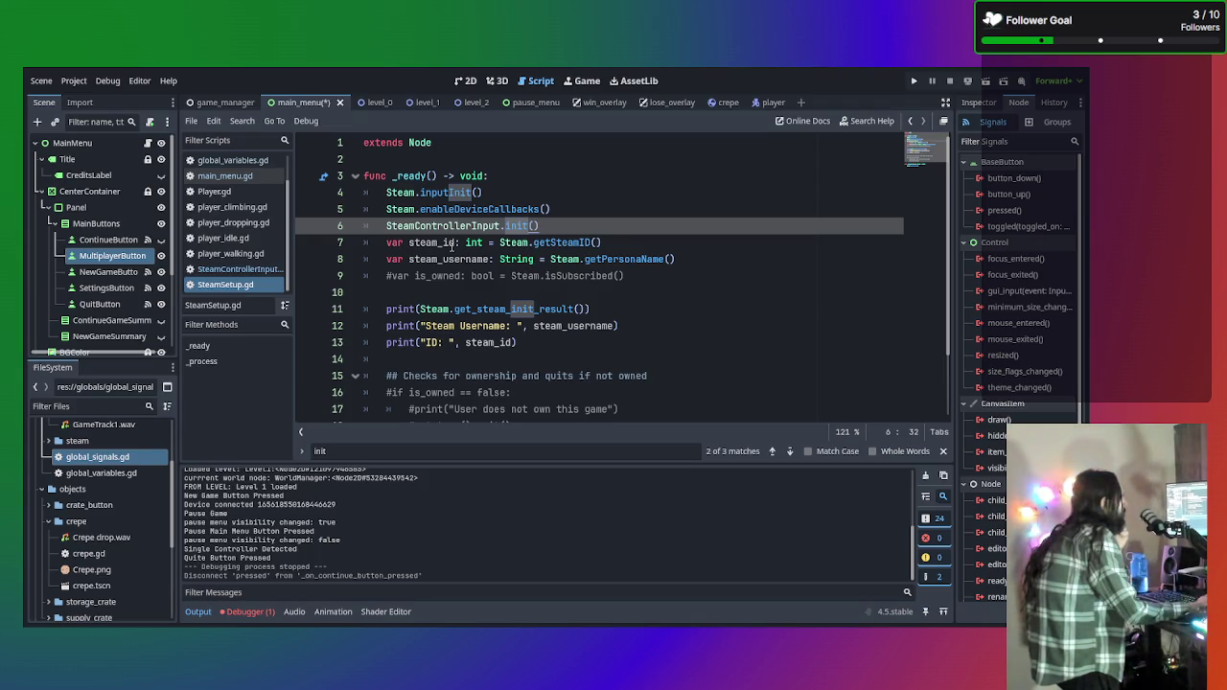
click(247, 270)
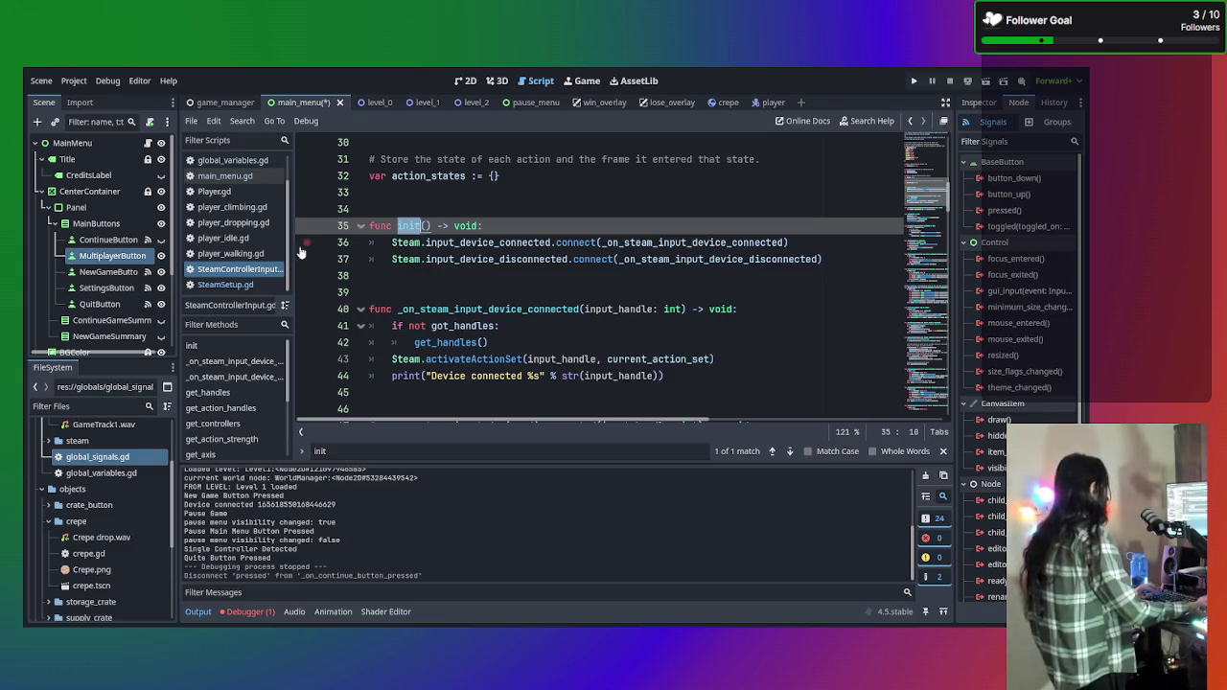
scroll(333, 534, up, 3)
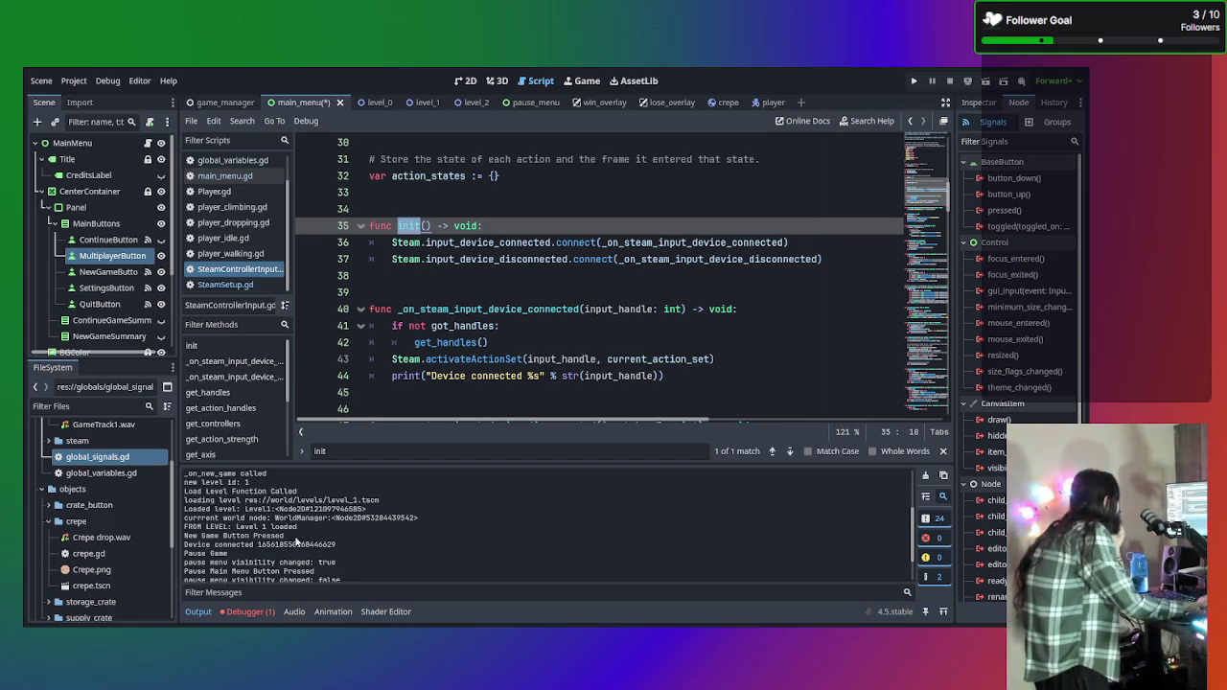
drag(284, 534, 194, 535)
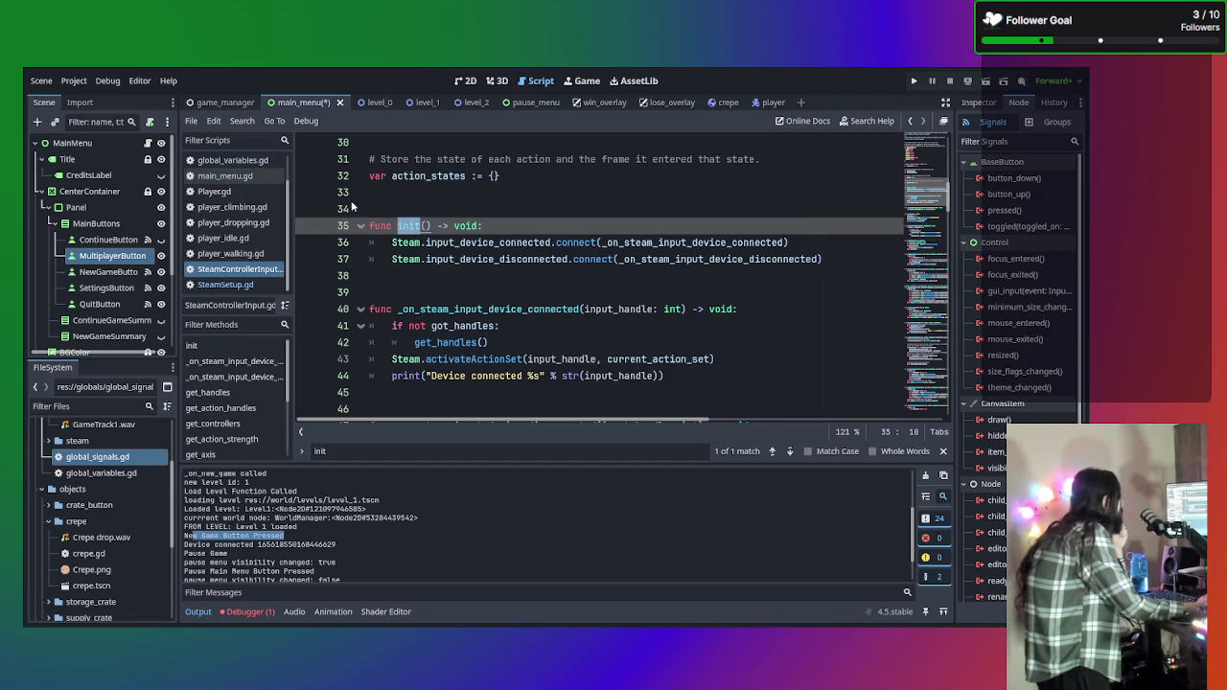
click(219, 103)
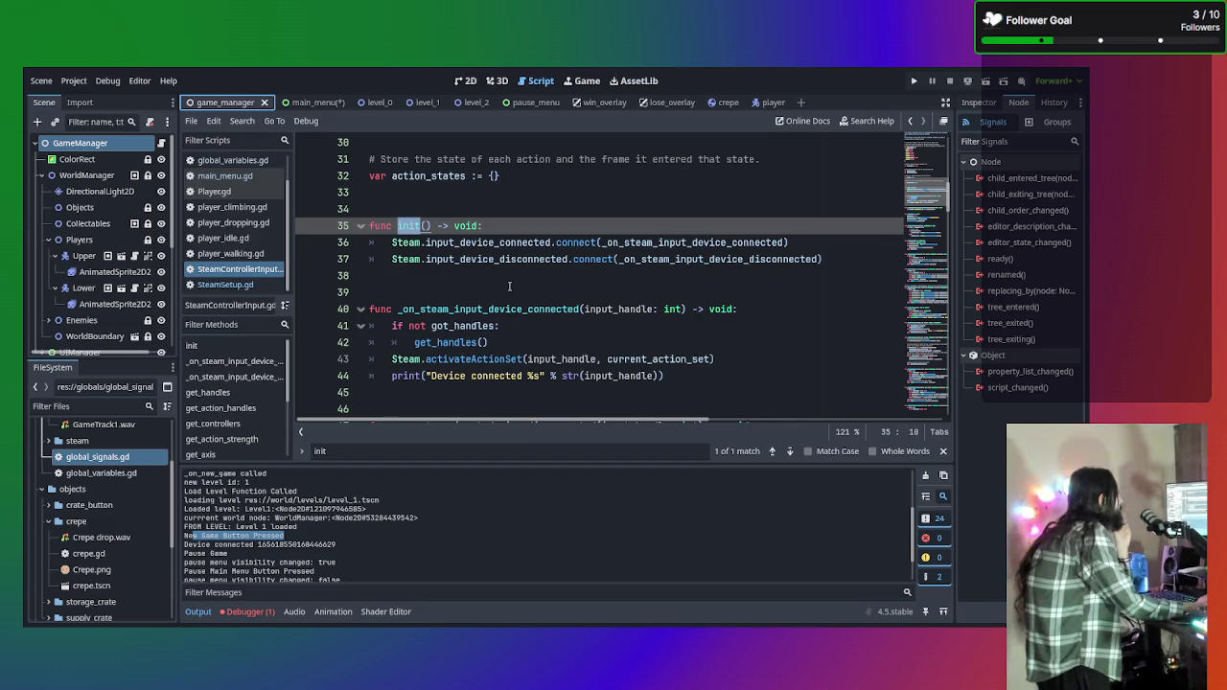
scroll(435, 212, up, 10)
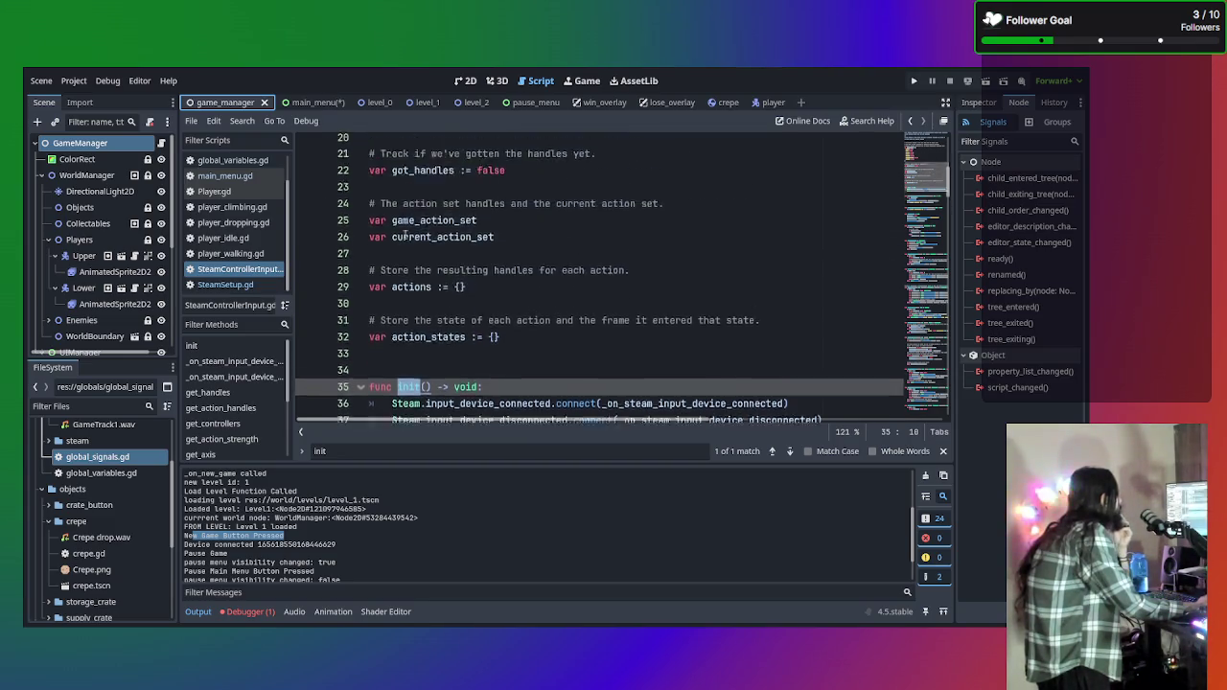
click(305, 101)
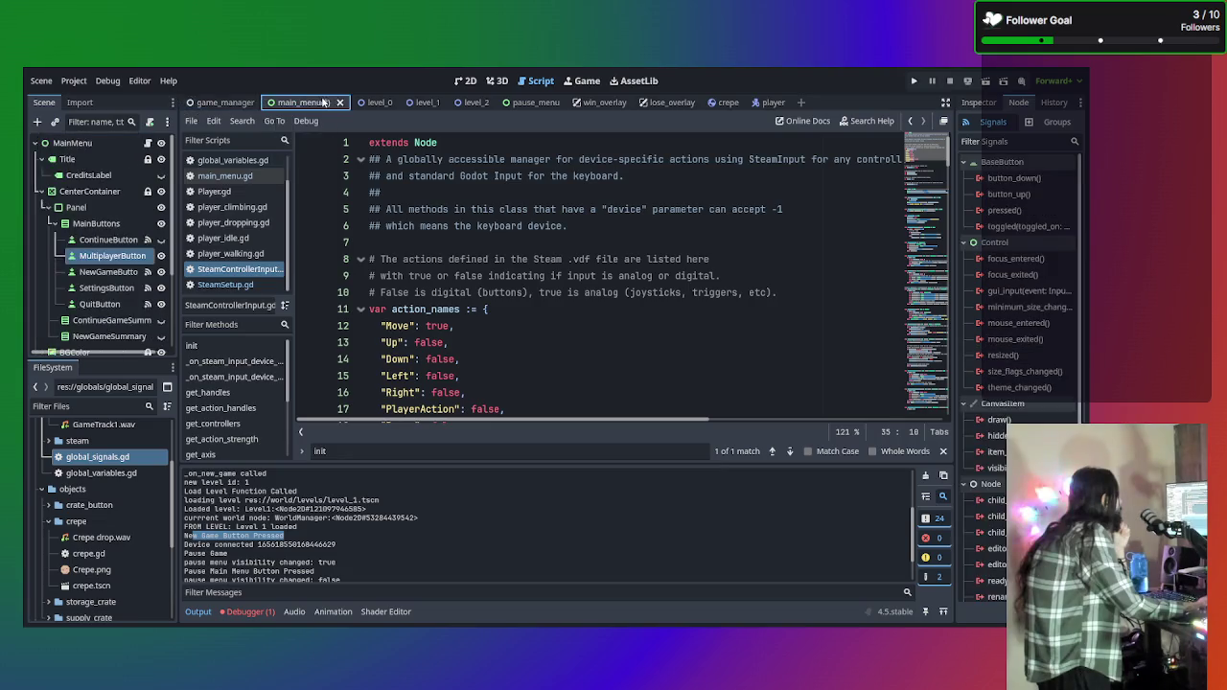
Scroll game_manager.gd to the get_controllers() check and highlight the Single Controller Detected log line.
scroll(229, 192, up, 2)
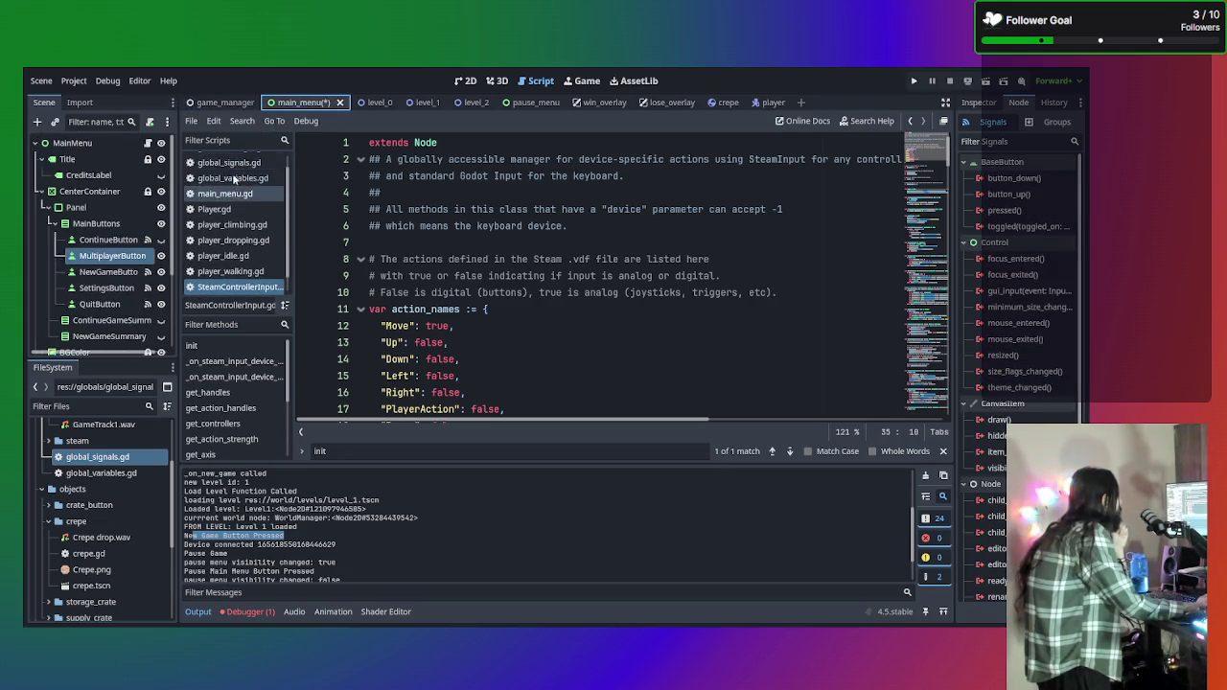
click(229, 162)
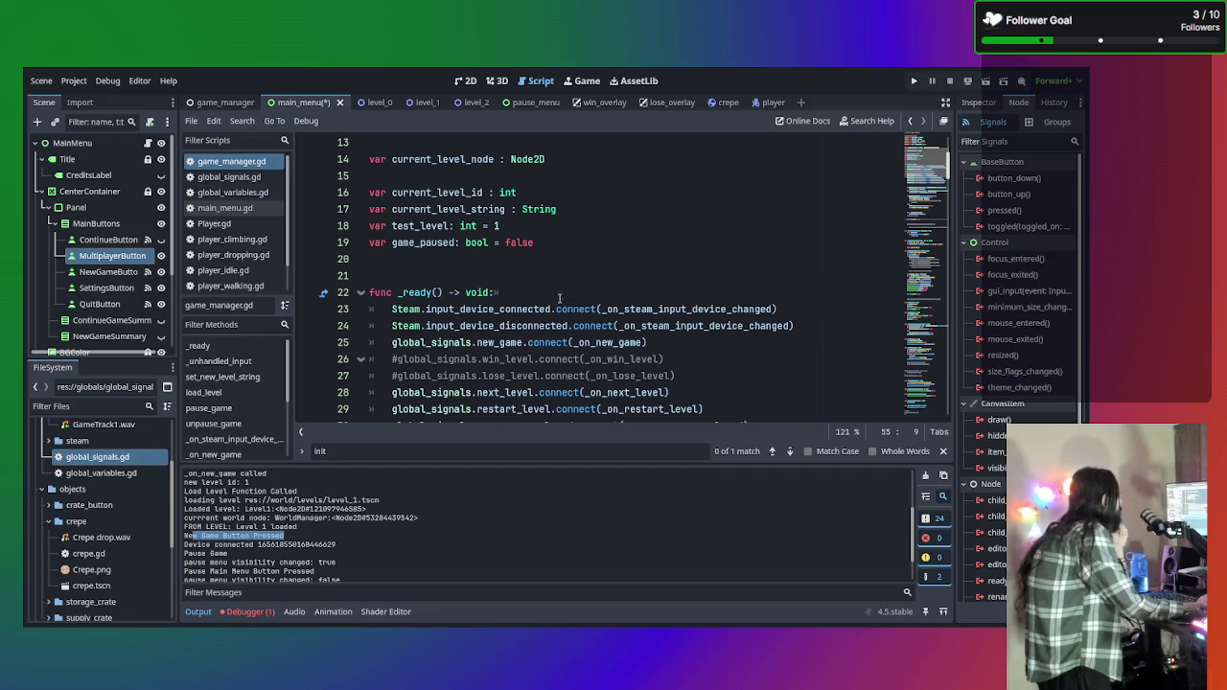
scroll(628, 251, up, 2)
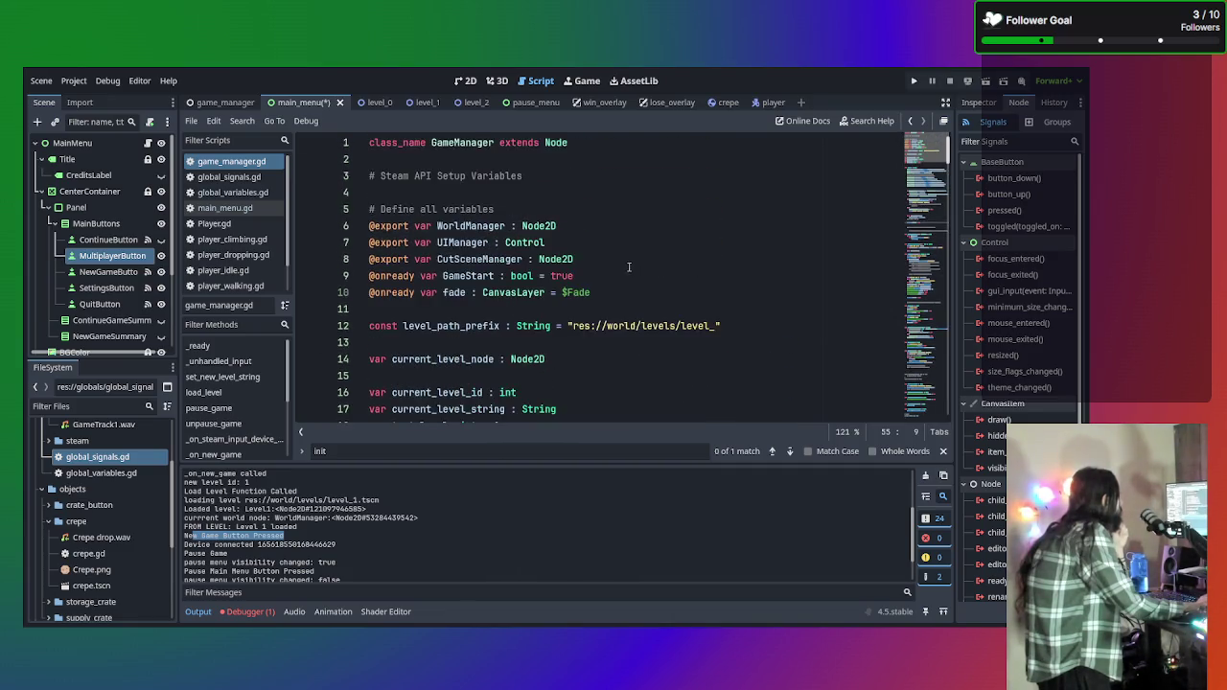
scroll(600, 296, down, 3)
scroll(597, 259, down, 2)
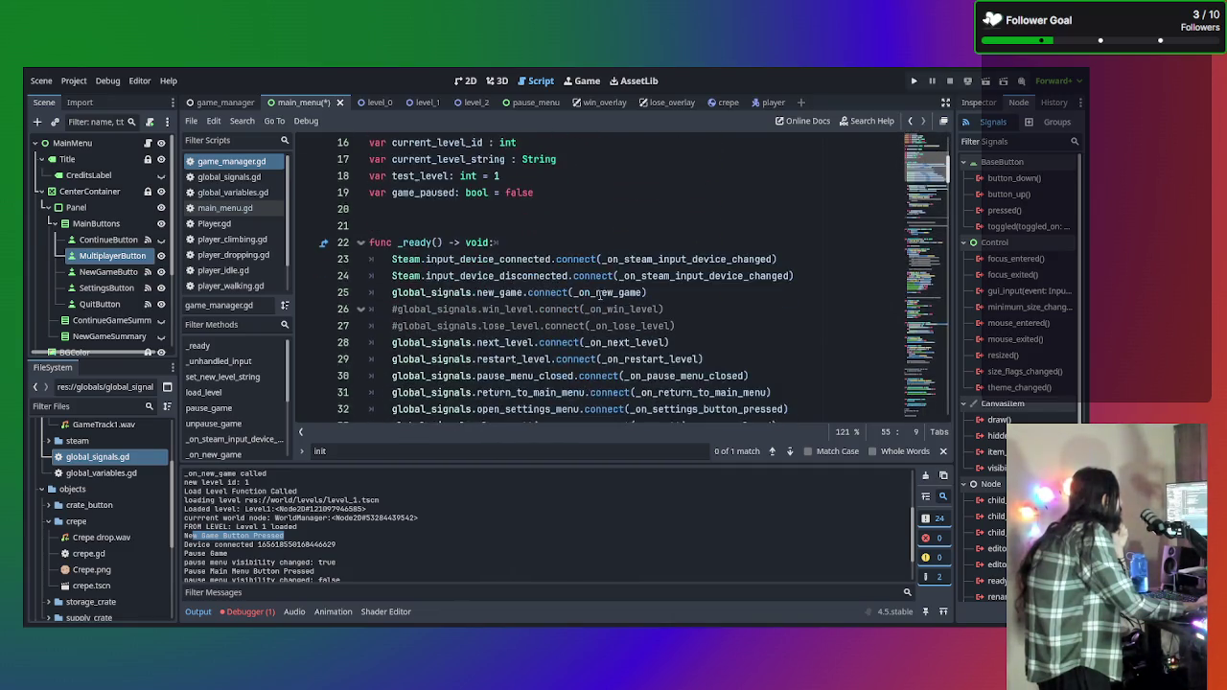
scroll(592, 218, down, 1)
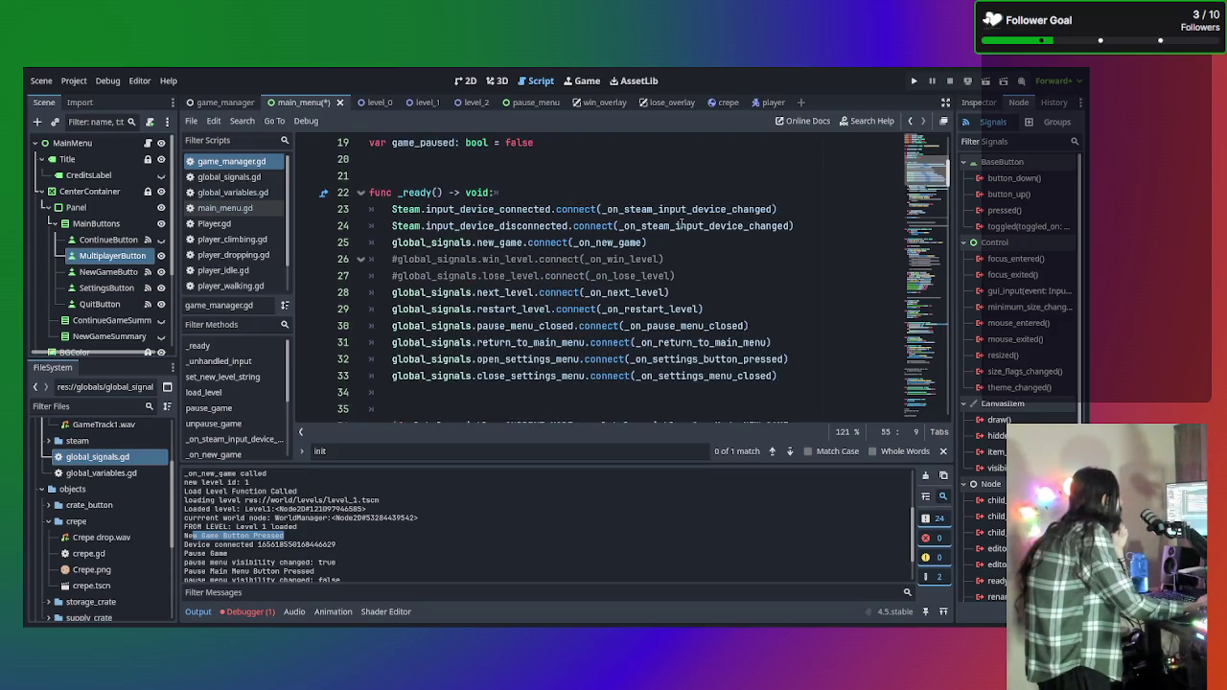
scroll(706, 307, down, 1)
scroll(710, 322, down, 2)
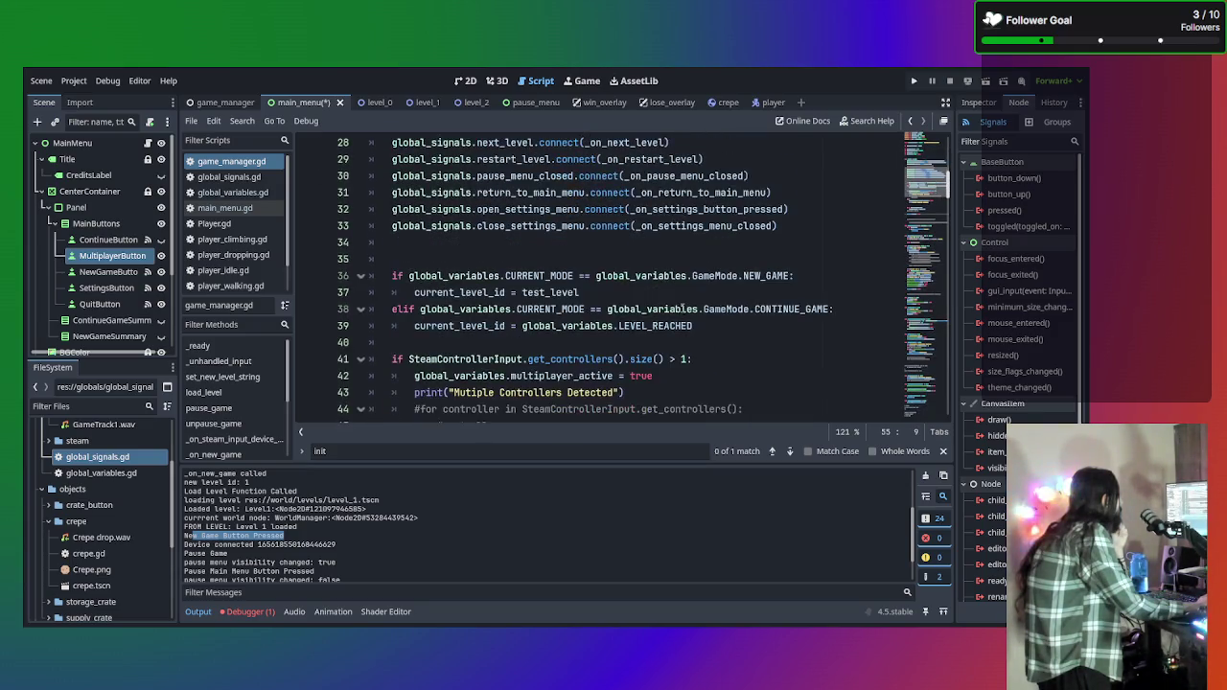
scroll(682, 301, down, 1)
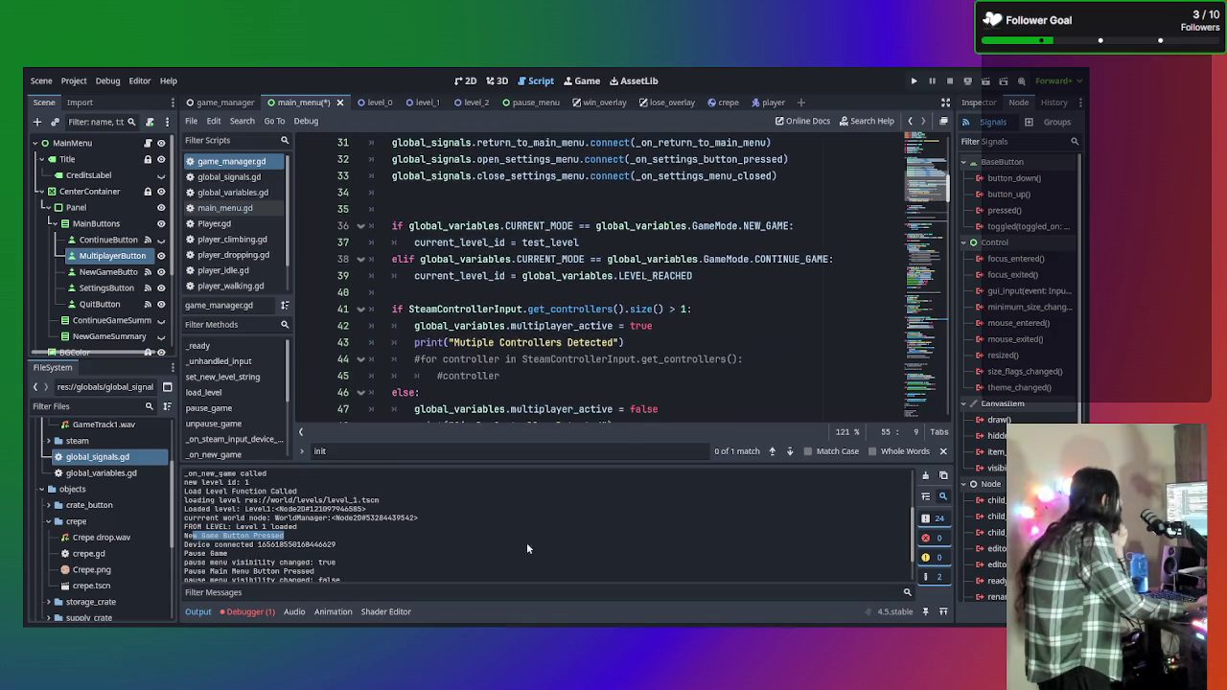
scroll(461, 523, down, 4)
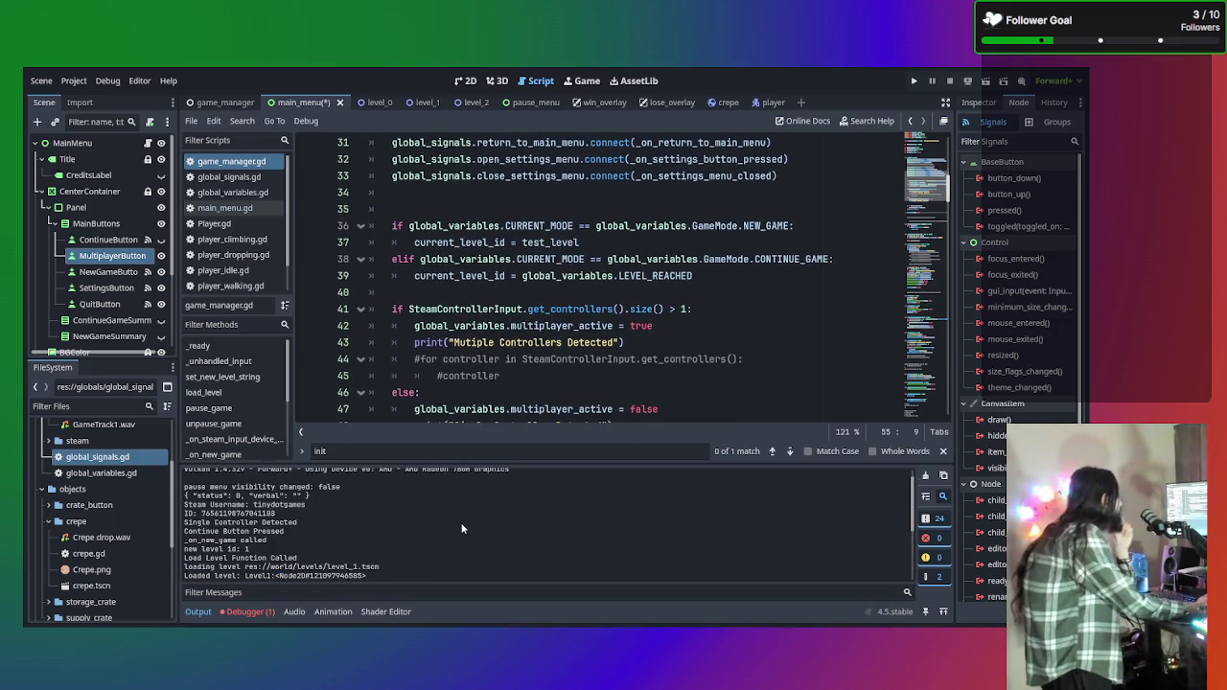
drag(363, 509, 185, 508)
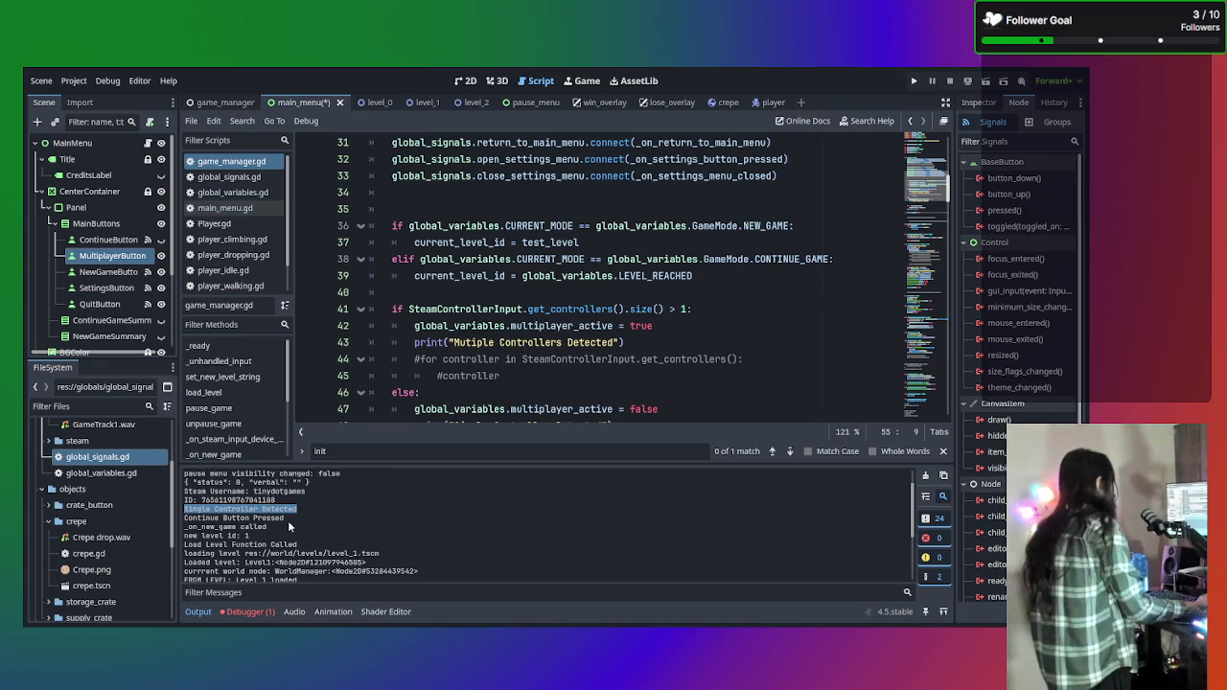
Select the else branch with its print line to compare, then return to SteamSetup.gd.
scroll(641, 359, down, 2)
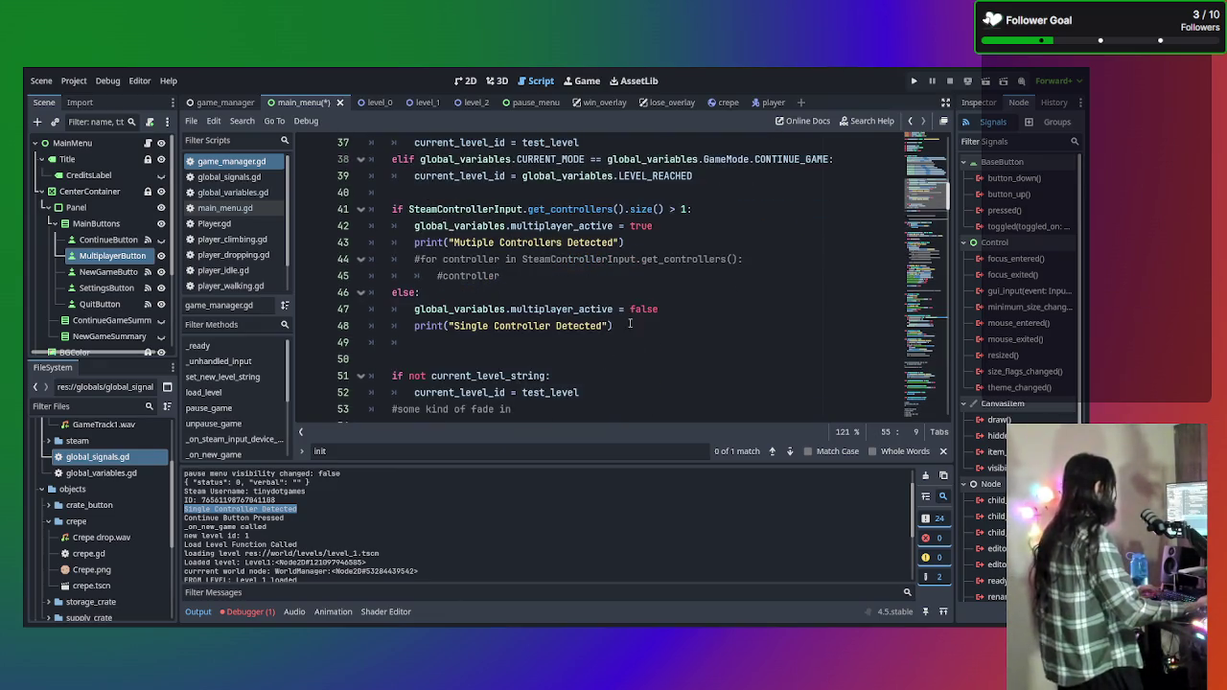
scroll(648, 374, up, 4)
scroll(658, 387, down, 2)
scroll(658, 386, down, 2)
click(618, 340)
key(shift+Up)
key(shift+Up)
key(shift+Up)
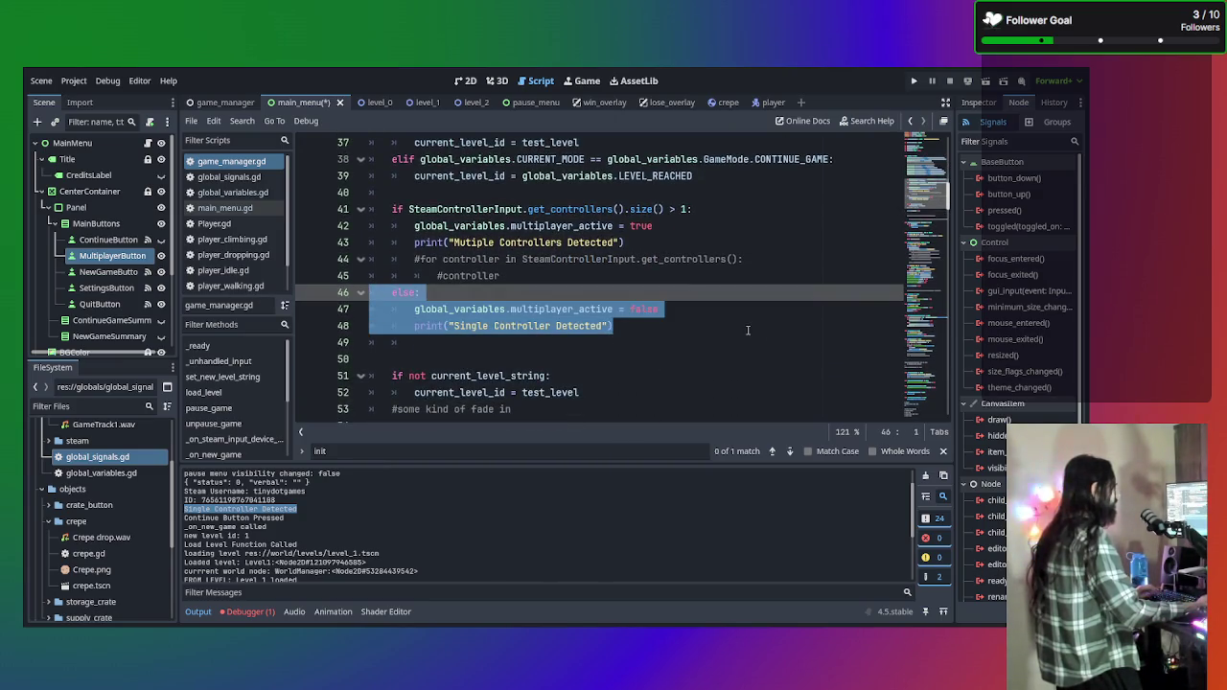
click(630, 327)
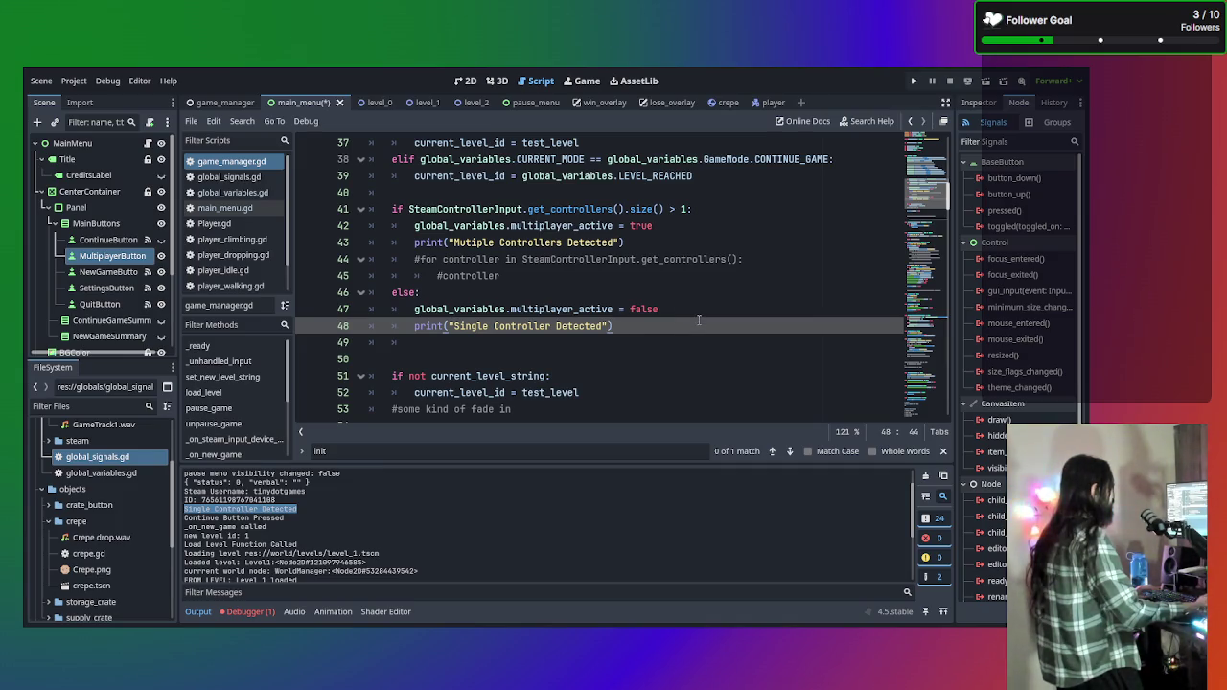
scroll(251, 287, down, 2)
click(247, 285)
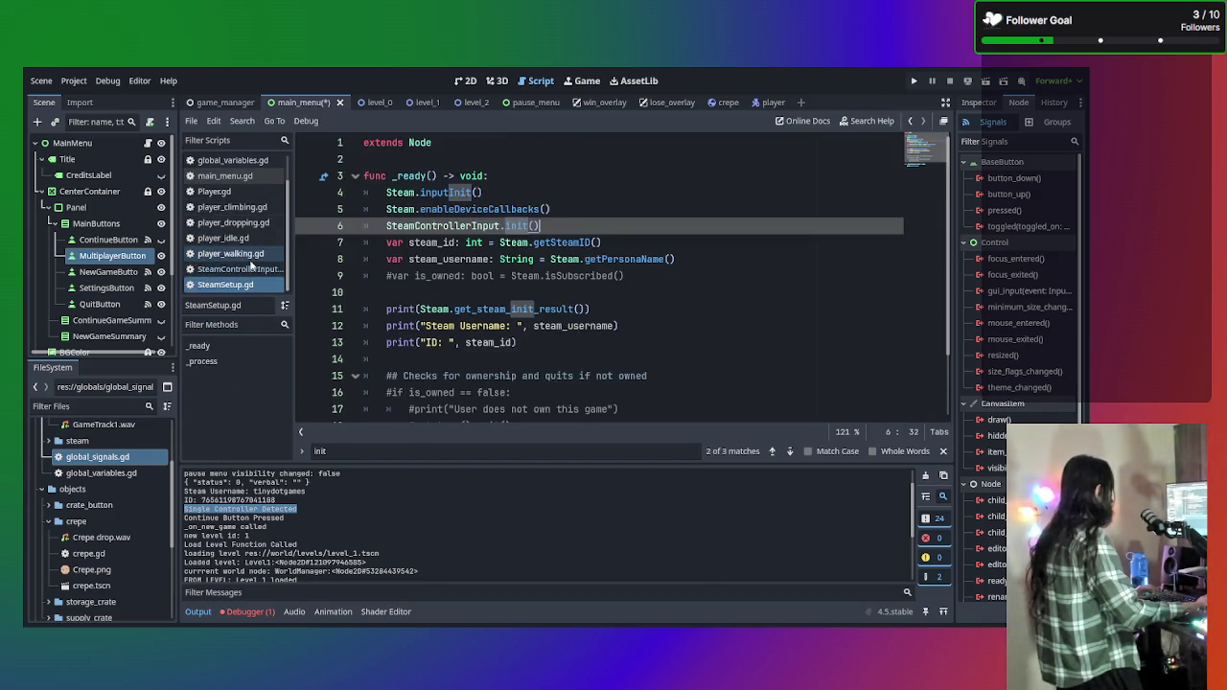
Glance through player_walking.gd, then open SteamControllerInput.gd with its find bar ready.
click(230, 253)
scroll(556, 331, down, 5)
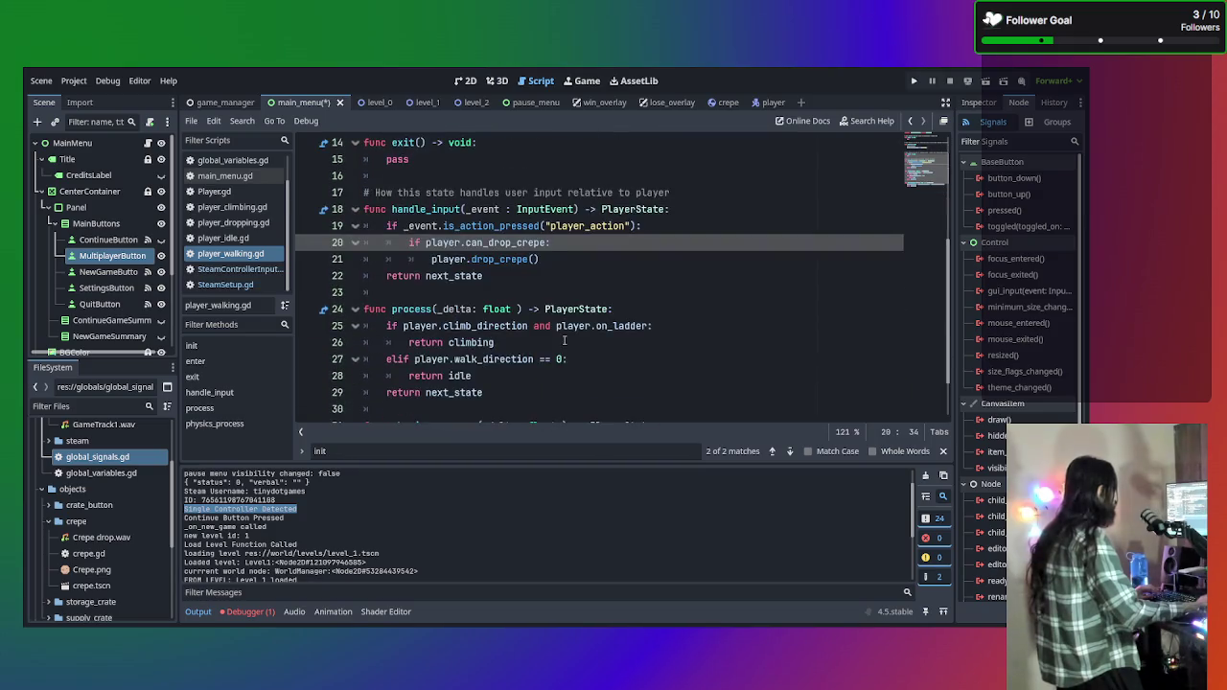
scroll(569, 337, up, 2)
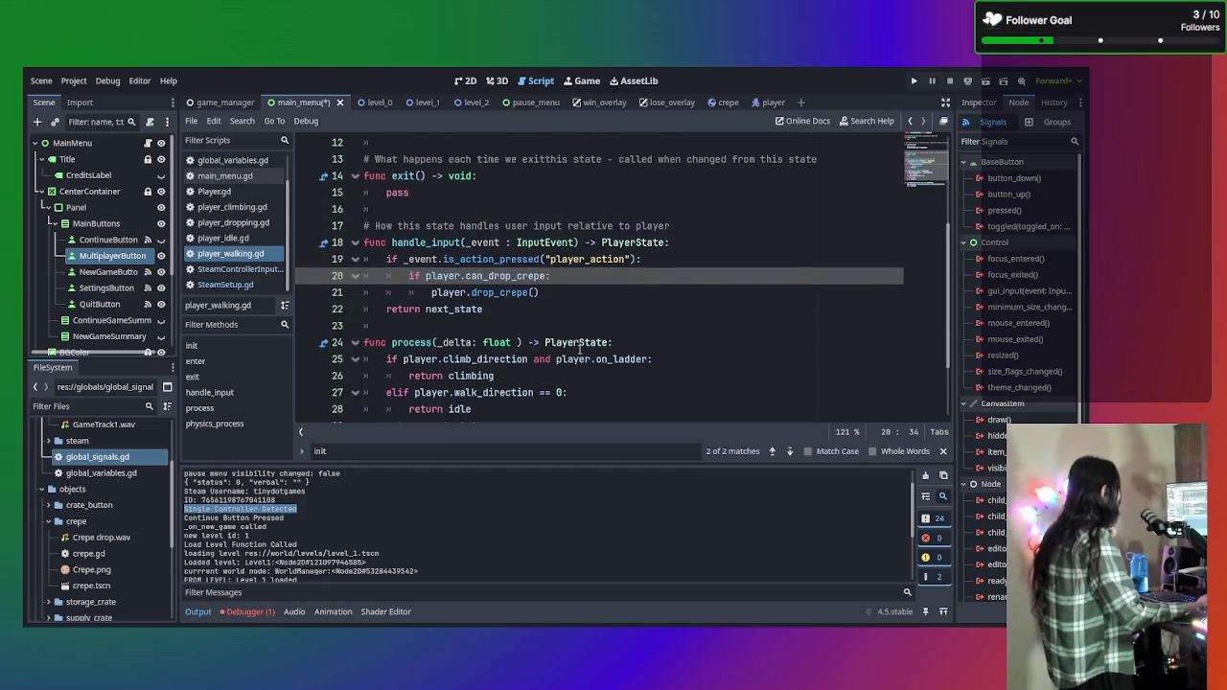
scroll(540, 326, up, 4)
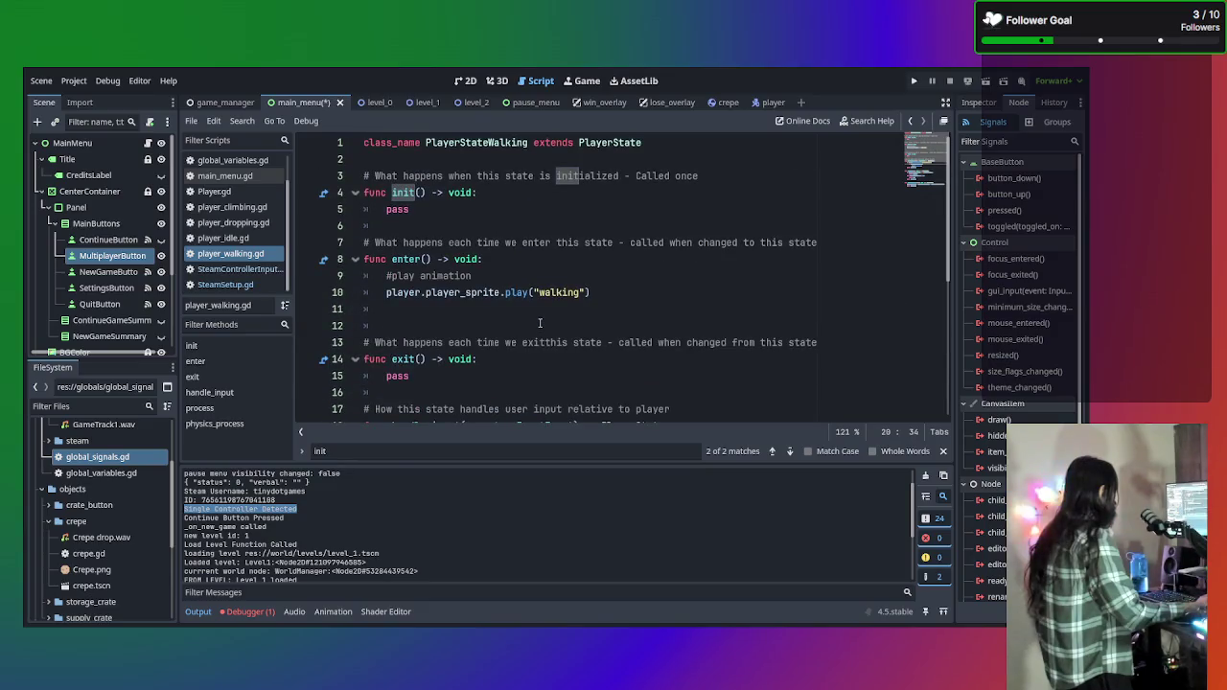
click(244, 285)
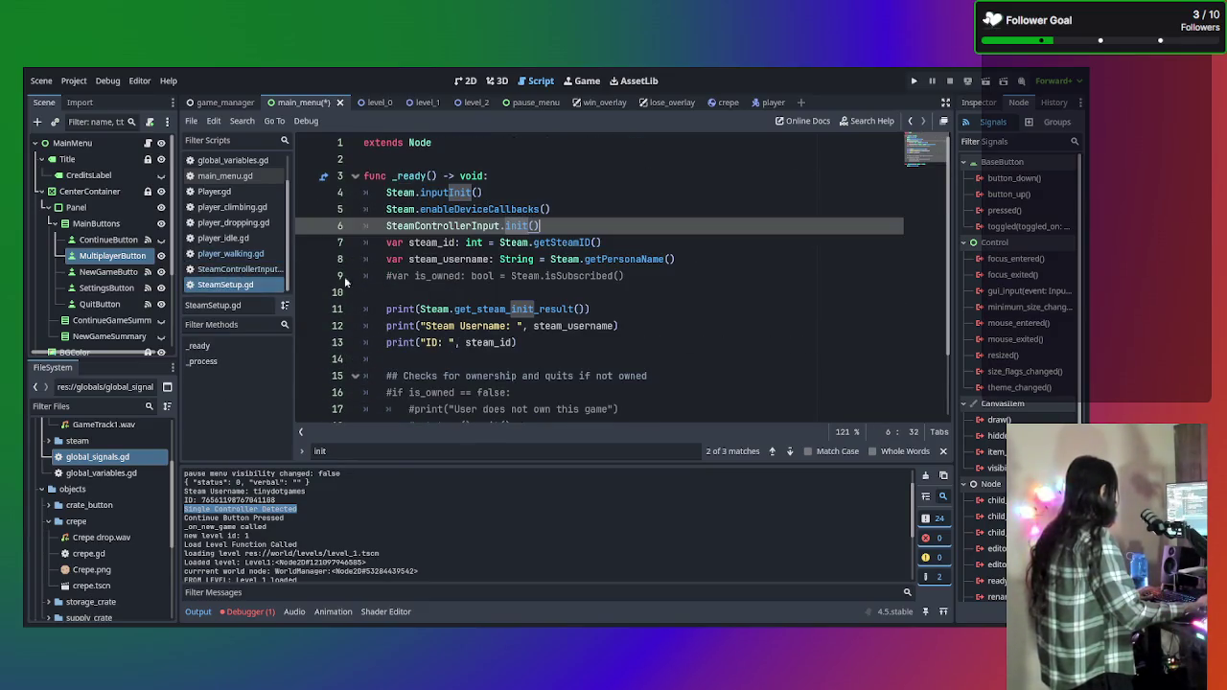
click(262, 271)
key(ctrl+f)
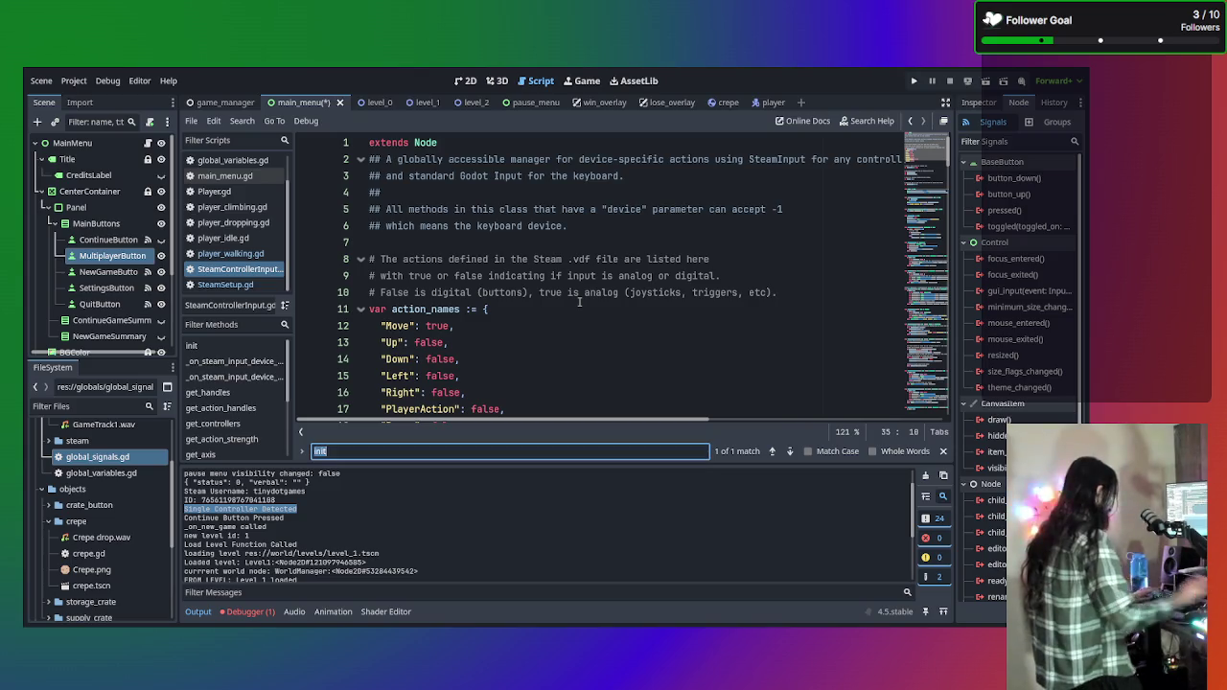
Search SteamControllerInput.gd for 'init' and review func init() and the device-connected handler.
text(ini)
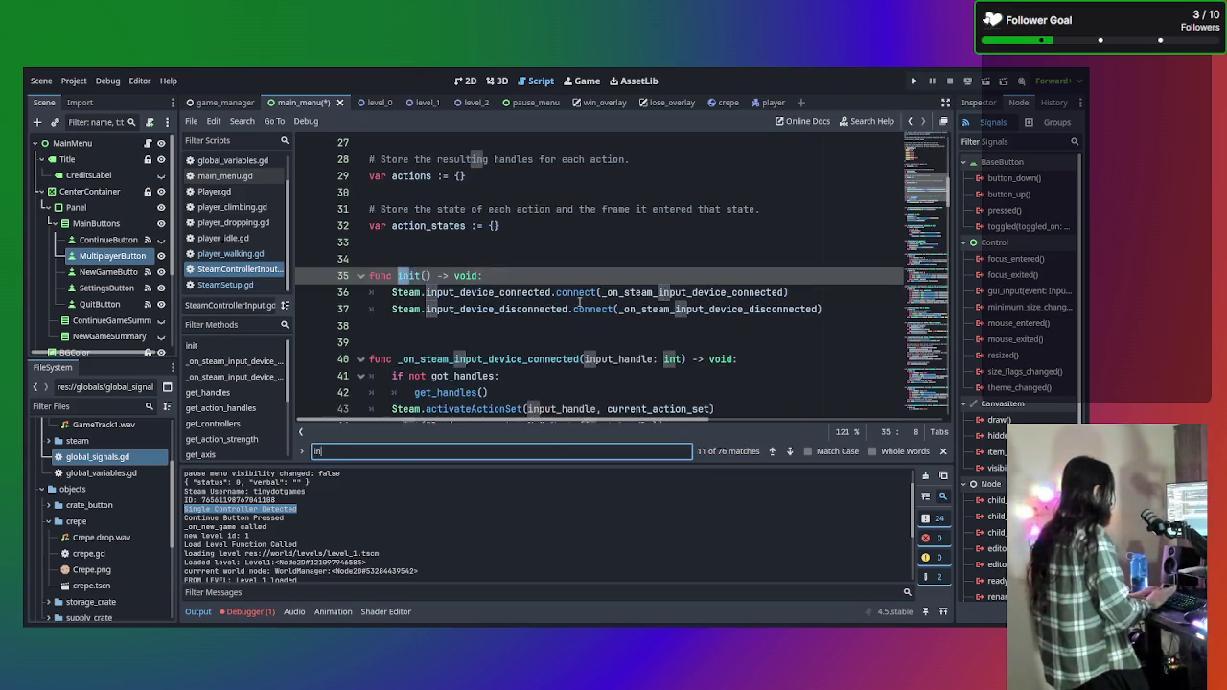
text(t)
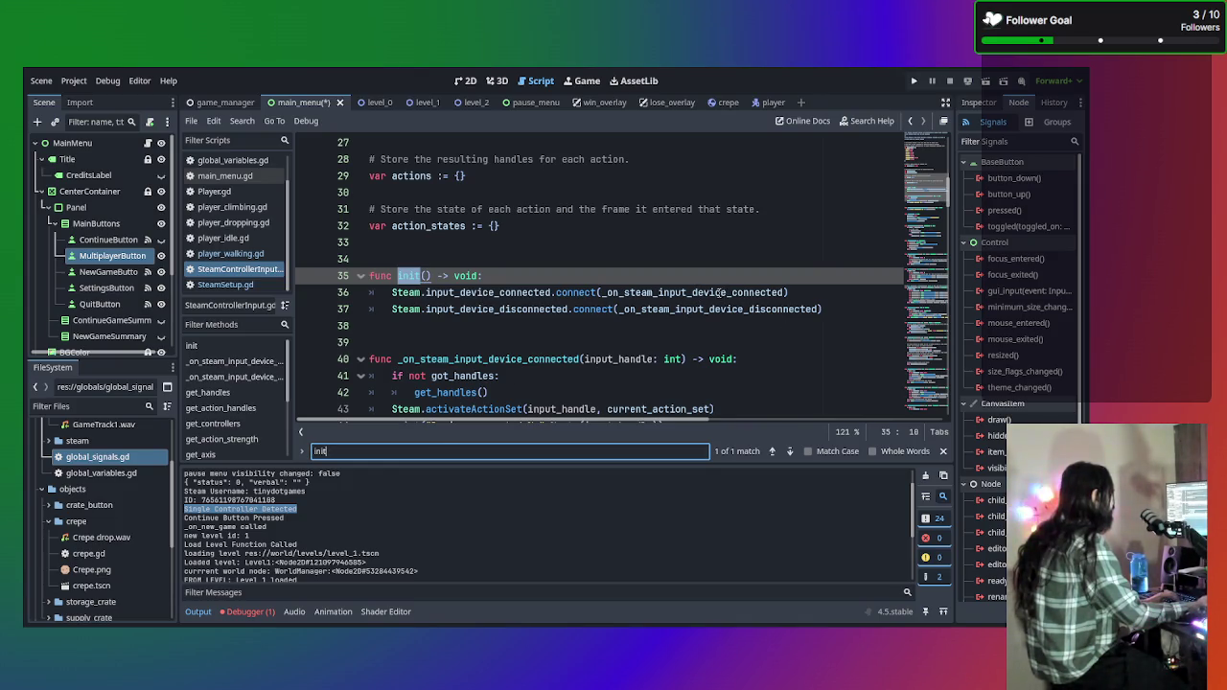
click(697, 293)
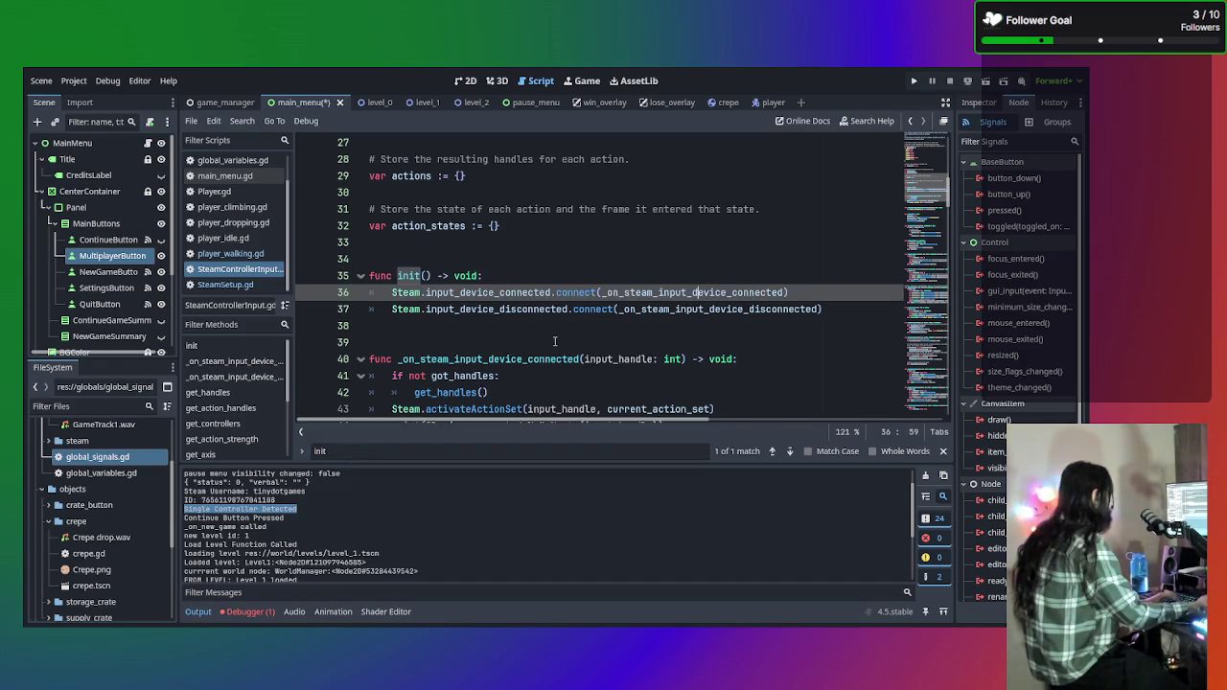
scroll(555, 342, down, 1)
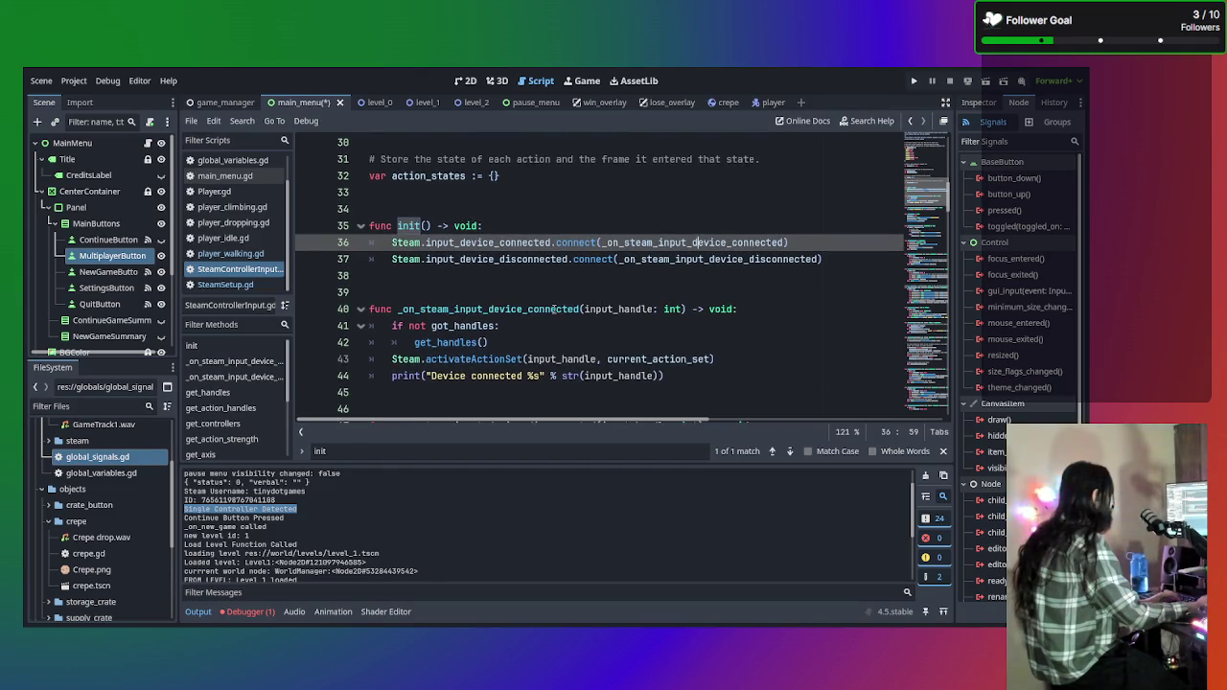
click(555, 345)
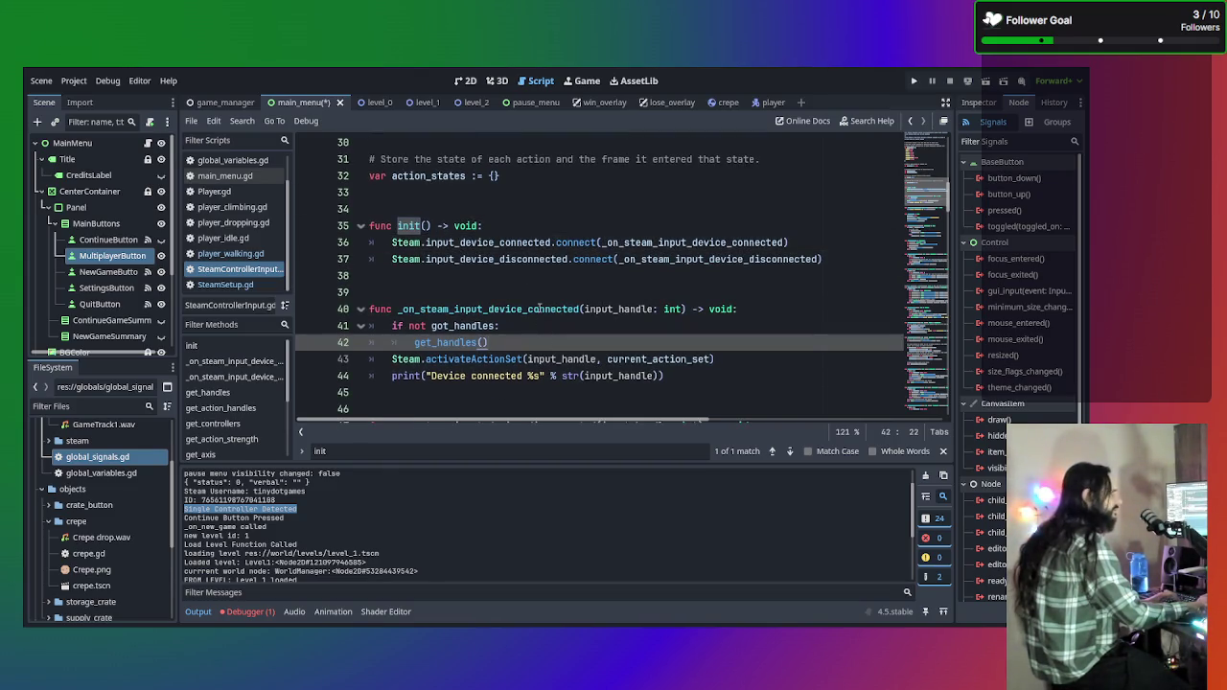
click(539, 308)
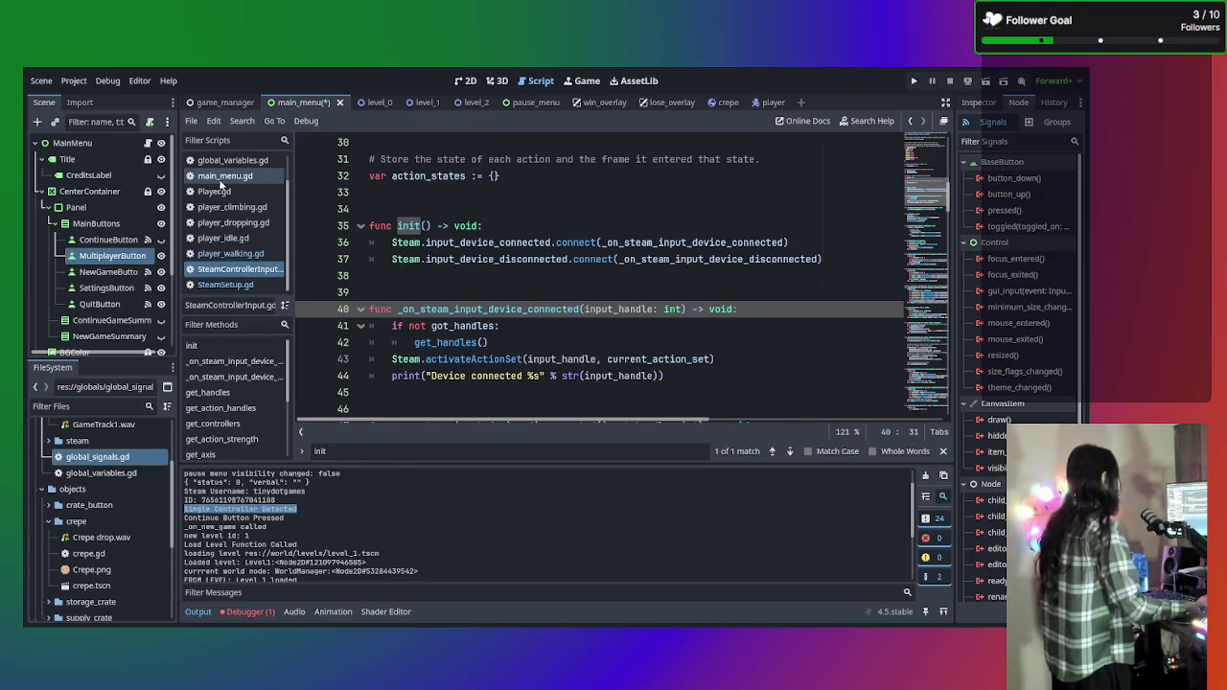
click(237, 177)
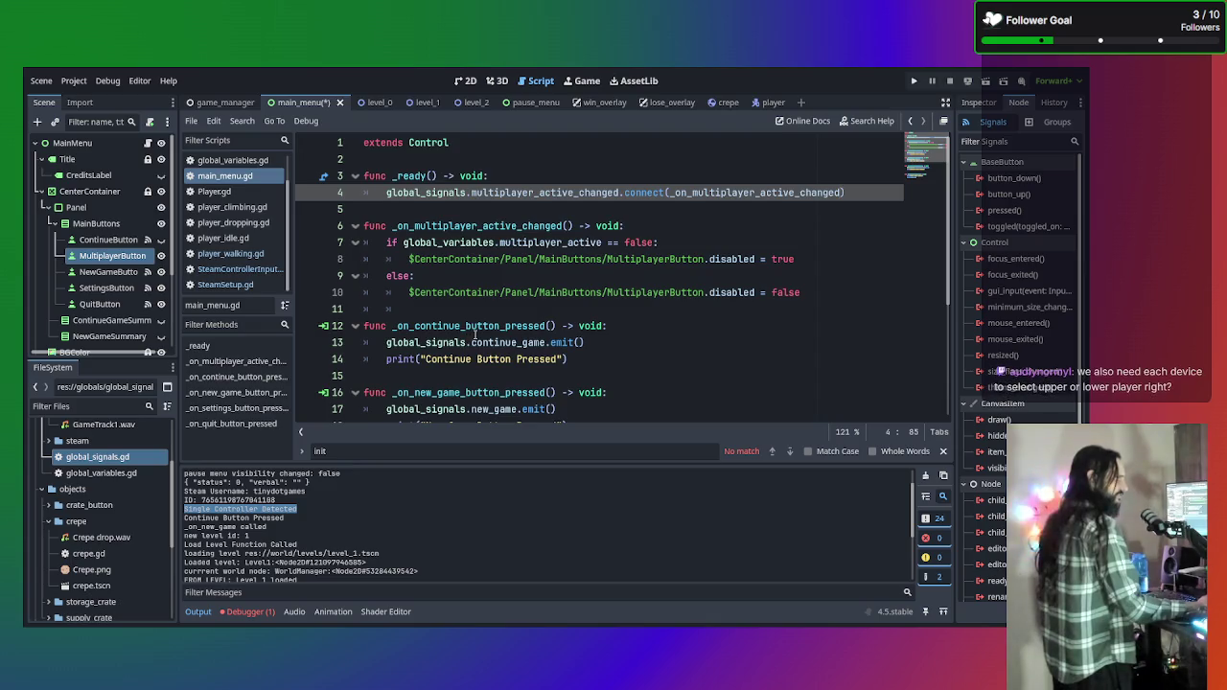
Scroll through main_menu.gd's _ready and _on_multiplayer_active_changed MultiplayerButton logic.
scroll(475, 335, down, 1)
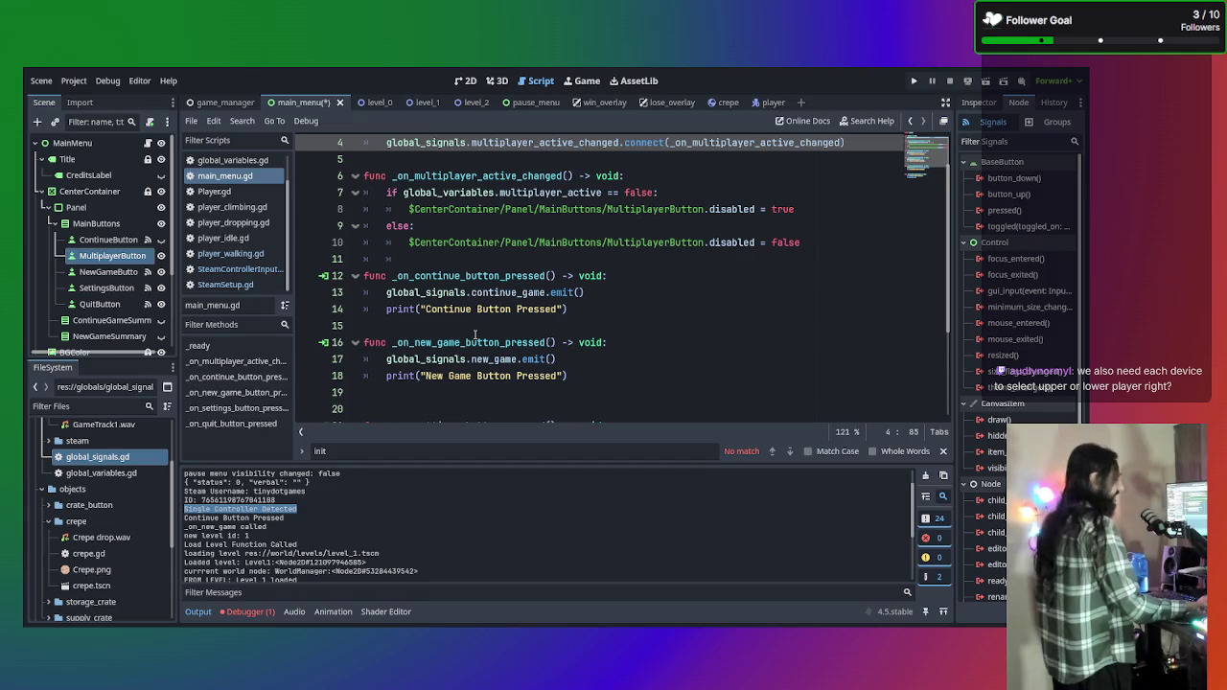
scroll(605, 353, up, 1)
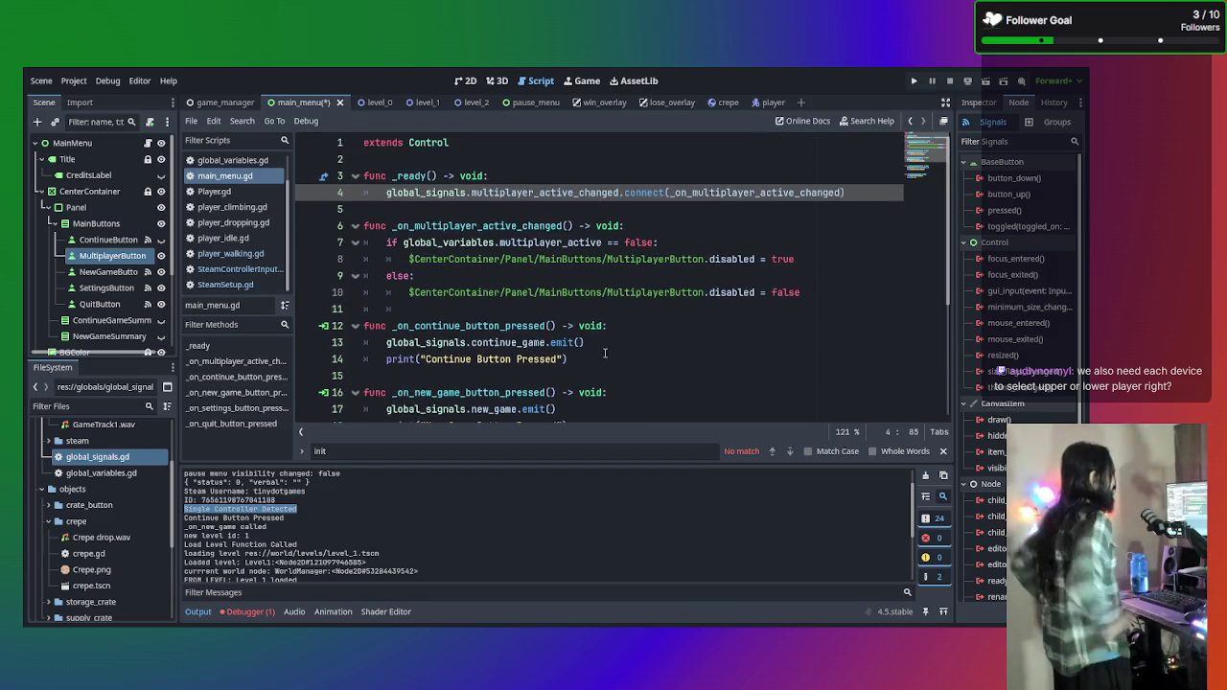
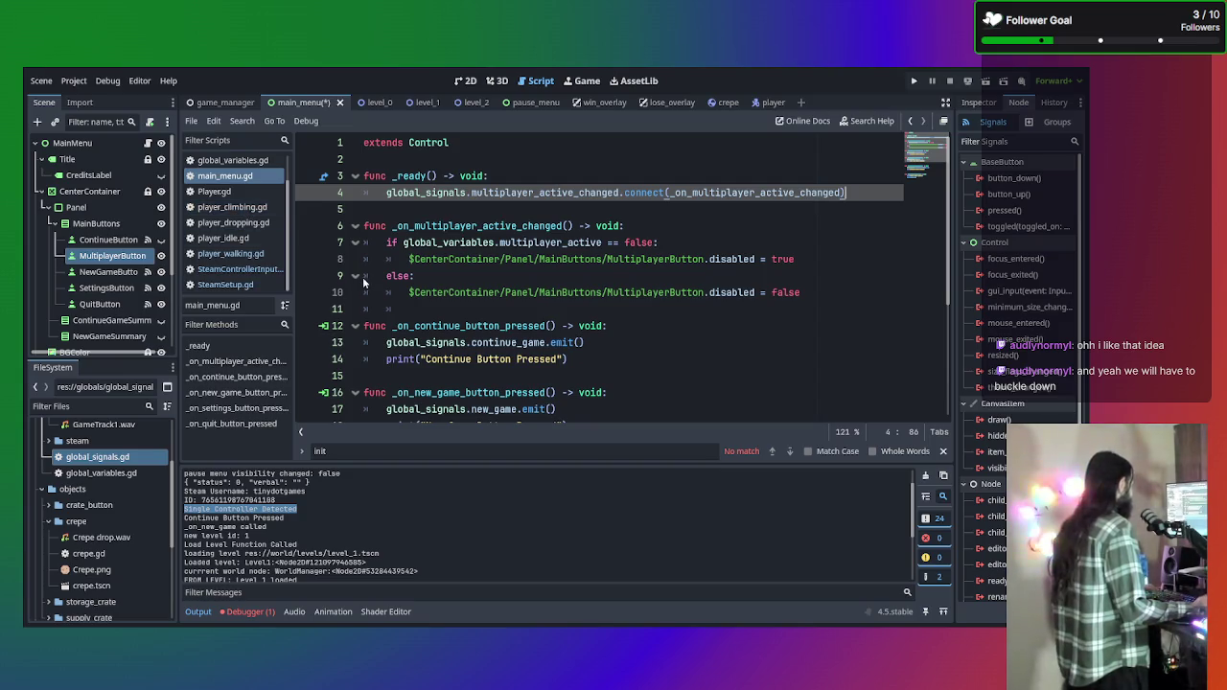
Leave a single blank line after the new game handler in main_menu.gd.
scroll(511, 343, down, 2)
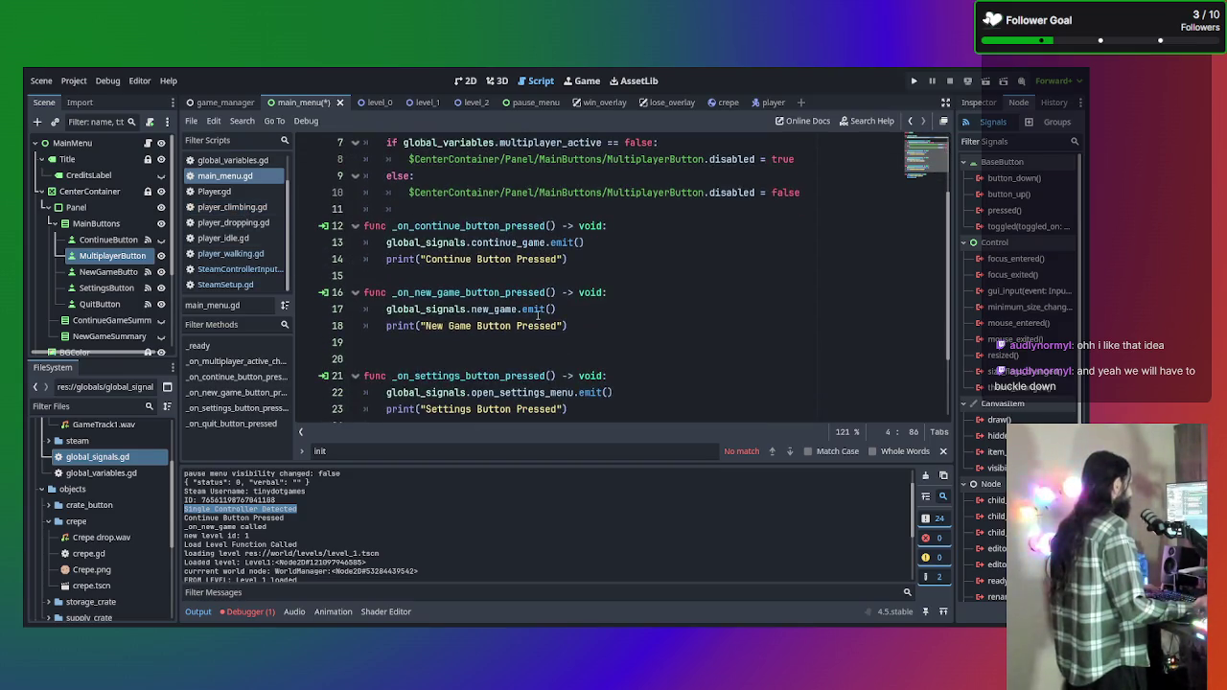
click(511, 363)
scroll(511, 363, up, 1)
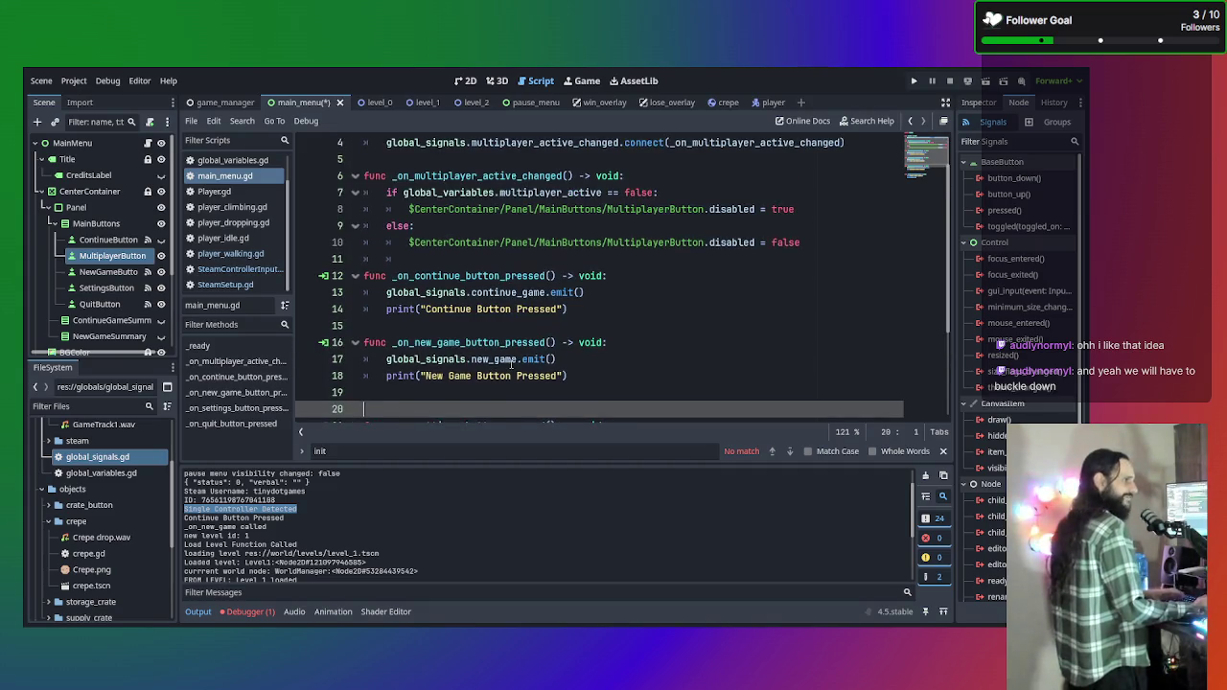
key(BackSpace)
key(BackSpace)
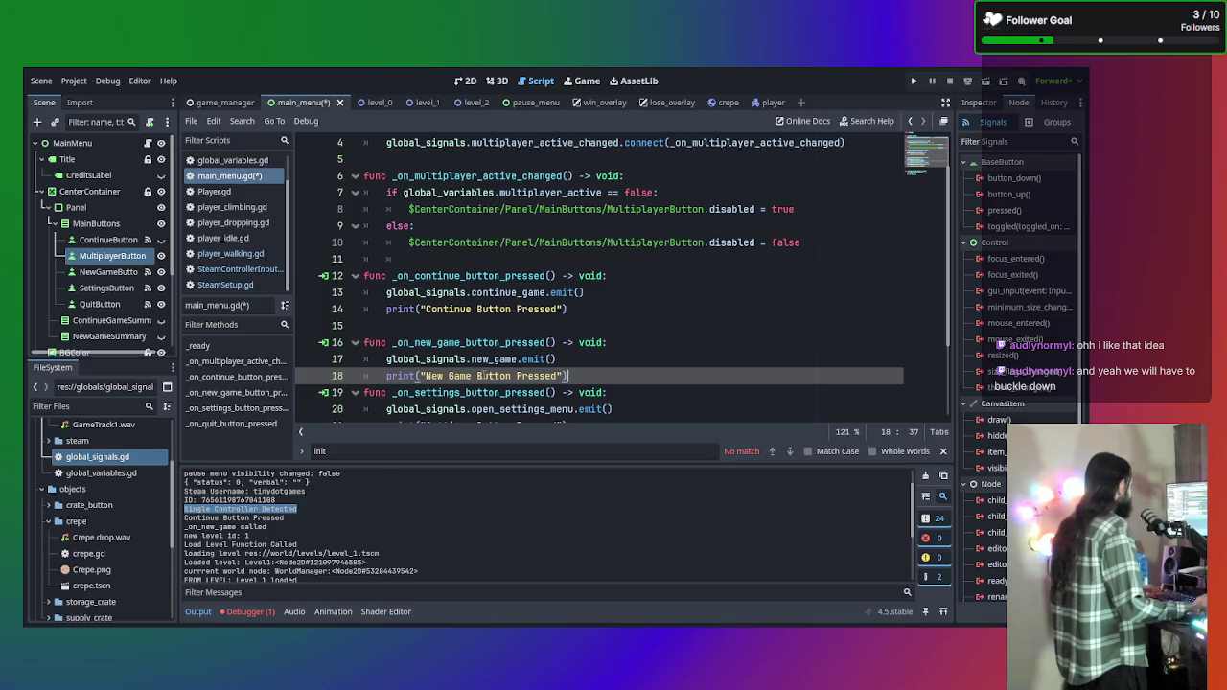
scroll(607, 284, down, 2)
key(Return)
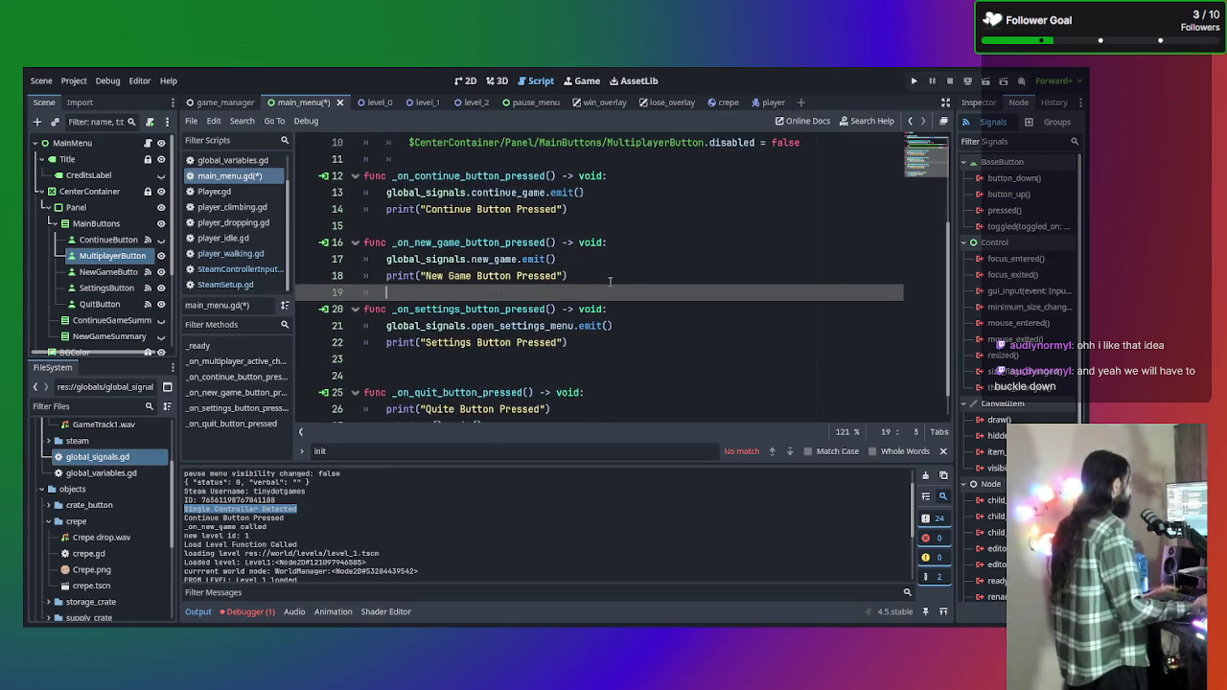
key(Return)
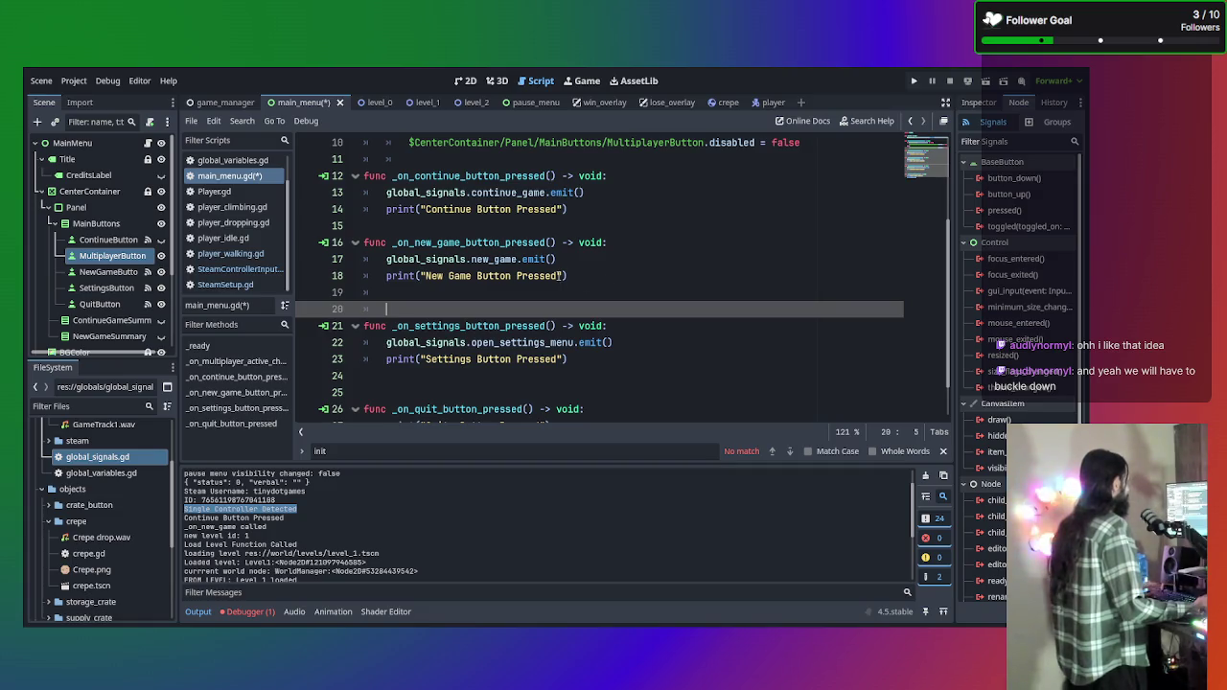
key(BackSpace)
key(BackSpace)
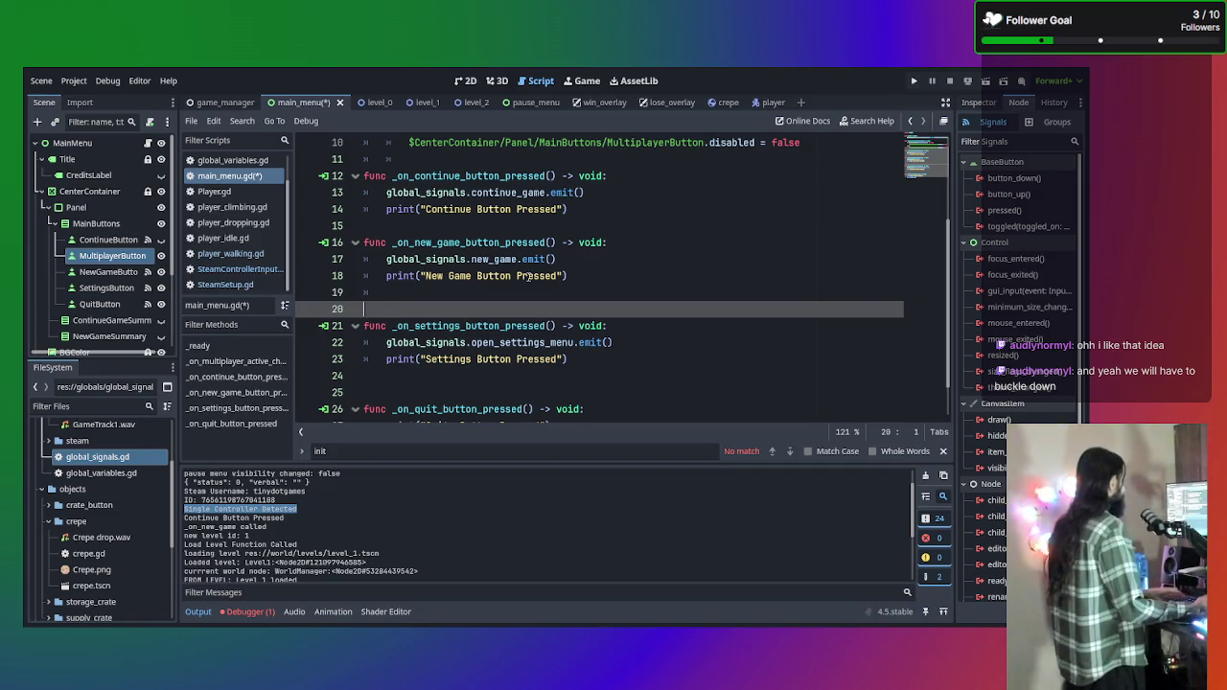
Delete the extra blank line before the quit handler, then review the file.
click(469, 358)
click(465, 375)
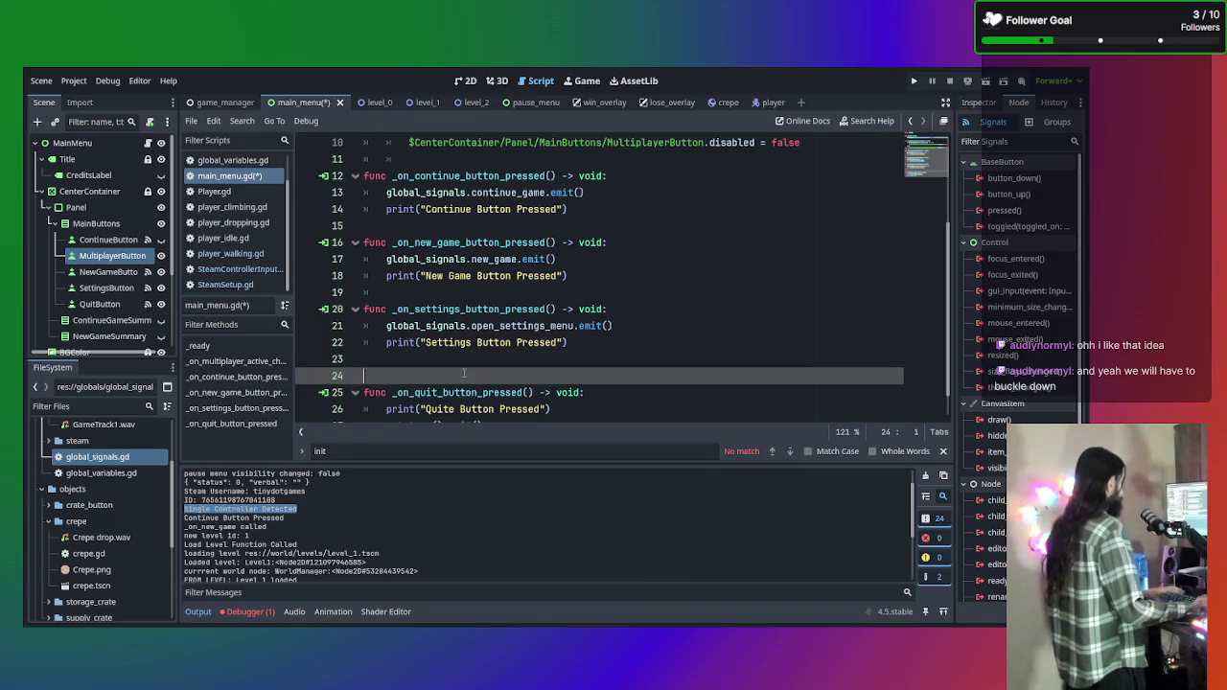
key(BackSpace)
scroll(465, 373, down, 1)
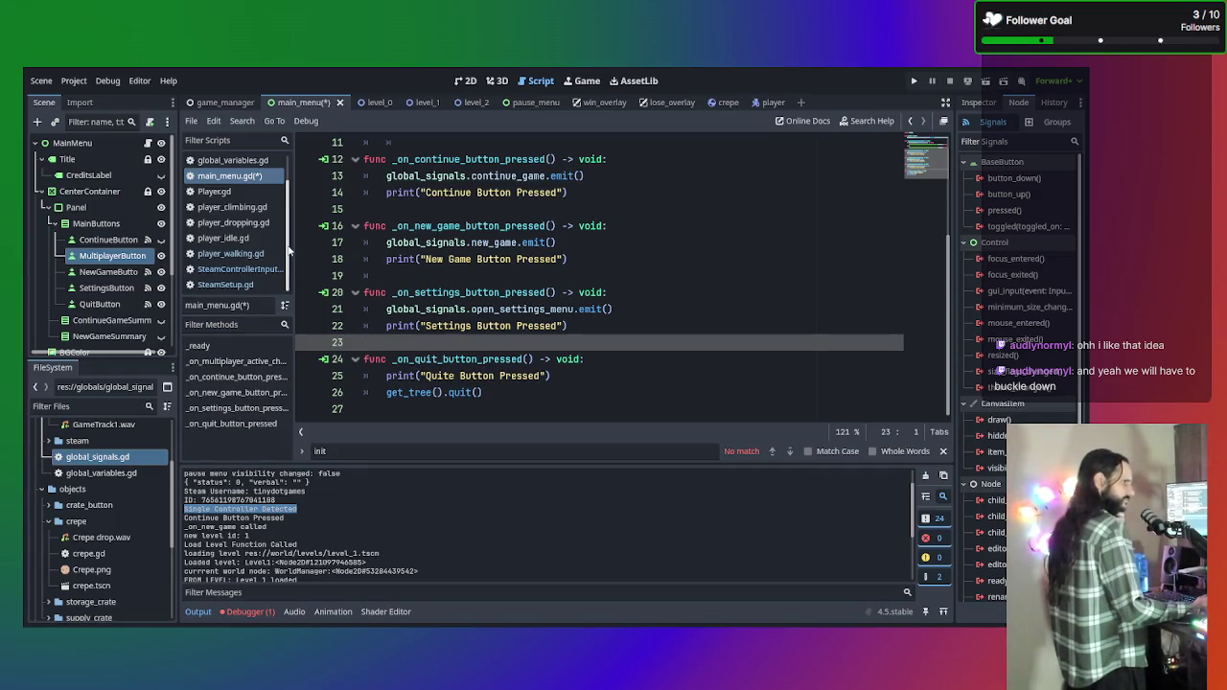
scroll(259, 256, up, 2)
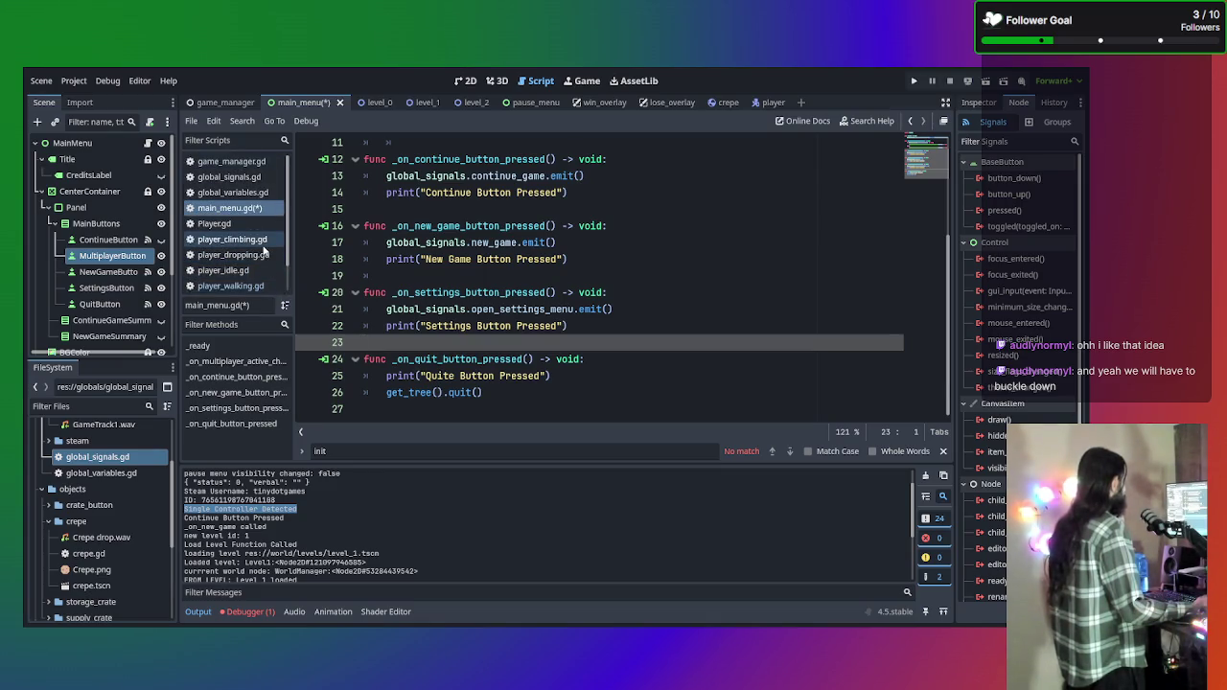
scroll(474, 255, up, 3)
scroll(474, 255, up, 1)
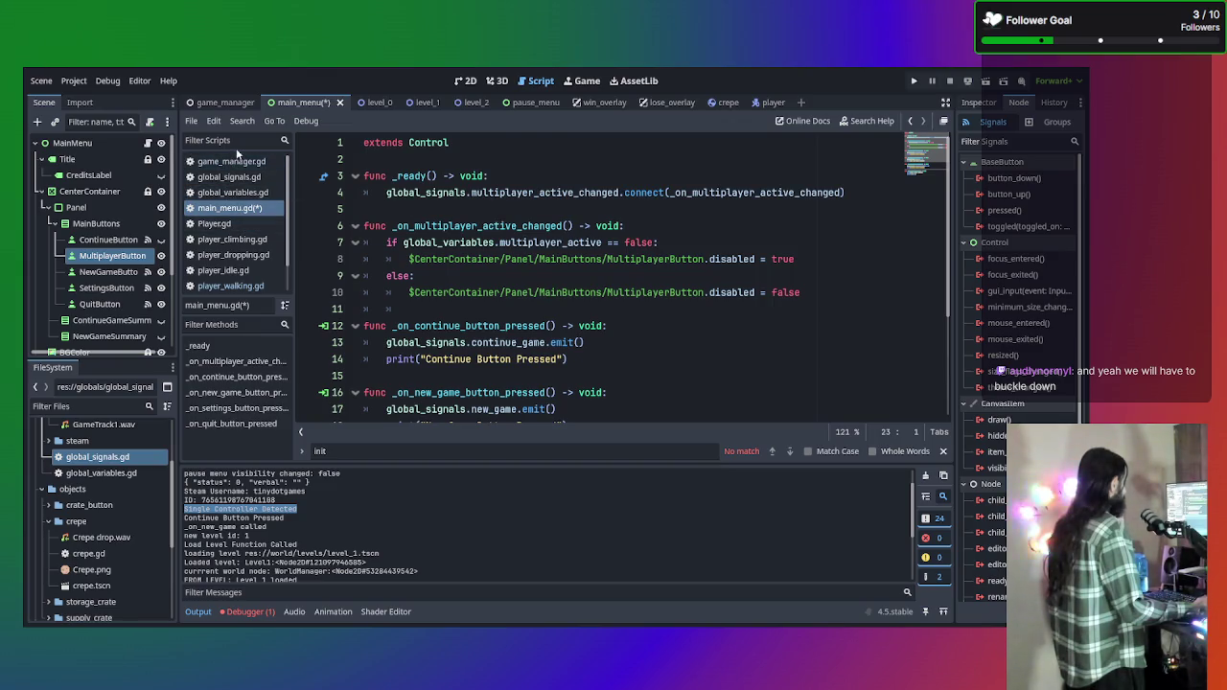
click(236, 161)
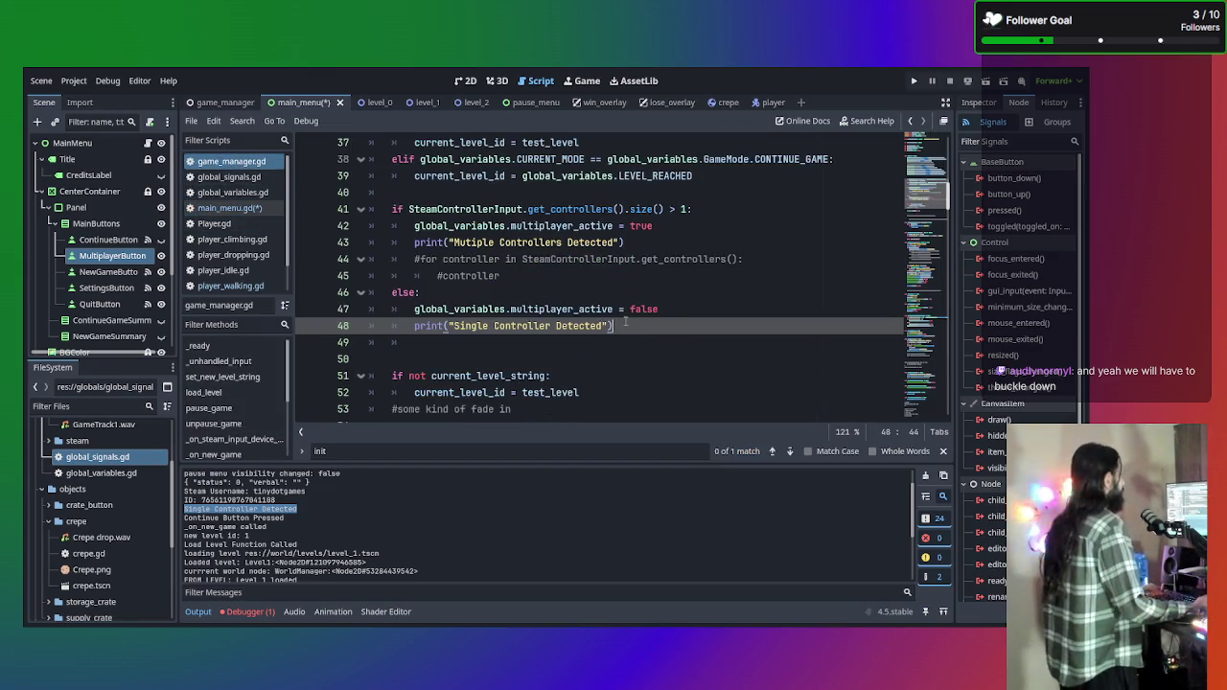
scroll(629, 326, up, 1)
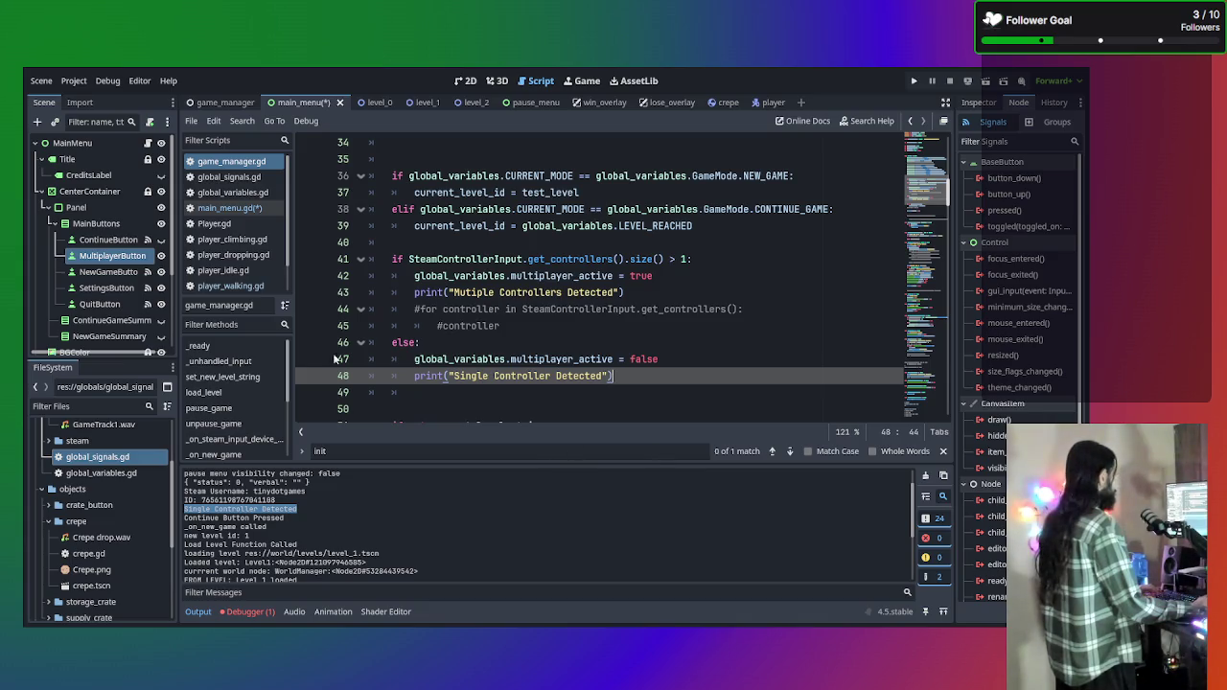
click(235, 193)
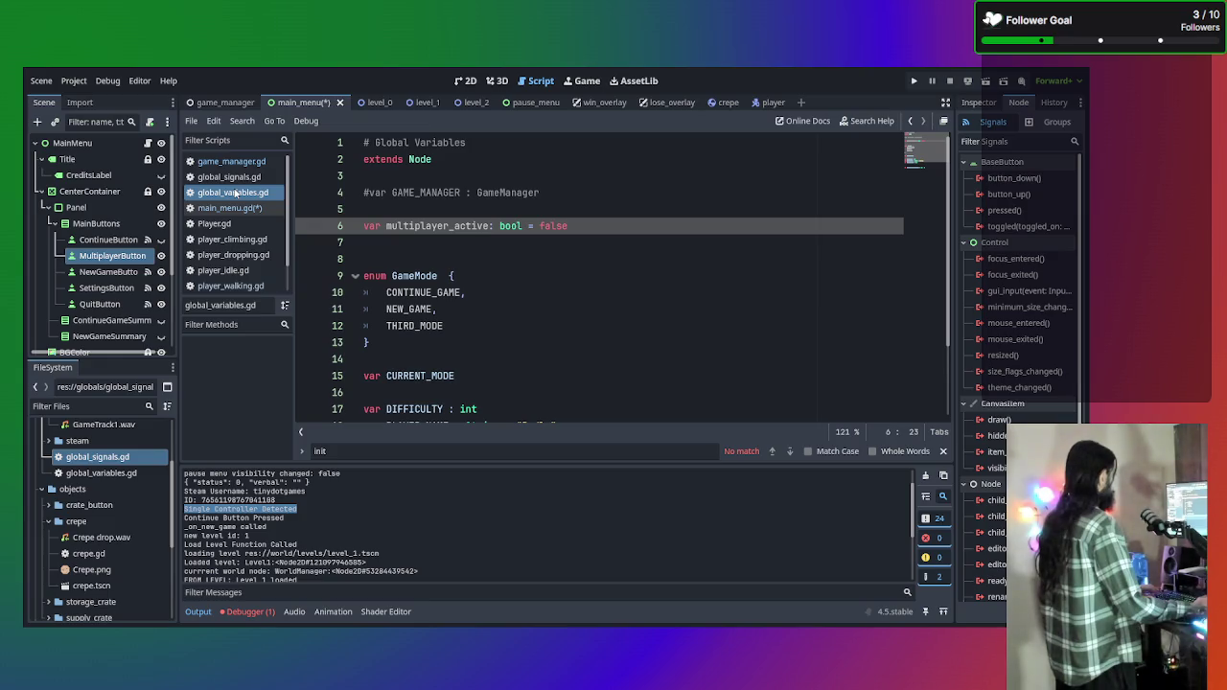
click(231, 161)
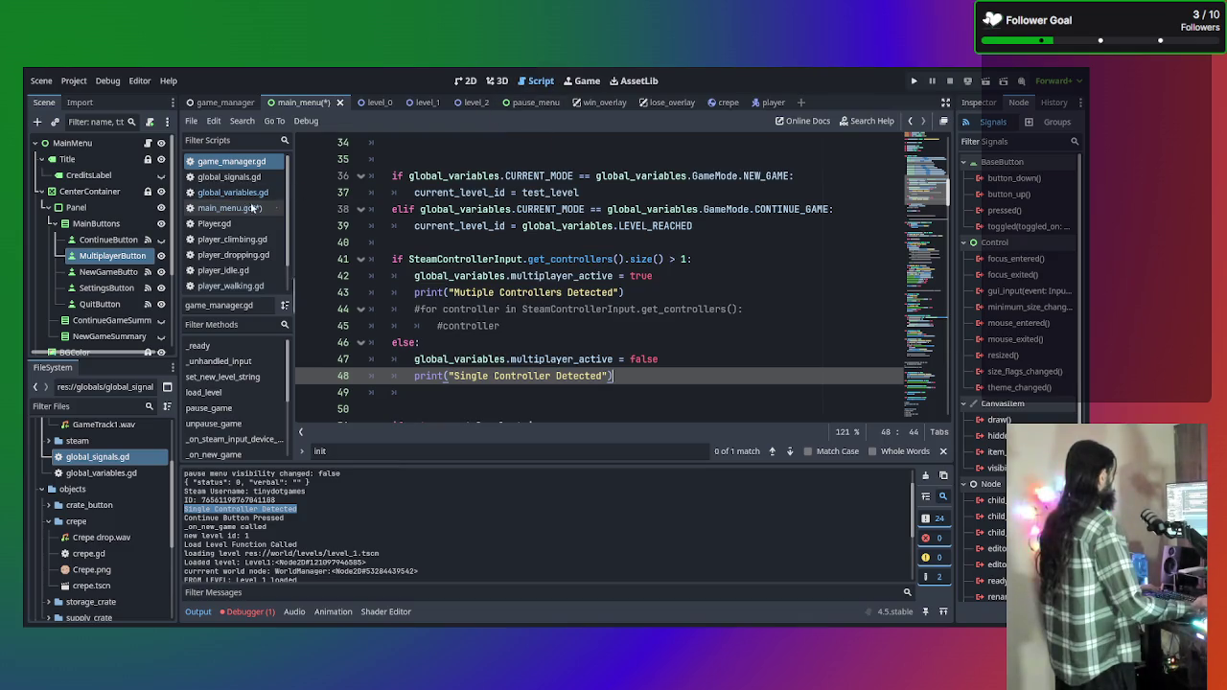
click(245, 207)
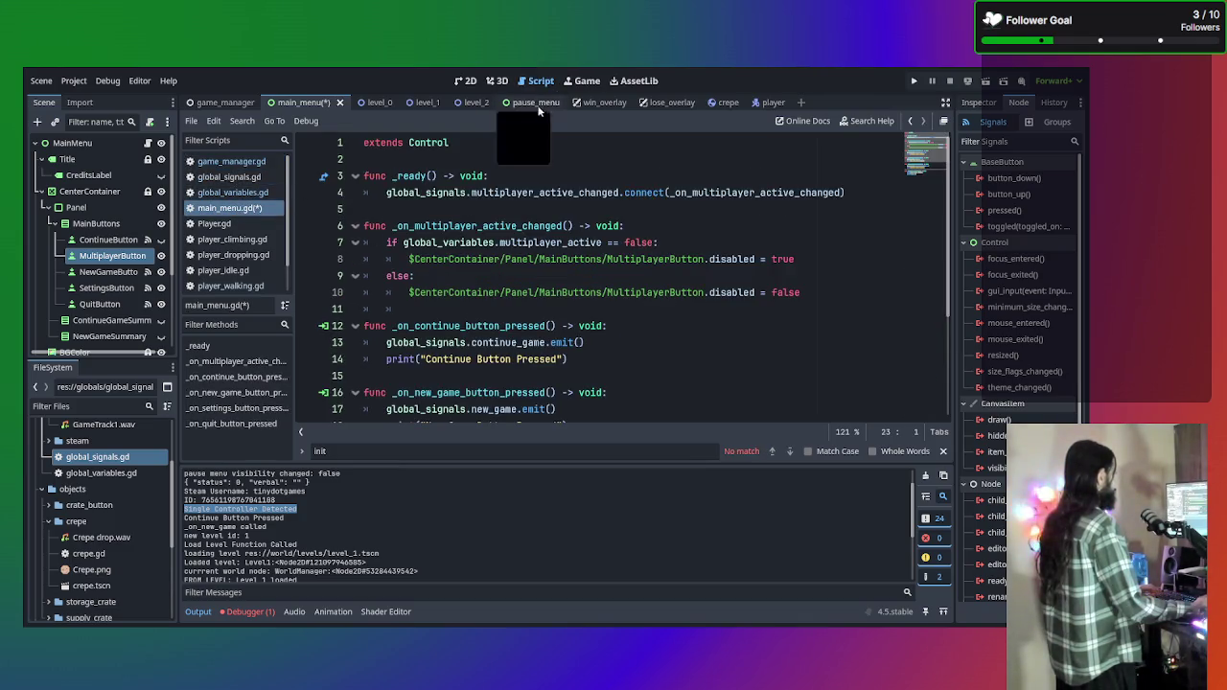
click(466, 80)
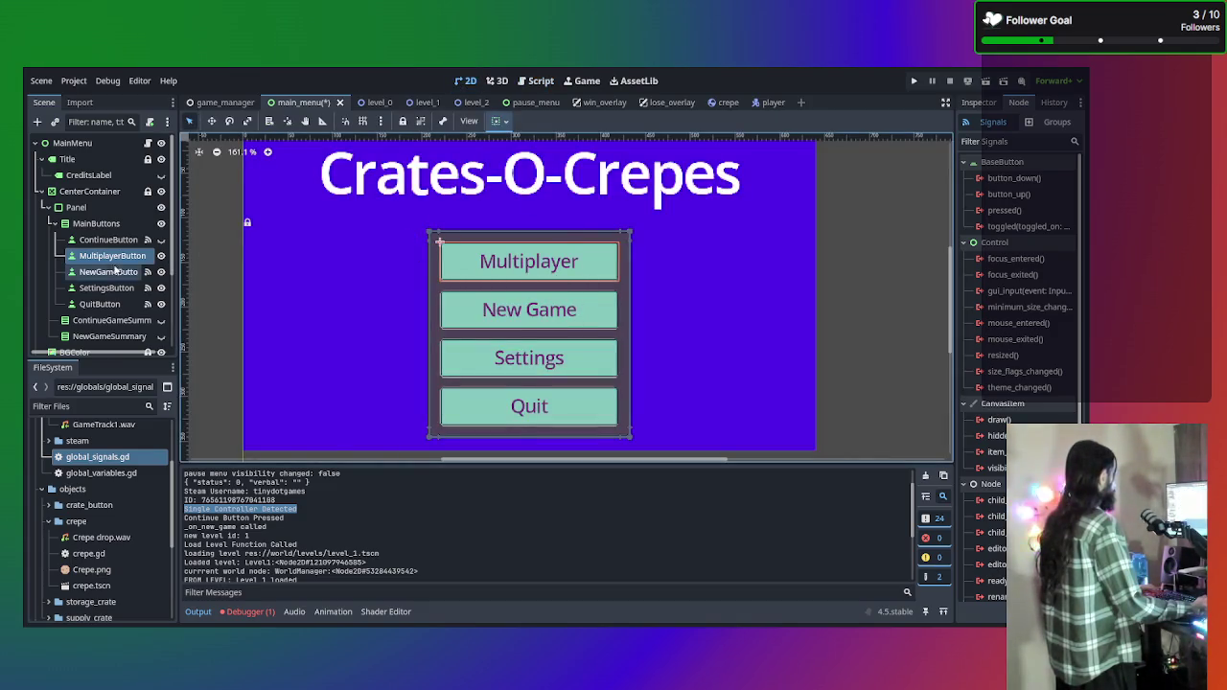
Move MultiplayerButton below NewGameButton in the Scene dock, then switch to the game_manager scene.
drag(108, 255, 116, 280)
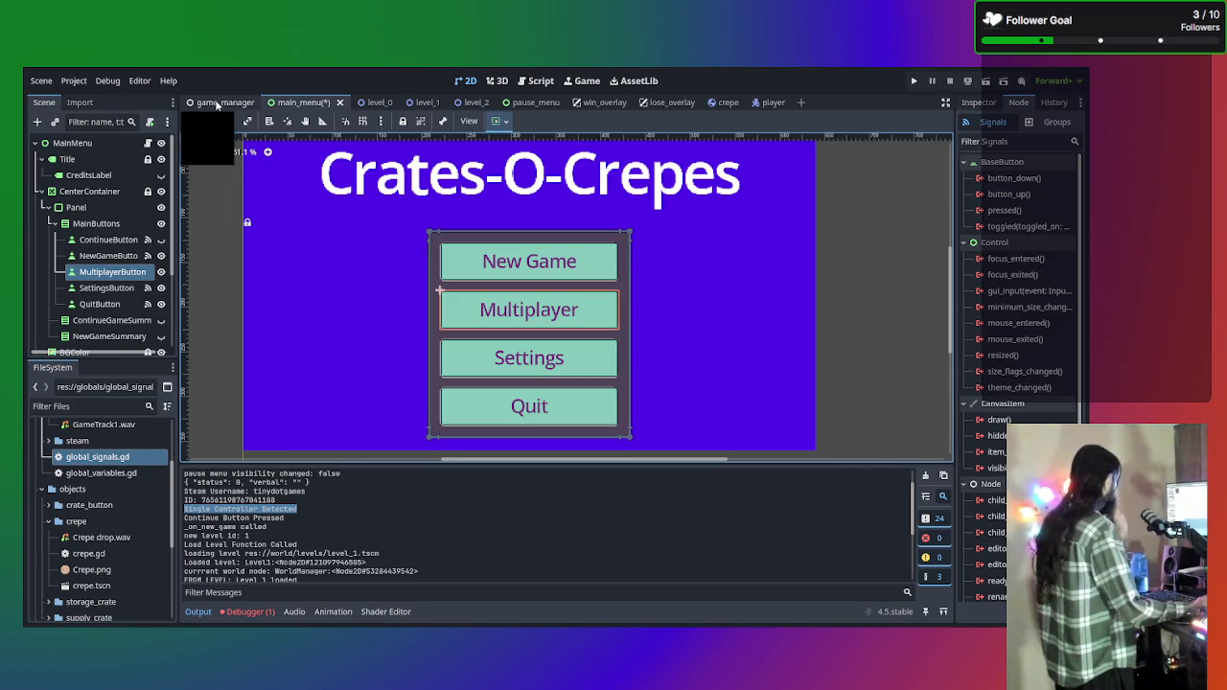
click(235, 105)
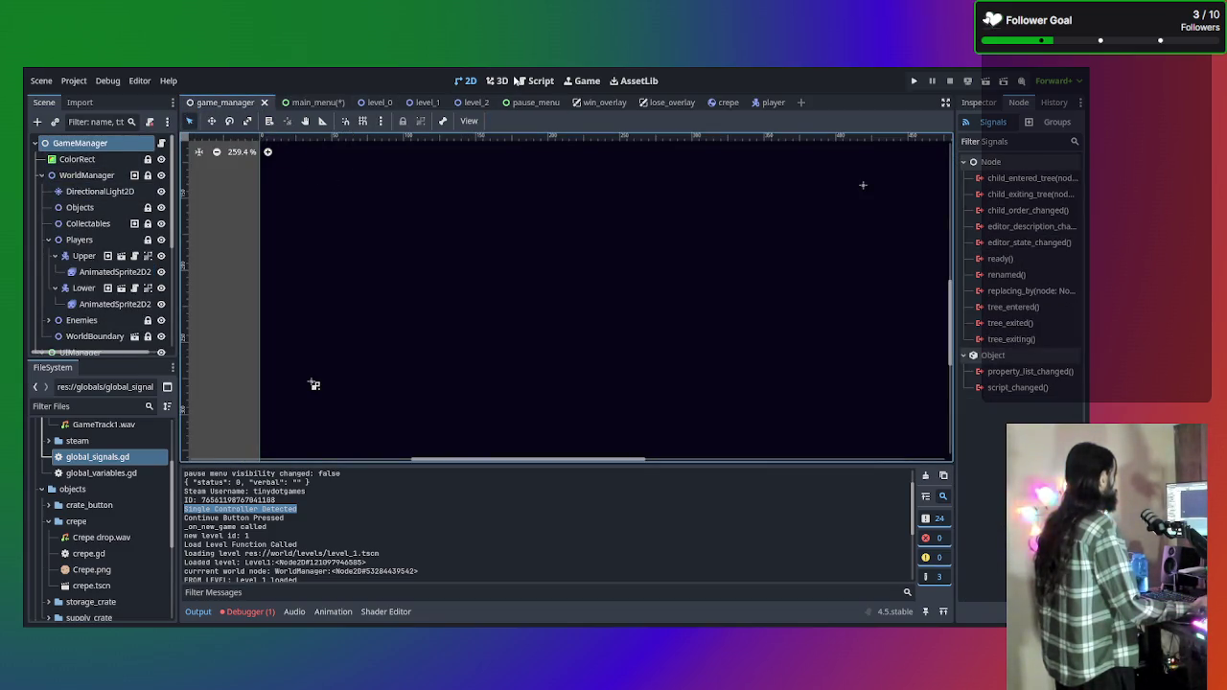
Return to the Script editor and look through game_manager.gd.
click(552, 84)
click(226, 163)
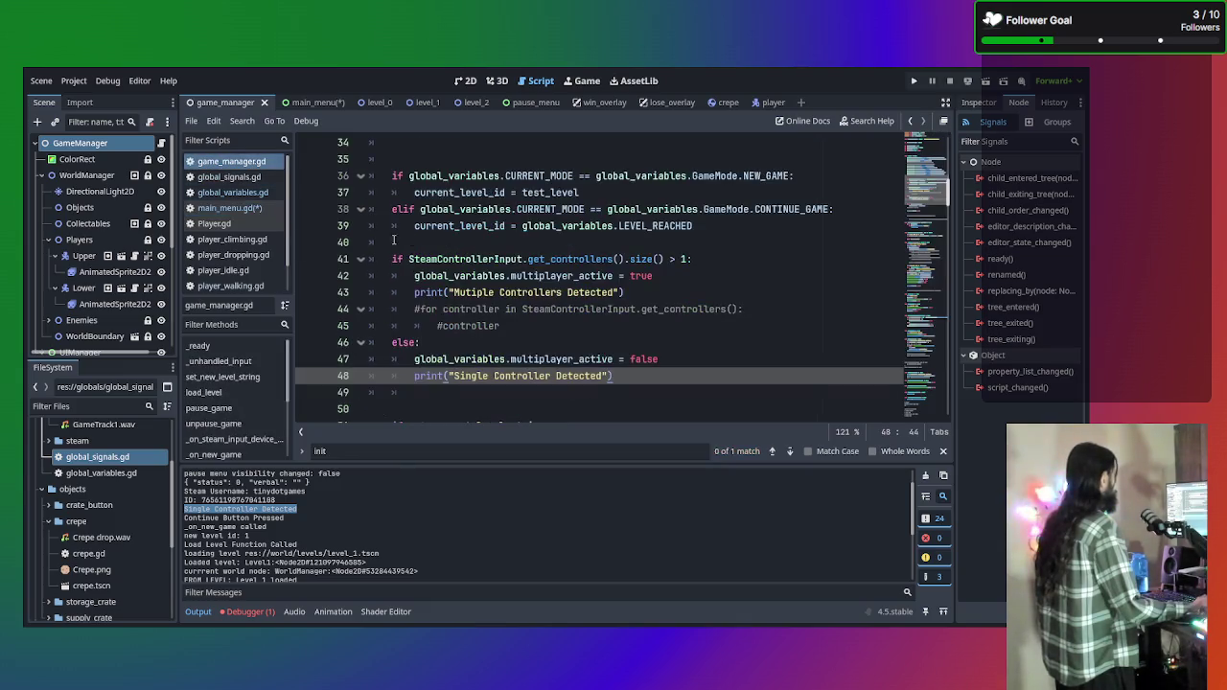
scroll(508, 301, down, 2)
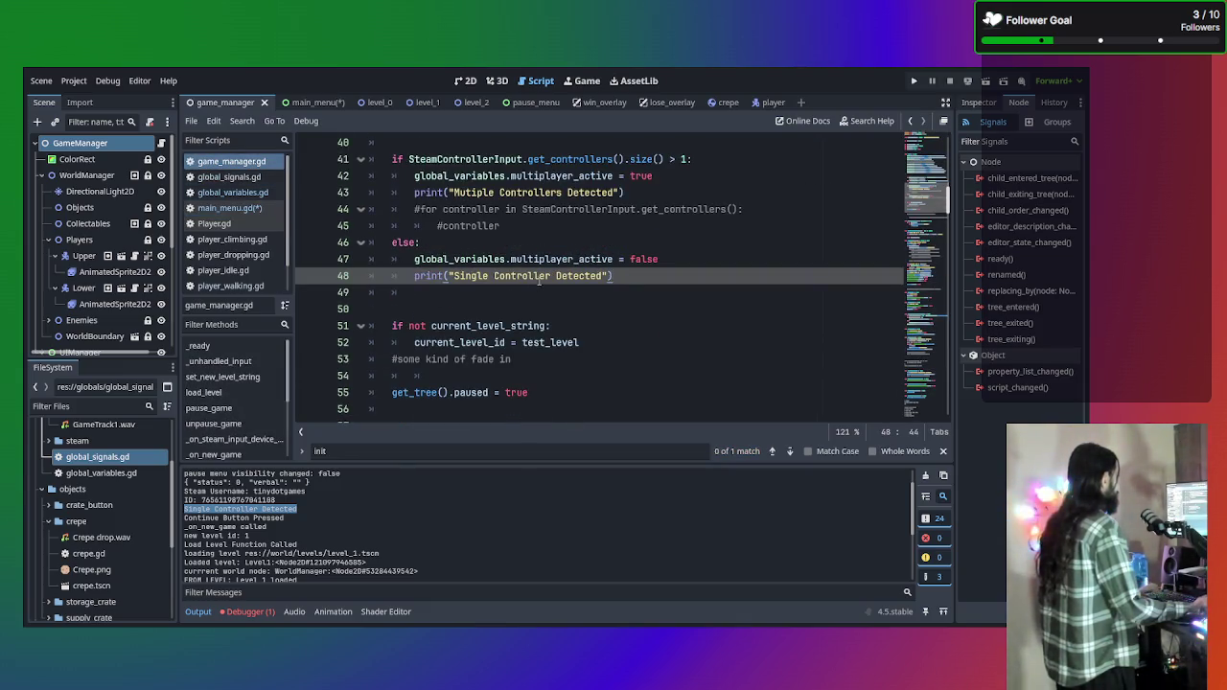
scroll(527, 303, down, 2)
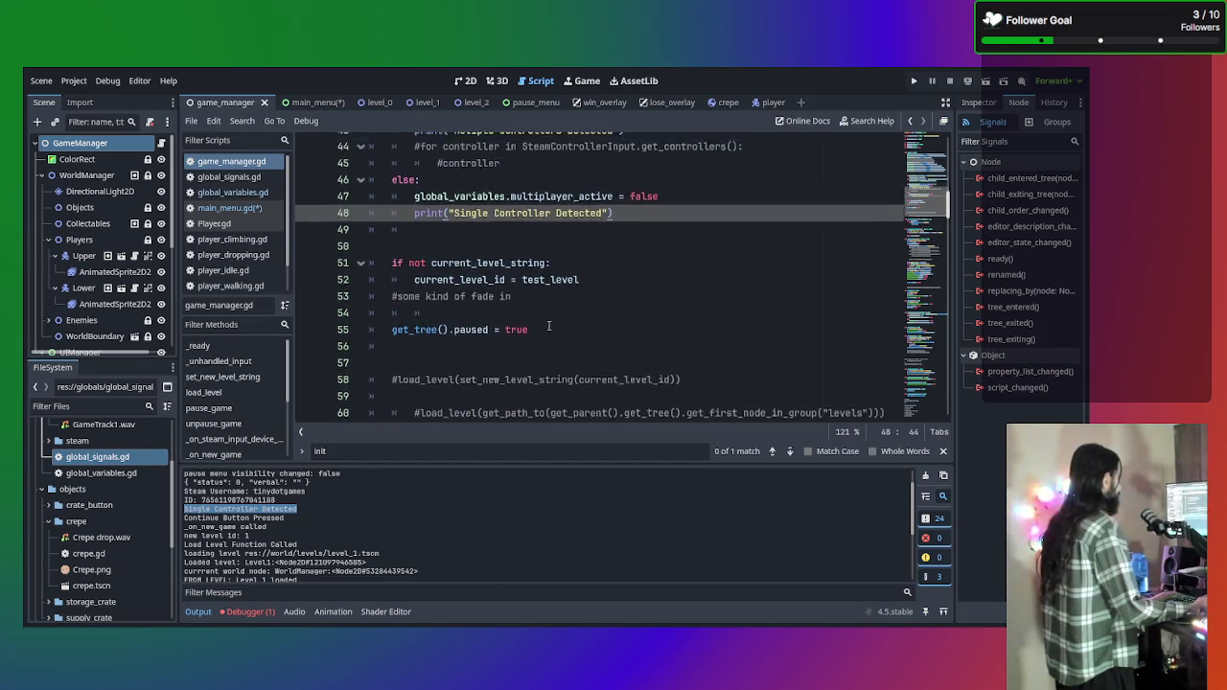
scroll(550, 324, up, 2)
scroll(564, 346, up, 3)
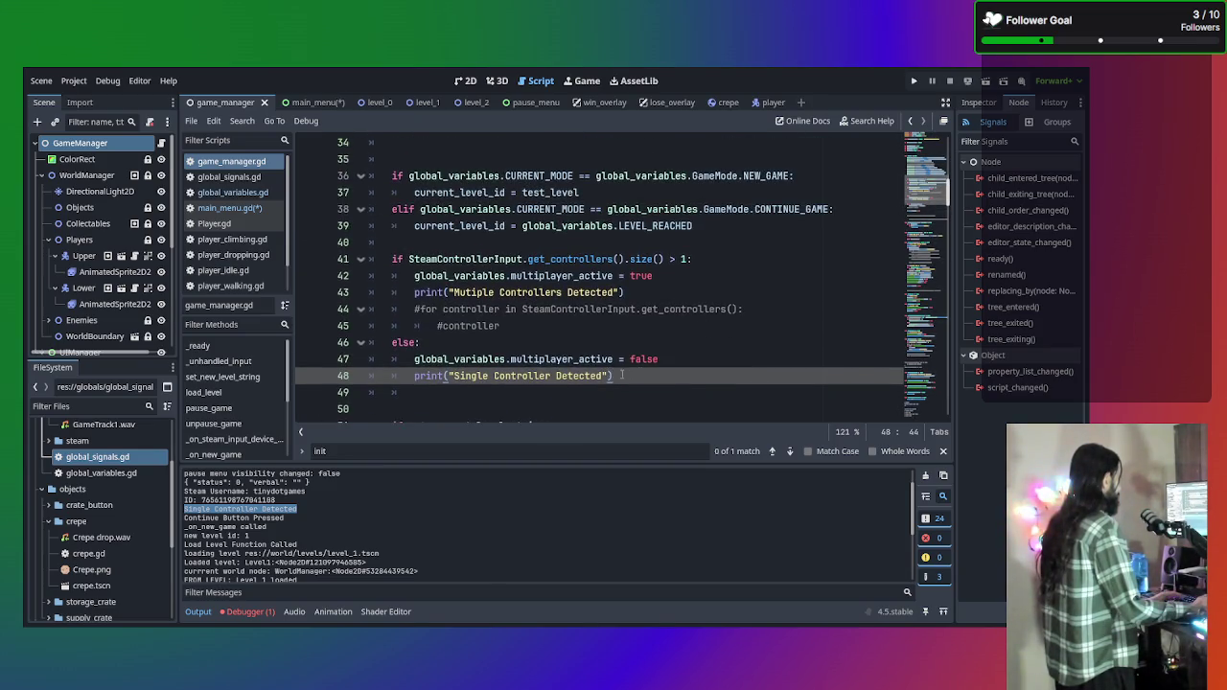
scroll(617, 335, up, 1)
scroll(601, 331, up, 10)
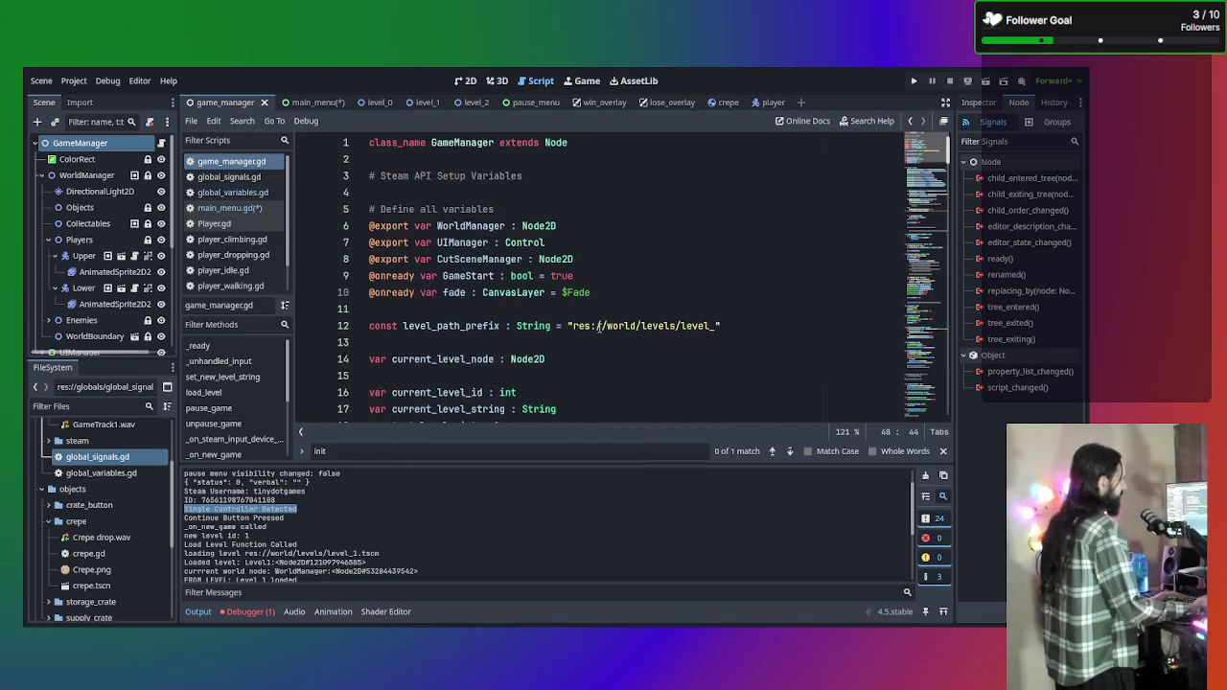
Open global_variables.gd and place the cursor on the THIRD_MODE entry of GameMode.
click(235, 192)
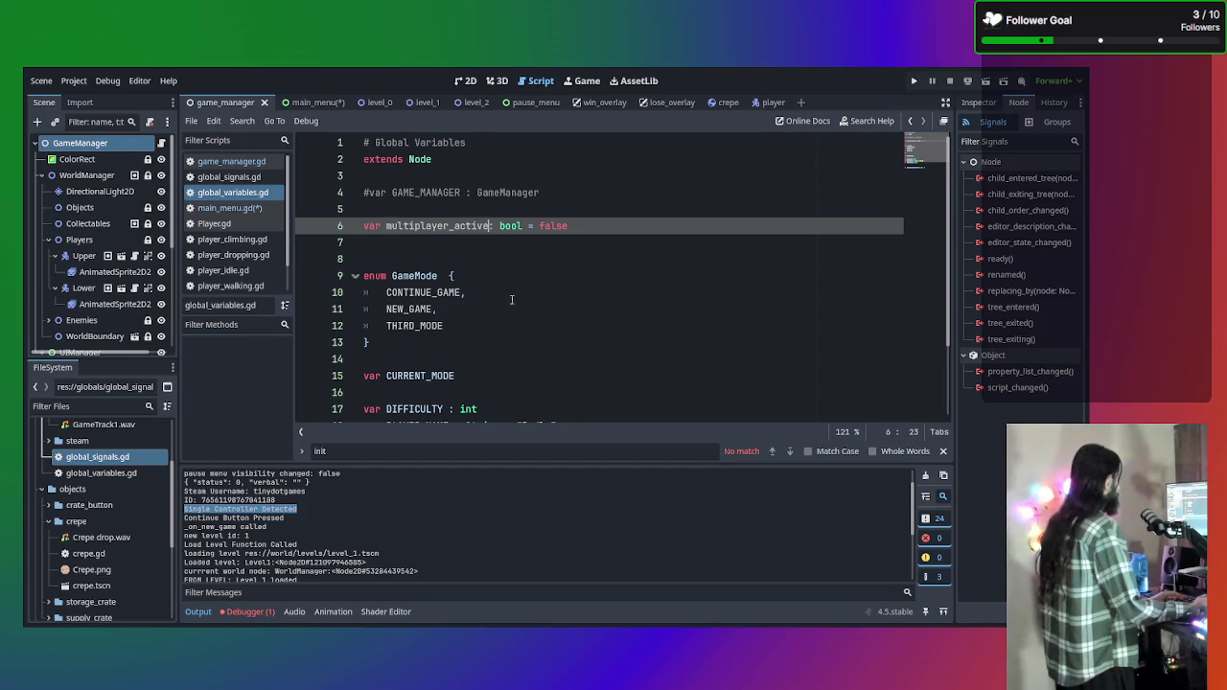
scroll(499, 292, down, 3)
scroll(479, 288, up, 3)
click(443, 275)
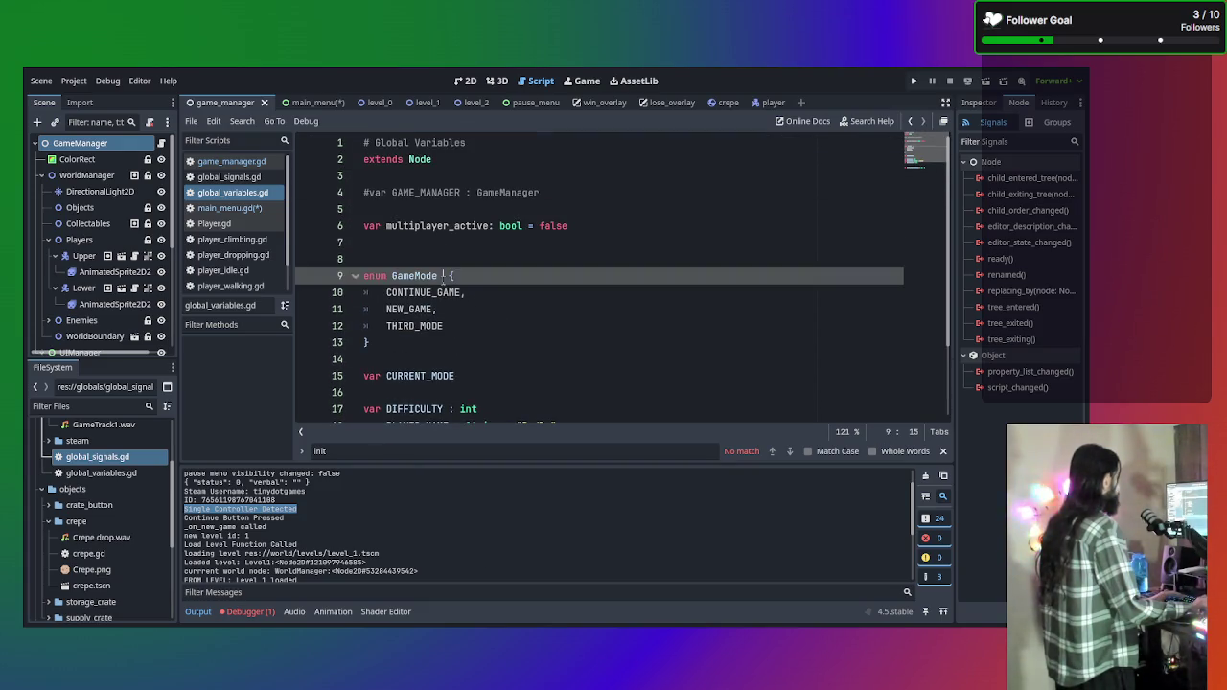
click(481, 337)
click(479, 327)
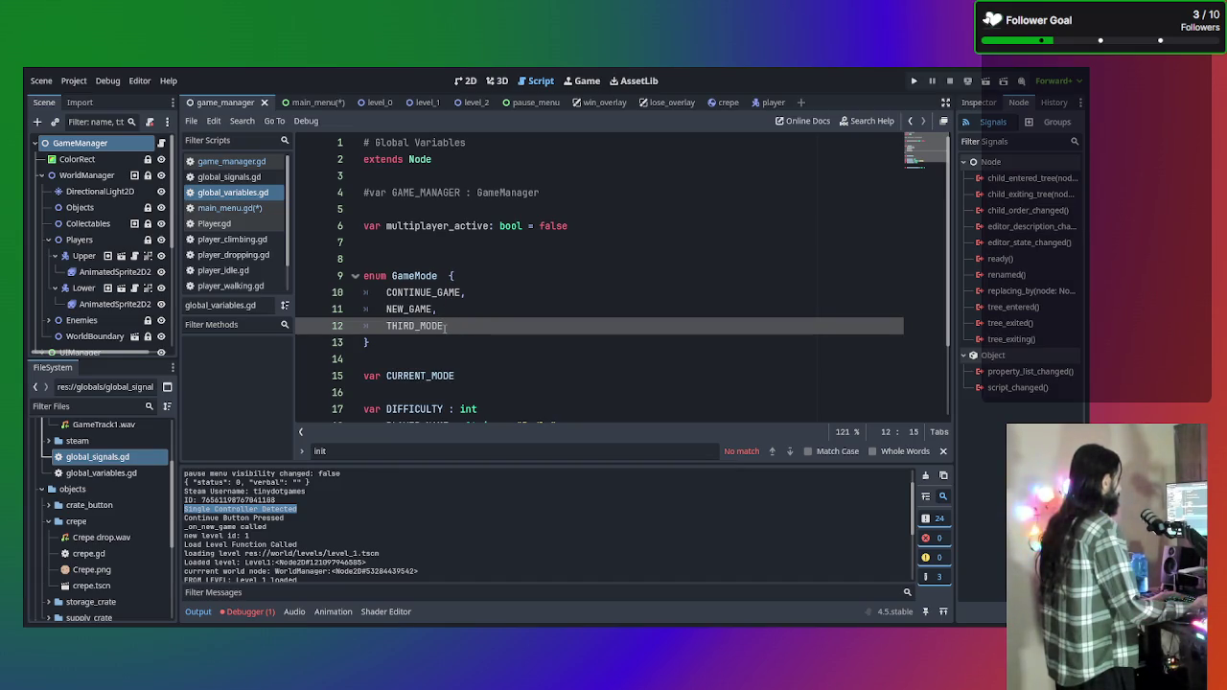
Replace THIRD_MODE with MULTIPLAYER, and CONTINUE_GAME and NEW_GAME with SINGLEPLAYER.
drag(446, 327, 386, 326)
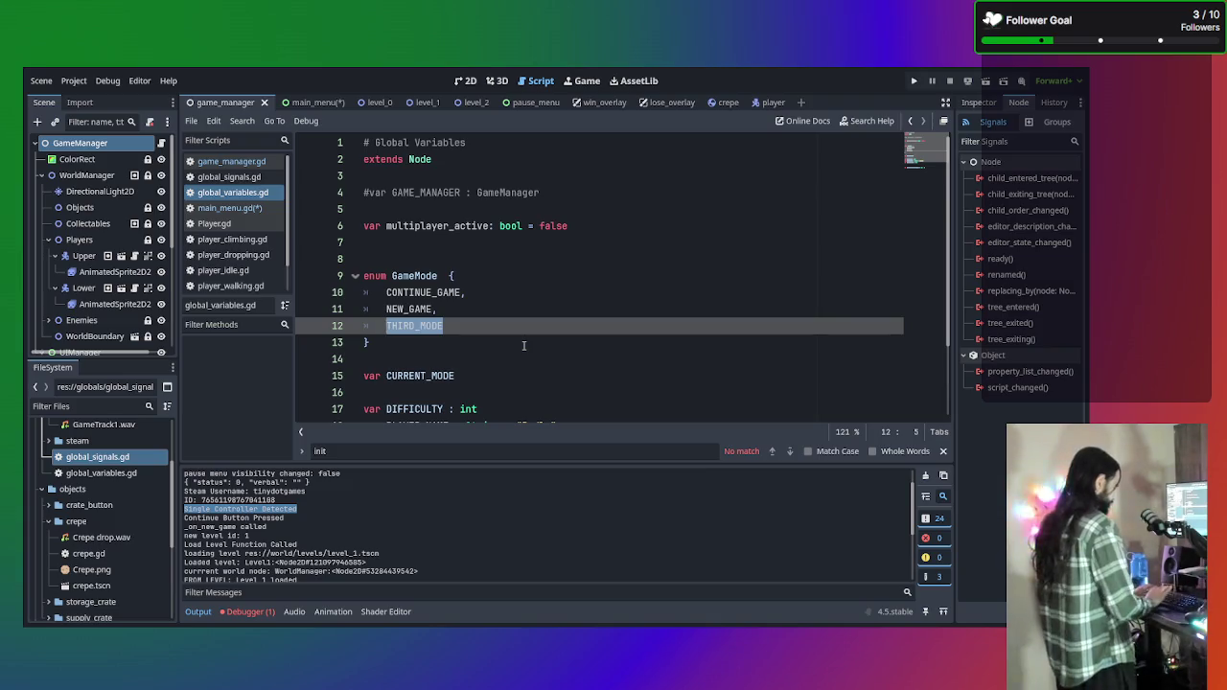
text(MULTIPLAYER)
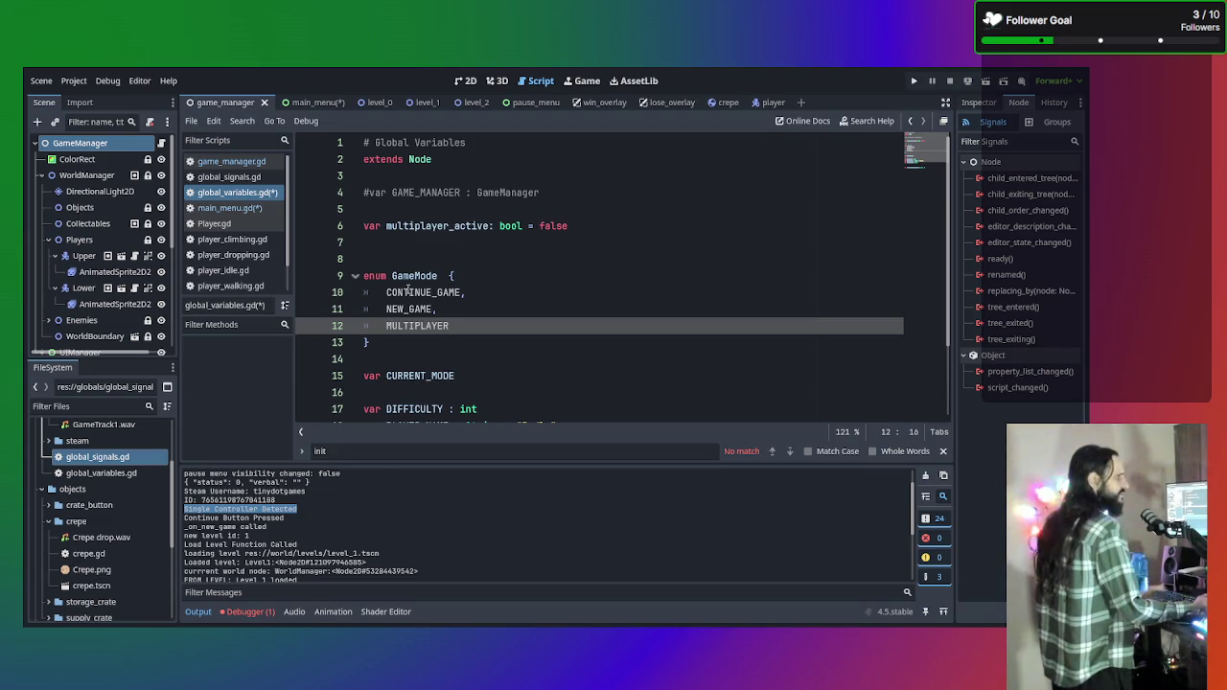
drag(460, 308, 265, 287)
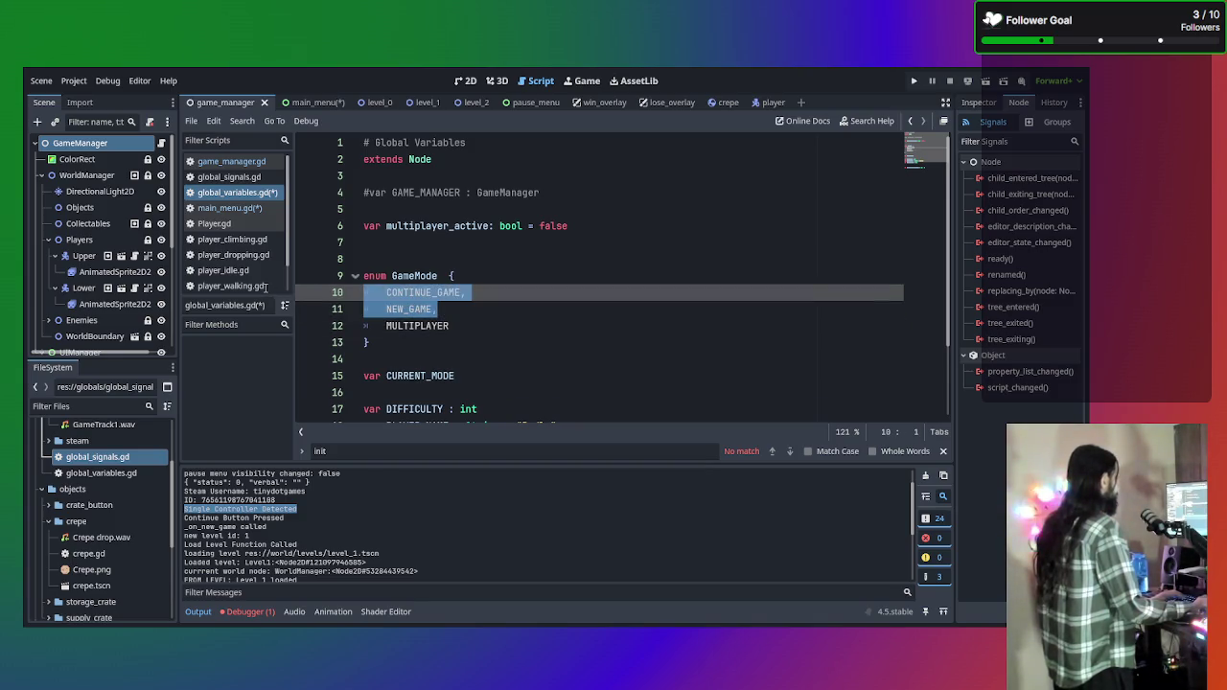
mouse_move(436, 309)
mouse_down()
mouse_move(370, 293)
mouse_move(384, 293)
mouse_up()
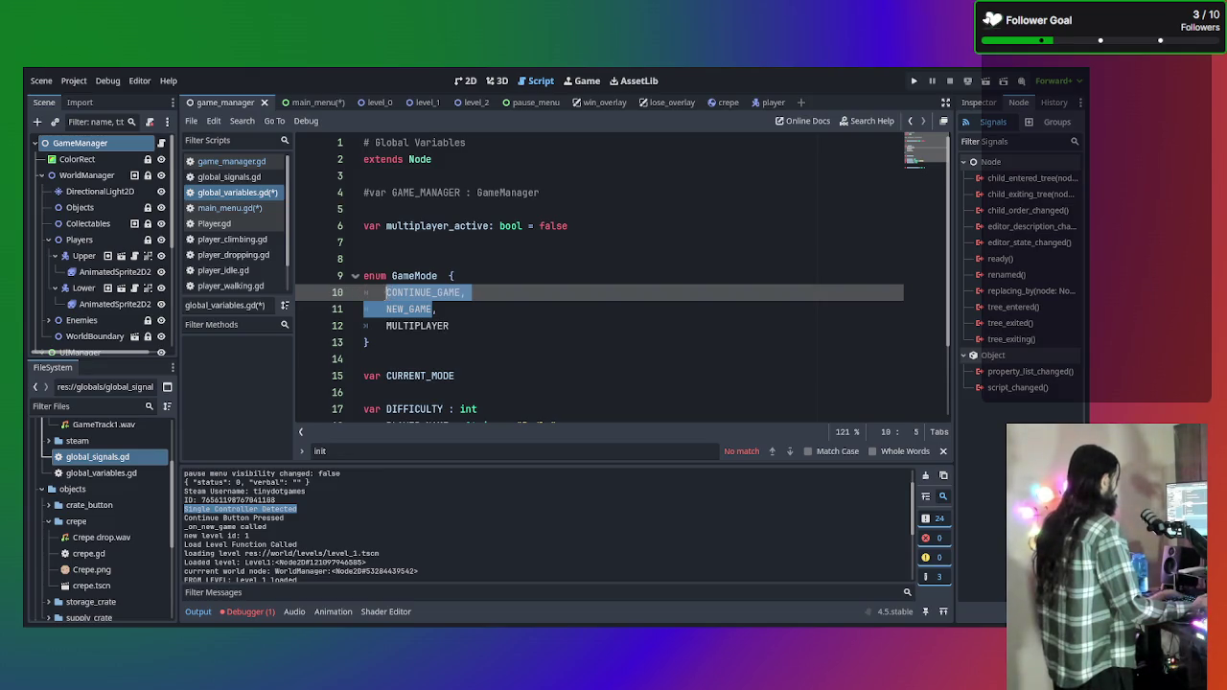
text(SINGL)
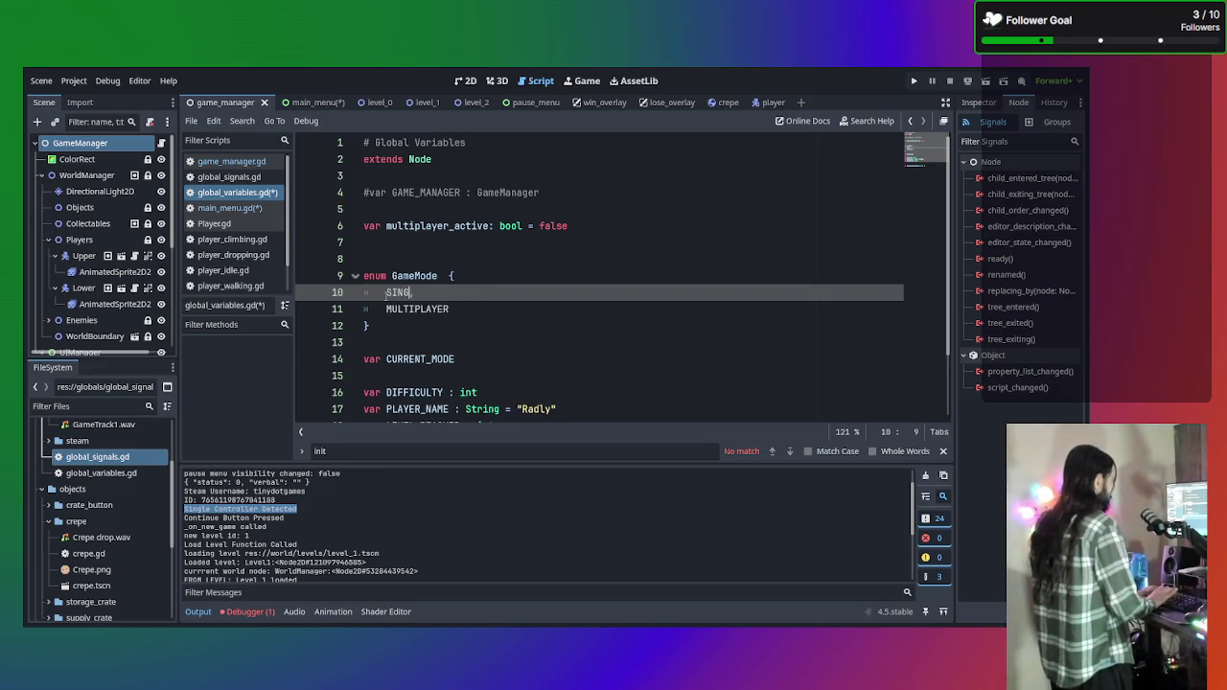
text(EPLAYER)
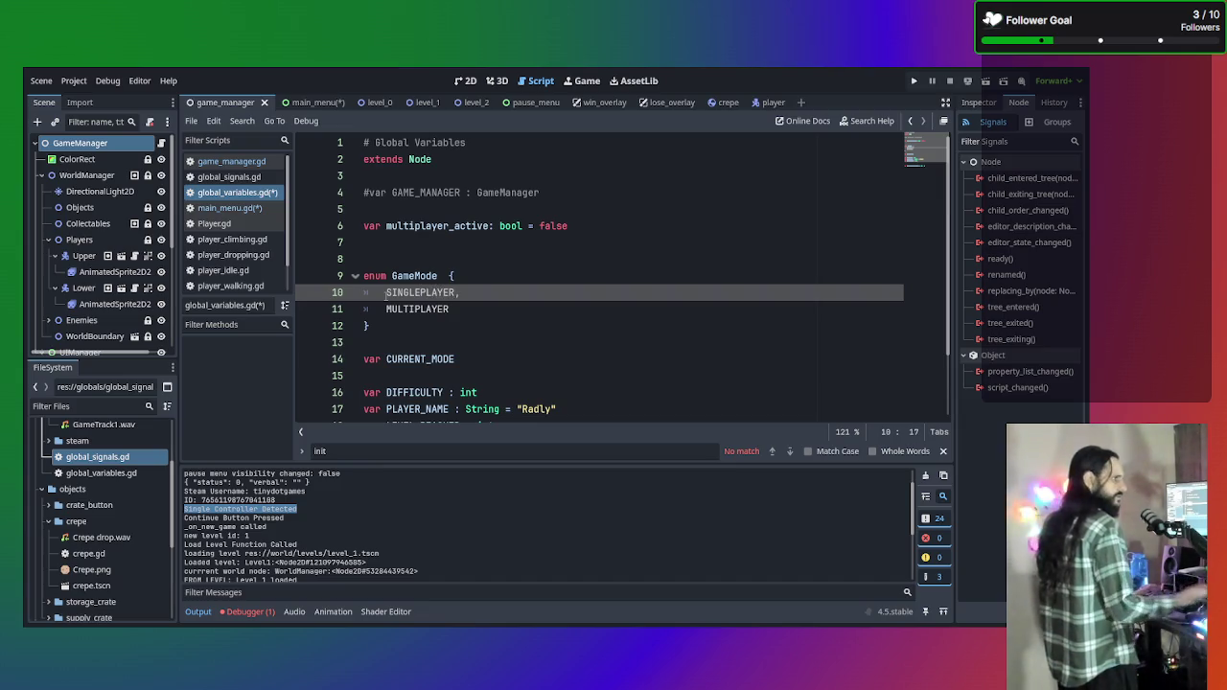
click(449, 309)
Rename the CURRENT_MODE variable to lowercase current_mode.
click(433, 359)
scroll(468, 356, down, 2)
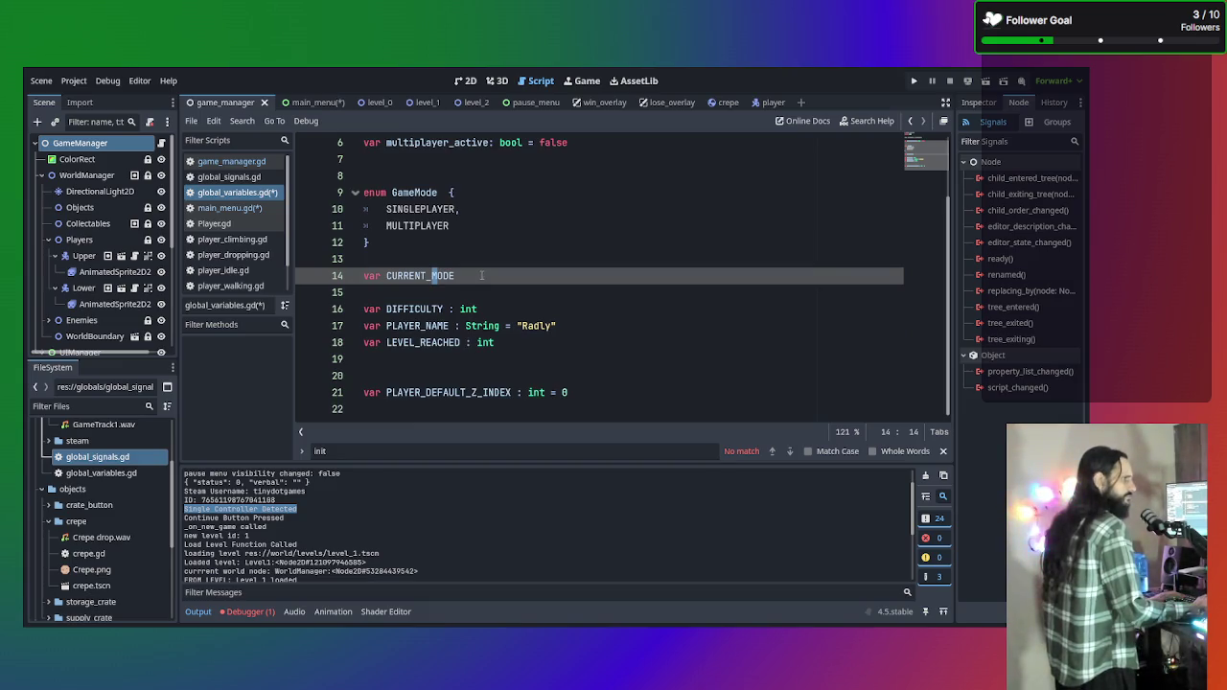
click(513, 276)
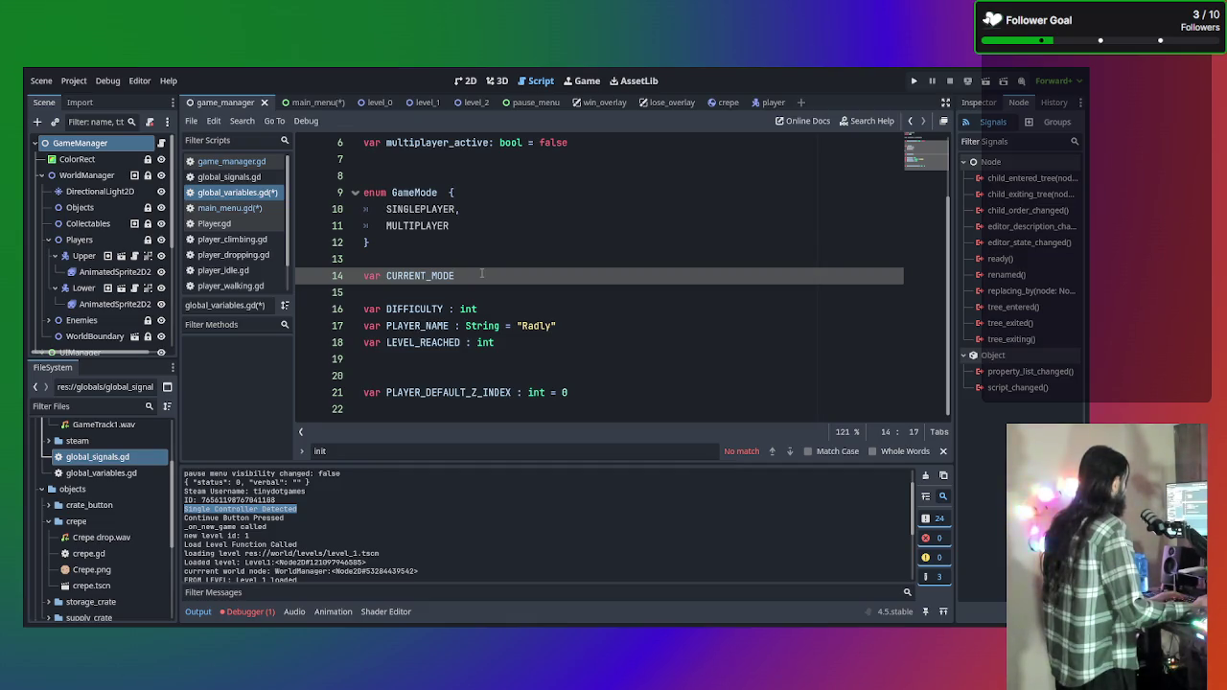
text( =)
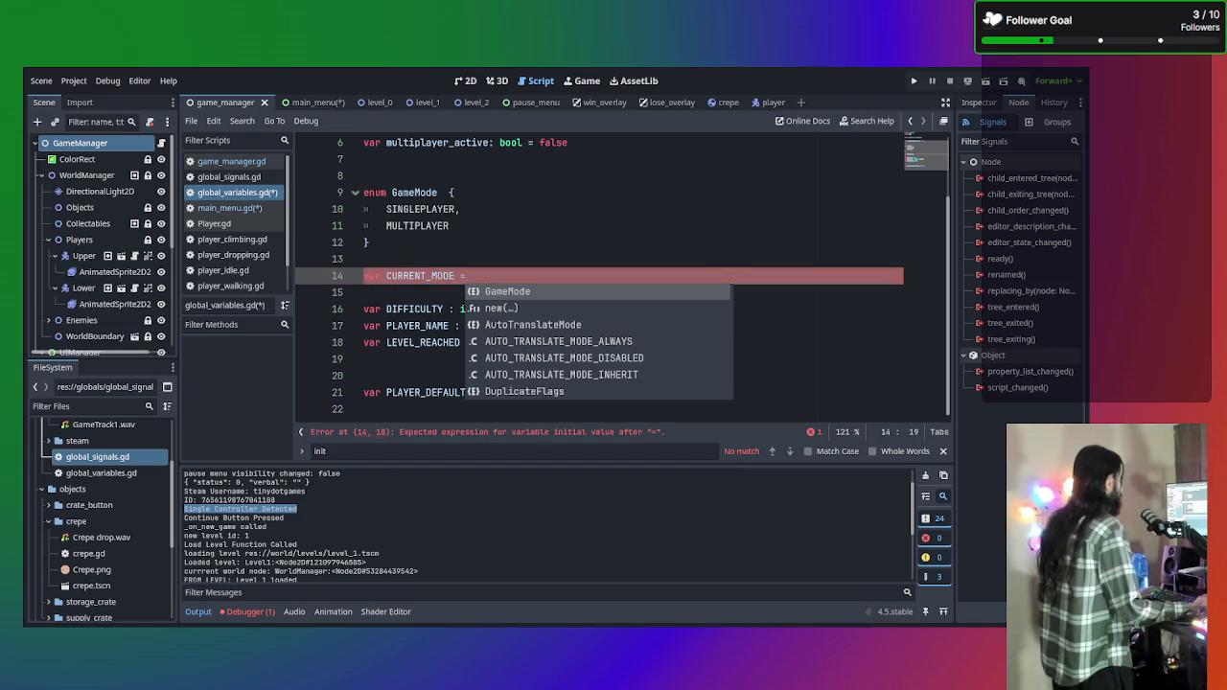
click(461, 276)
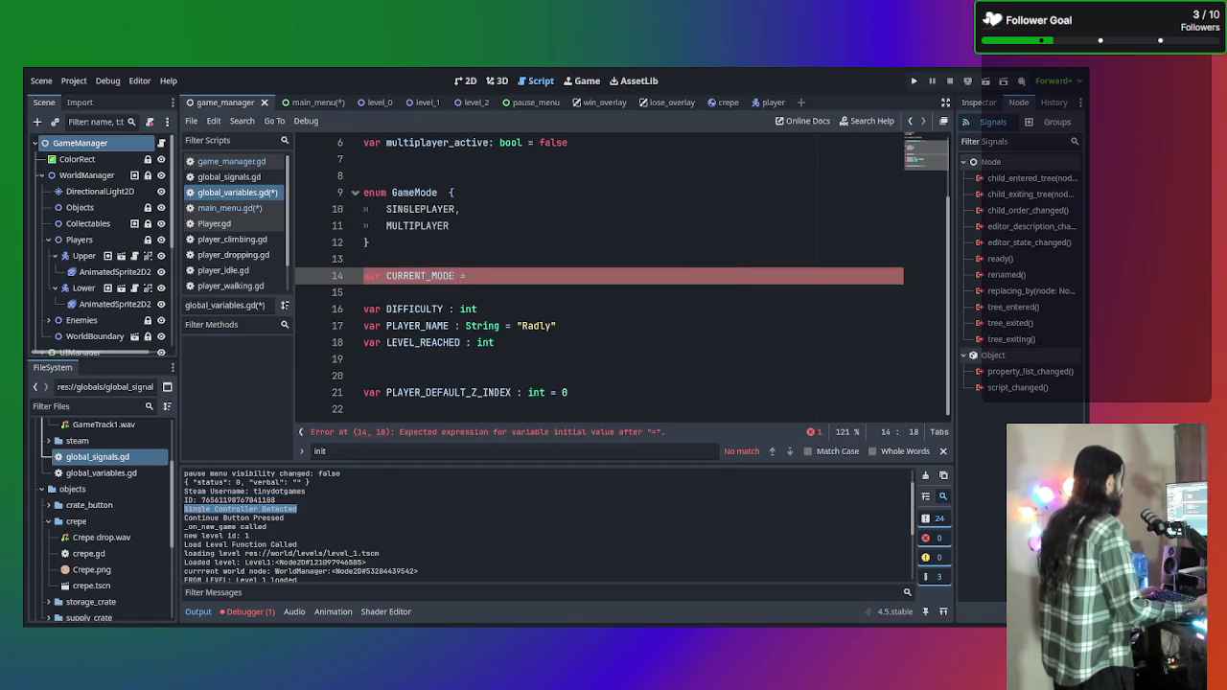
key(ctrl+shift+Left)
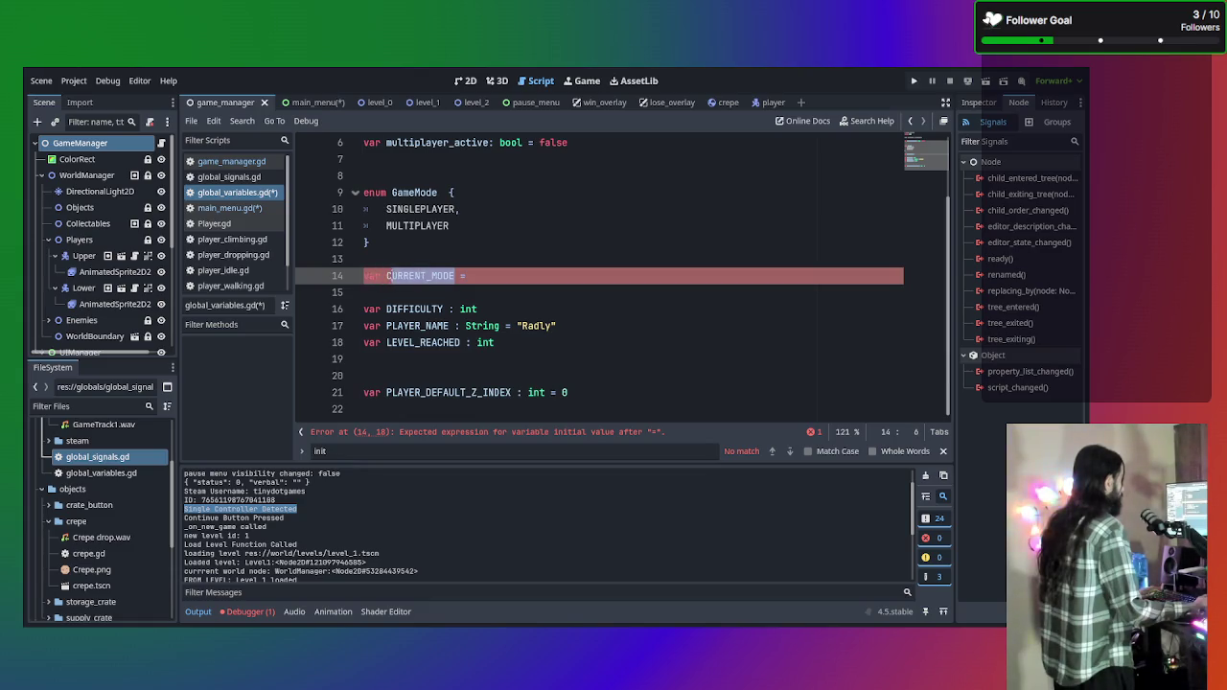
key(shift+Left)
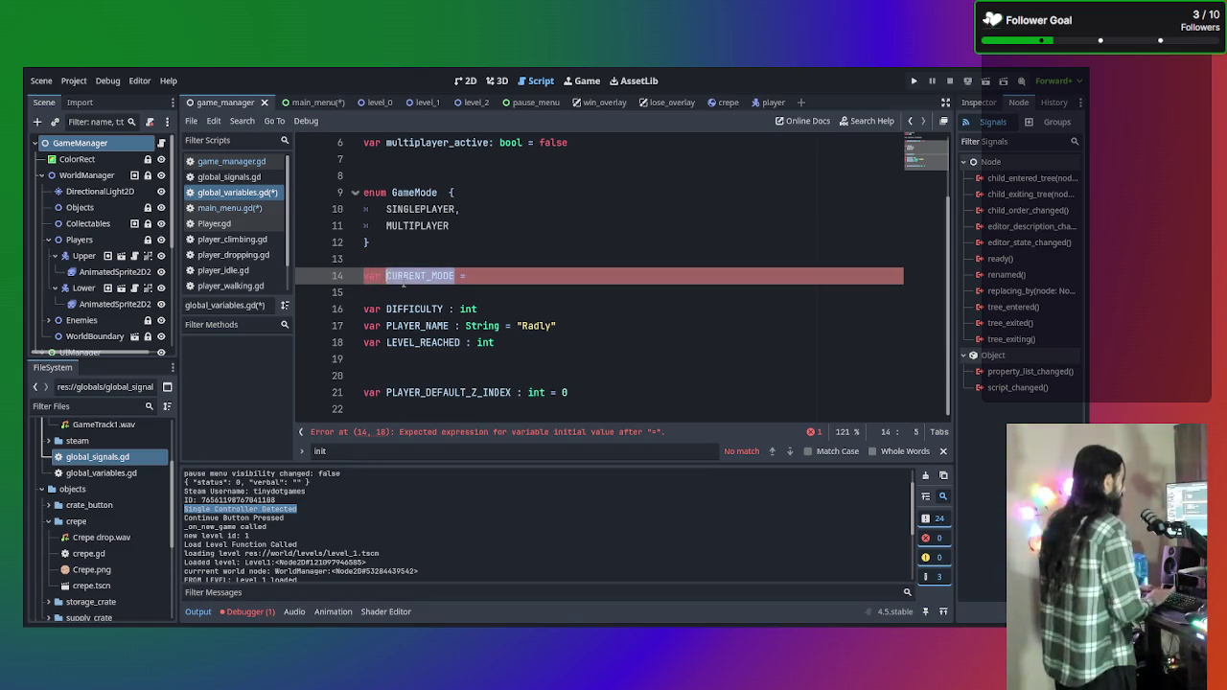
text(Current_mo)
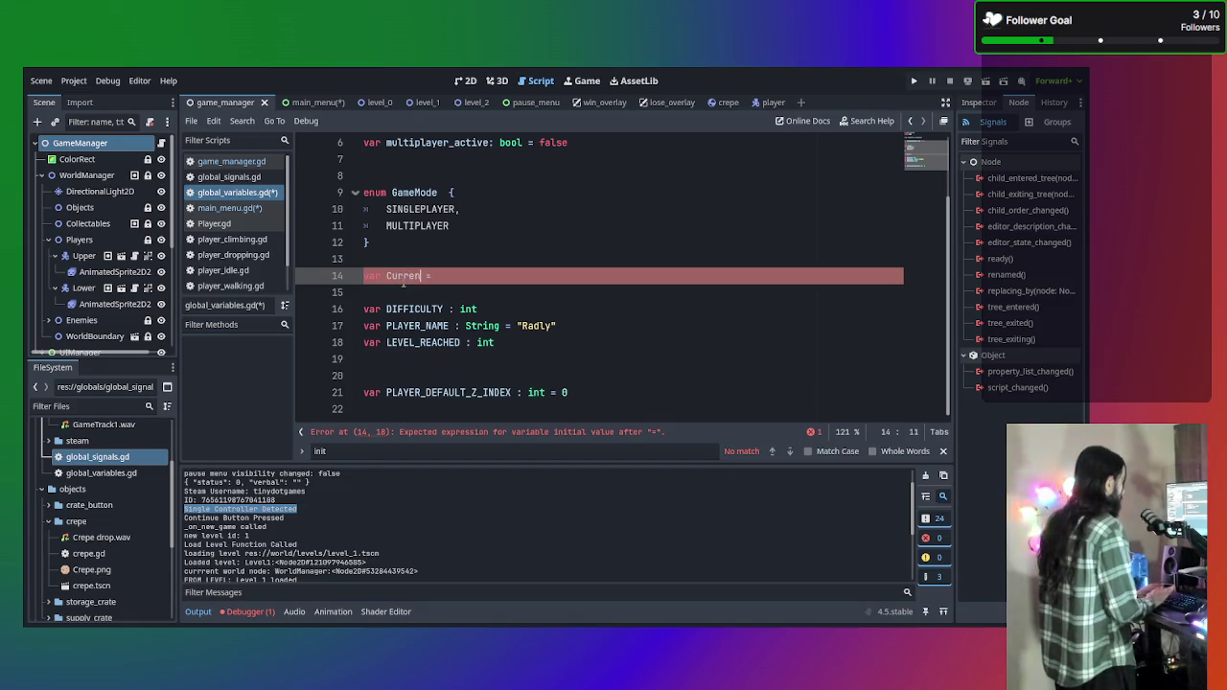
key(BackSpace)
key(BackSpace)
text(Modwe)
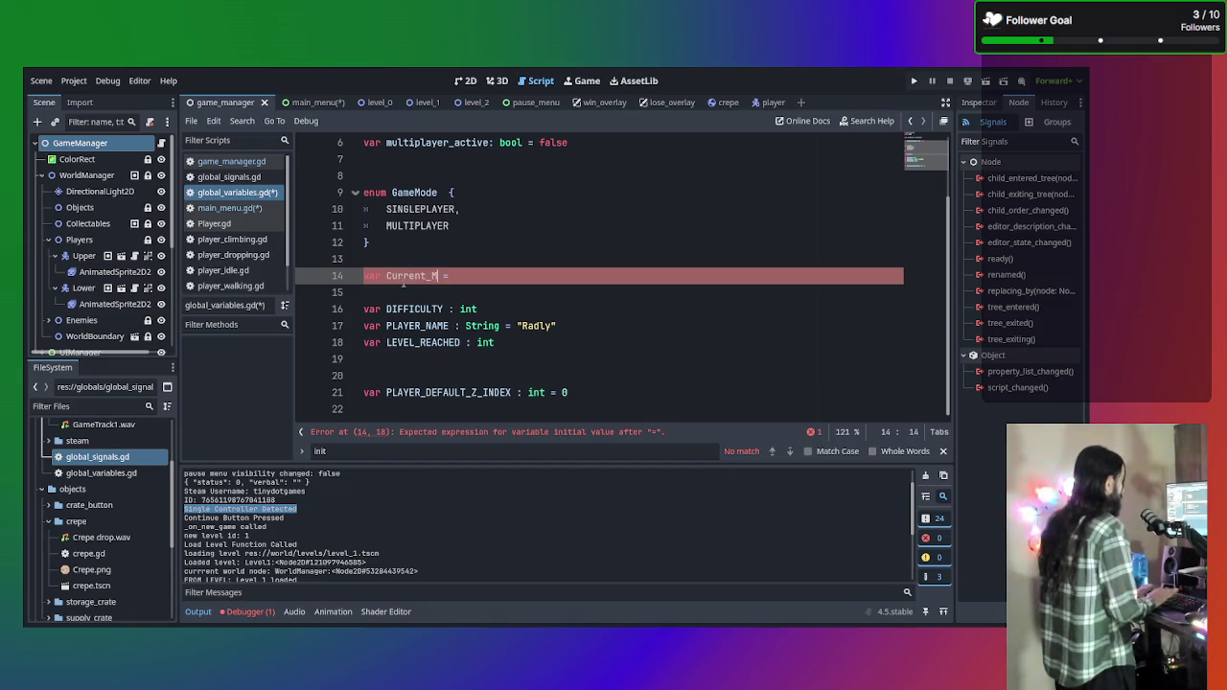
key(BackSpace)
key(BackSpace)
text(e)
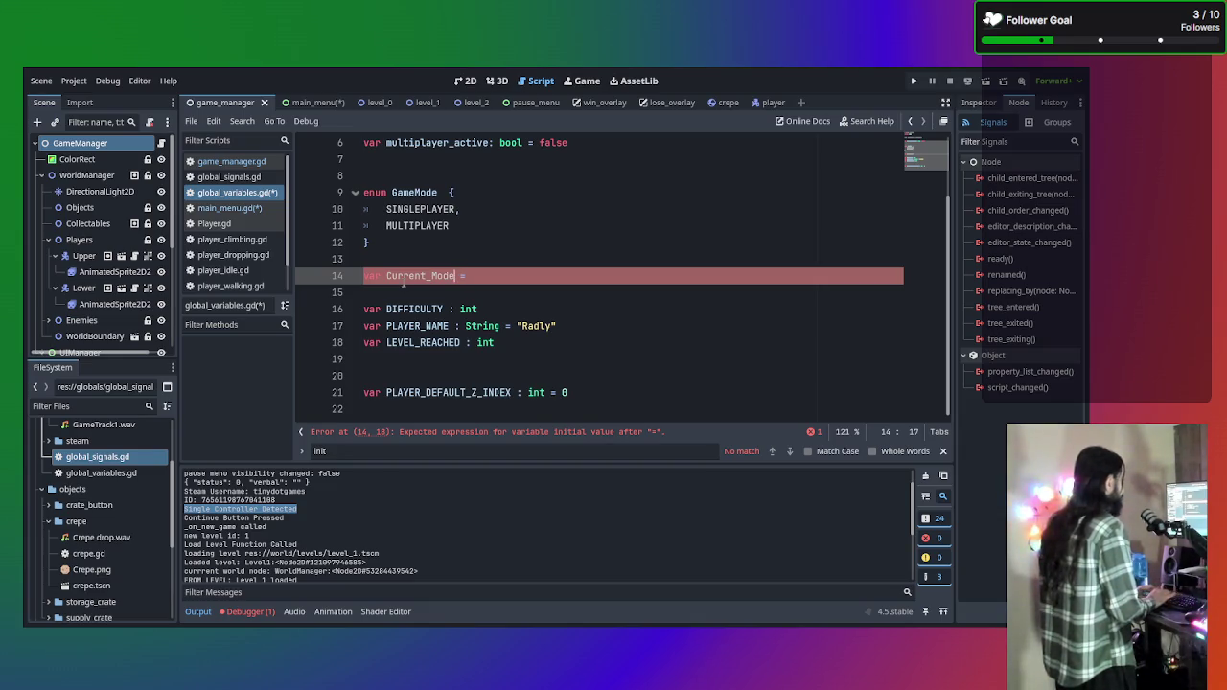
key(BackSpace)
key(BackSpace)
key(BackSpace)
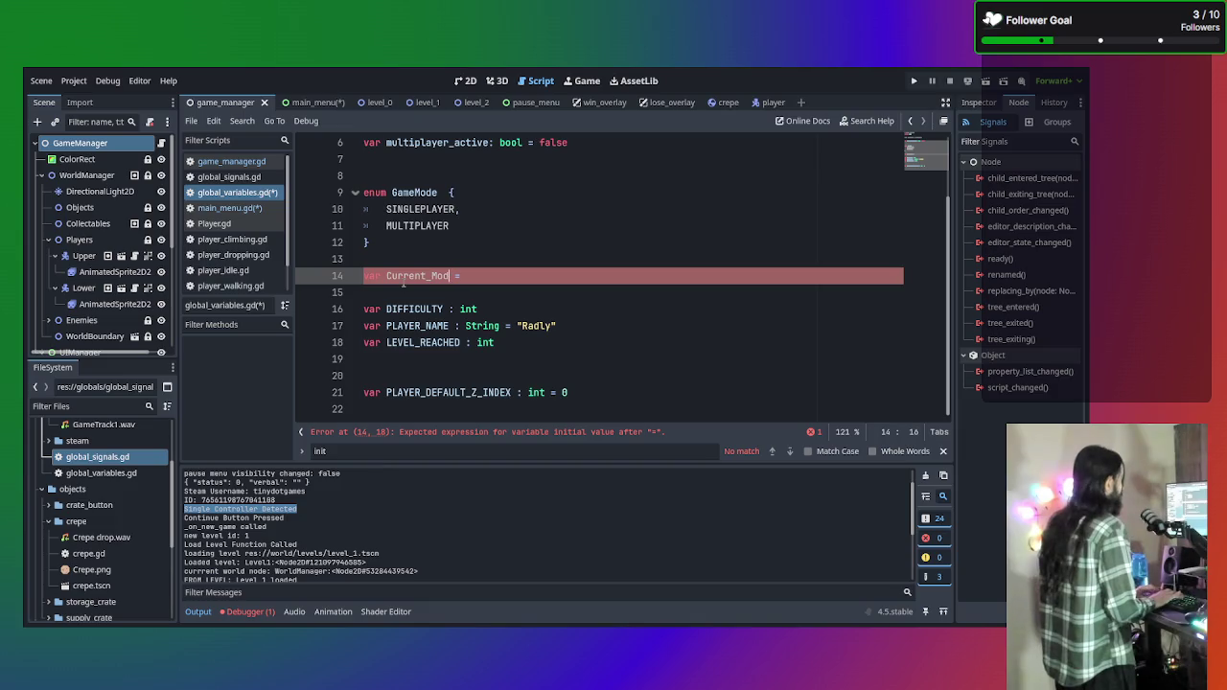
key(BackSpace)
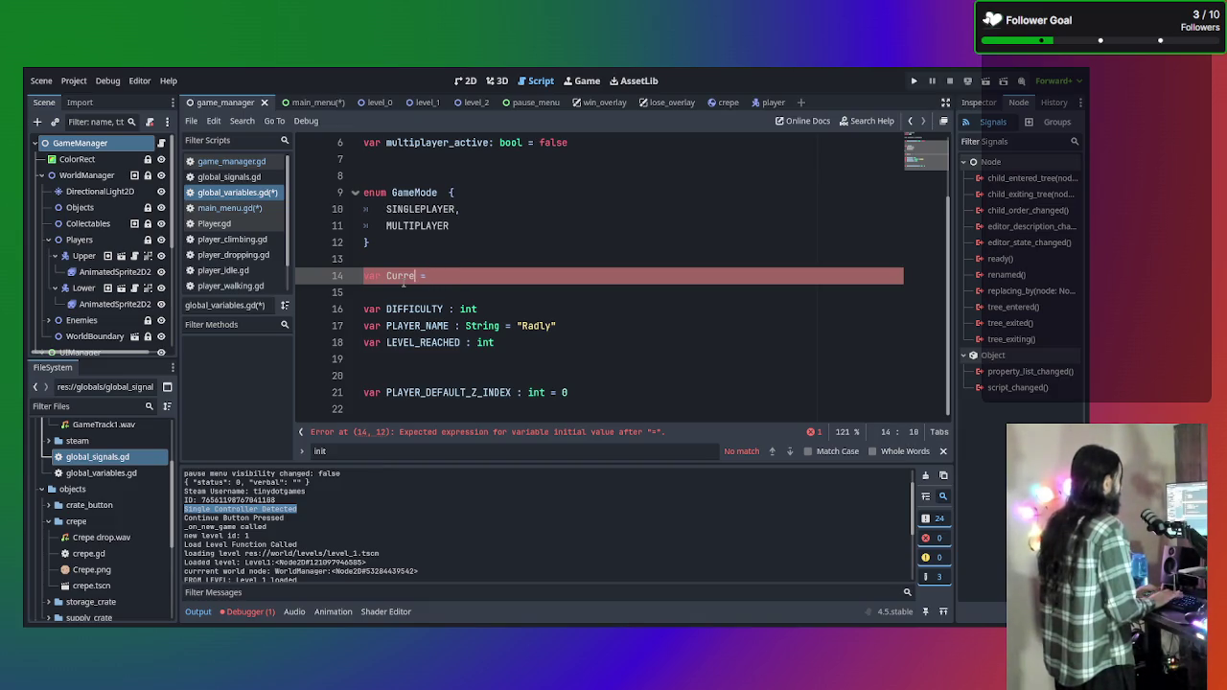
key(BackSpace)
key(BackSpace)
key(BackSpace)
text(cu)
key(BackSpace)
key(BackSpace)
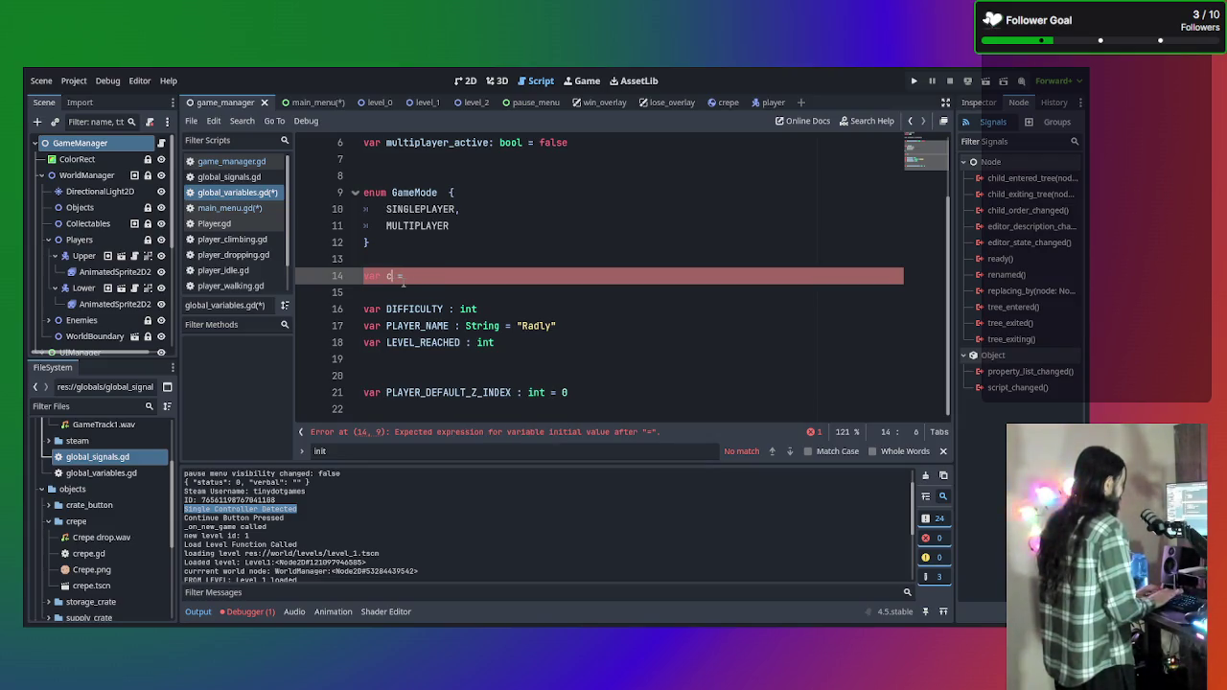
text(urrent)
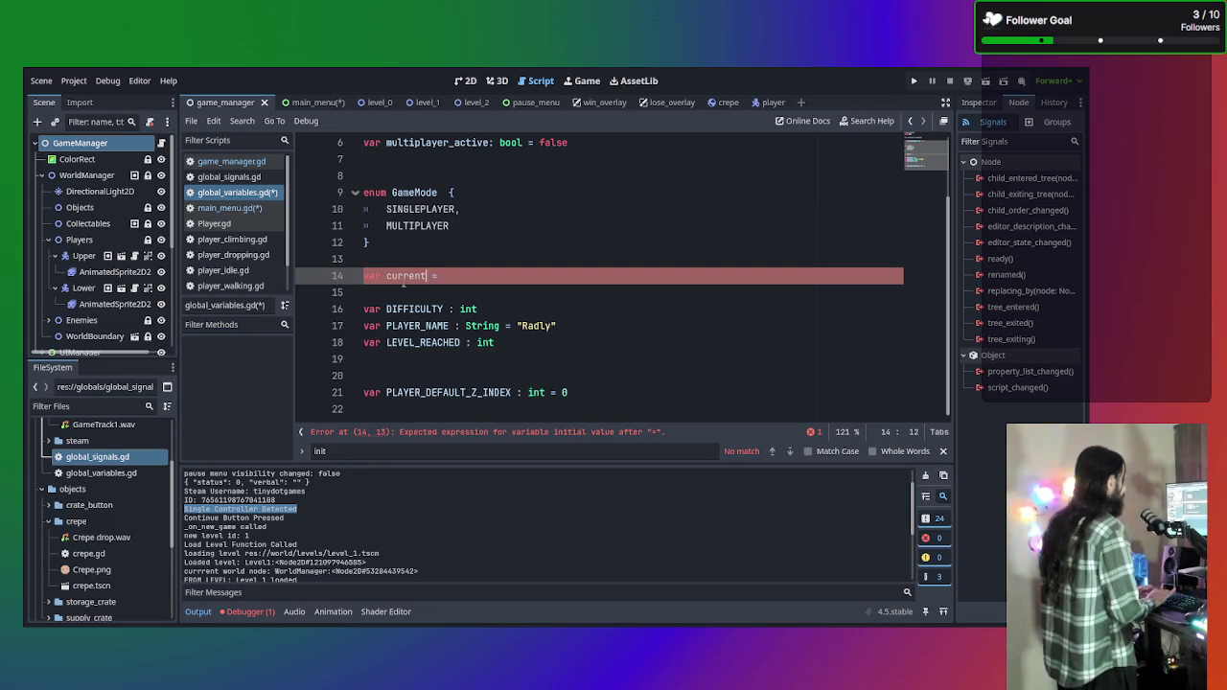
text(_)
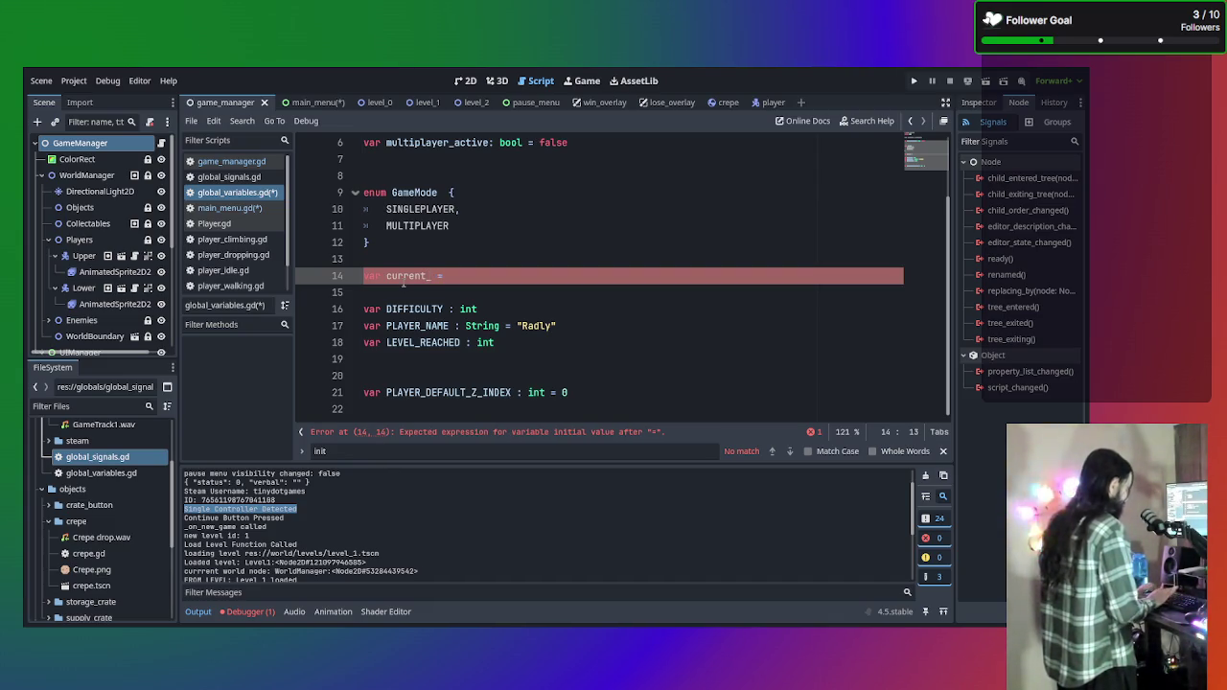
text(mode)
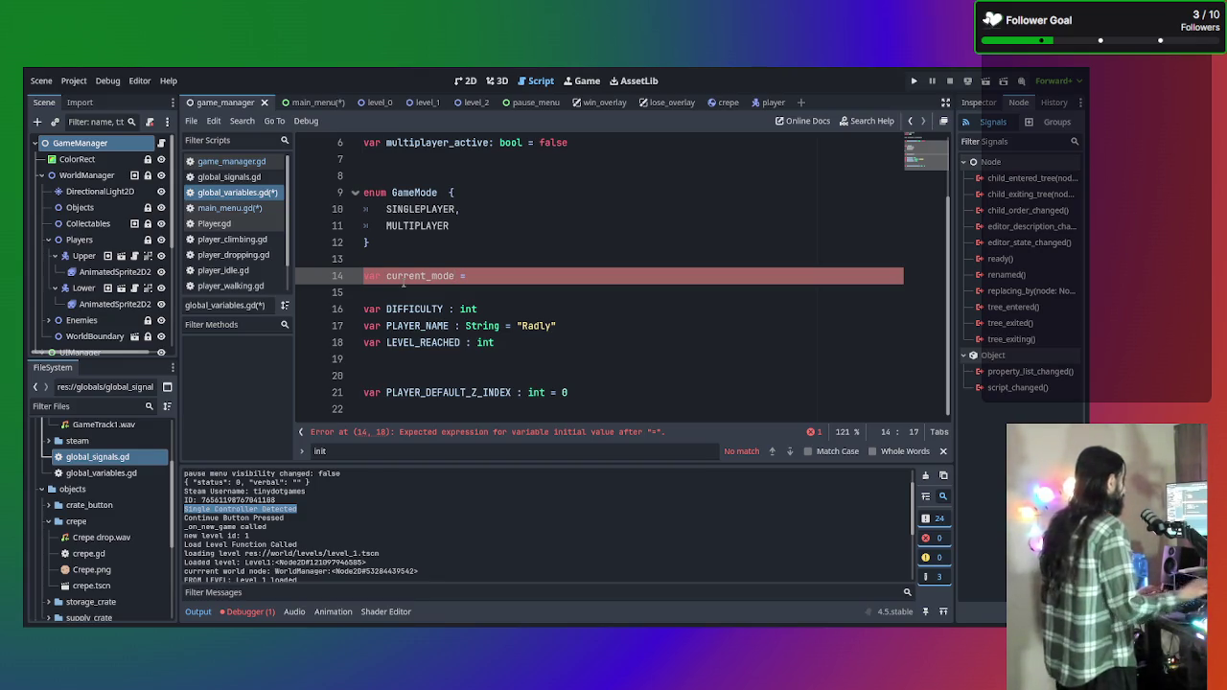
Retype it as 'current_mode : int', then delete the whole declaration line.
click(508, 269)
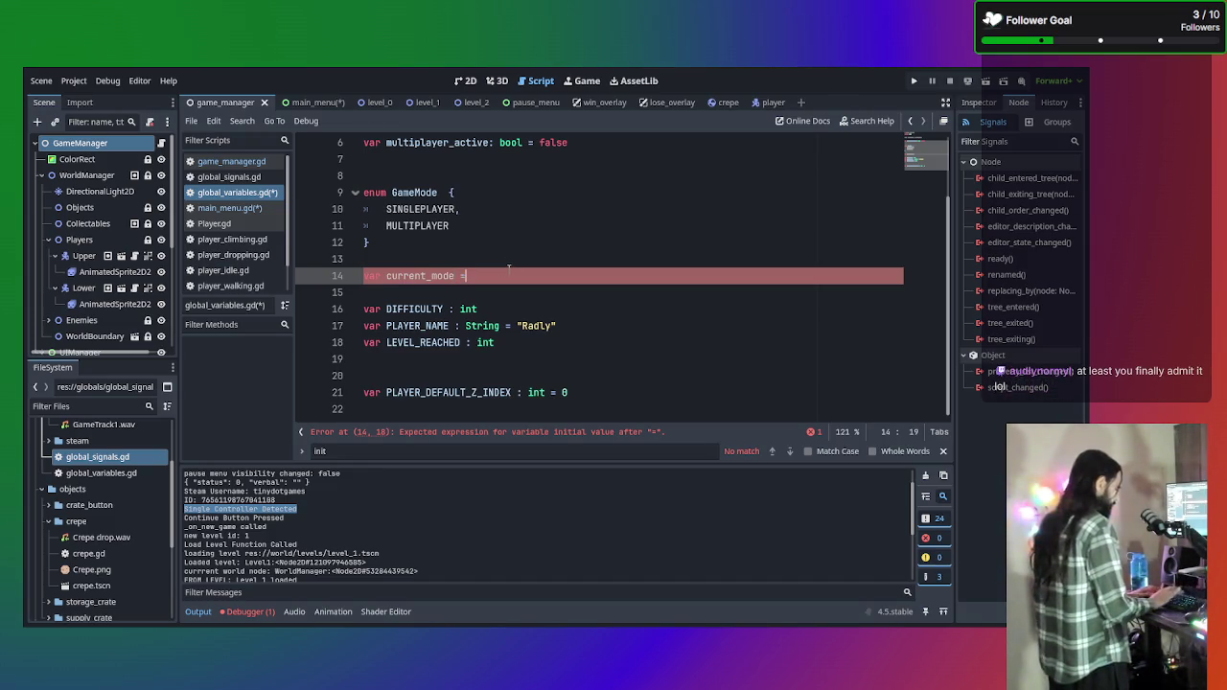
key(BackSpace)
text(: int)
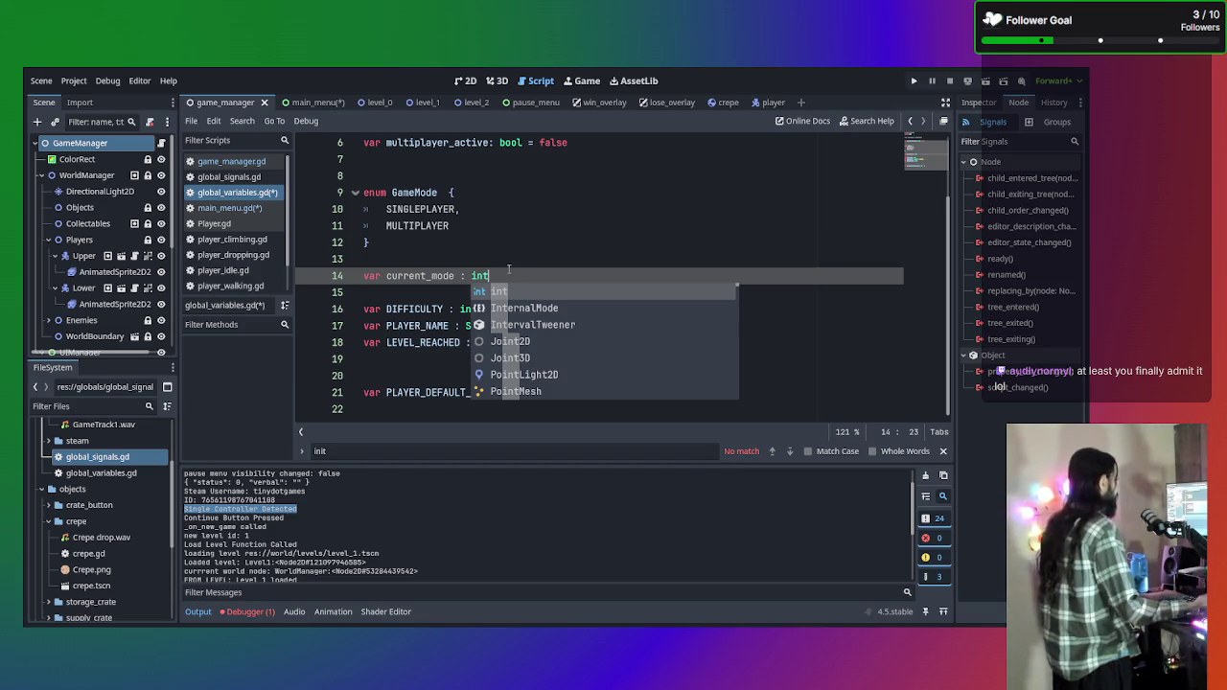
key(Escape)
key(shift+Home)
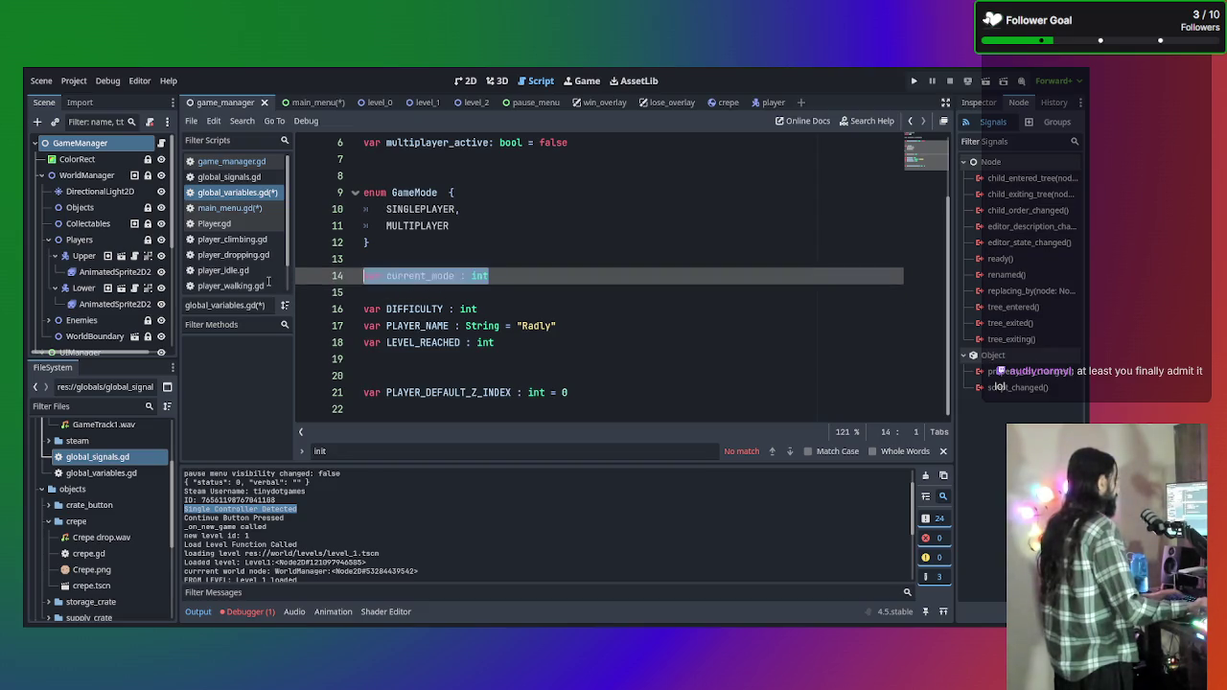
key(BackSpace)
key(BackSpace)
key(BackSpace)
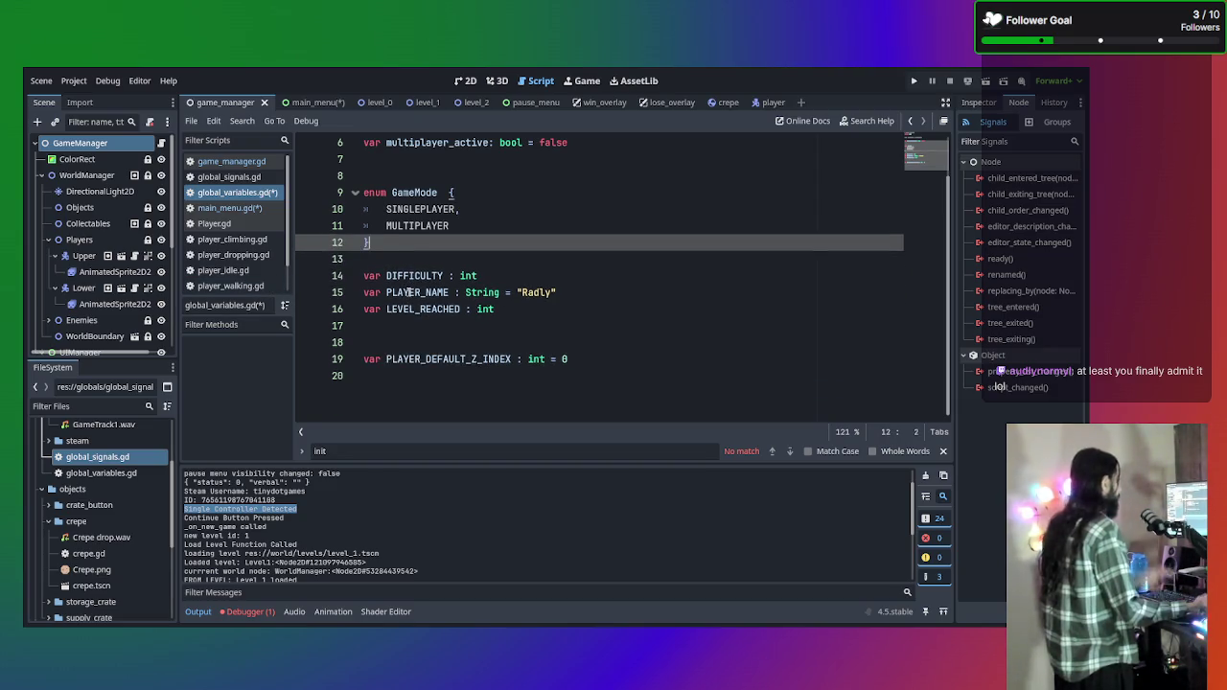
Check the GameMode enum's SINGLEPLAYER and MULTIPLAYER entries and its declaration line.
click(493, 218)
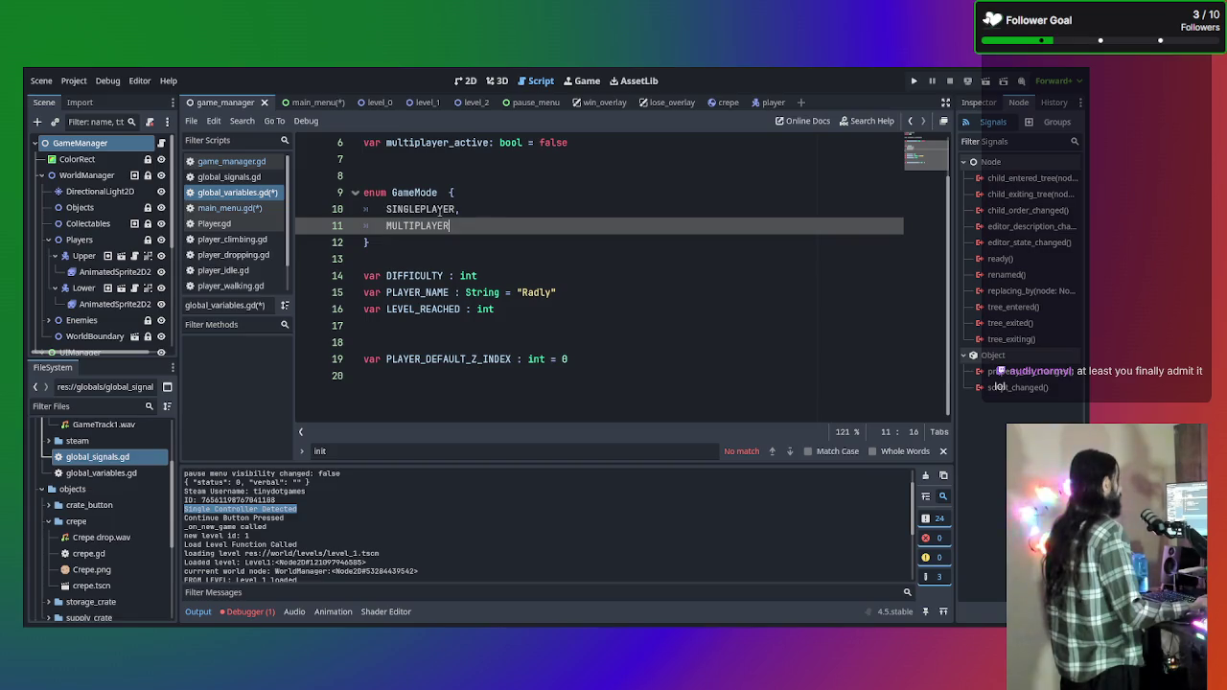
click(433, 209)
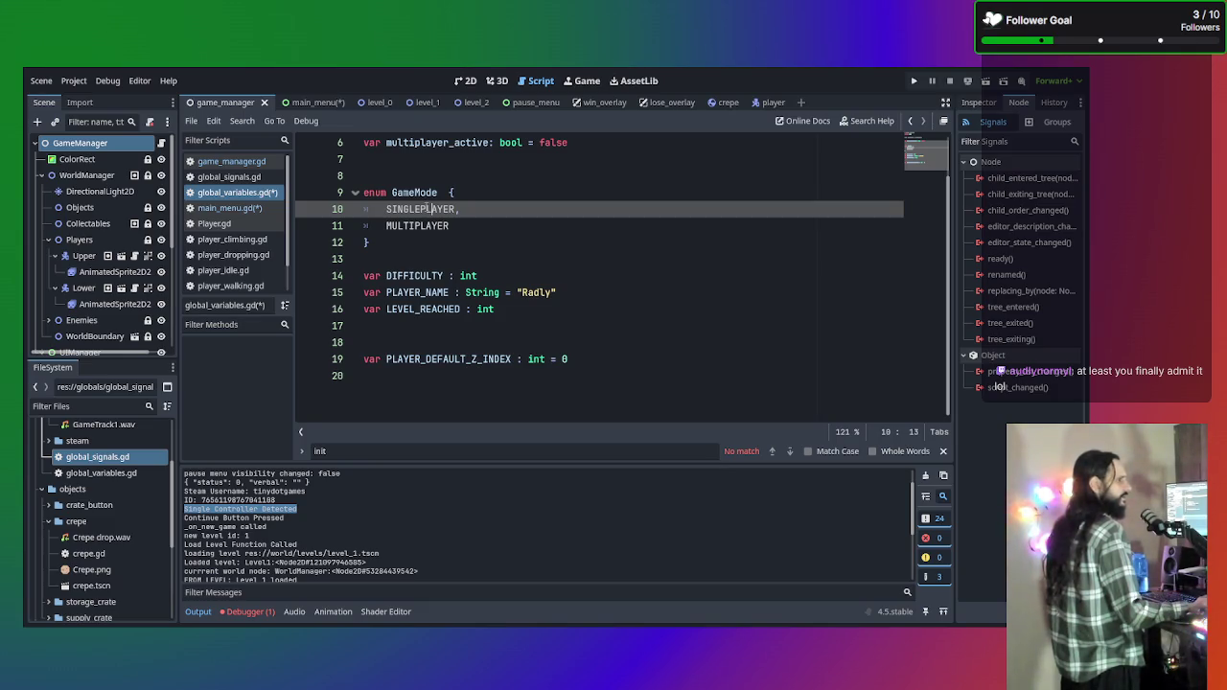
click(401, 220)
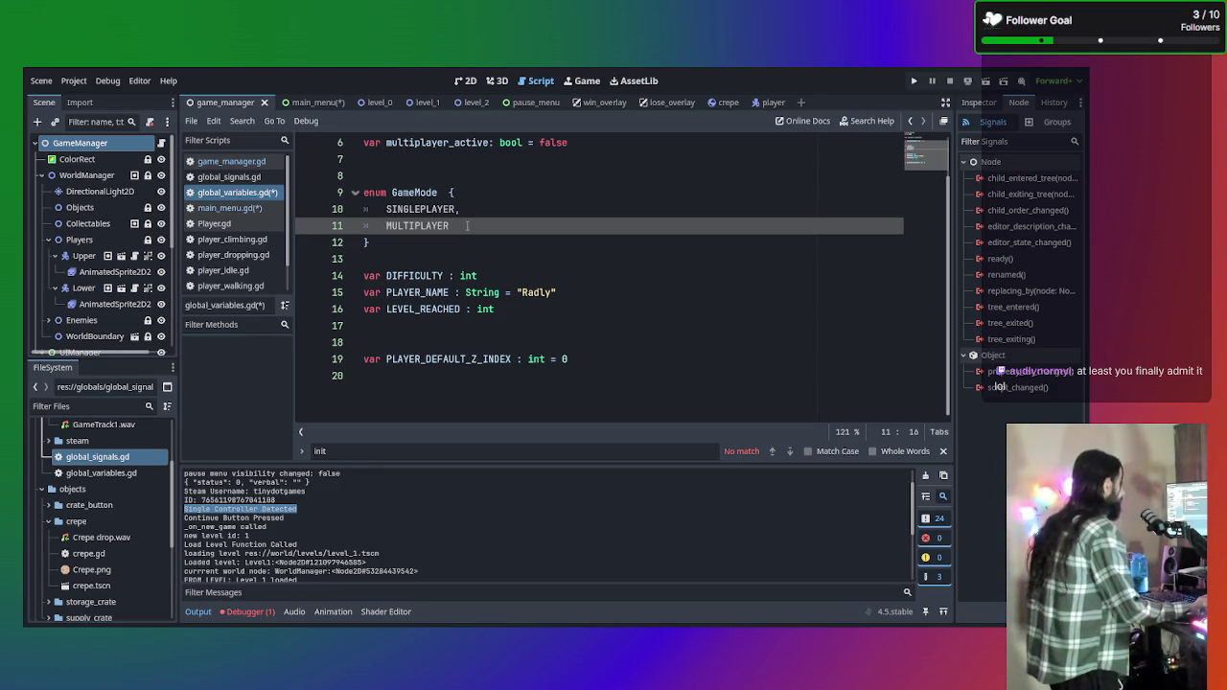
click(419, 209)
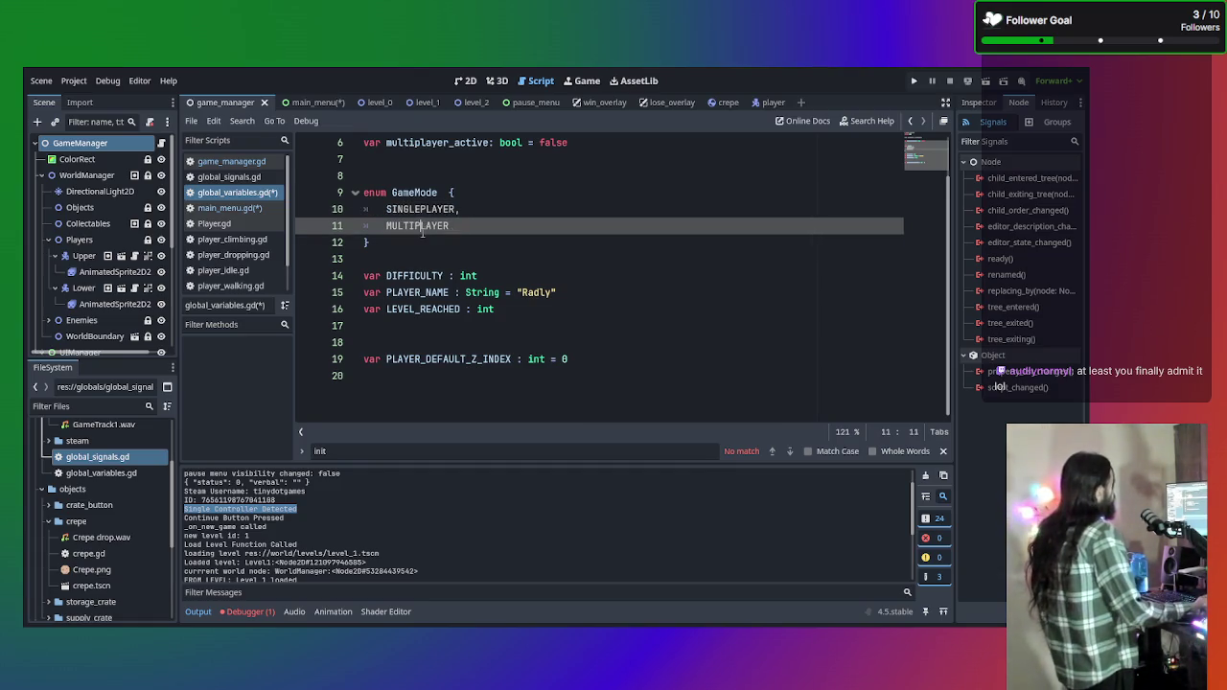
key(Down)
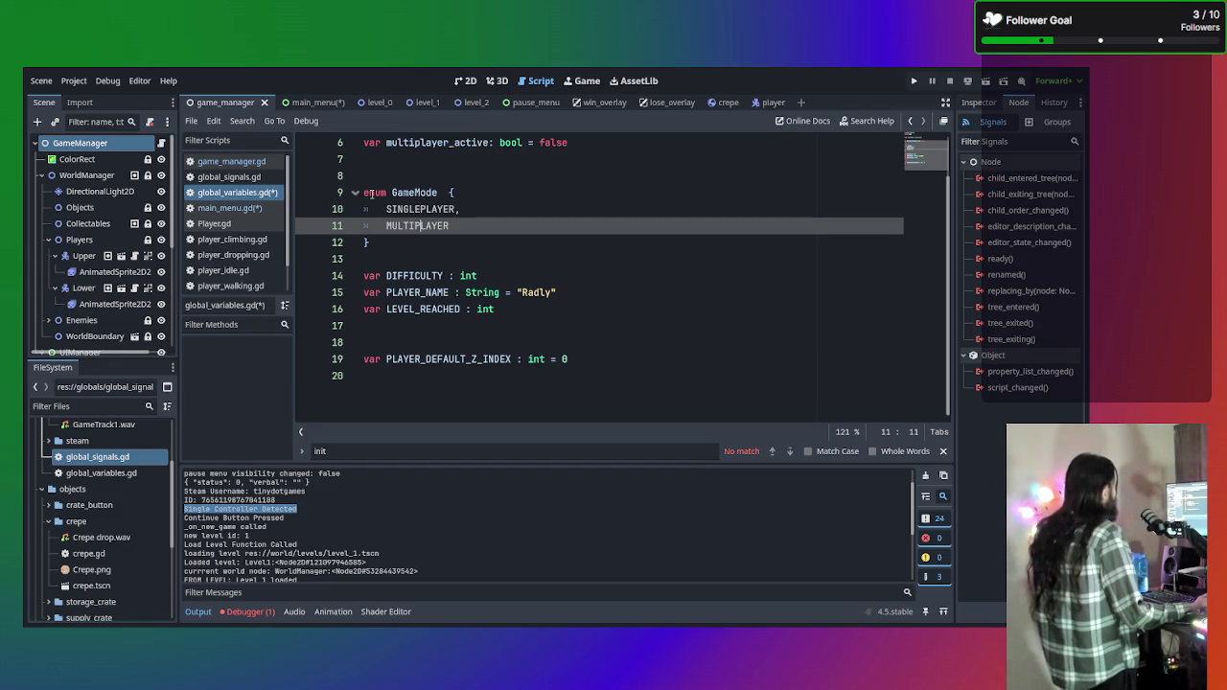
click(371, 193)
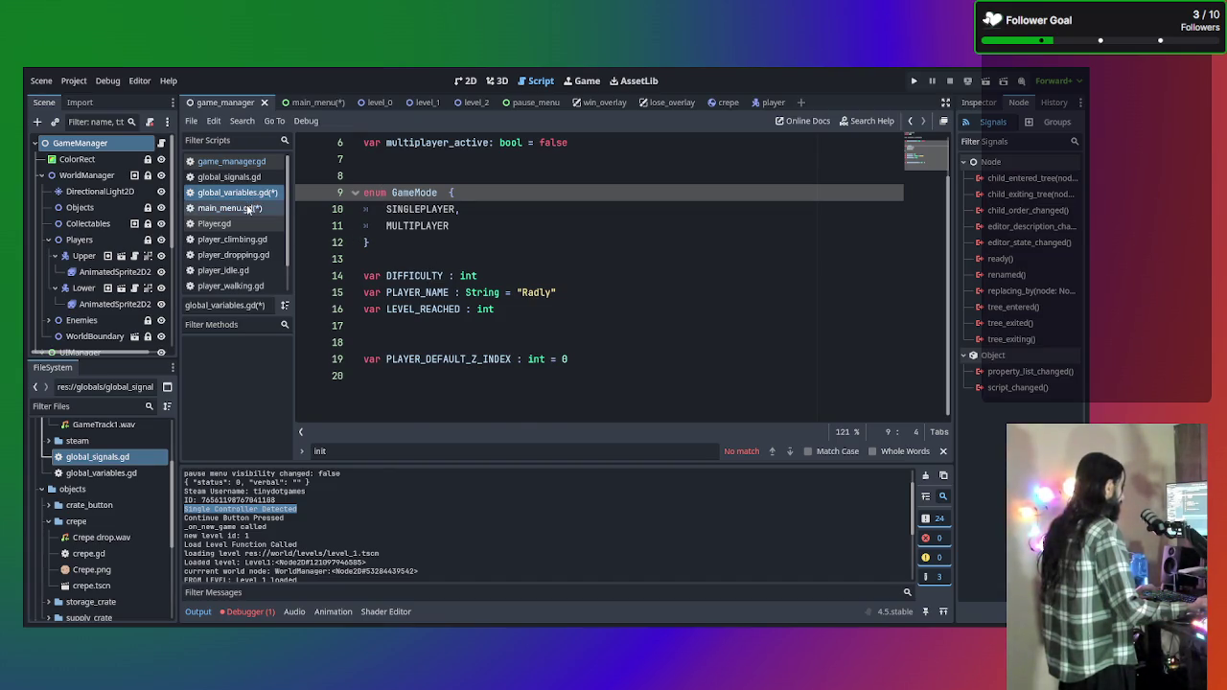
Open main_menu.gd and add a new line after line 10, then undo it.
click(251, 208)
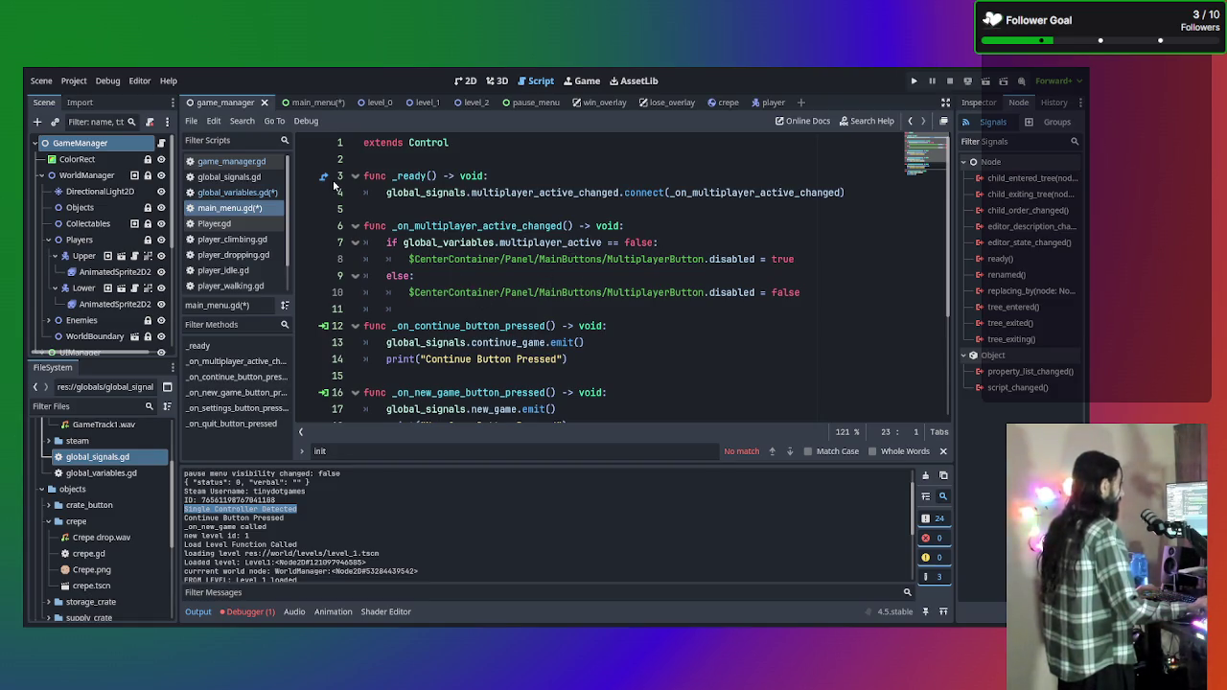
click(242, 206)
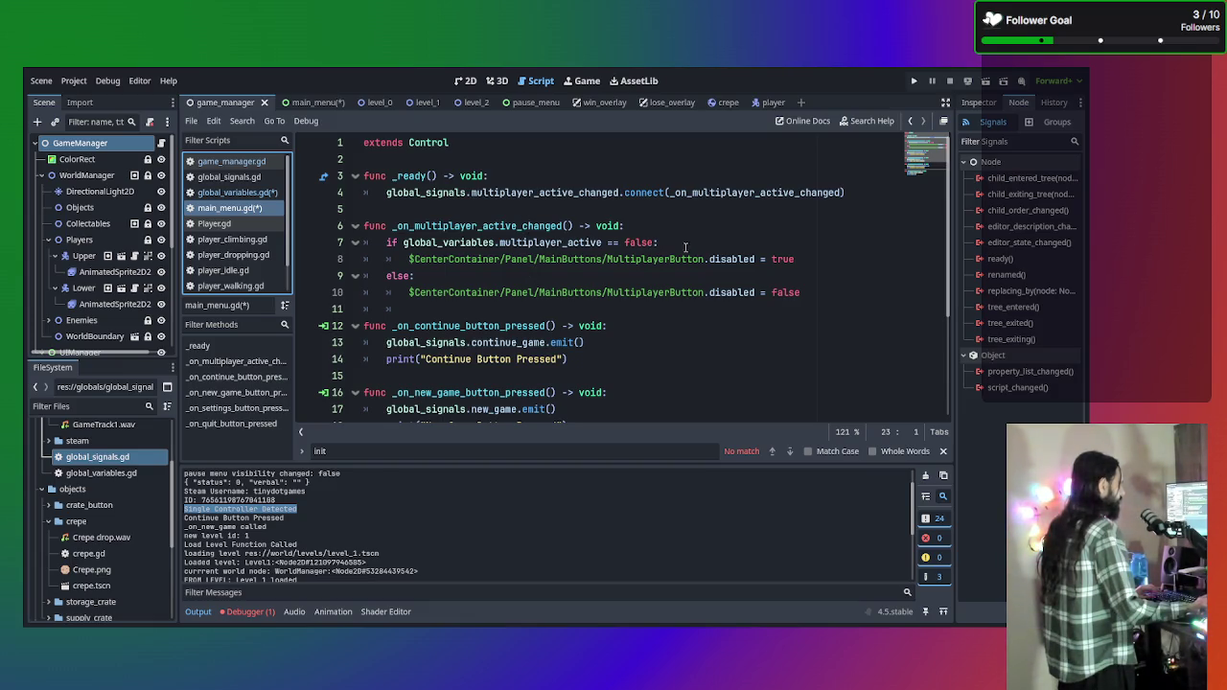
click(823, 291)
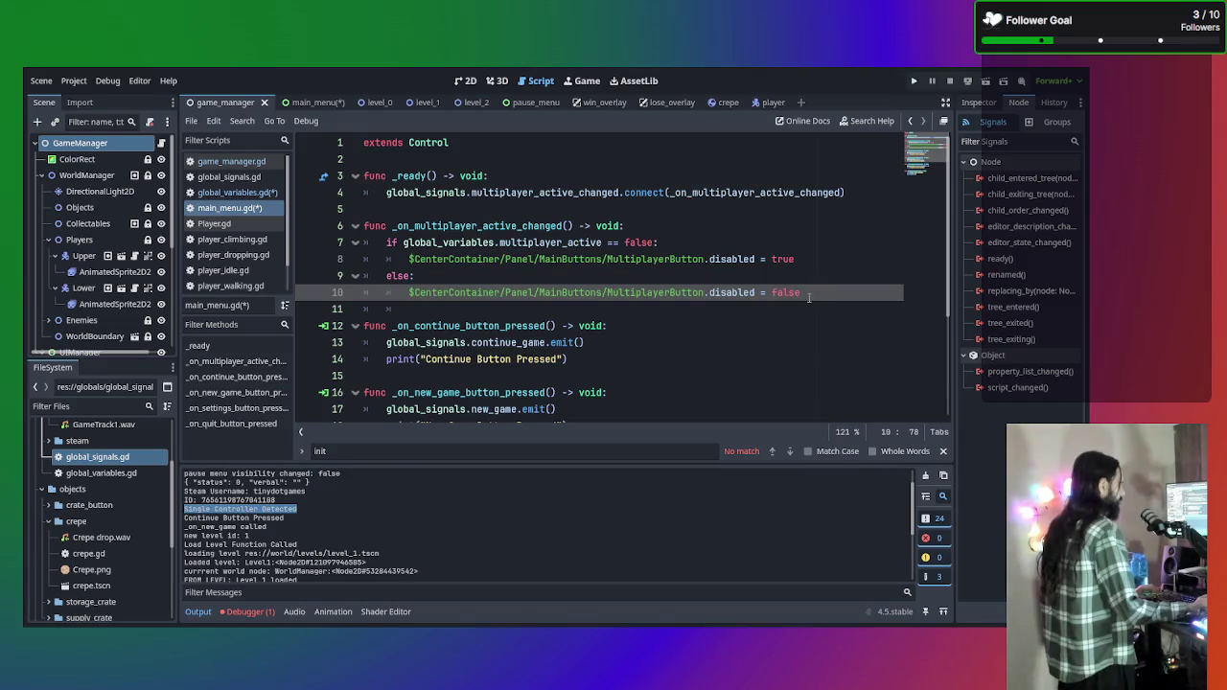
key(Return)
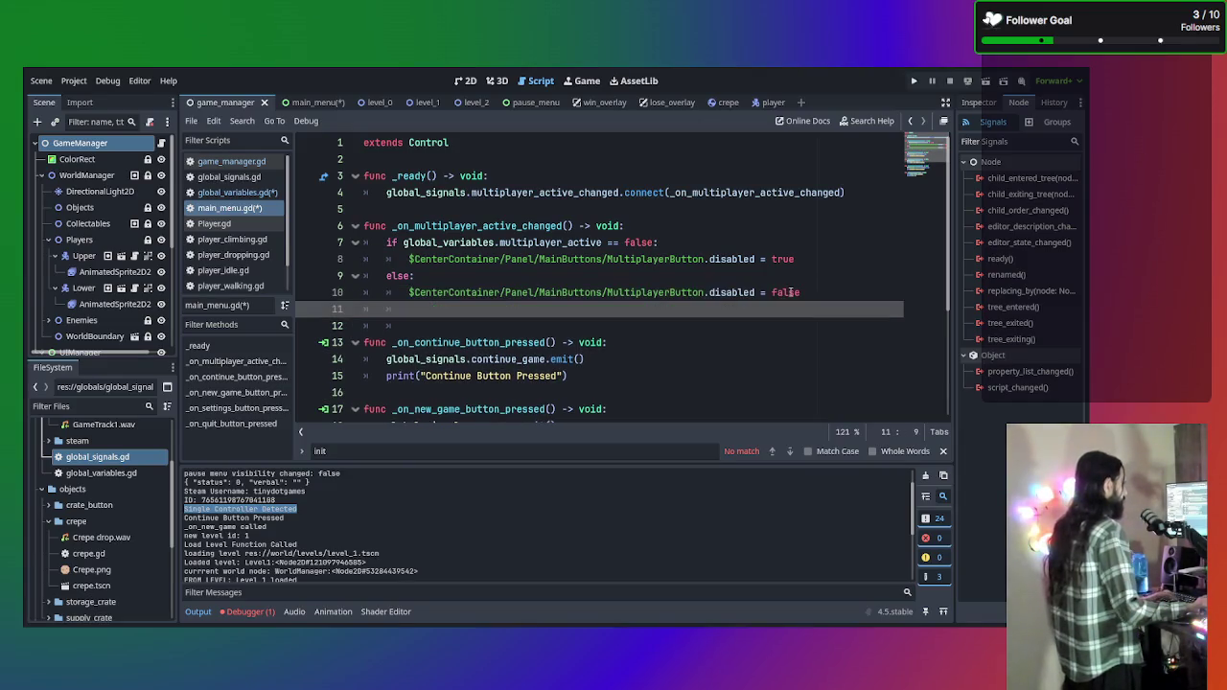
key(ctrl+z)
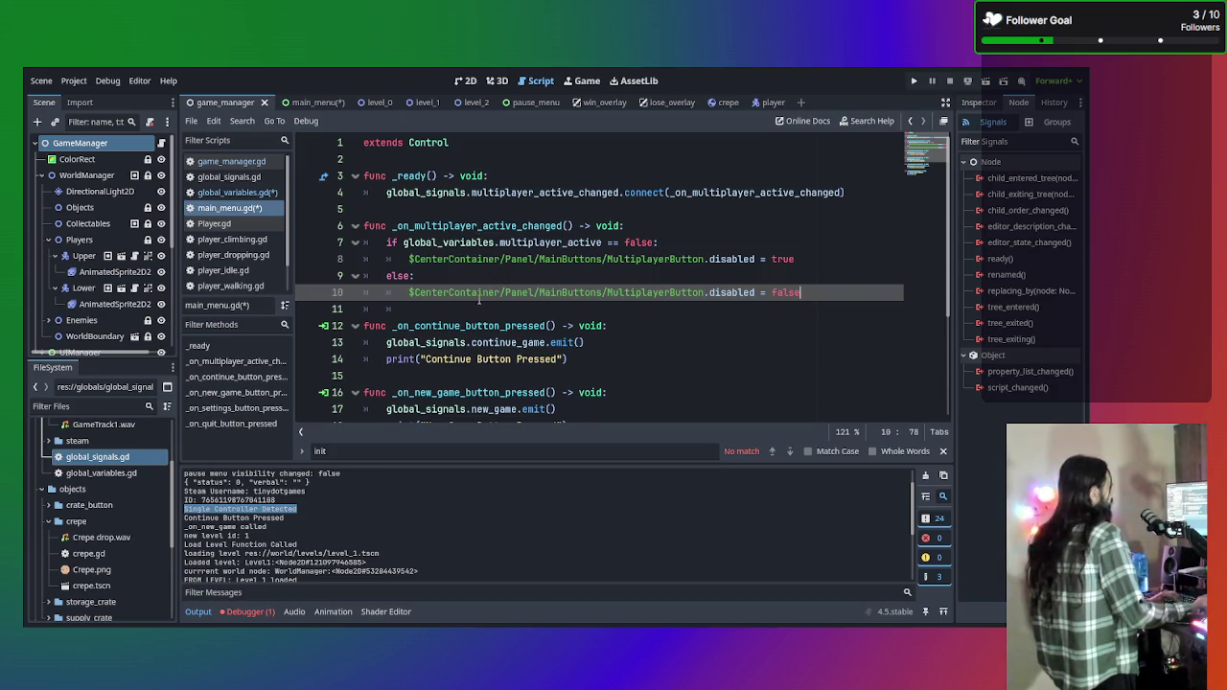
click(241, 177)
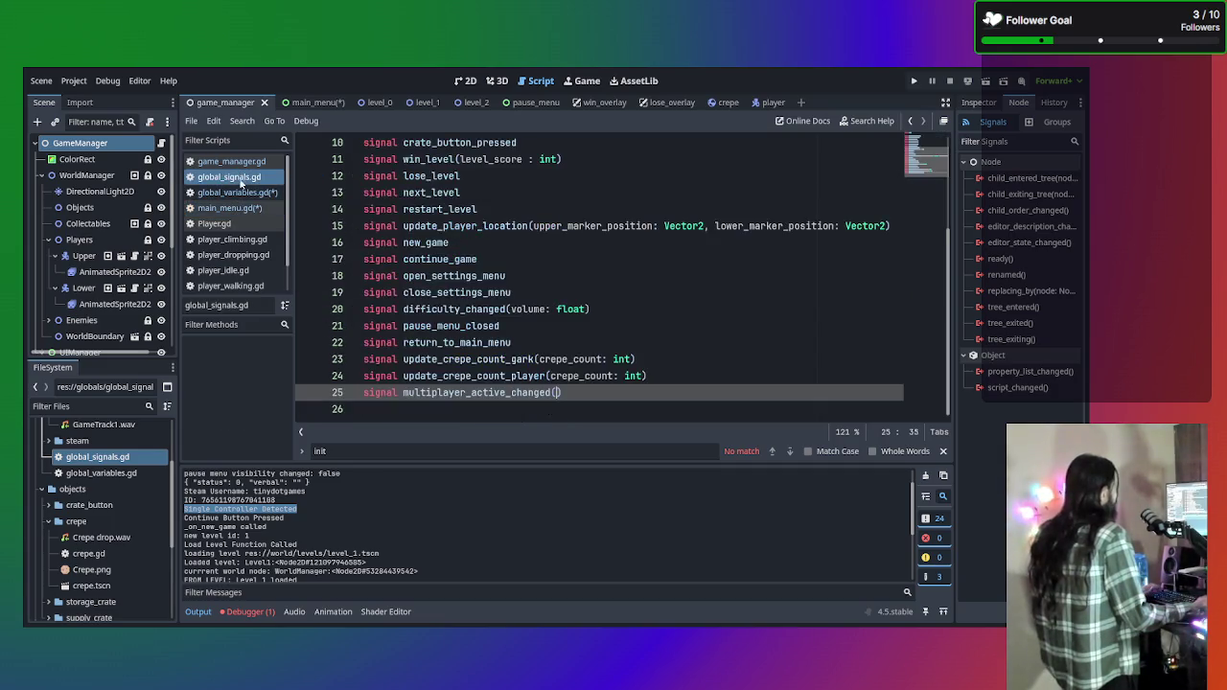
click(241, 193)
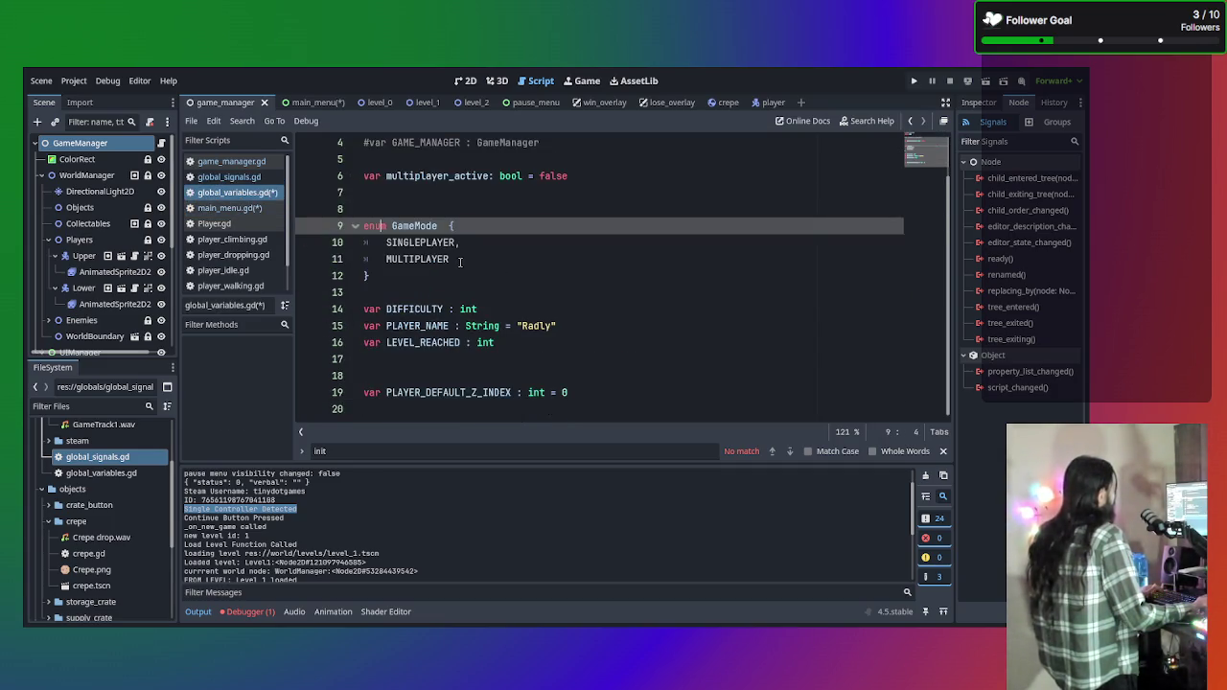
click(475, 264)
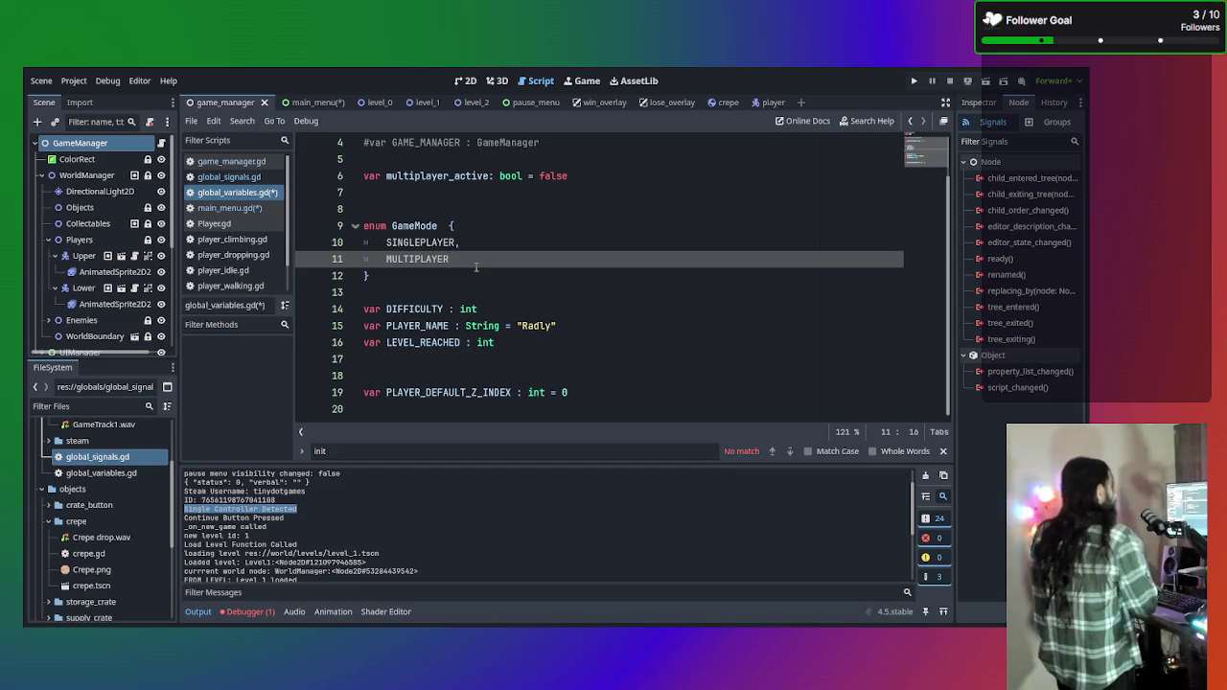
click(231, 211)
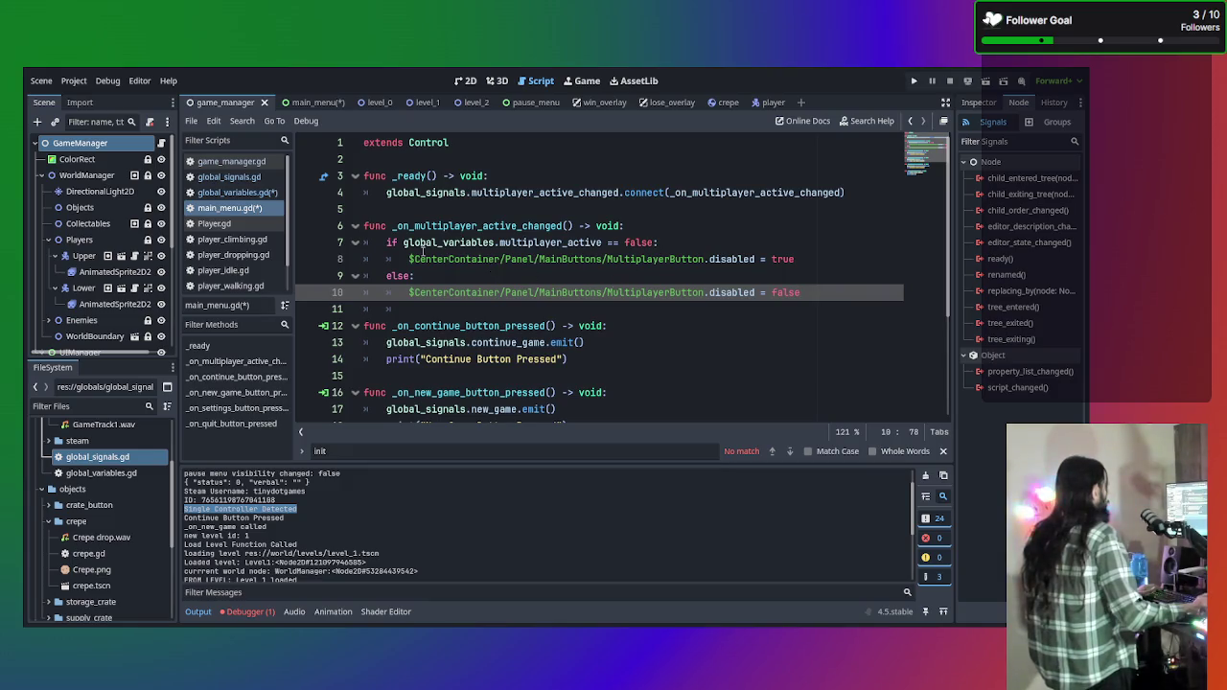
click(256, 193)
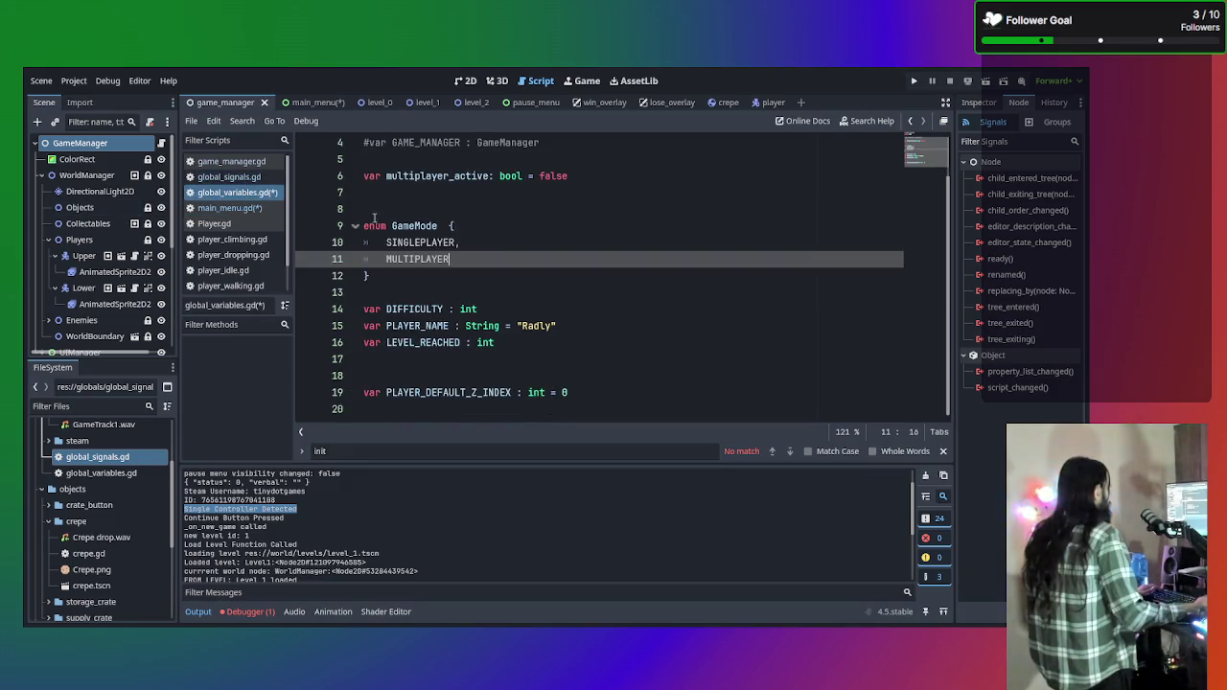
click(228, 180)
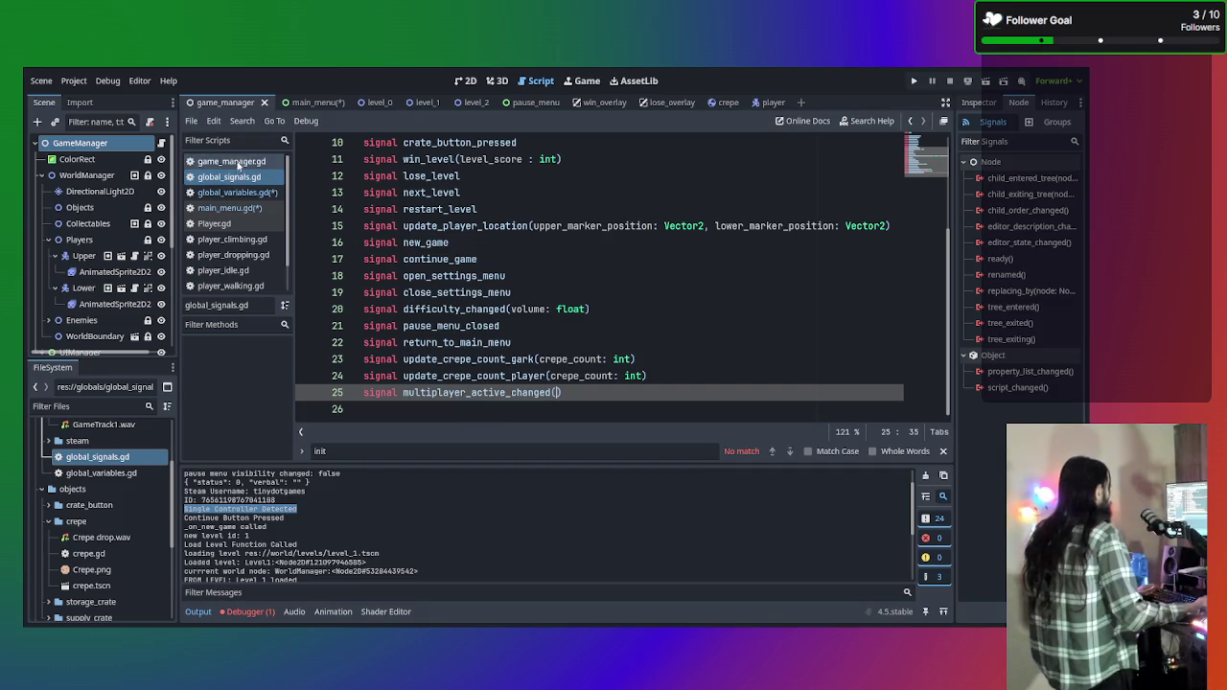
click(238, 163)
click(239, 209)
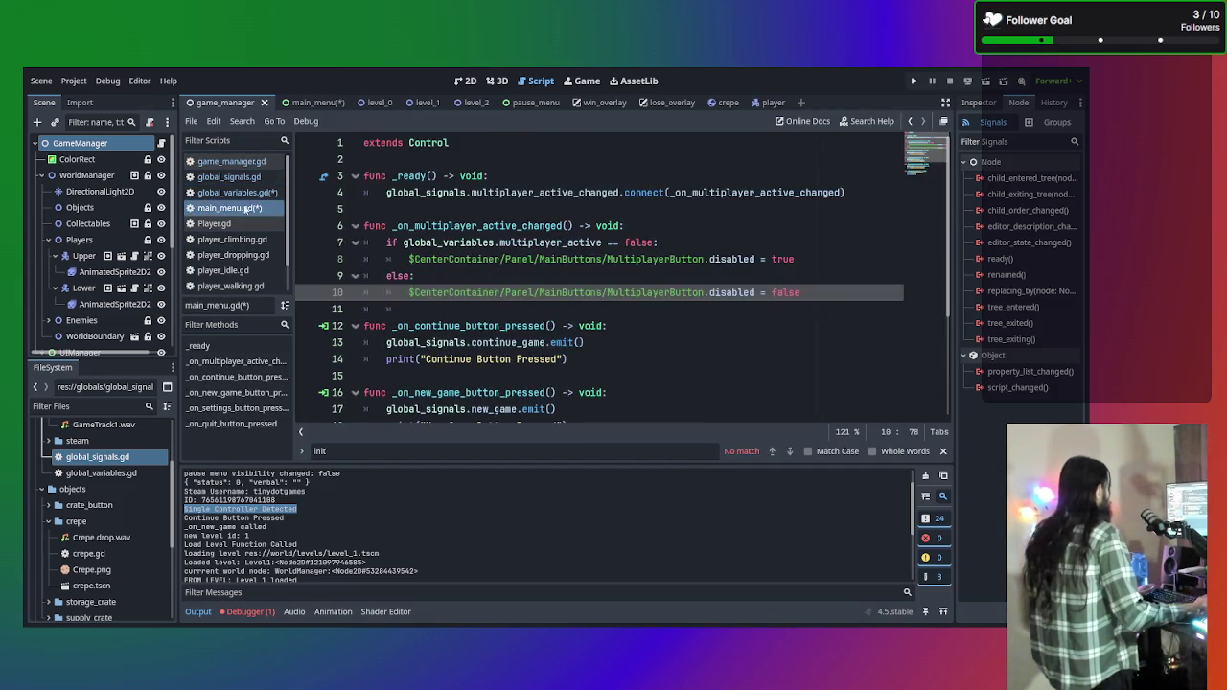
click(789, 259)
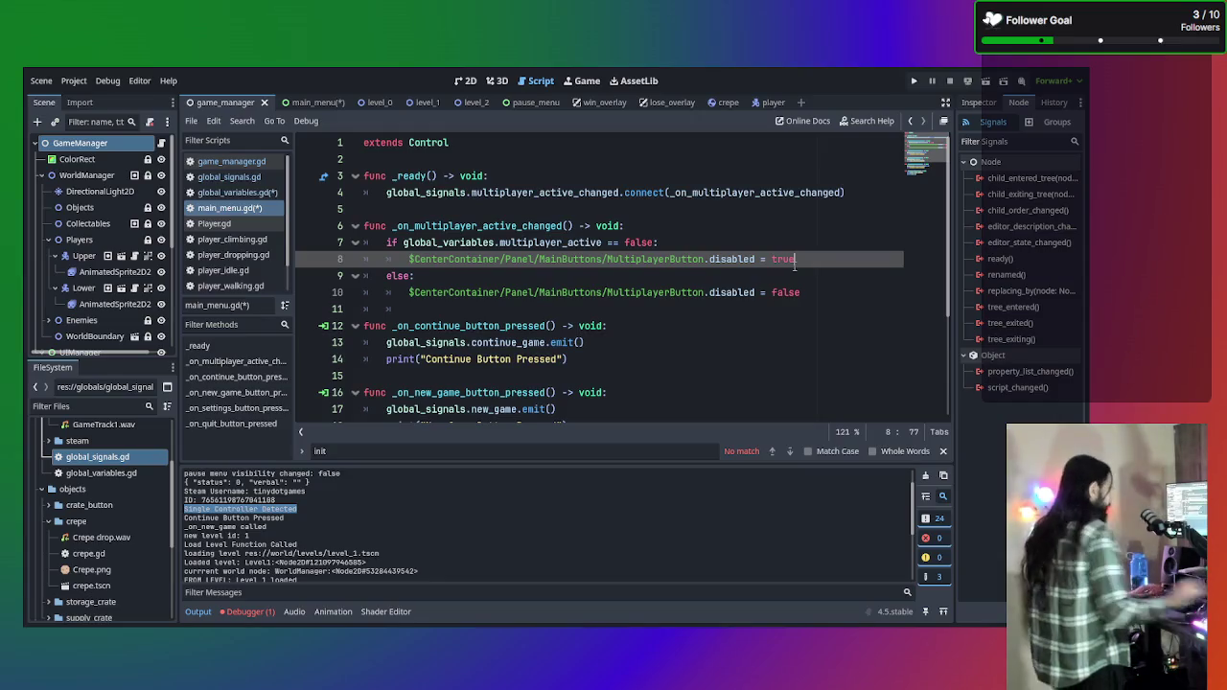
Start a global_variables line after line 8, then delete the unfinished line.
key(Return)
text(g)
key(Escape)
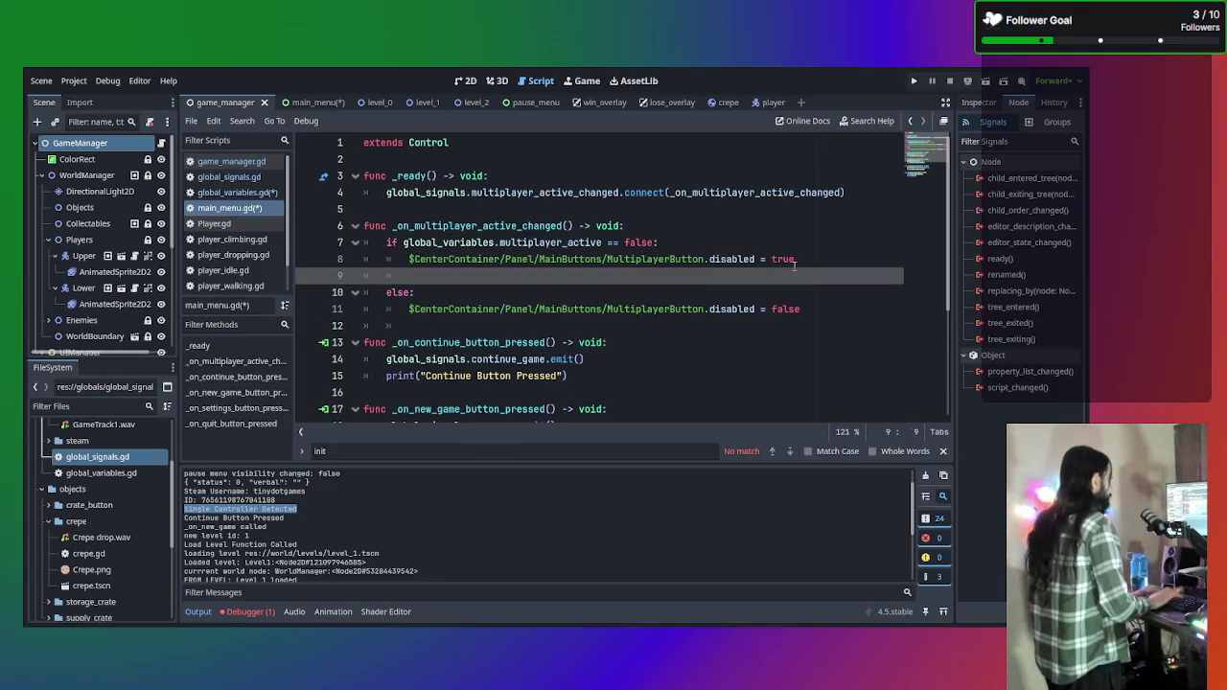
text(glob)
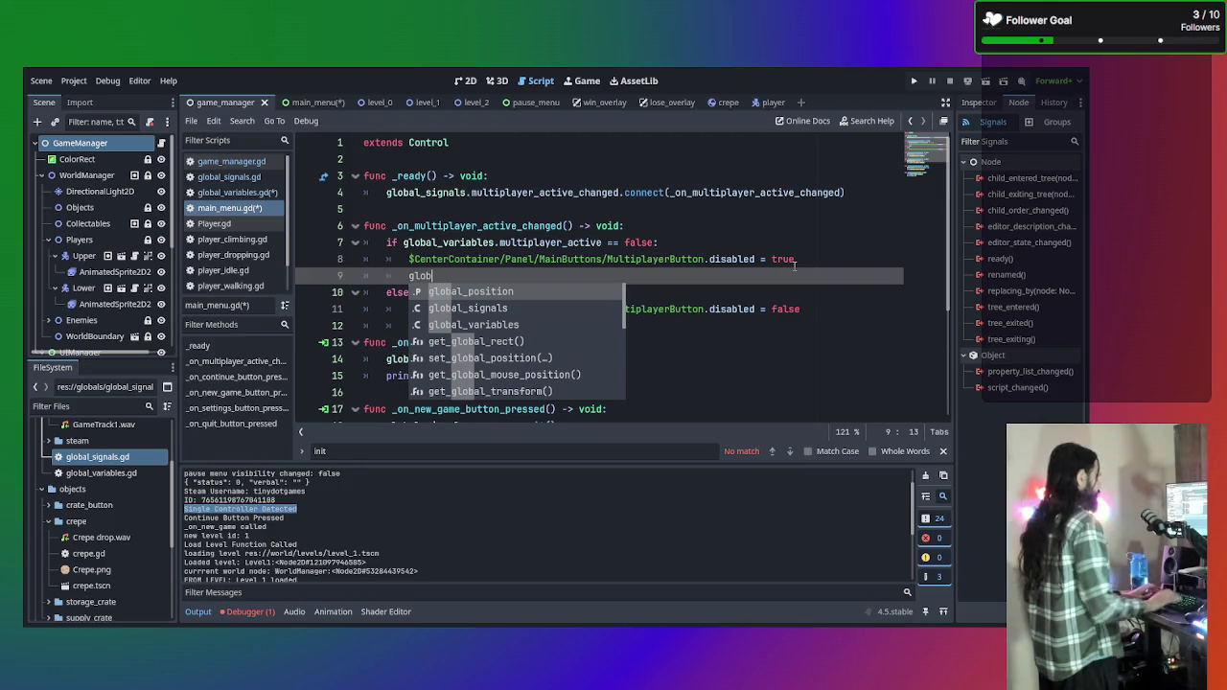
key(Down)
key(Return)
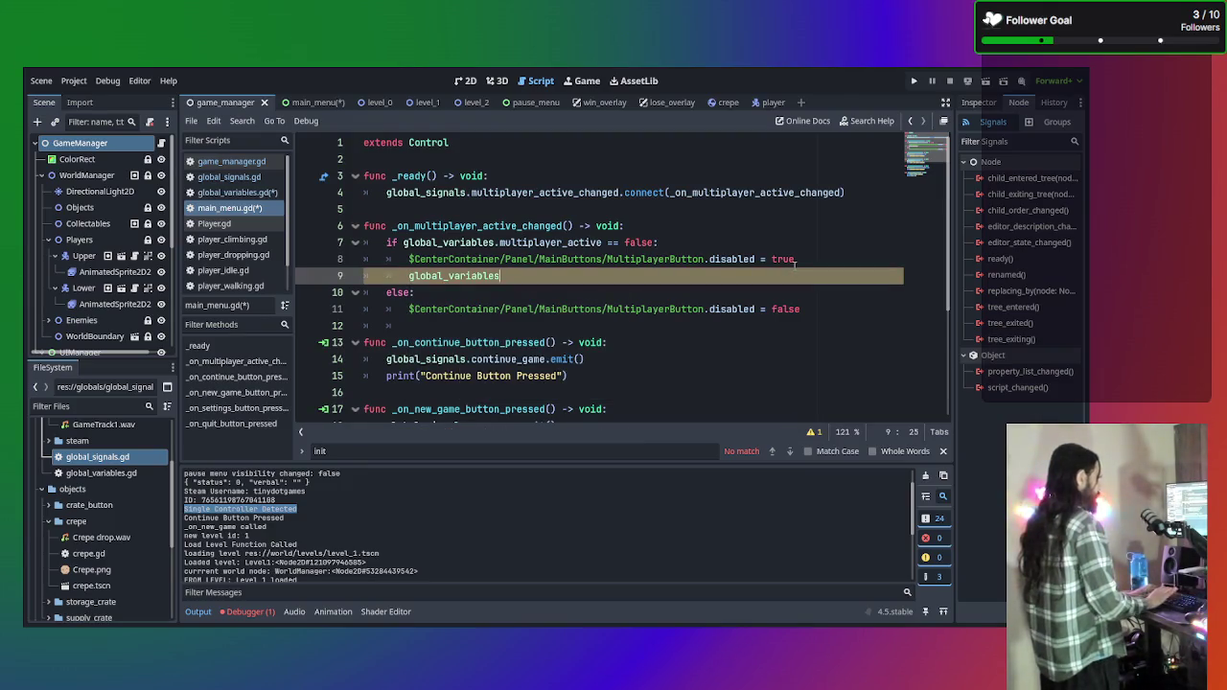
key(BackSpace)
key(BackSpace)
key(BackSpace)
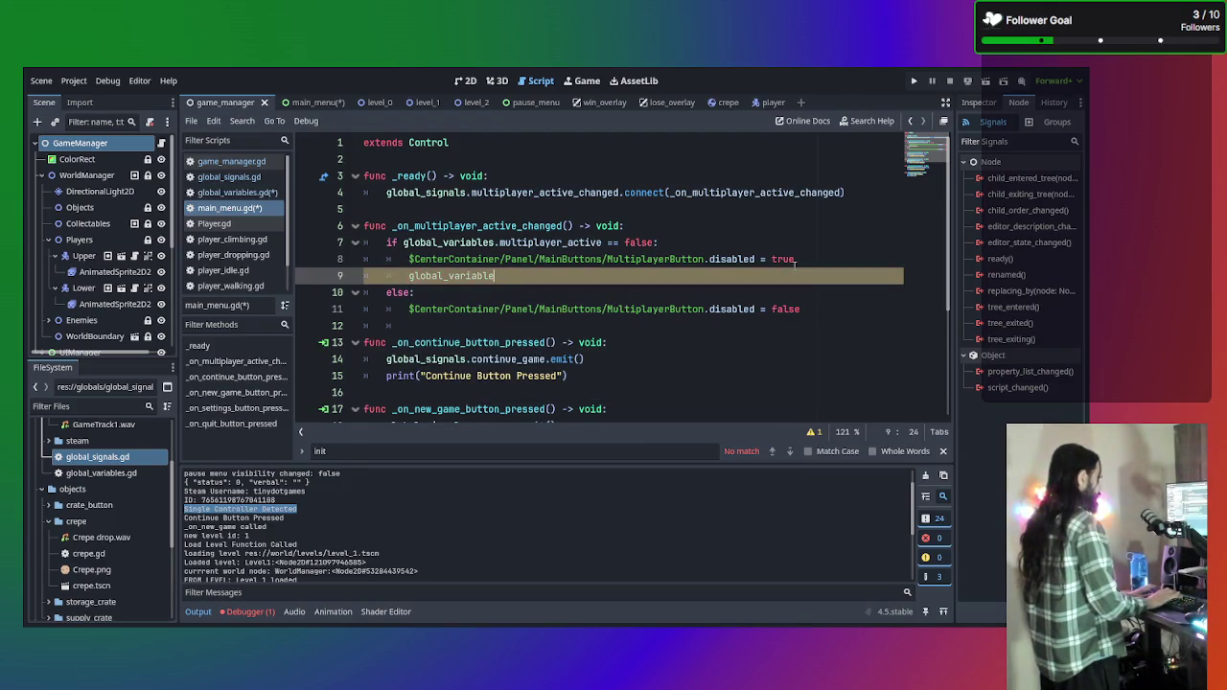
key(BackSpace)
key(BackSpace)
key(BackSpace)
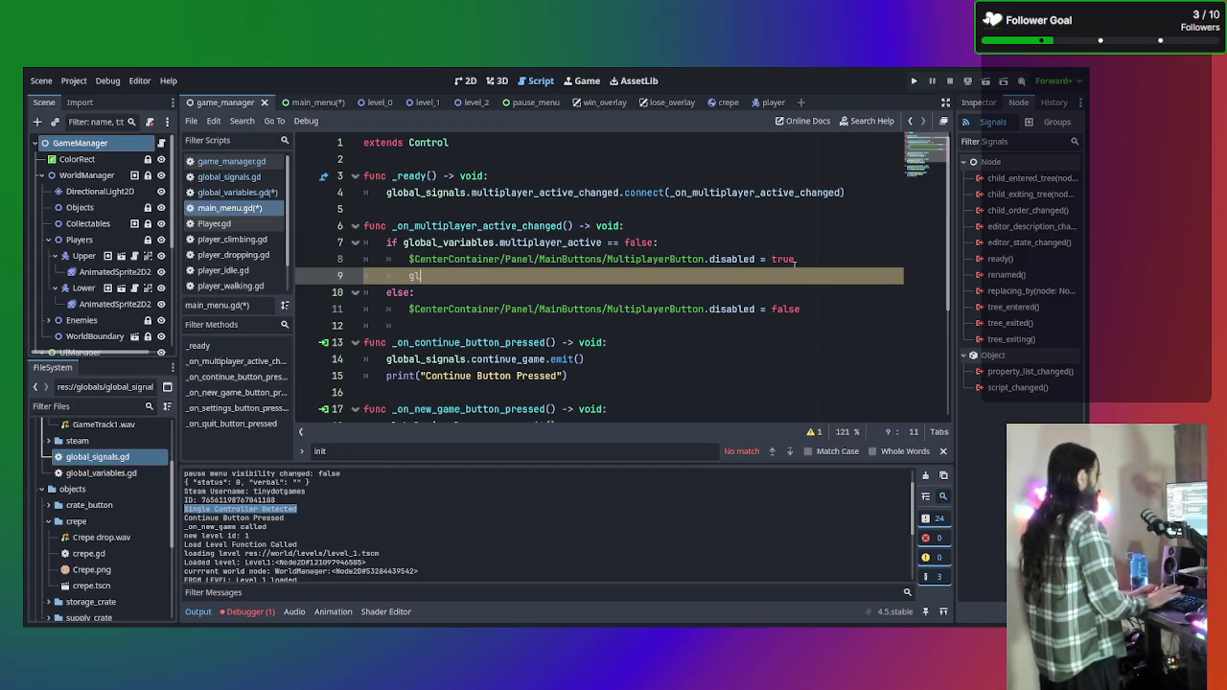
Add an unindented blank line 12 below the multiplayer-active handler, then return to main_menu.
scroll(795, 265, down, 1)
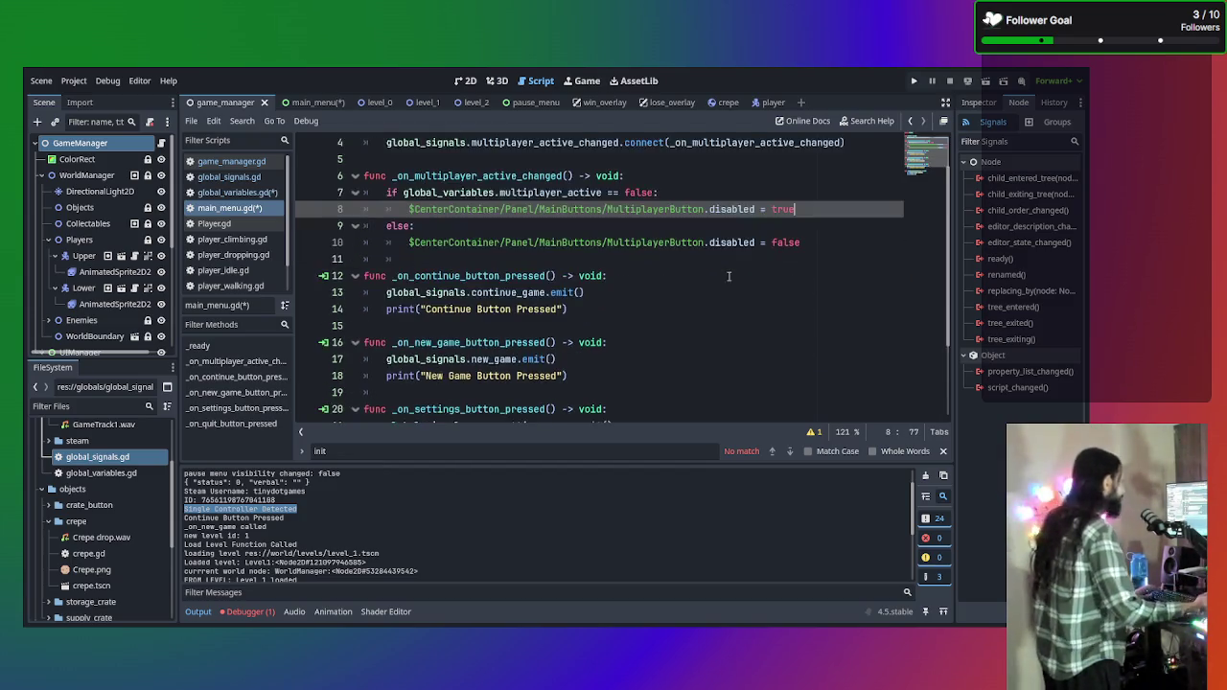
click(655, 259)
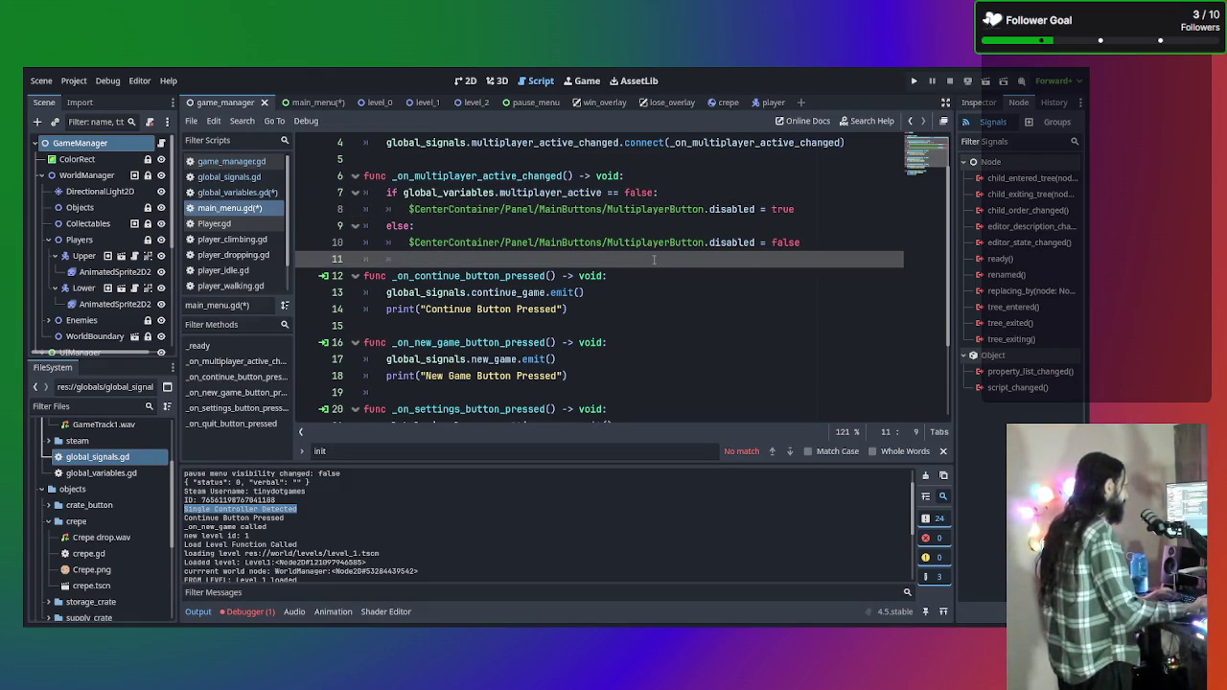
key(Return)
key(Return)
click(589, 263)
click(588, 276)
key(BackSpace)
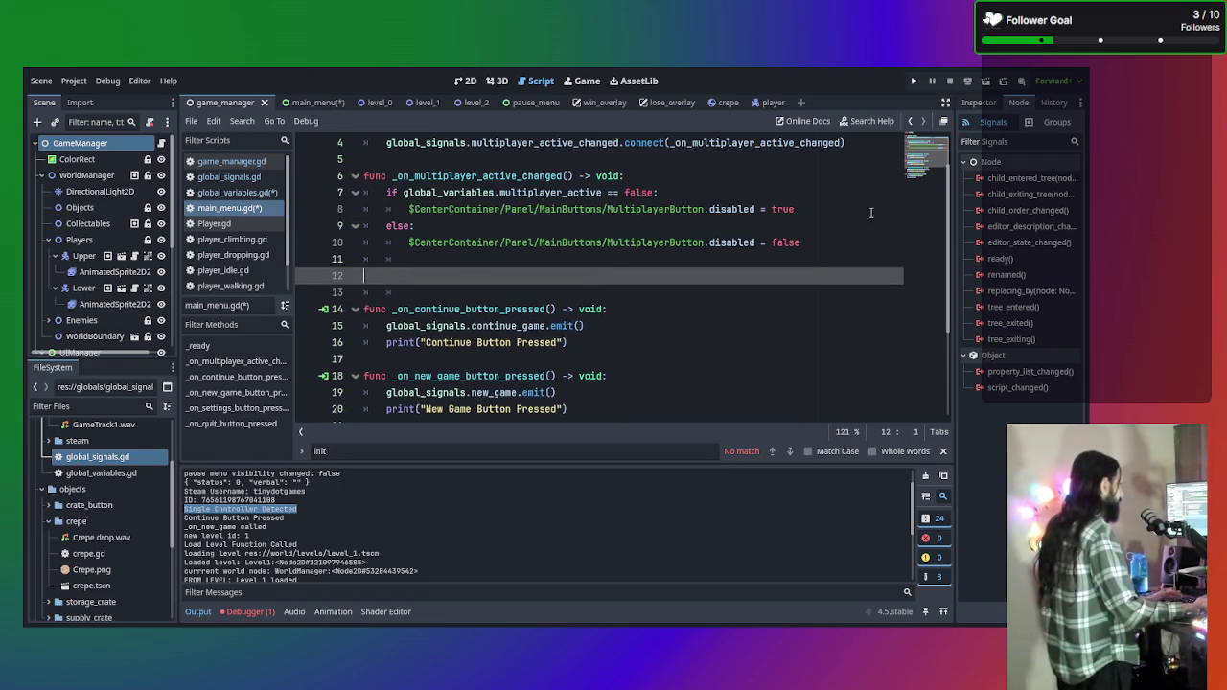
click(91, 144)
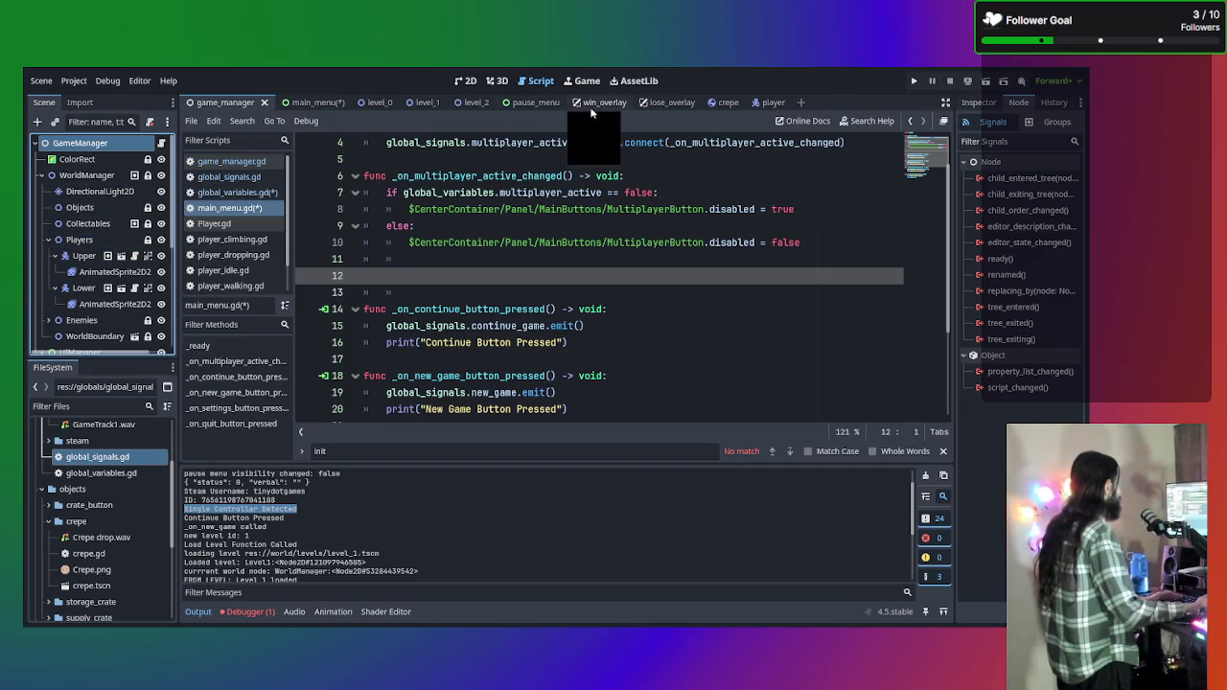
click(319, 103)
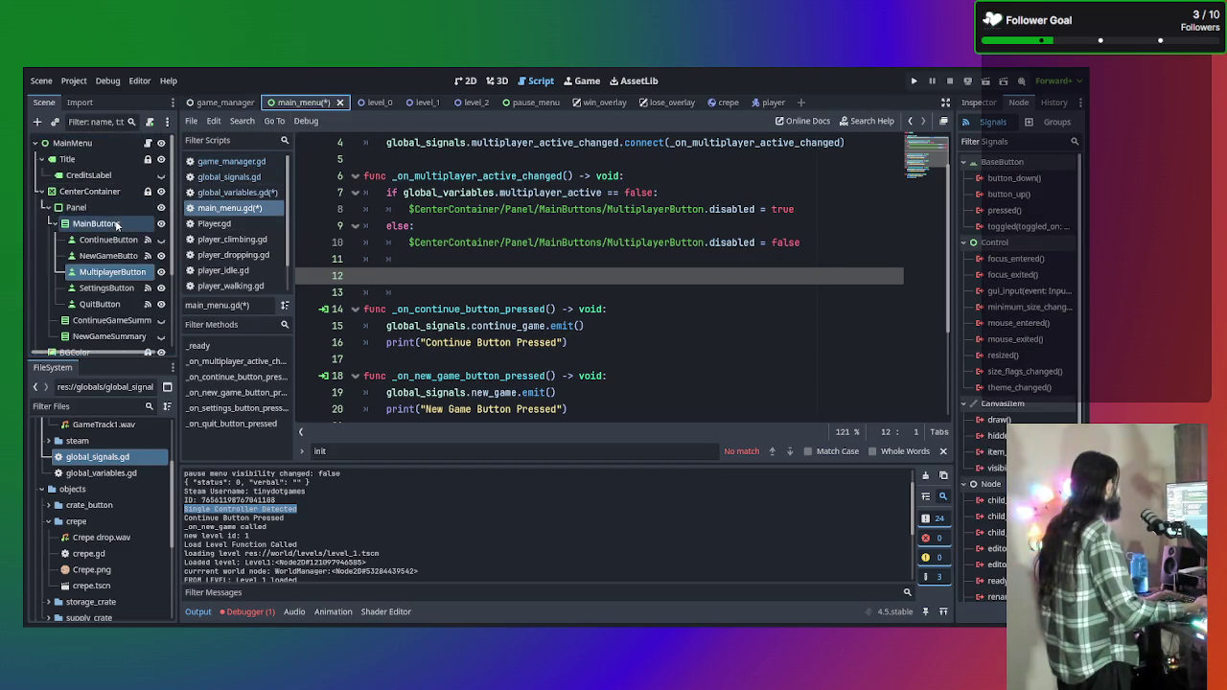
Connect MultiplayerButton's pressed() signal to a new handler and select its placeholder pass line.
click(113, 275)
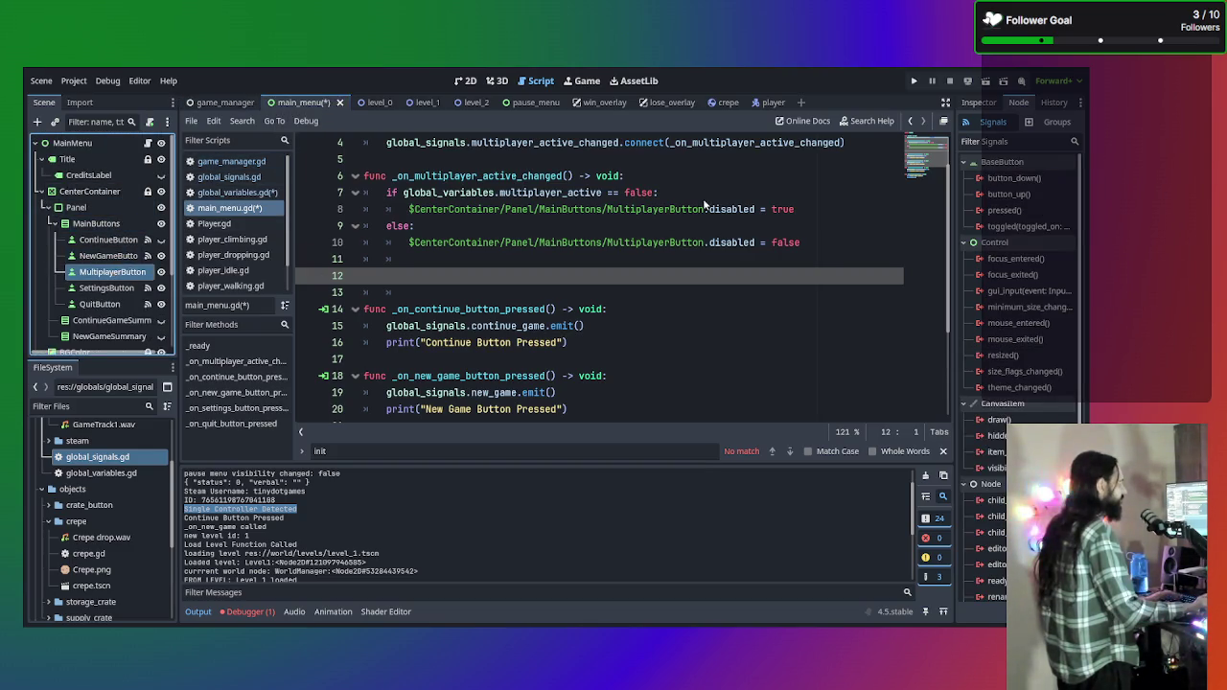
click(1003, 212)
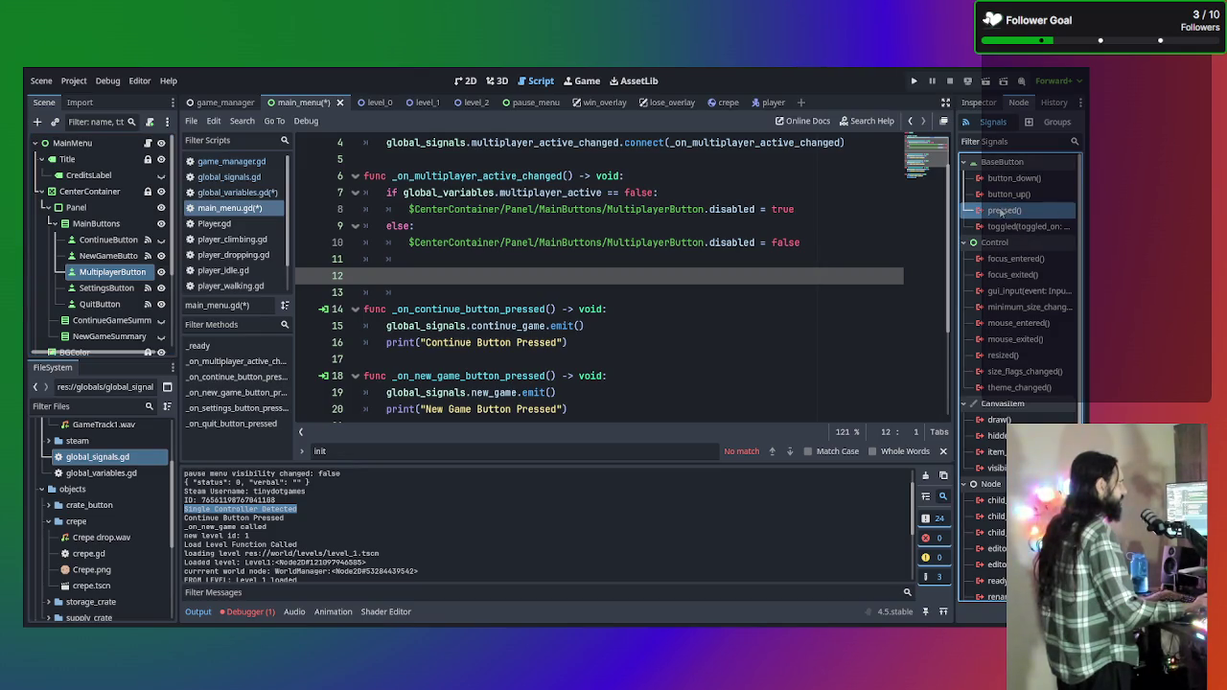
click(519, 478)
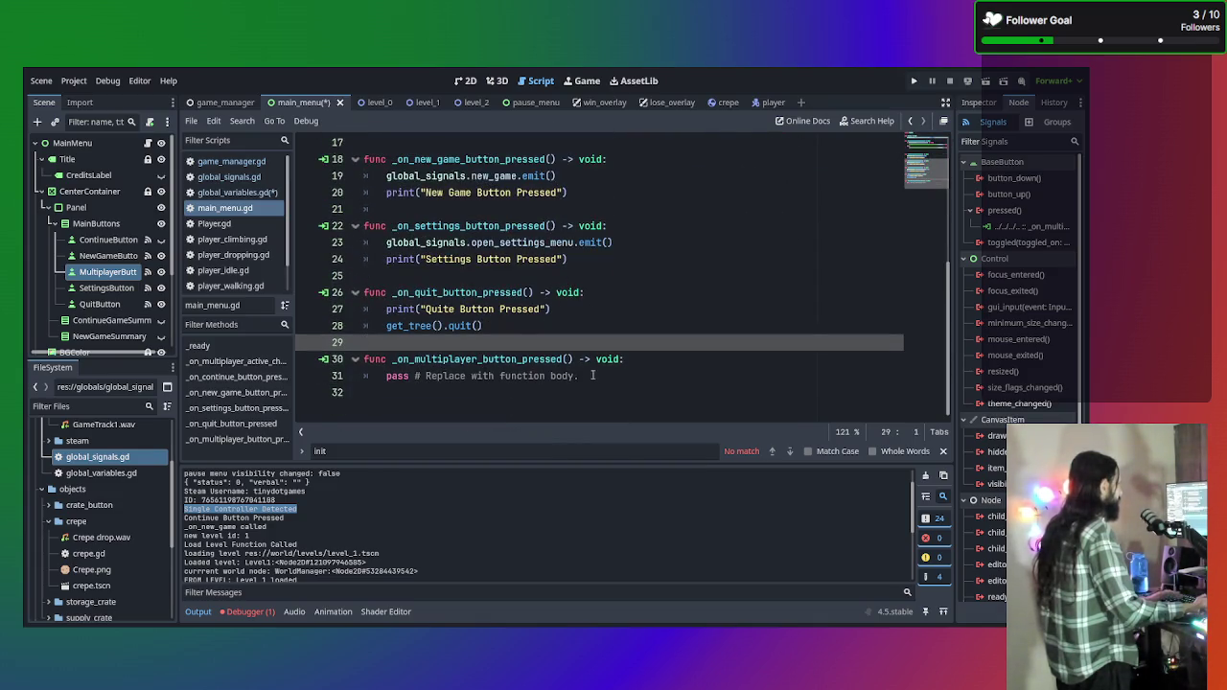
click(628, 389)
click(606, 378)
drag(606, 377, 386, 375)
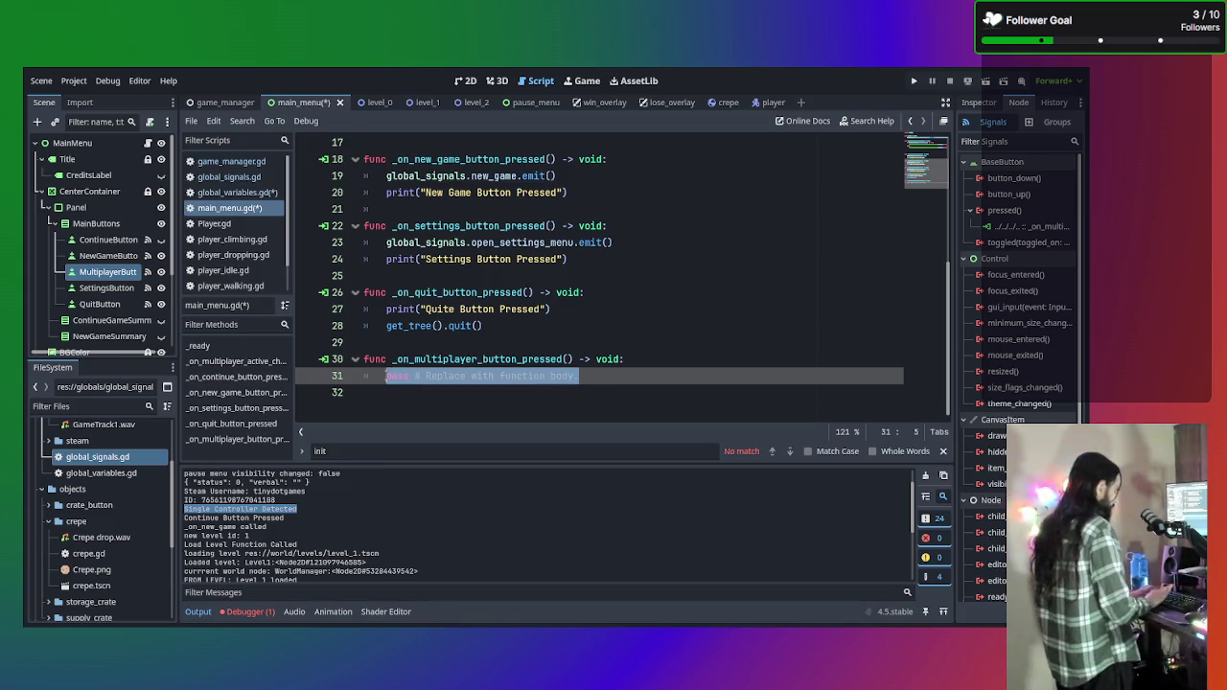
Replace pass with an unfinished global_variables.GameMode assignment using autocomplete.
text(global_)
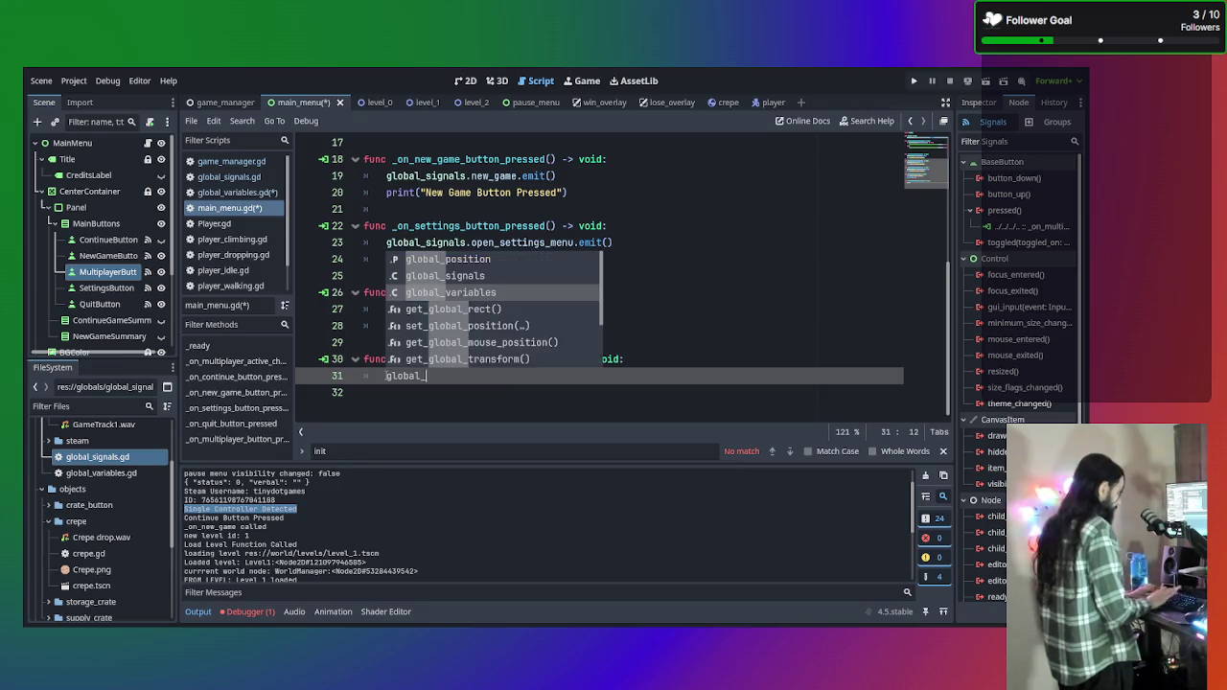
text(variabls)
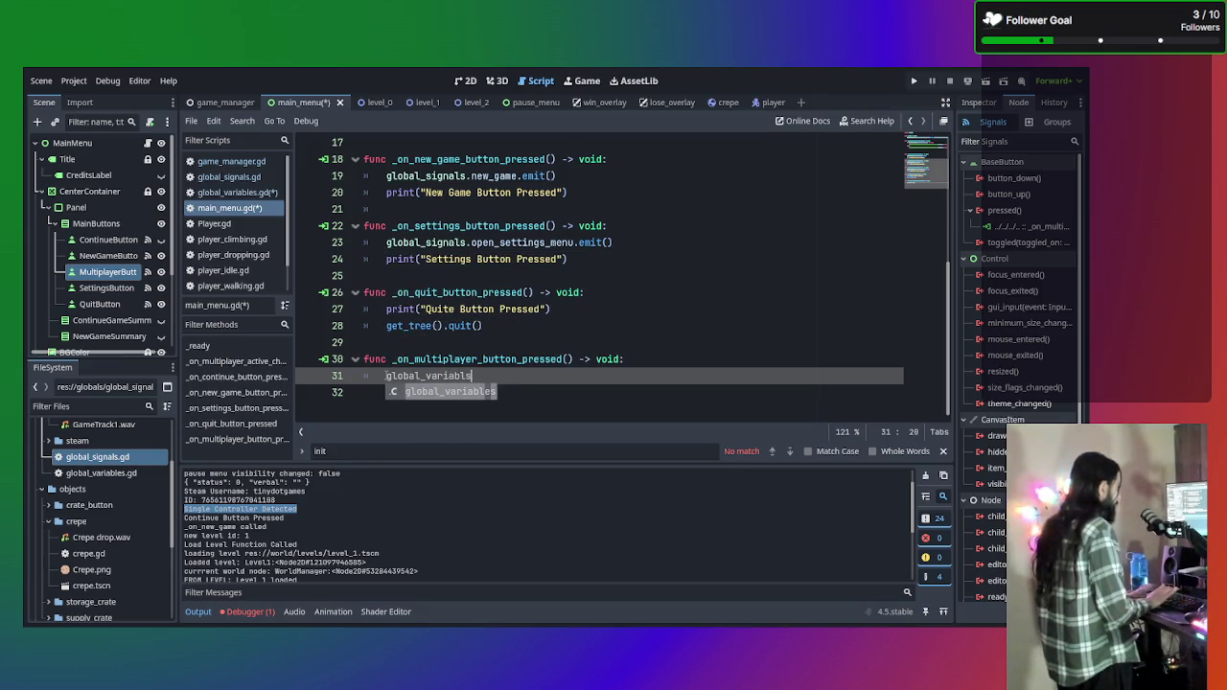
key(BackSpace)
text(es.)
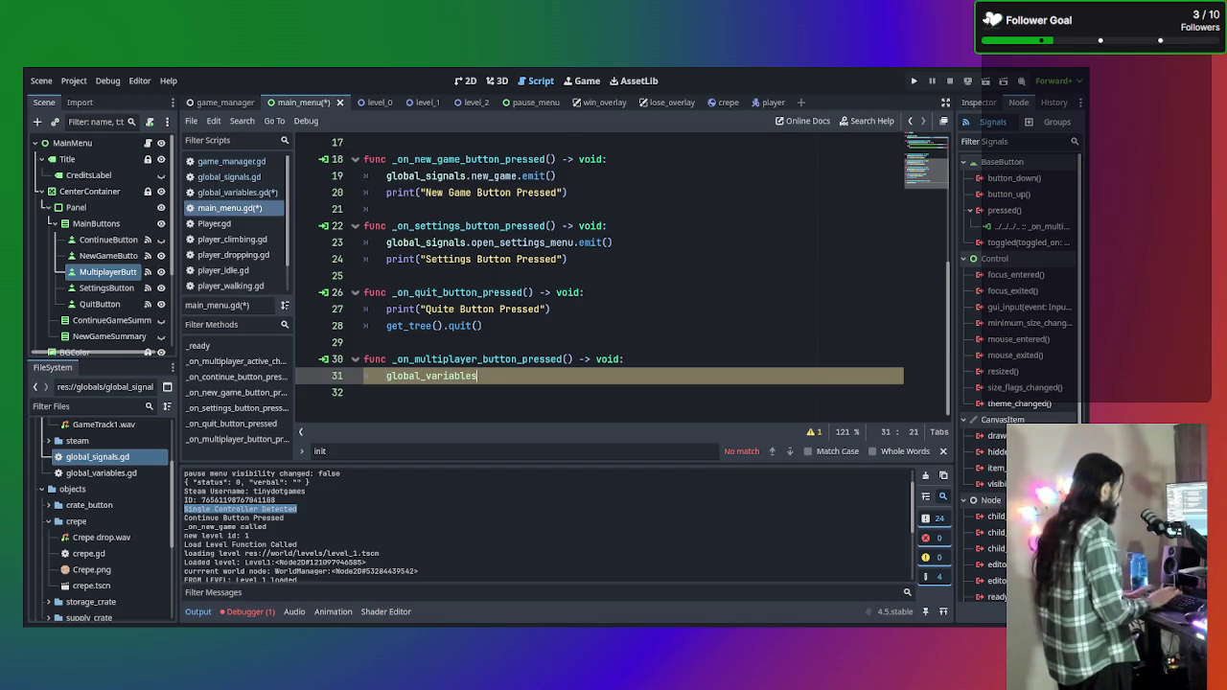
text(GAM)
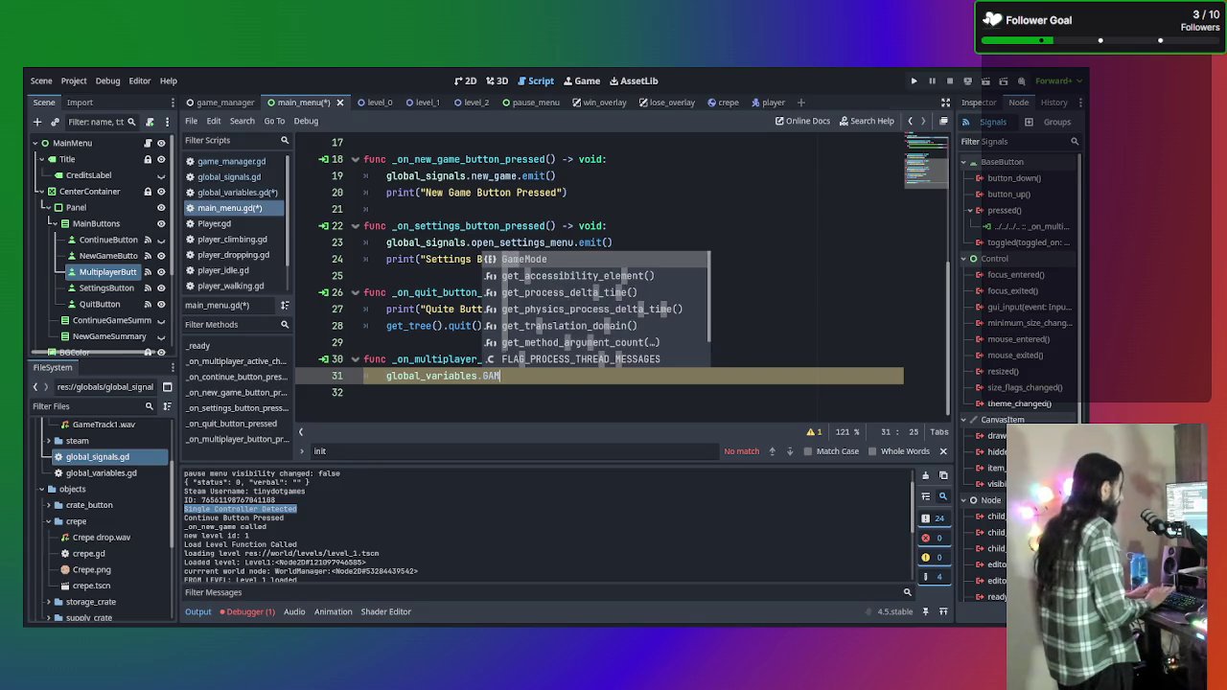
key(Return)
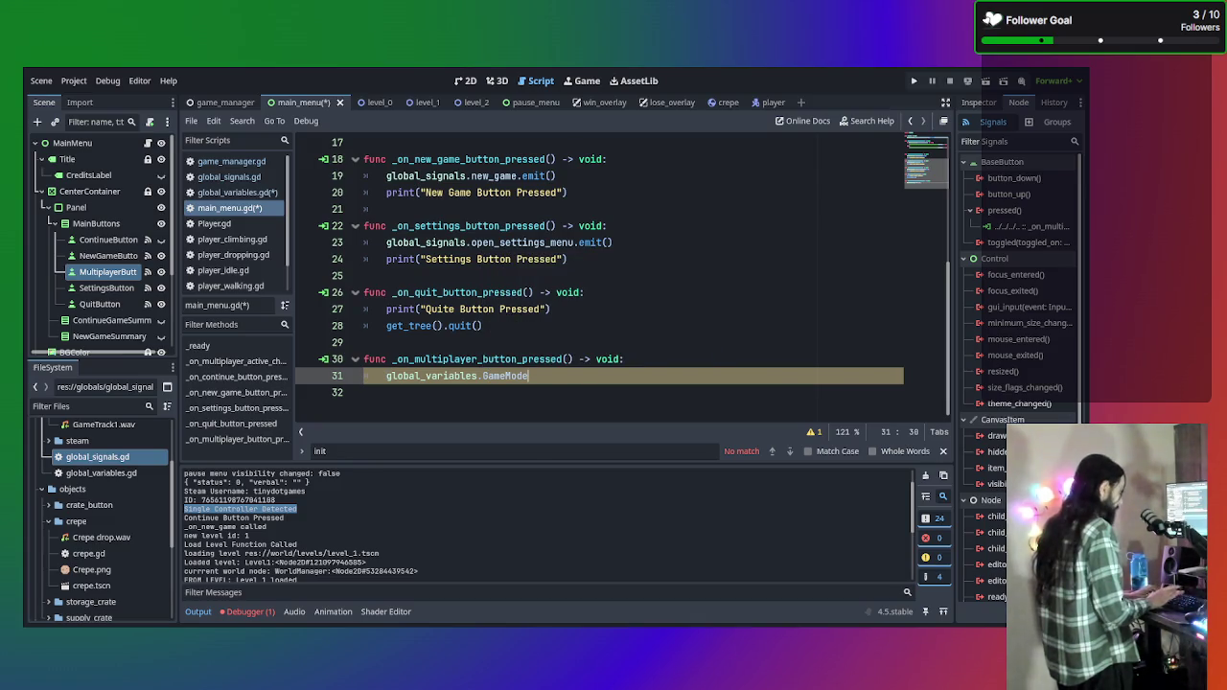
text( =)
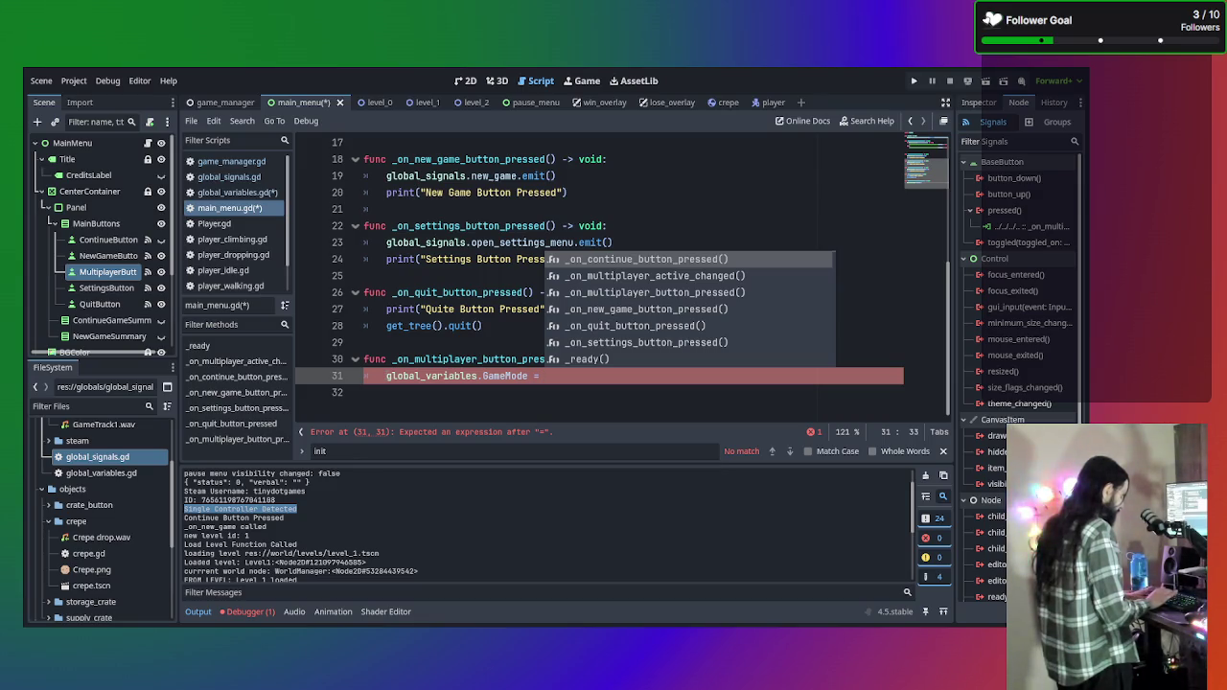
text(MUL)
key(BackSpace)
key(BackSpace)
key(BackSpace)
text(")
key(Escape)
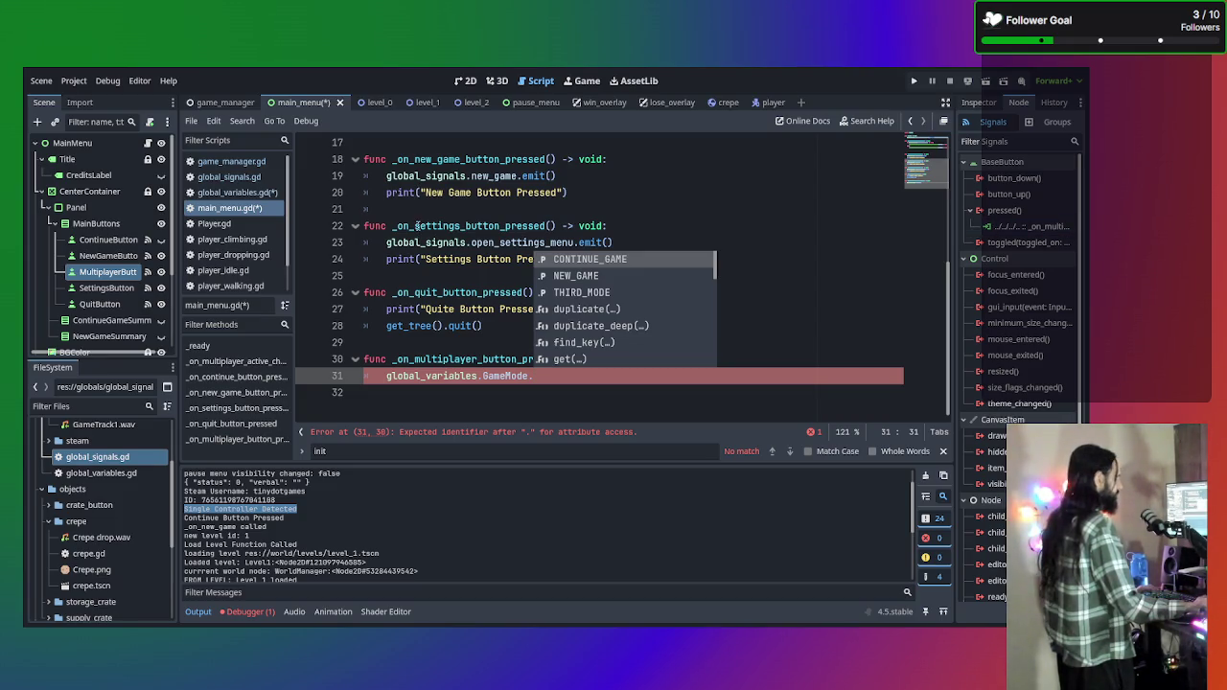
Leave line 31 unfinished at 'global_variables.GameMode.' and switch to the global_variables.gd script.
click(592, 390)
click(593, 377)
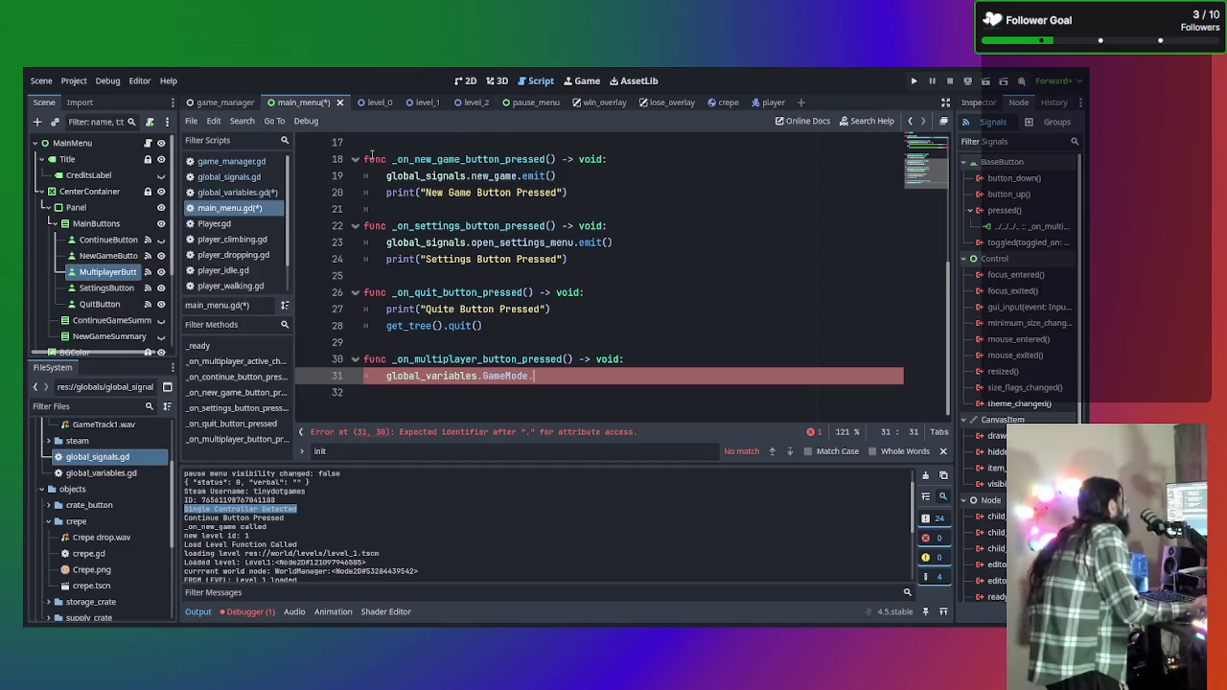
click(228, 177)
click(238, 193)
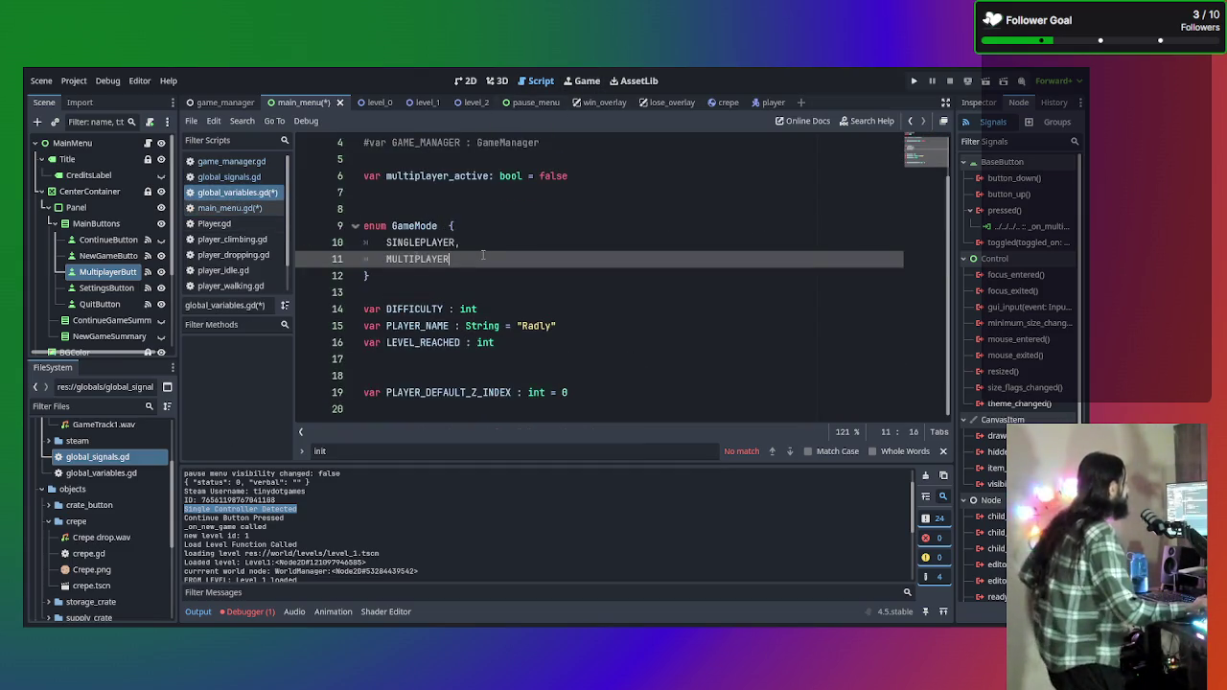
Type 'var CurrentGameMode' on new line 14 under the GameMode enum, leaving its type unset.
click(464, 277)
key(Return)
key(Return)
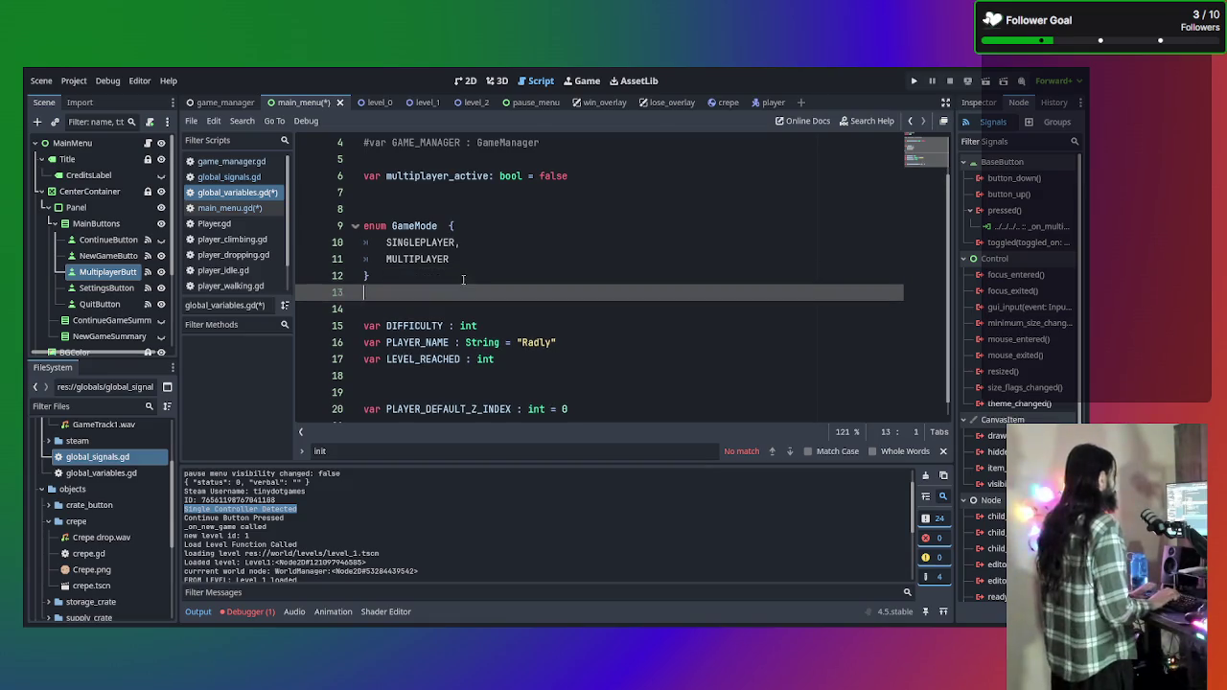
text(var)
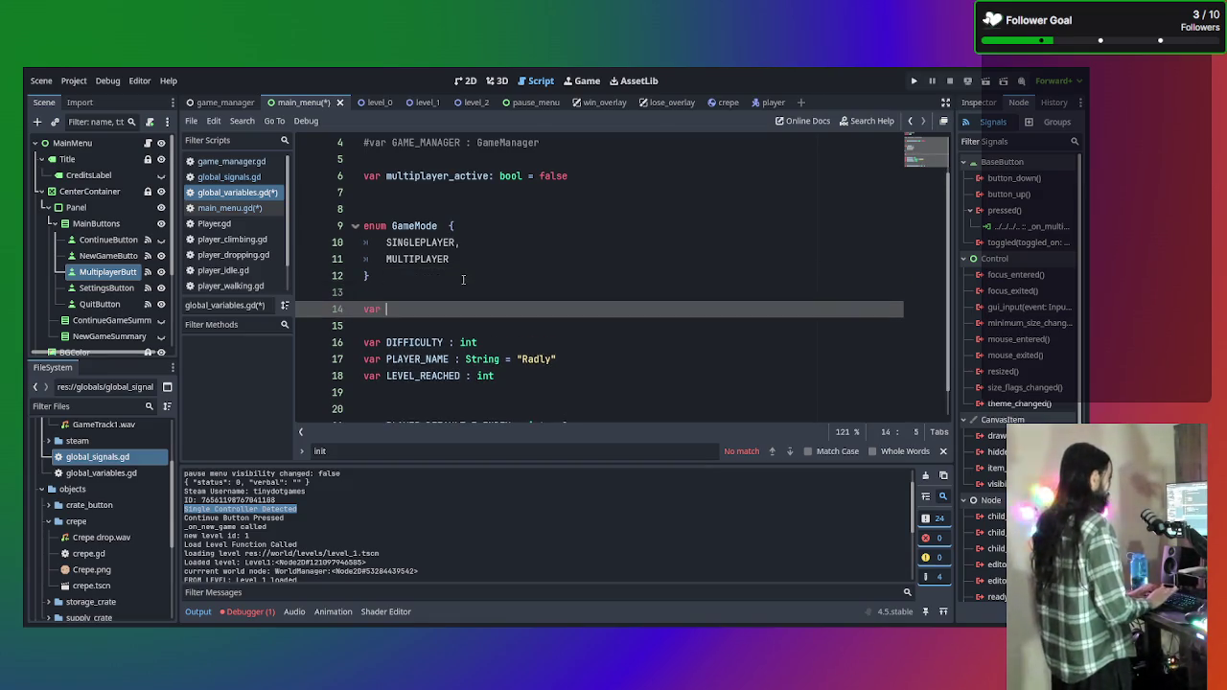
text(GameMode)
key(BackSpace)
key(BackSpace)
key(BackSpace)
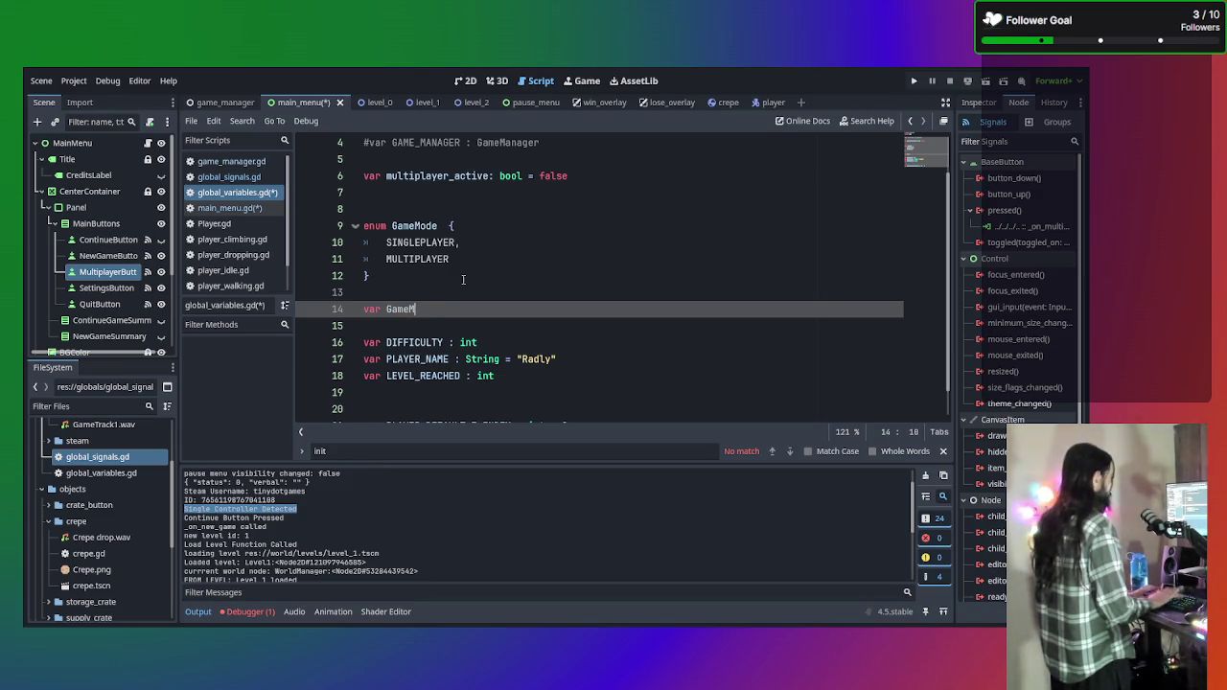
key(BackSpace)
key(BackSpace)
key(BackSpace)
text(Current)
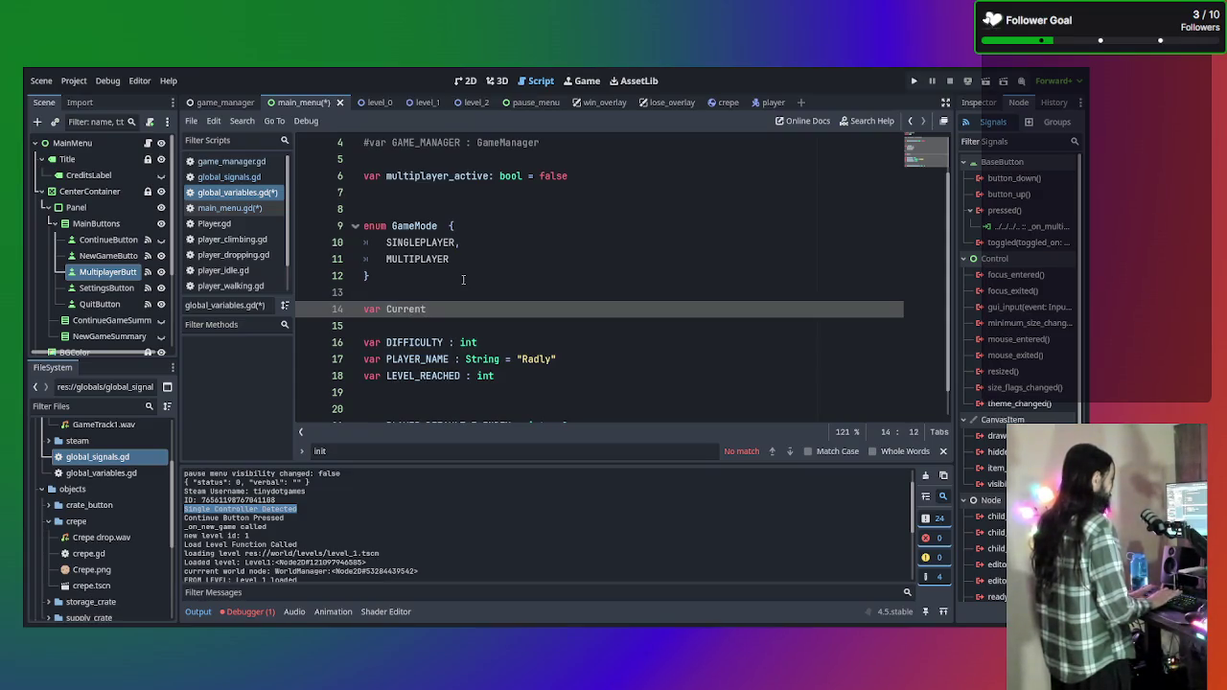
text(_G)
key(BackSpace)
key(BackSpace)
text(GameMode)
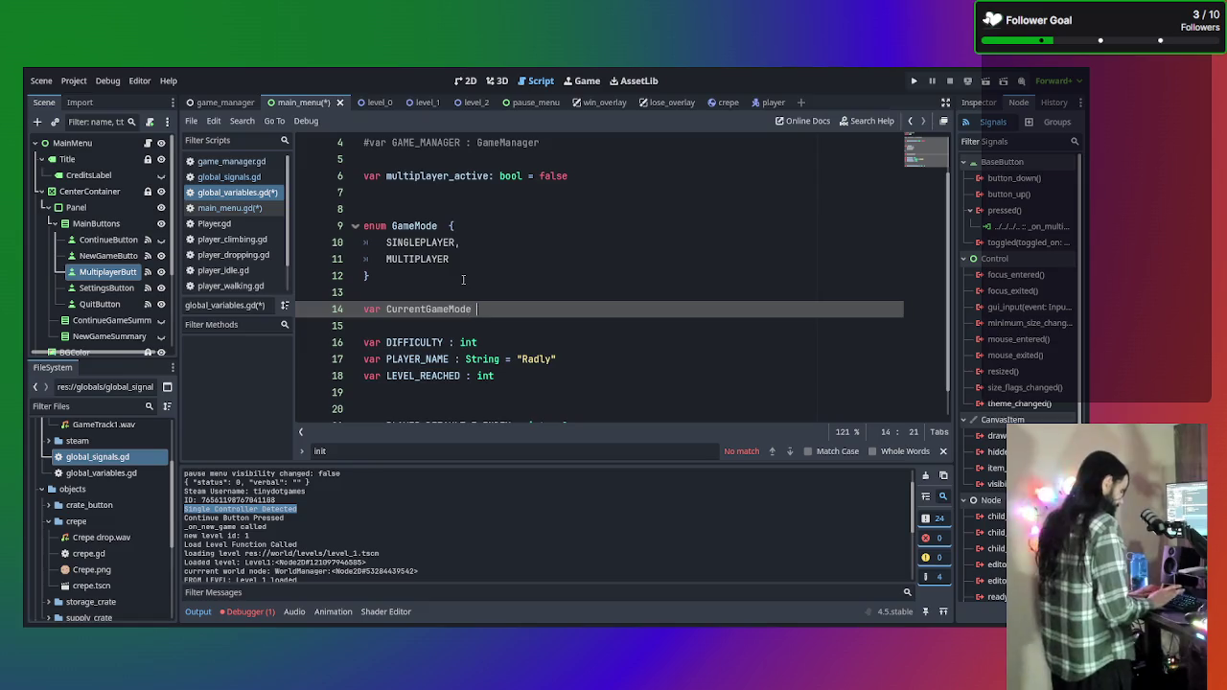